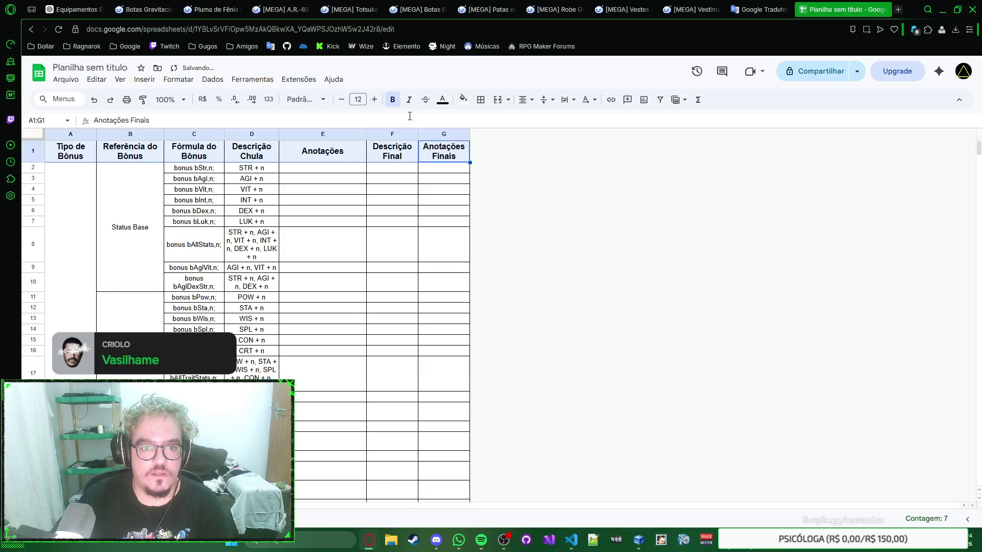
# Fill the header row A1:G1 green and make its text white.
pyautogui.hotkey('ctrl', 'shift', 'pagedown')
pyautogui.hotkey('ctrl', 'shift', 'pageup')
pyautogui.click(463, 98)
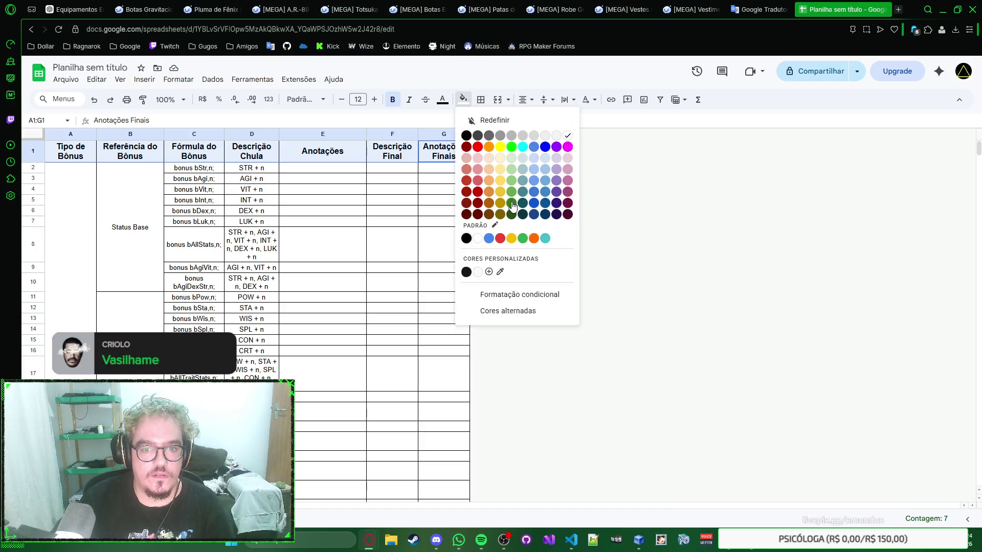
pyautogui.click(512, 193)
pyautogui.click(442, 99)
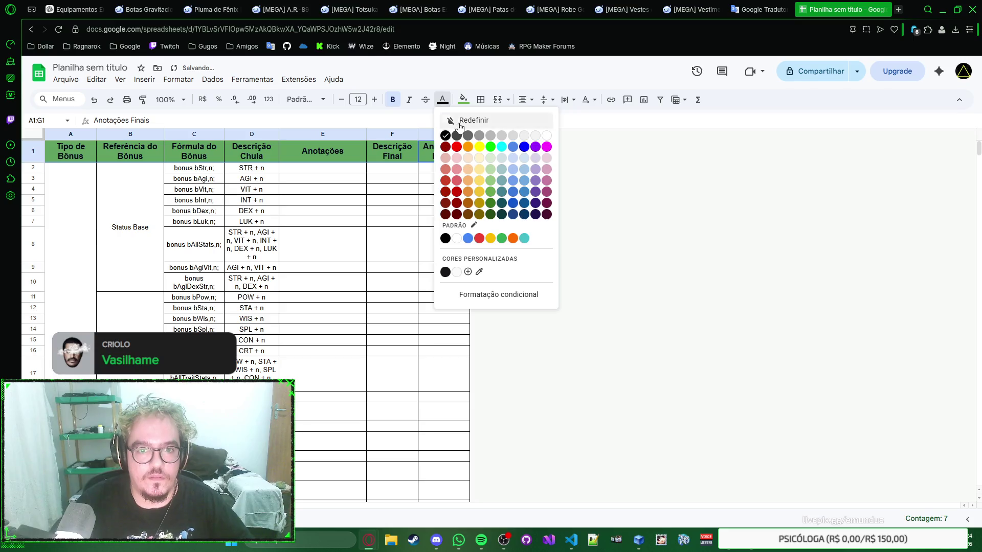
pyautogui.click(548, 137)
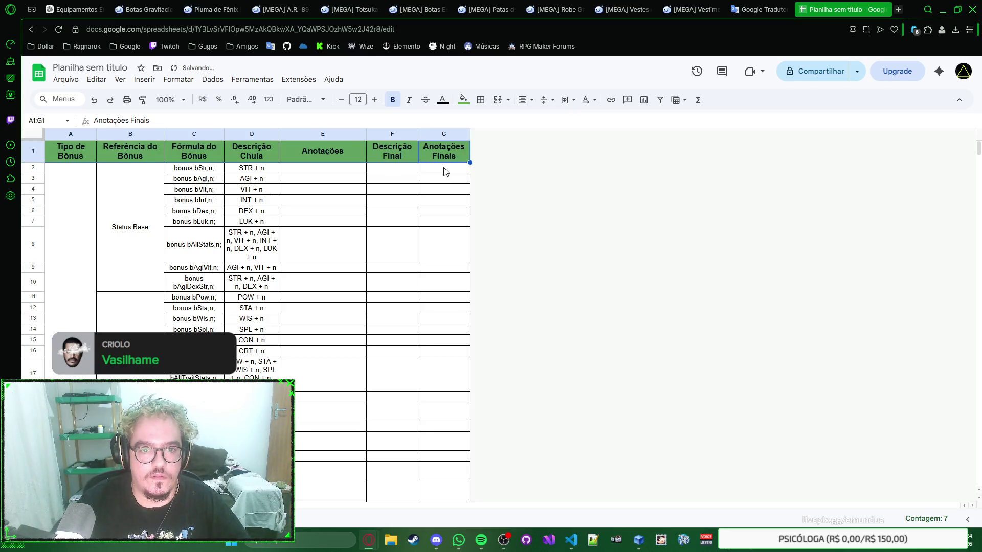
# Reapply the green fill and header text colour to A1:G1, then select F3.
pyautogui.hotkey('ctrl', 'pageup')
pyautogui.hotkey('ctrl', 'pagedown')
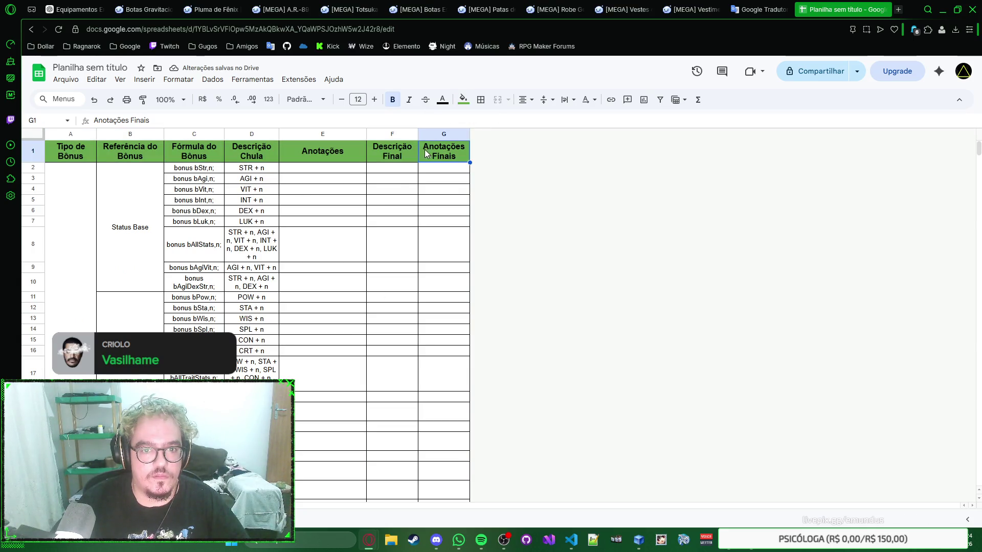
pyautogui.click(462, 101)
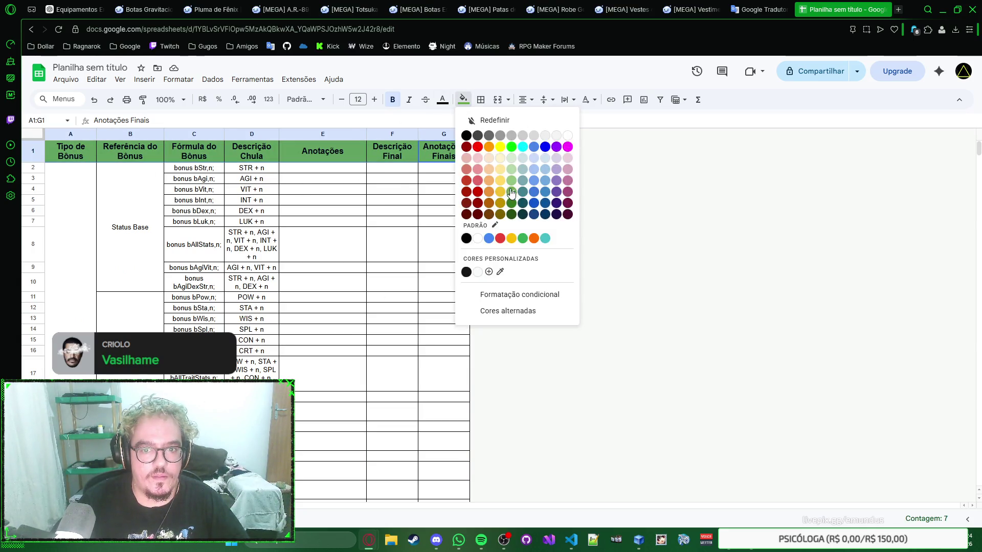
pyautogui.click(511, 204)
pyautogui.click(443, 100)
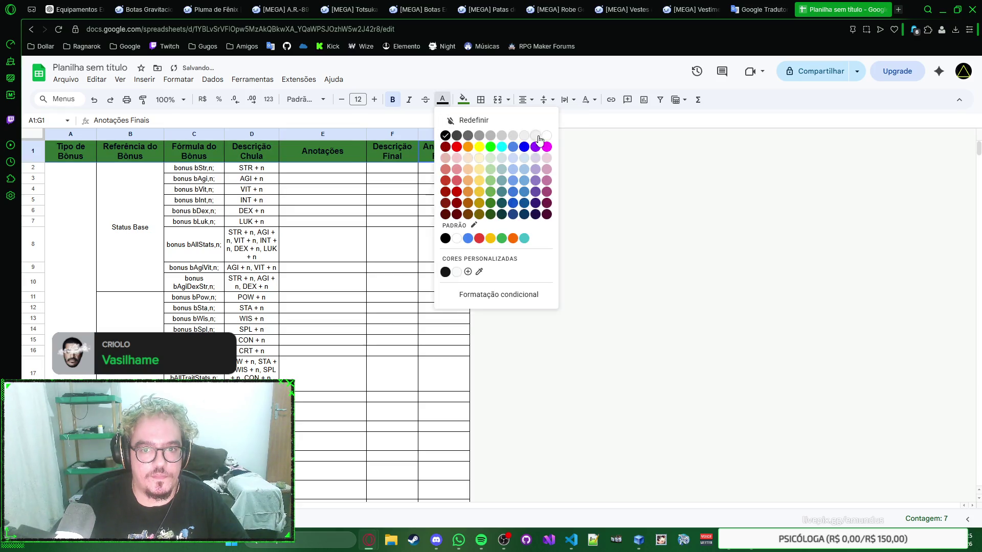
pyautogui.click(547, 135)
pyautogui.click(392, 178)
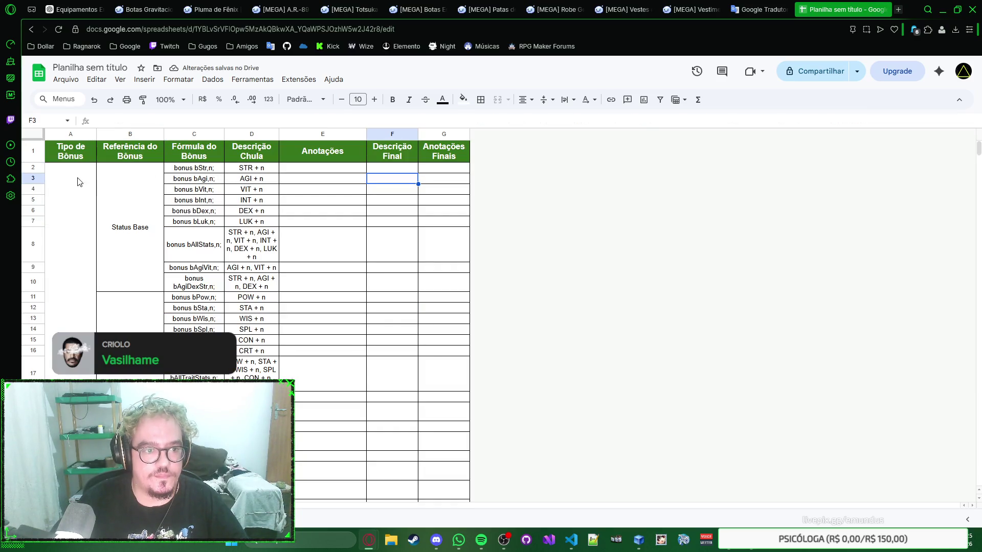
pyautogui.click(79, 183)
pyautogui.scroll(-10, 119, 180)
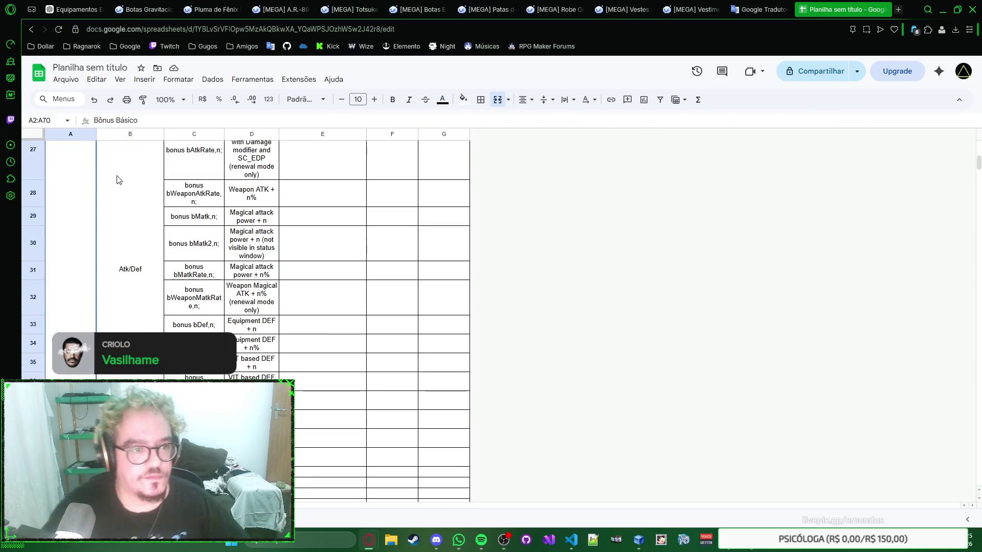
pyautogui.scroll(-10, 117, 179)
pyautogui.scroll(-3, 348, 230)
pyautogui.keyDown('shift'); pyautogui.click(450, 285); pyautogui.keyUp('shift')
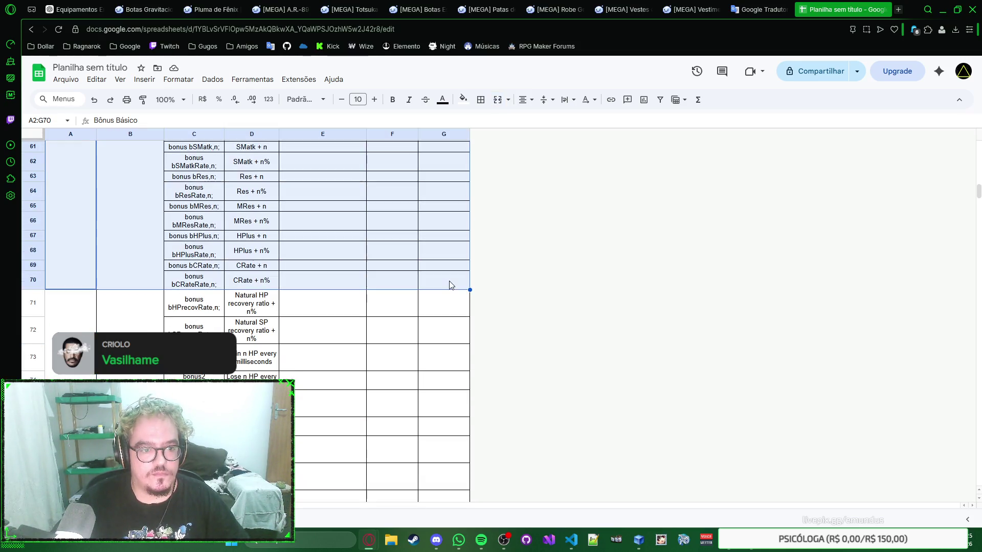
pyautogui.scroll(-5, 313, 215)
pyautogui.scroll(10, 317, 204)
pyautogui.scroll(-5, 317, 205)
pyautogui.scroll(-3, 337, 218)
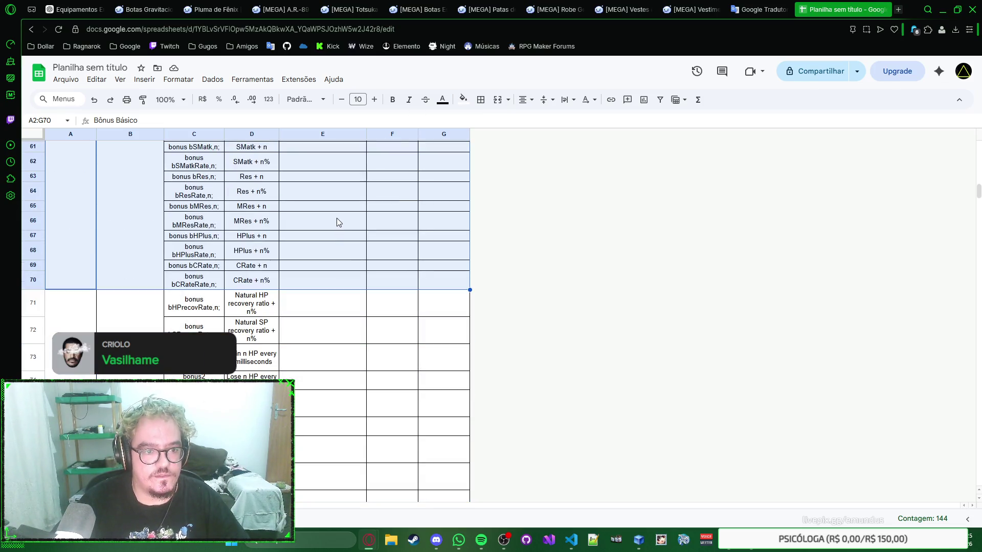
pyautogui.click(467, 101)
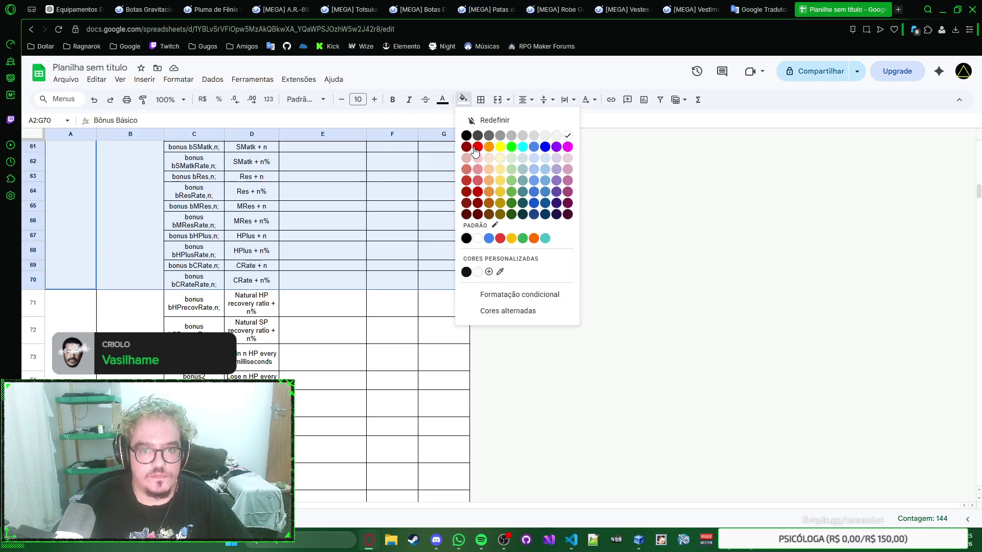
pyautogui.click(478, 180)
pyautogui.hotkey('ctrl', 'z')
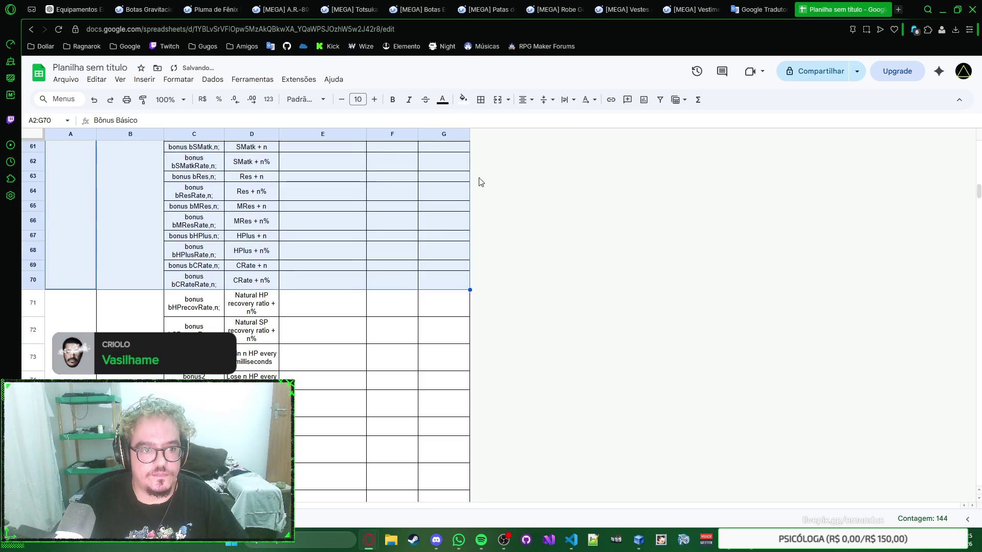
pyautogui.click(464, 101)
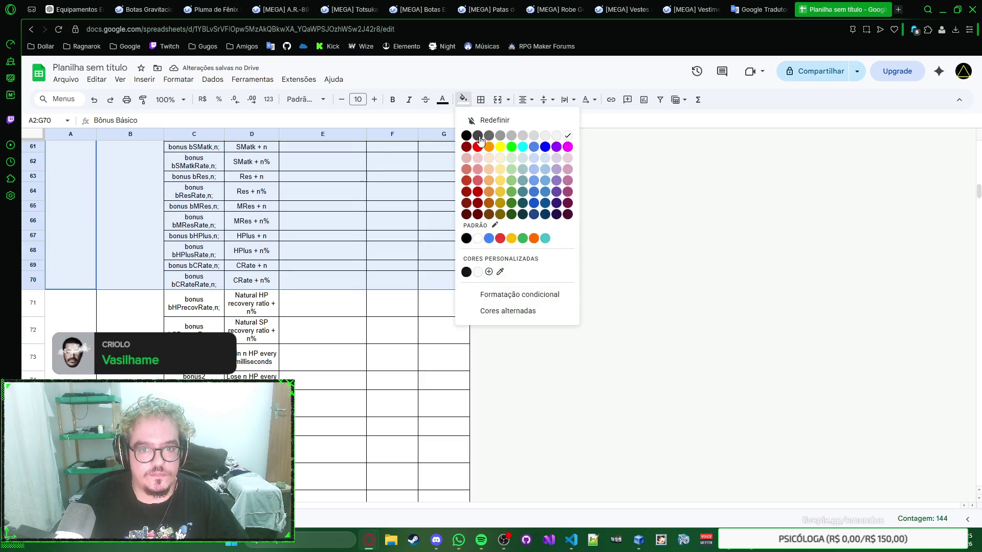
pyautogui.click(481, 163)
pyautogui.press('Down')
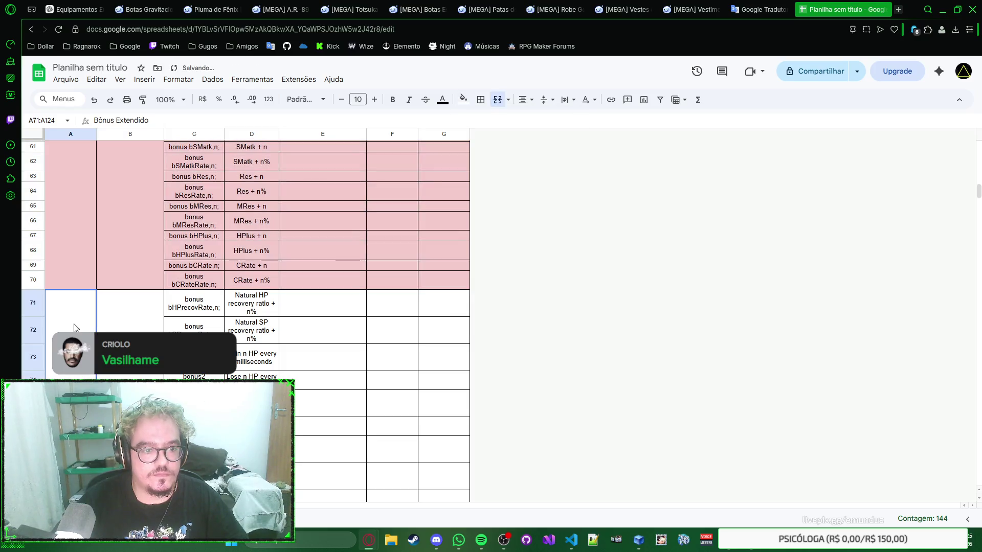
pyautogui.scroll(-5, 397, 312)
pyautogui.keyDown('shift'); pyautogui.click(462, 279); pyautogui.keyUp('shift')
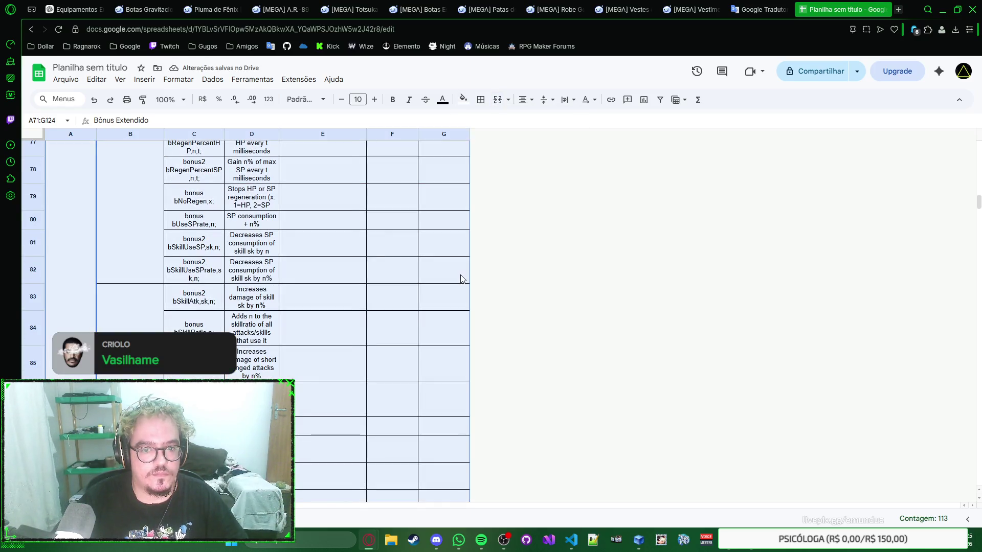
pyautogui.scroll(-12, 438, 210)
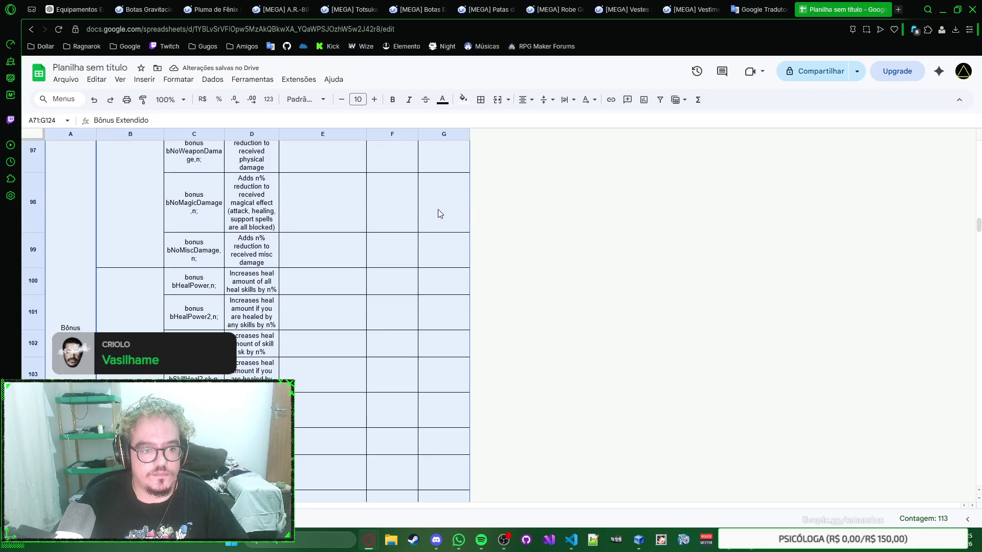
pyautogui.scroll(20, 438, 210)
pyautogui.hotkey('ctrl', 'z')
pyautogui.scroll(1, 438, 210)
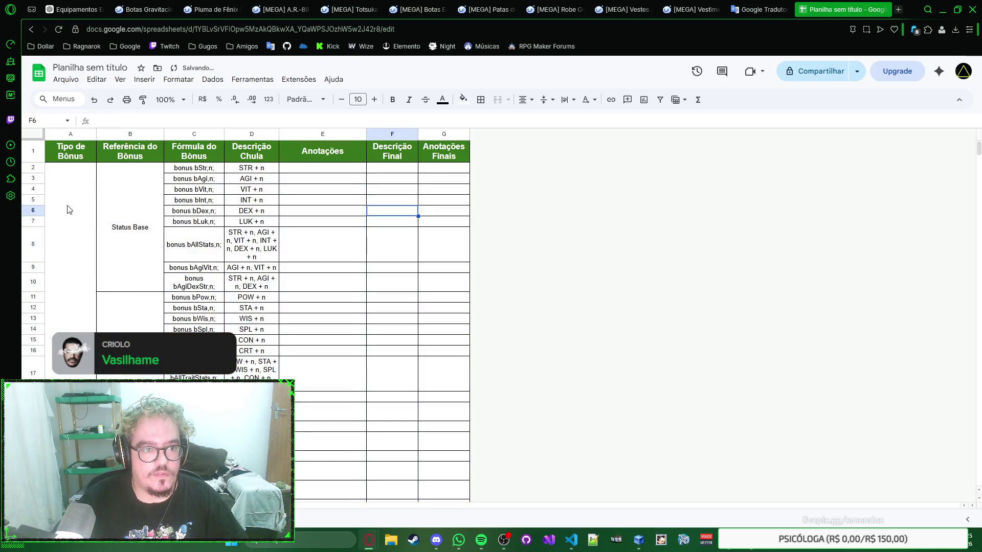
pyautogui.click(69, 210)
pyautogui.scroll(-5, 271, 175)
pyautogui.scroll(5, 339, 222)
pyautogui.scroll(-8, 271, 224)
pyautogui.scroll(-5, 271, 224)
# Zoom the sheet to 75% and fill the Status Base block B2:G10 light cherry red.
pyautogui.click(171, 99)
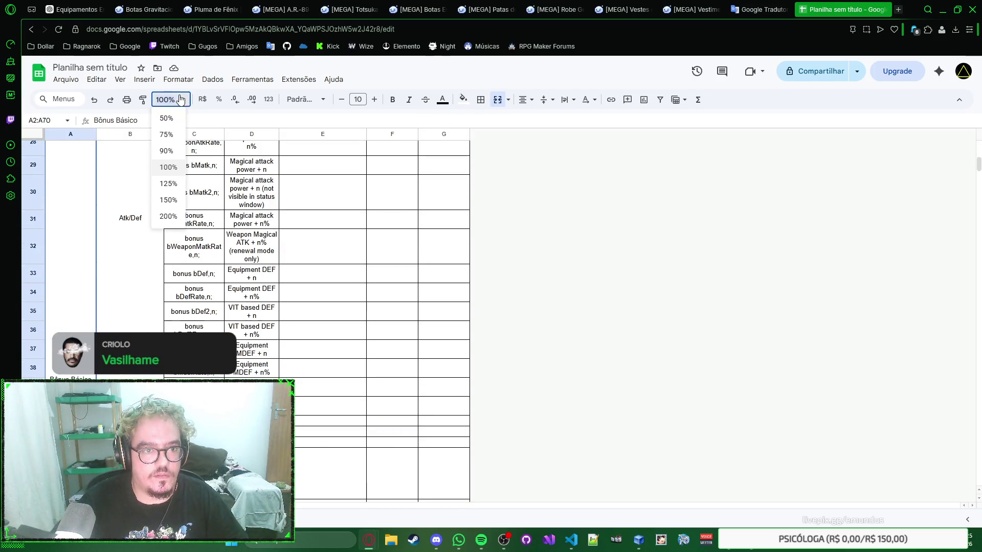
pyautogui.click(167, 135)
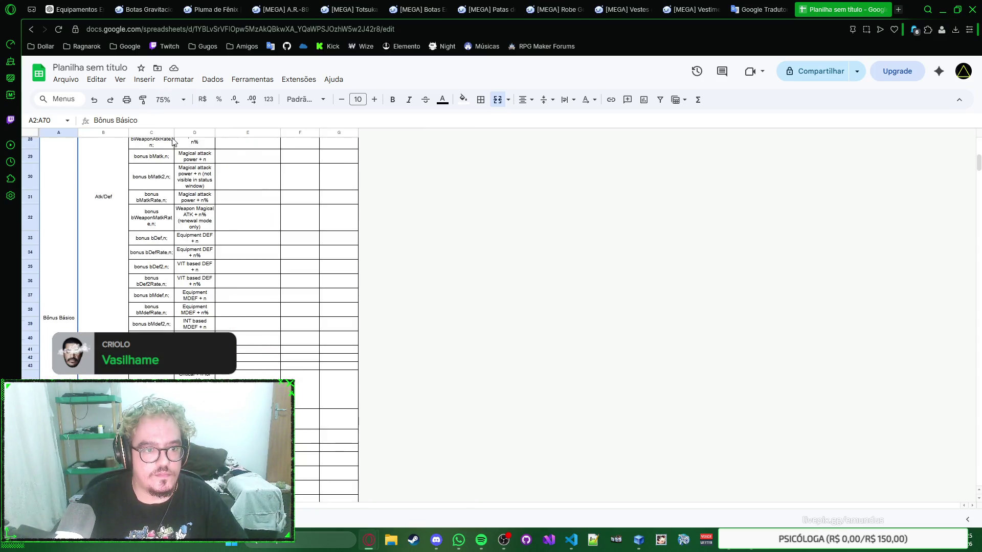
pyautogui.scroll(5, 131, 221)
pyautogui.click(116, 210)
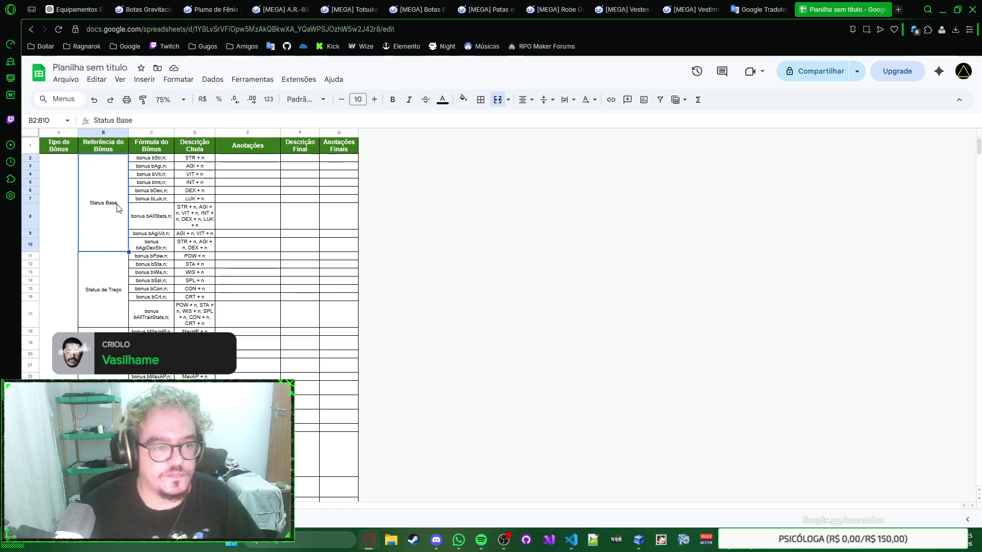
pyautogui.keyDown('shift'); pyautogui.click(351, 219); pyautogui.keyUp('shift')
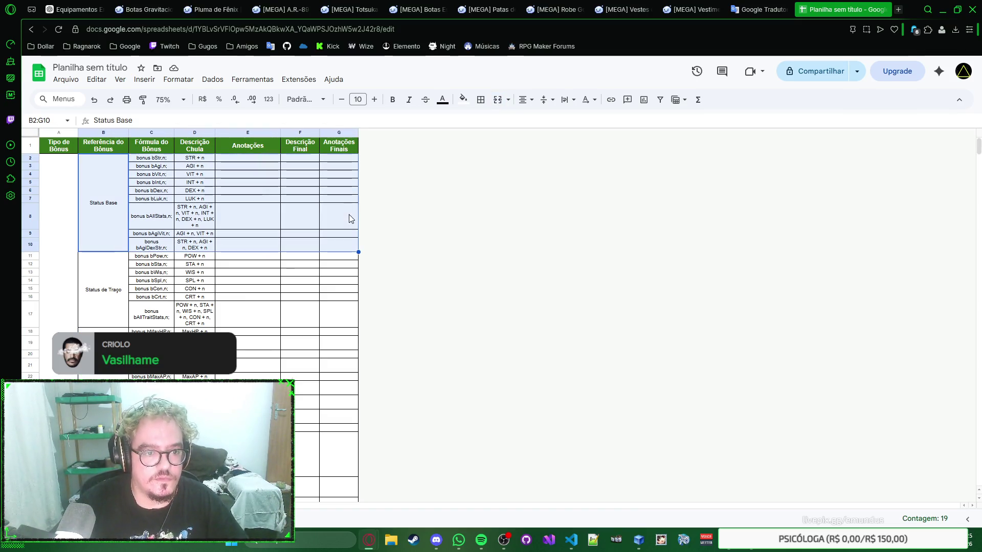
pyautogui.click(460, 102)
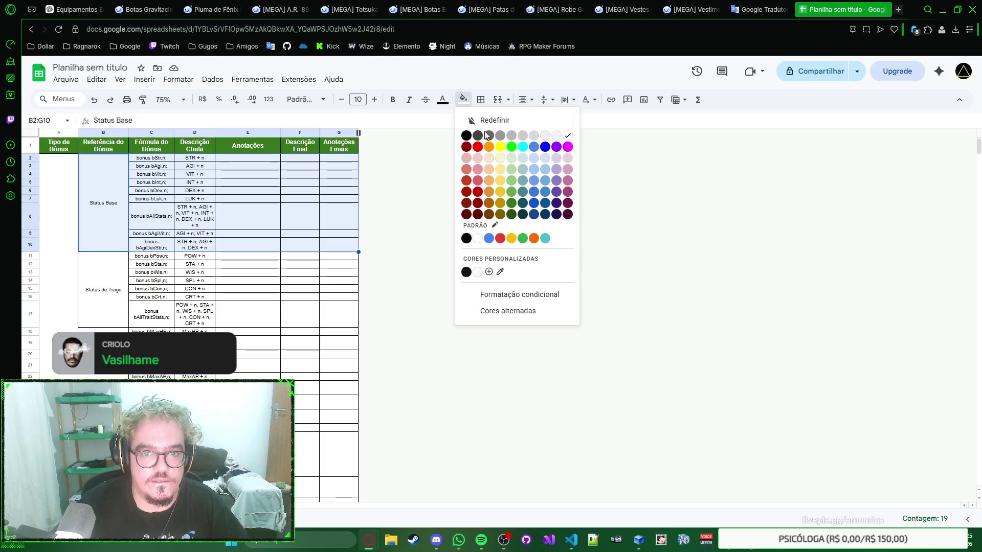
pyautogui.click(467, 164)
# Fill the Status de Traço block B11:G17 light red.
pyautogui.click(90, 286)
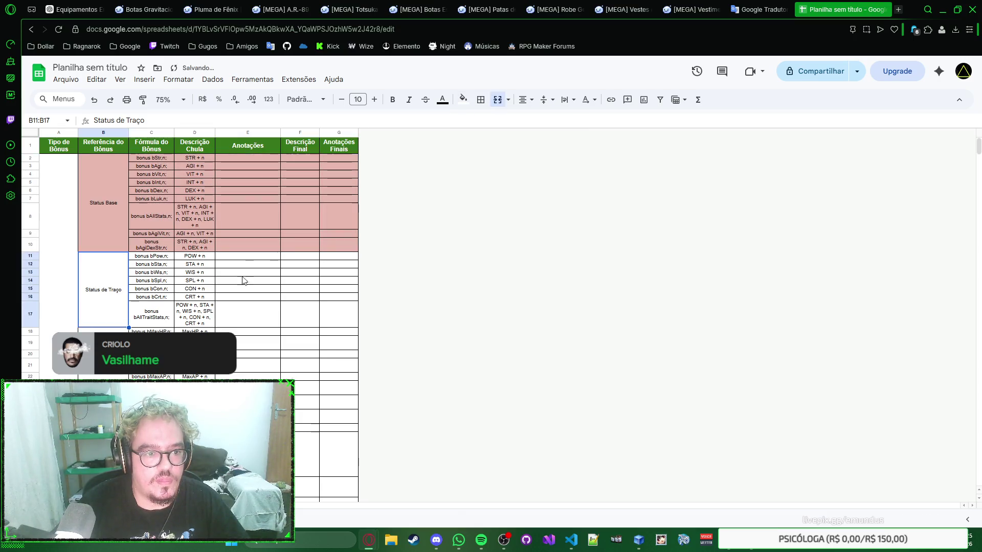
pyautogui.keyDown('shift'); pyautogui.click(346, 271); pyautogui.keyUp('shift')
pyautogui.click(463, 99)
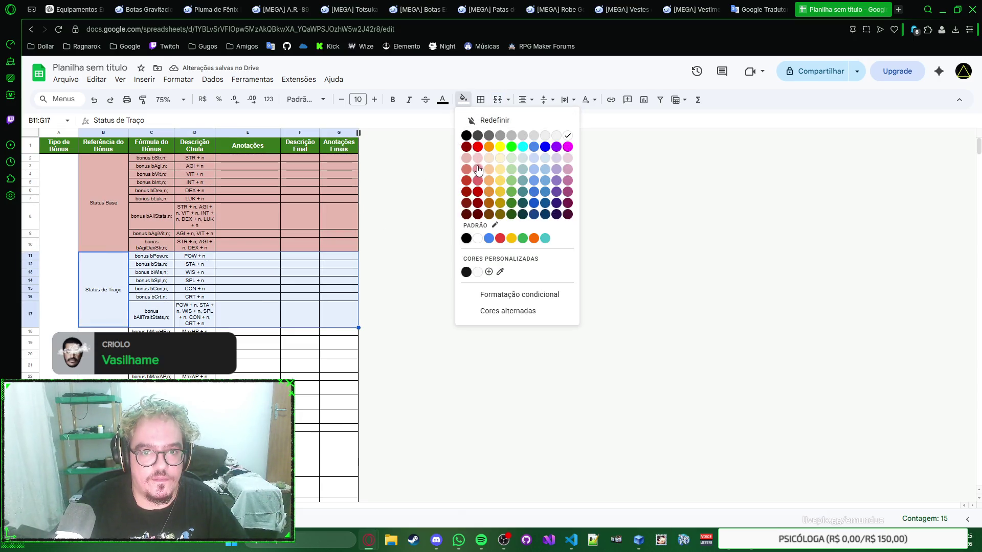
pyautogui.click(478, 168)
# Fill the HP/SP/AP block B18:G23 a darker cherry red.
pyautogui.click(102, 330)
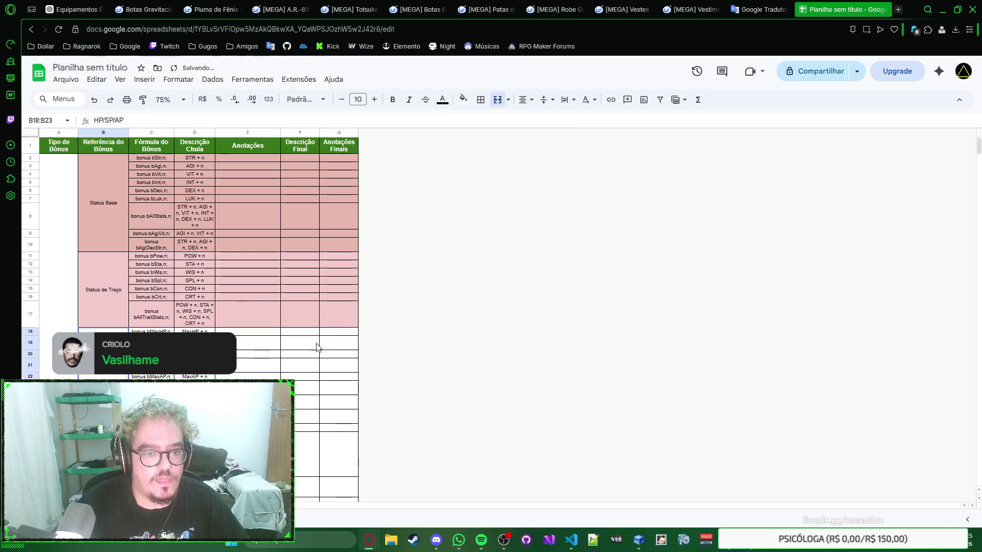
pyautogui.keyDown('shift'); pyautogui.click(343, 344); pyautogui.keyUp('shift')
pyautogui.click(463, 100)
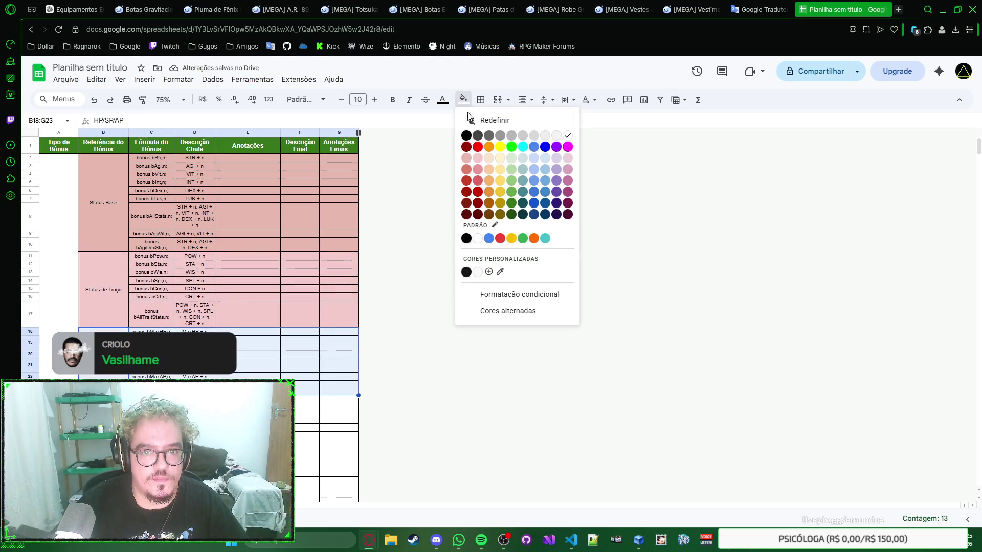
pyautogui.click(466, 175)
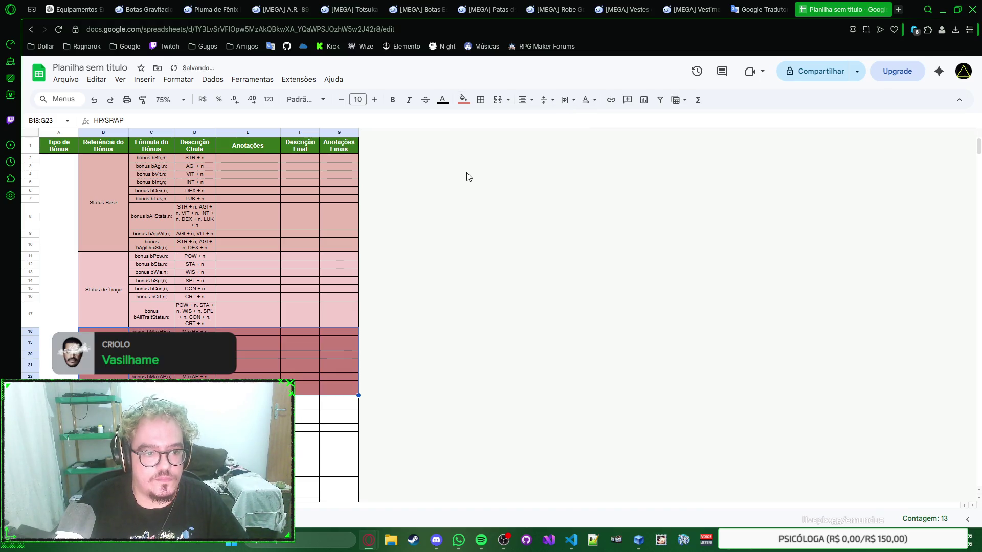
# Fill the Atk/Def rows B24:G40 with a light red shade.
pyautogui.scroll(-3, 288, 264)
pyautogui.press('Down')
pyautogui.scroll(-3, 307, 276)
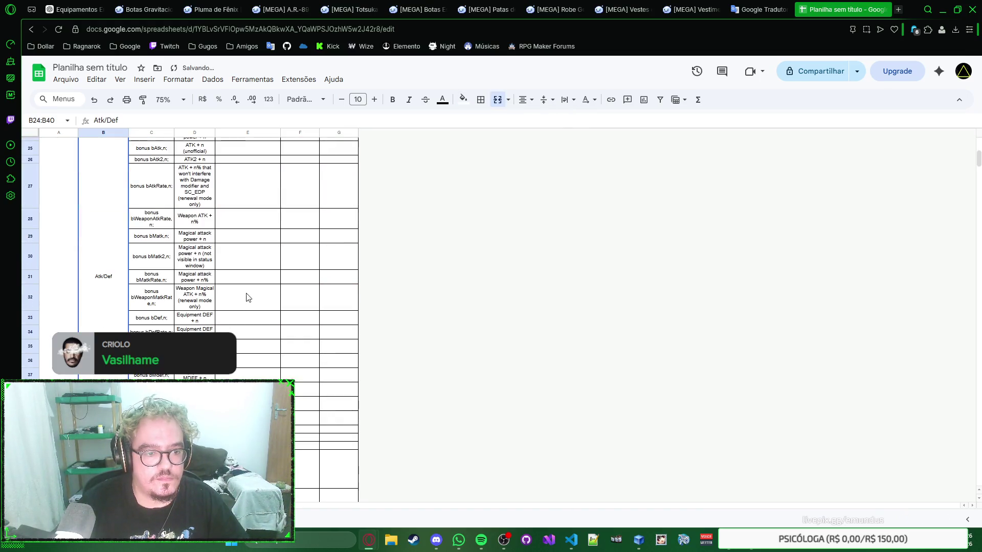
pyautogui.scroll(2, 332, 281)
pyautogui.scroll(-2, 338, 277)
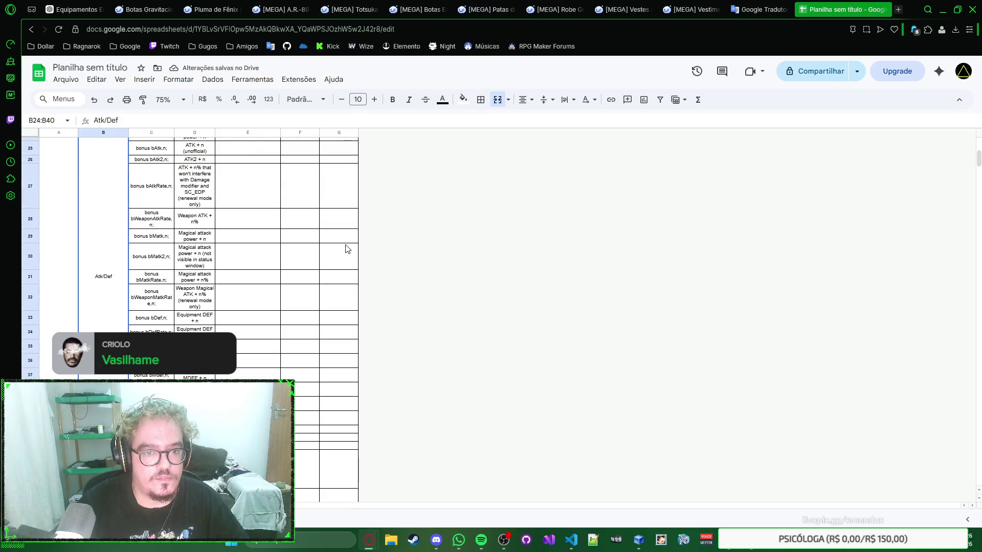
pyautogui.keyDown('shift'); pyautogui.click(347, 248); pyautogui.keyUp('shift')
pyautogui.click(463, 99)
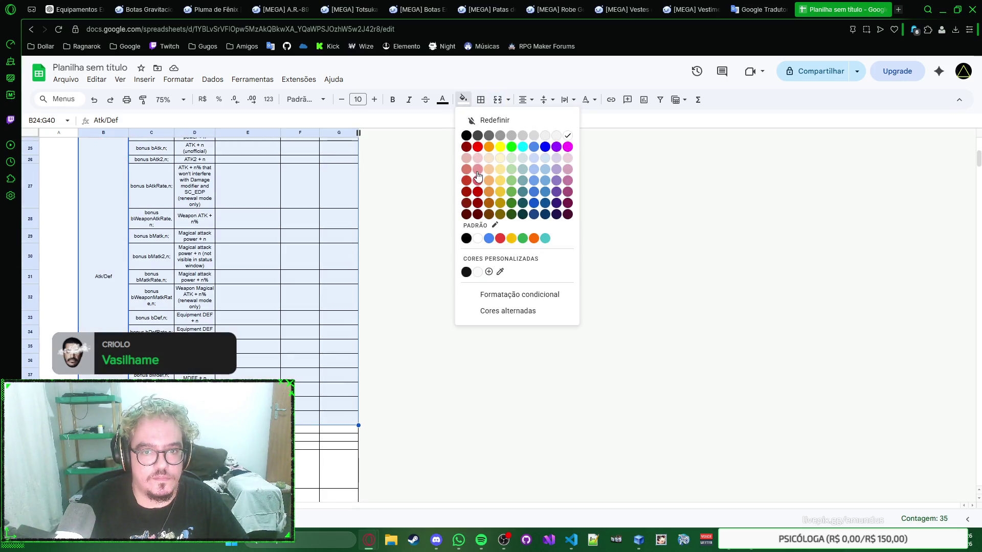
pyautogui.click(477, 176)
# Select the Status Adicionais rows through column G and browse fill colours without applying one.
pyautogui.scroll(5, 350, 269)
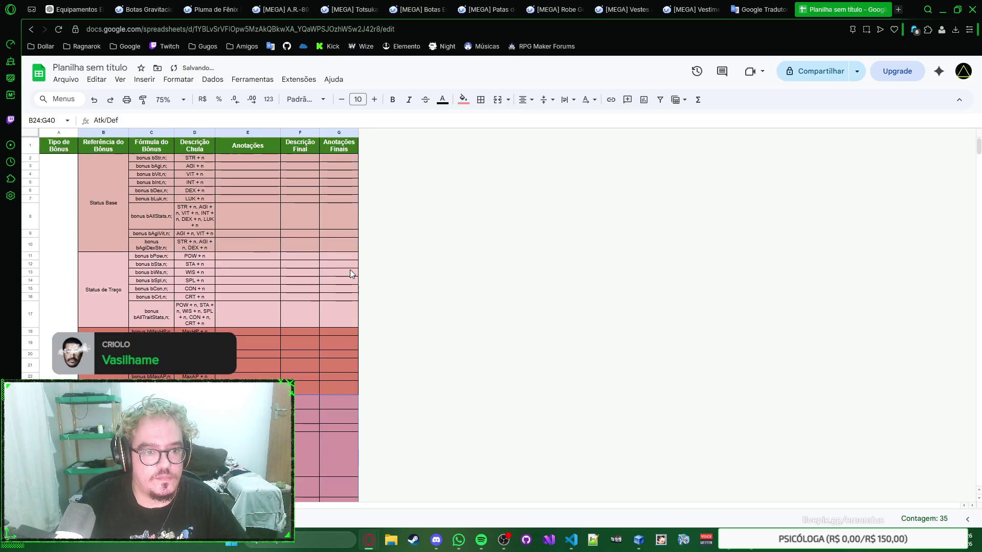
pyautogui.scroll(-10, 349, 269)
pyautogui.click(115, 278)
pyautogui.scroll(-1, 272, 270)
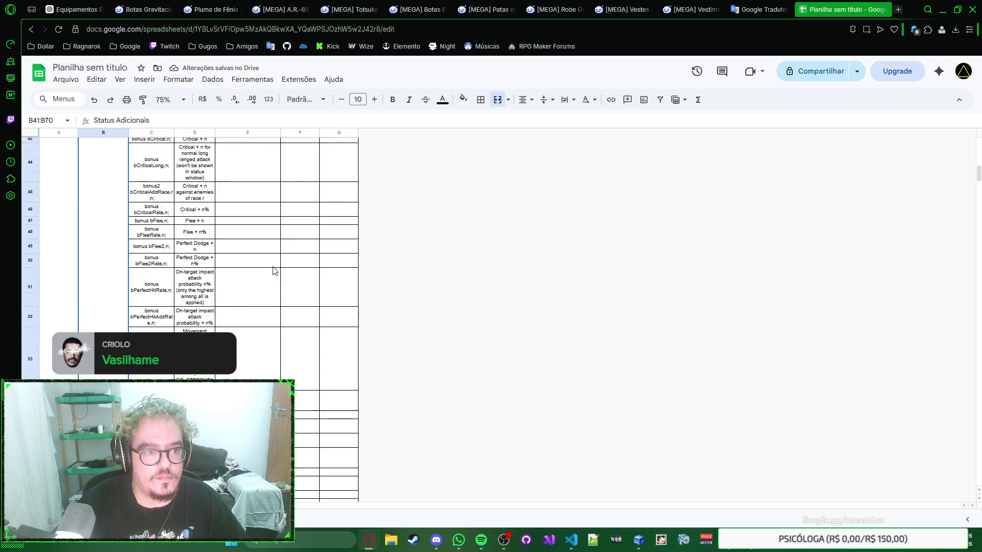
pyautogui.keyDown('shift'); pyautogui.click(342, 250); pyautogui.keyUp('shift')
pyautogui.scroll(-5, 339, 244)
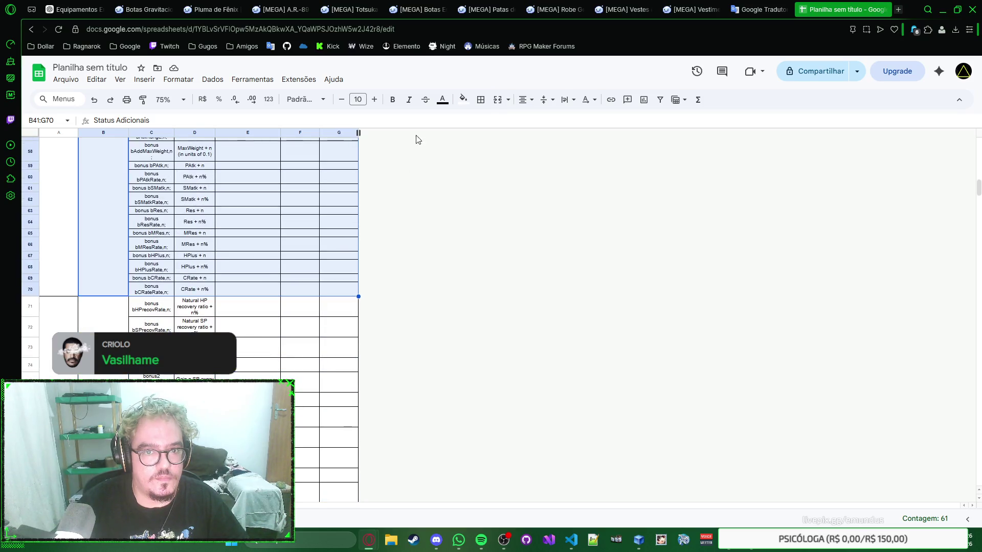
pyautogui.click(463, 100)
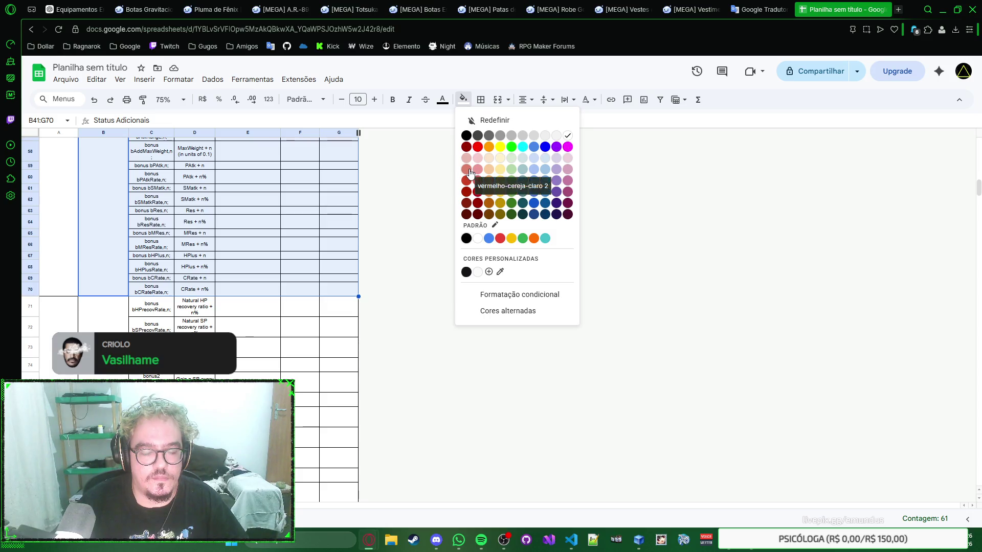
pyautogui.click(390, 238)
pyautogui.scroll(15, 391, 238)
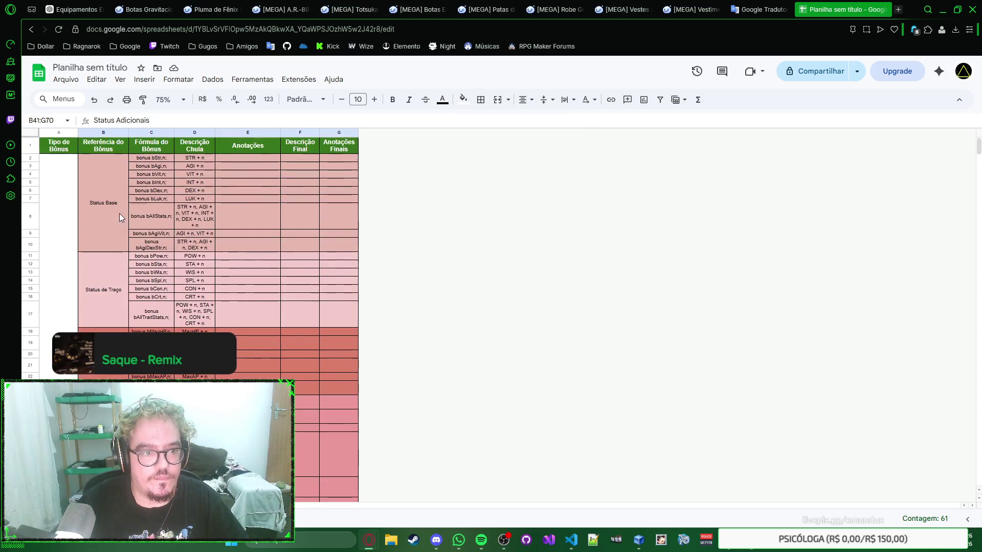
# Check the current fill colours of the Status Base, Status de Traço, HP/SP/AP and Atk/Def blocks.
pyautogui.click(108, 193)
pyautogui.click(463, 100)
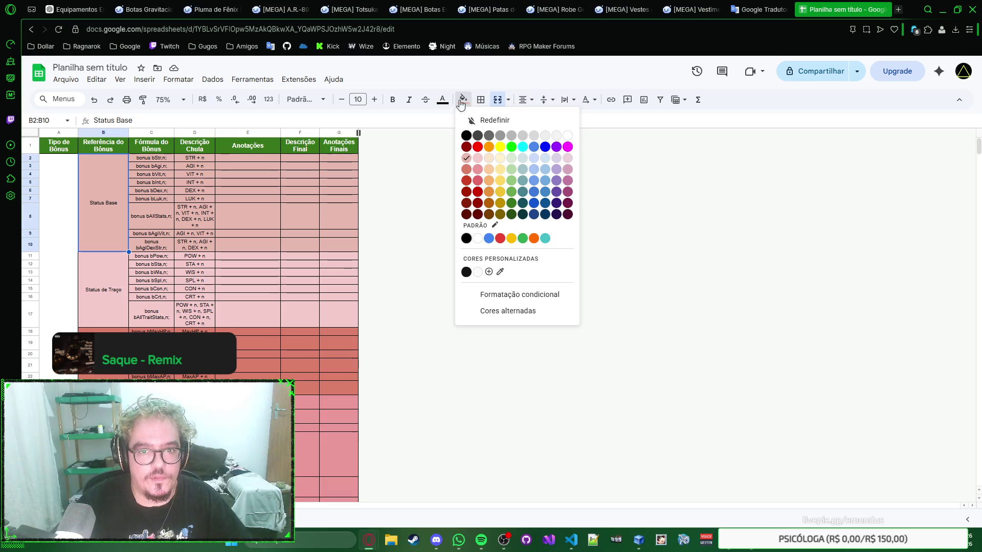
pyautogui.click(463, 99)
pyautogui.click(99, 288)
pyautogui.click(463, 99)
pyautogui.click(463, 99)
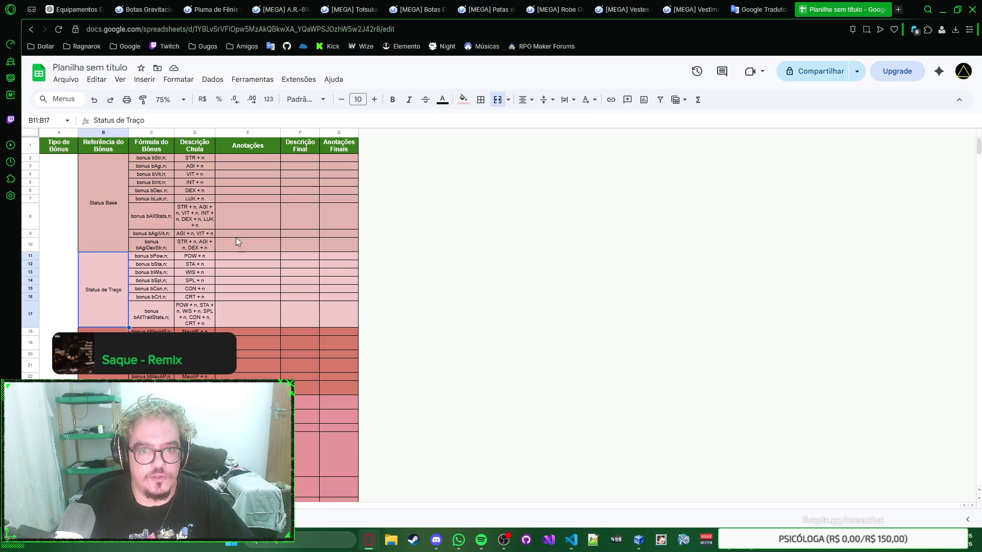
pyautogui.click(102, 353)
pyautogui.click(470, 103)
pyautogui.click(266, 281)
pyautogui.press('Down')
pyautogui.click(463, 99)
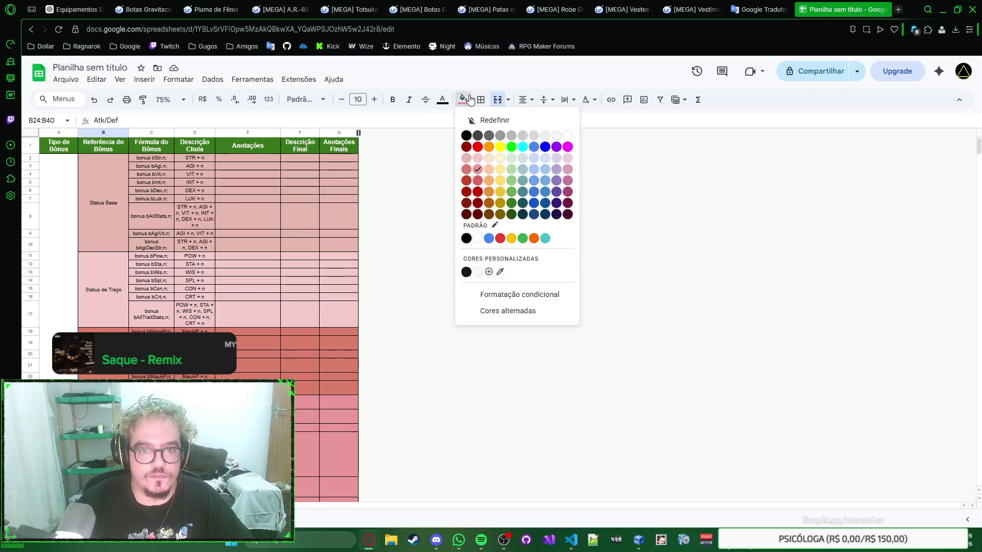
pyautogui.click(386, 227)
pyautogui.scroll(-3, 386, 227)
pyautogui.scroll(-3, 386, 226)
# Fill the Status Adicionais rows B41:G70 light orange, replacing a trial red fill.
pyautogui.click(105, 274)
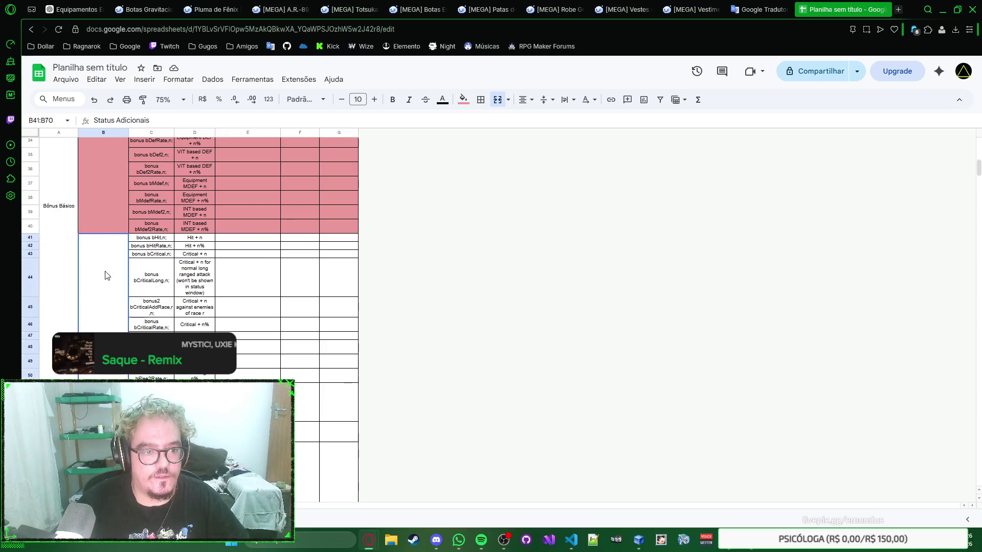
pyautogui.scroll(-5, 333, 261)
pyautogui.scroll(-3, 331, 262)
pyautogui.keyDown('shift'); pyautogui.click(346, 215); pyautogui.keyUp('shift')
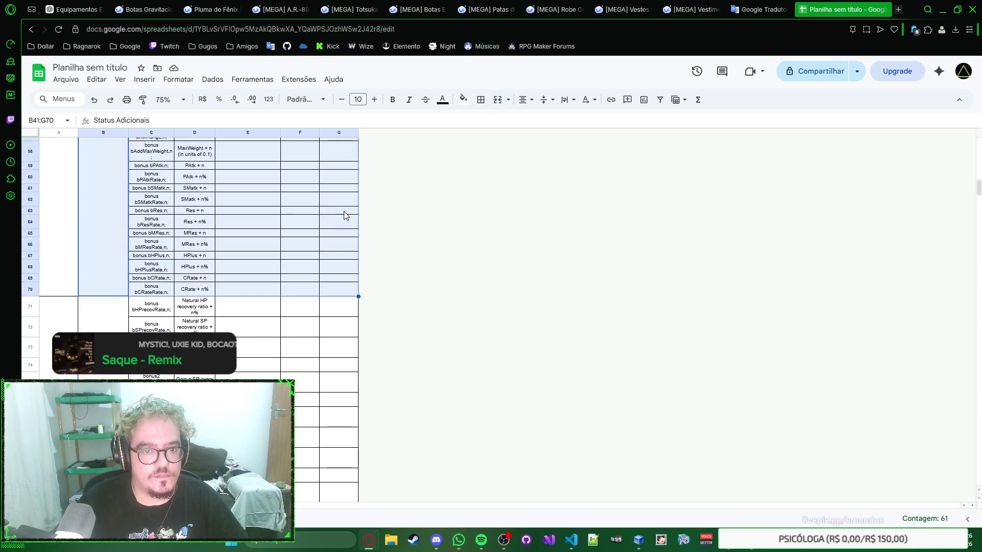
pyautogui.click(463, 100)
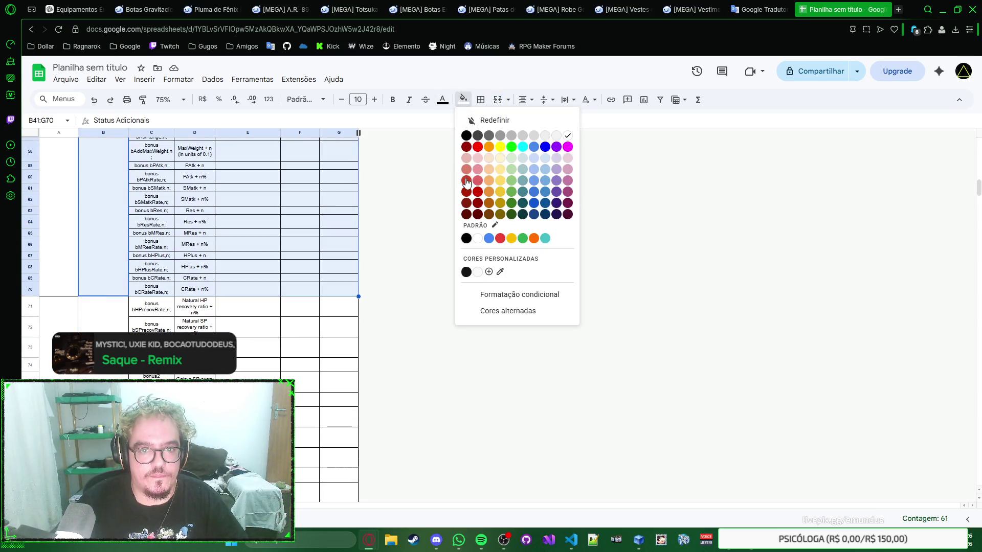
pyautogui.click(467, 182)
pyautogui.hotkey('ctrl', 'z')
pyautogui.click(466, 100)
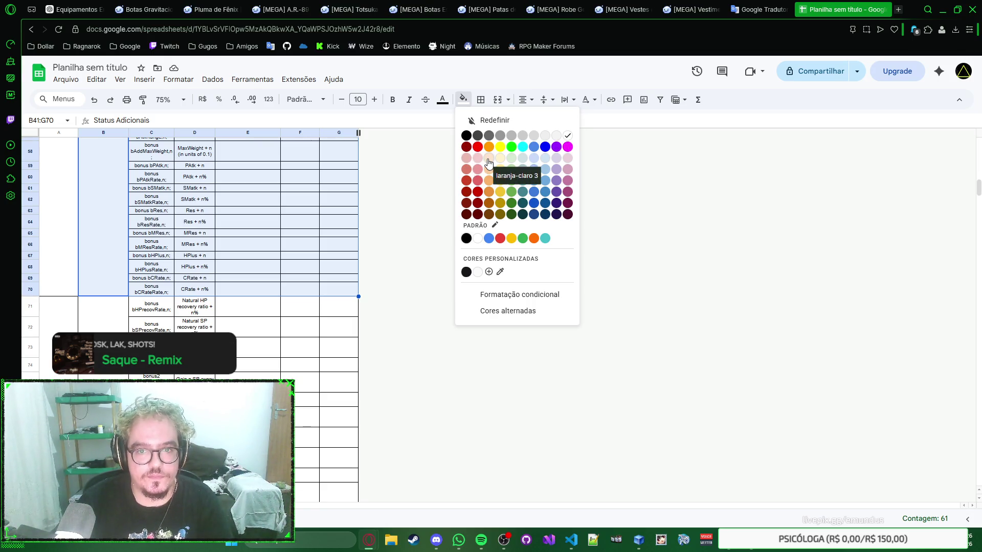
pyautogui.click(489, 163)
# Fill the merged Bônus Básico cell A2:A70 dark red.
pyautogui.scroll(8, 391, 237)
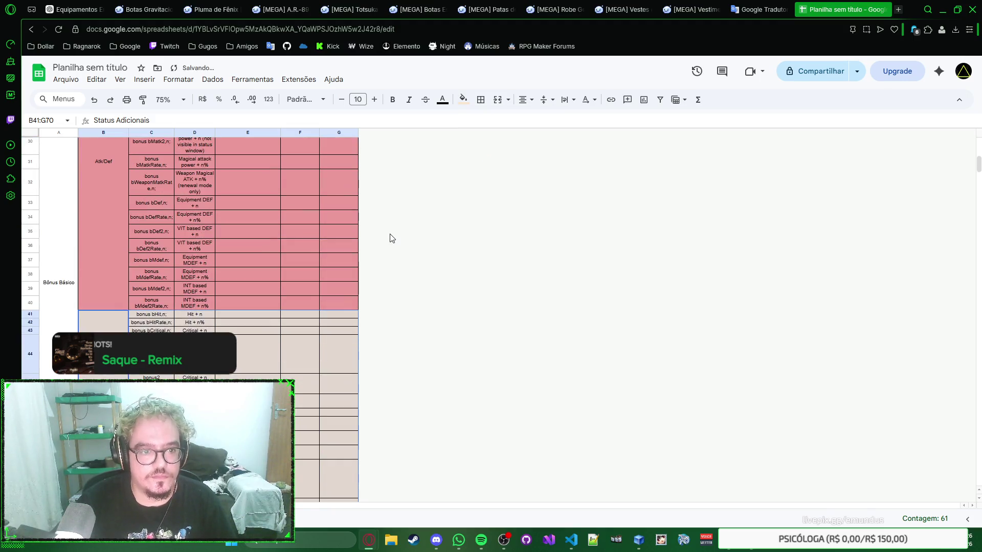
pyautogui.scroll(-2, 106, 225)
pyautogui.click(66, 223)
pyautogui.scroll(10, 66, 224)
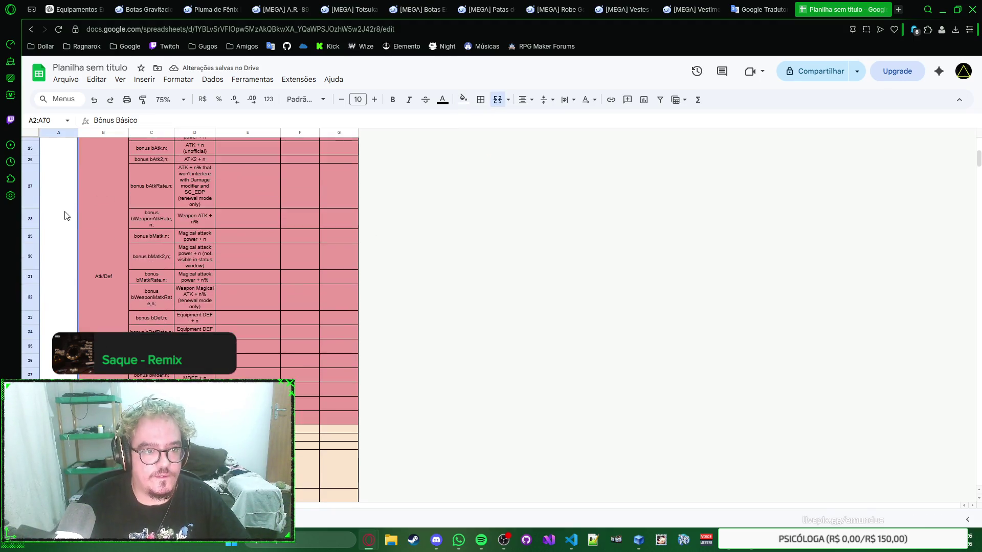
pyautogui.scroll(2, 324, 189)
pyautogui.click(463, 99)
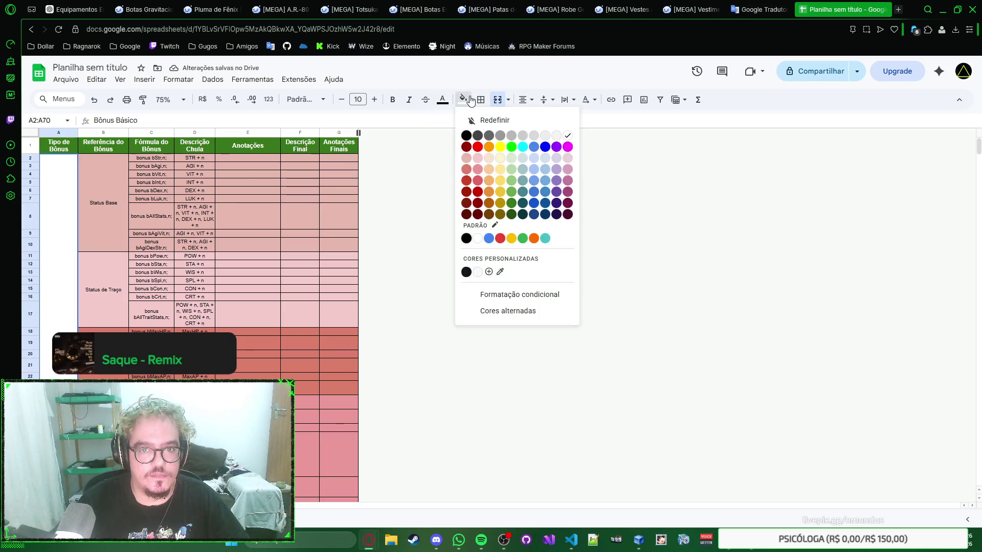
pyautogui.click(478, 147)
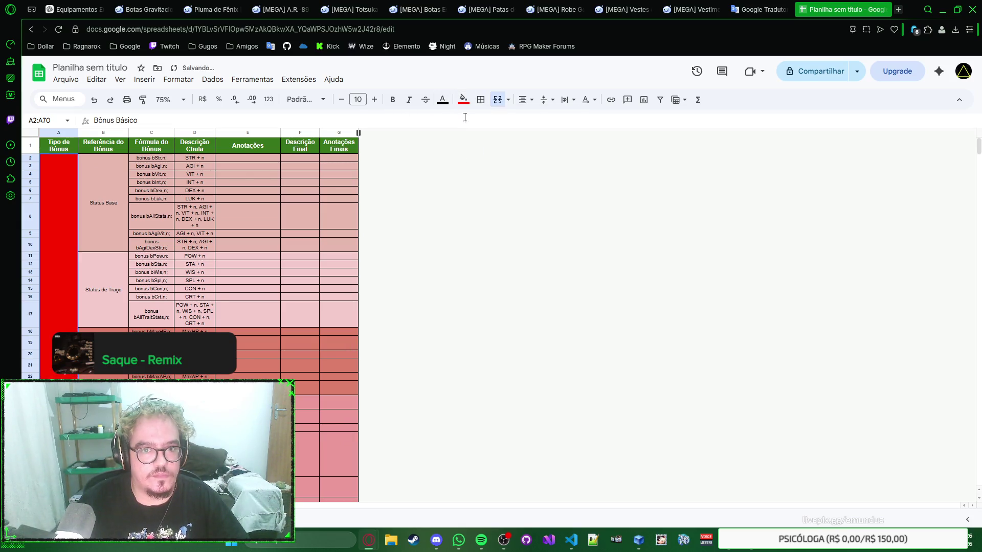
pyautogui.click(463, 99)
pyautogui.click(479, 195)
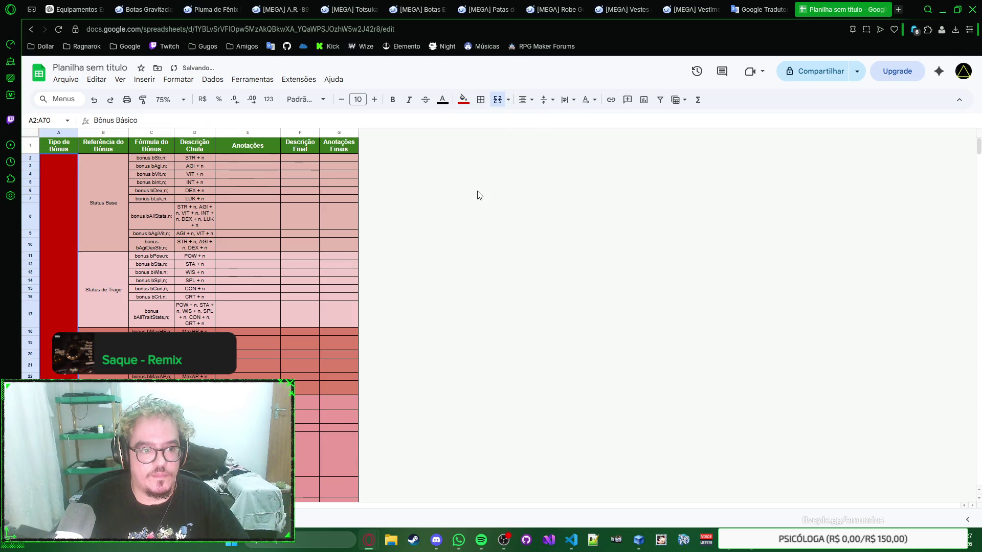
pyautogui.scroll(-5, 405, 203)
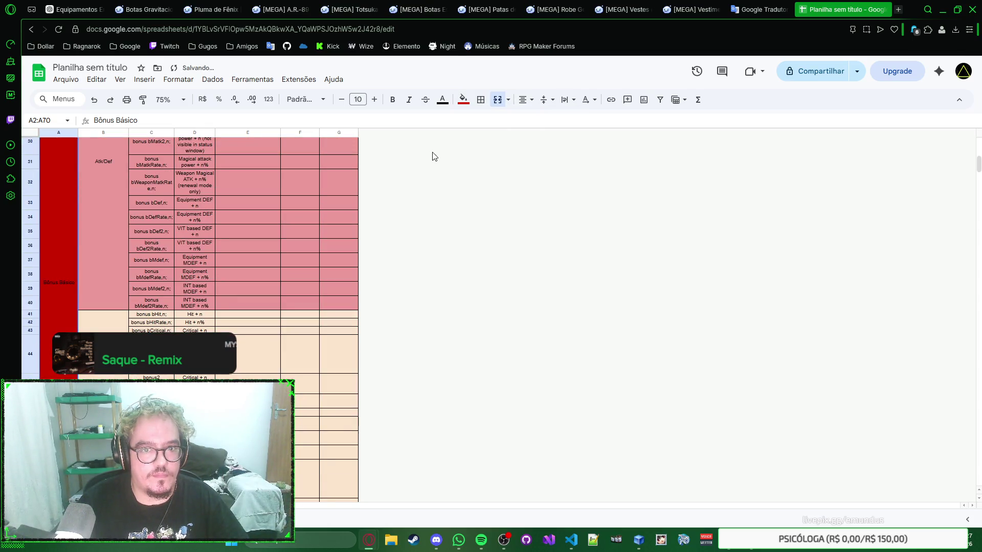
pyautogui.click(463, 100)
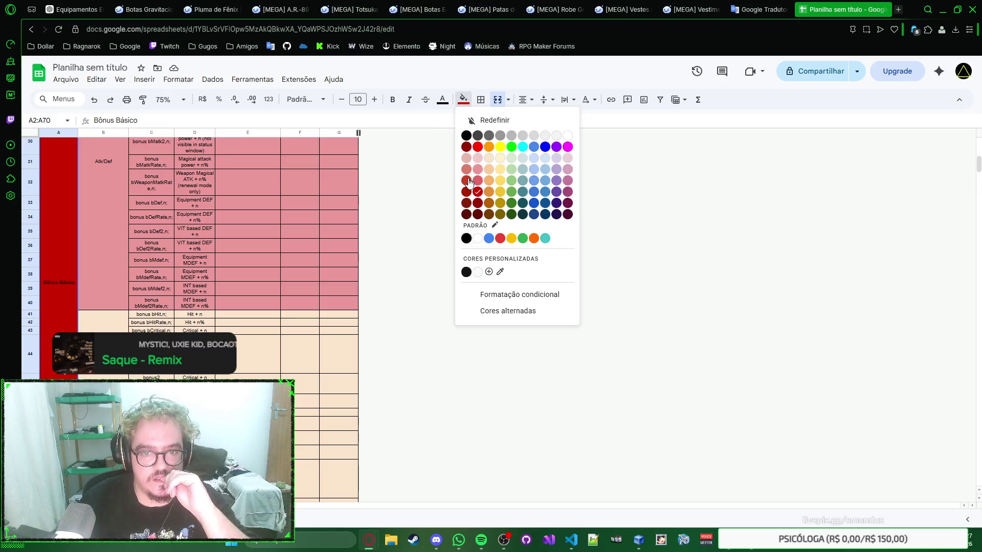
pyautogui.click(466, 147)
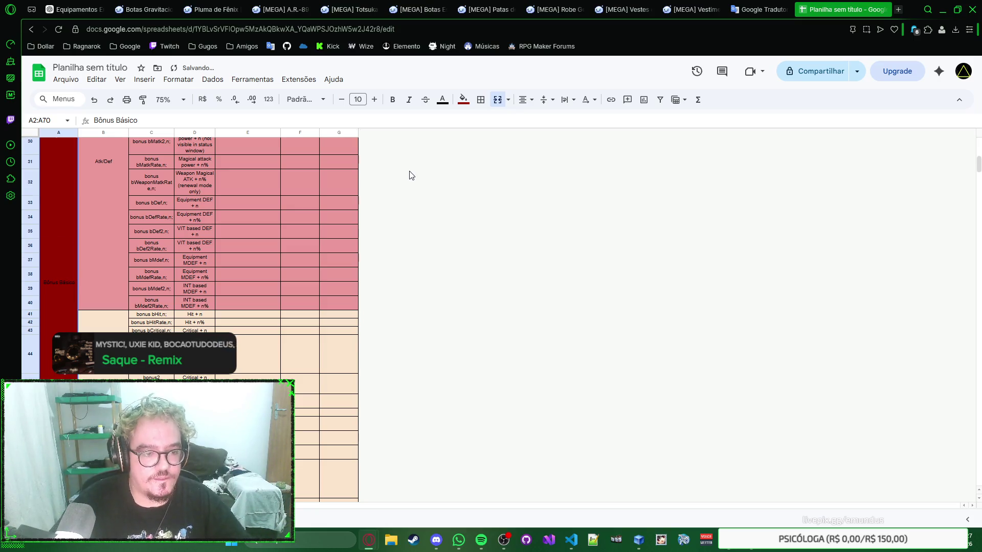
pyautogui.scroll(-10, 409, 174)
pyautogui.click(104, 220)
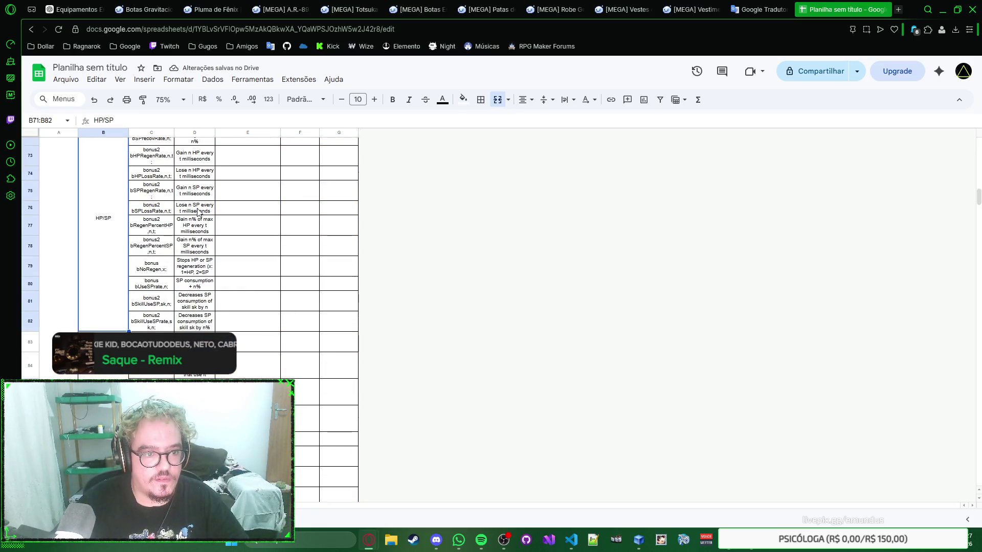
# Fill the HP/SP rows light green after trying light orange and light yellow.
pyautogui.scroll(2, 341, 227)
pyautogui.keyDown('shift'); pyautogui.click(347, 216); pyautogui.keyUp('shift')
pyautogui.click(463, 99)
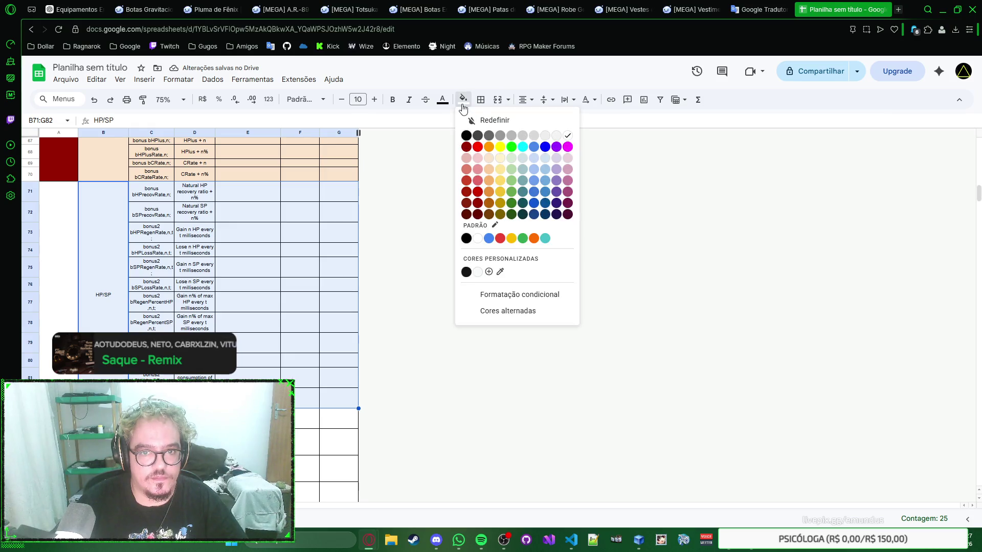
pyautogui.click(490, 162)
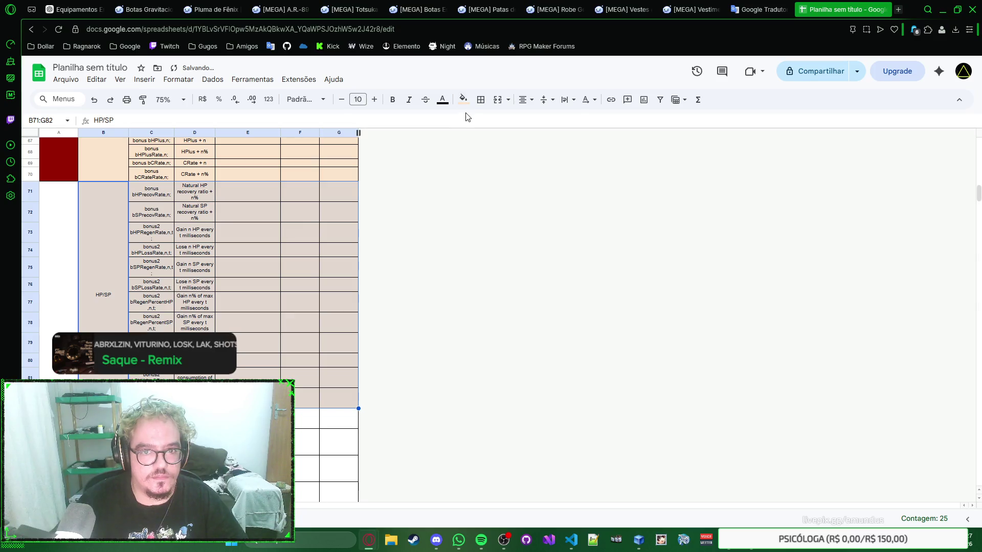
pyautogui.hotkey('ctrl', 'z')
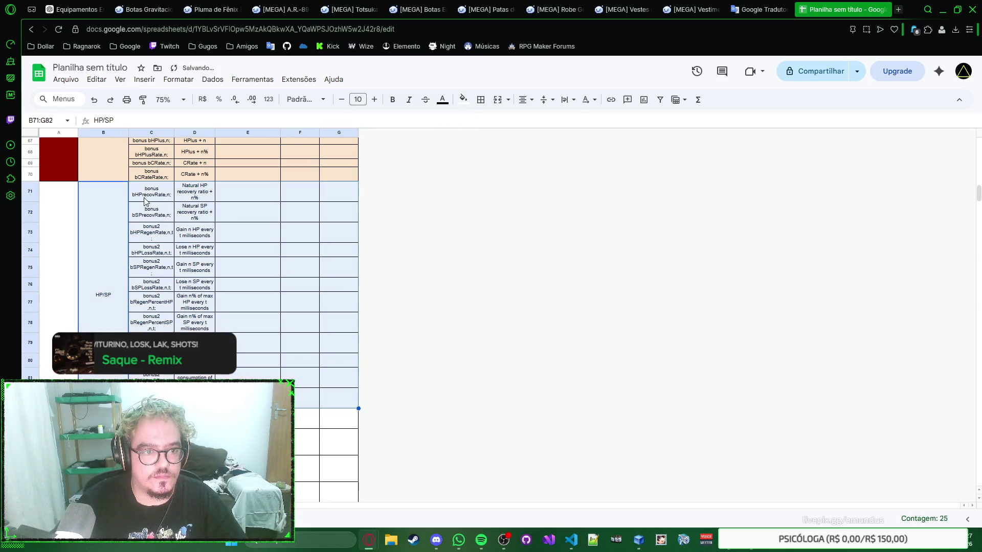
pyautogui.click(464, 100)
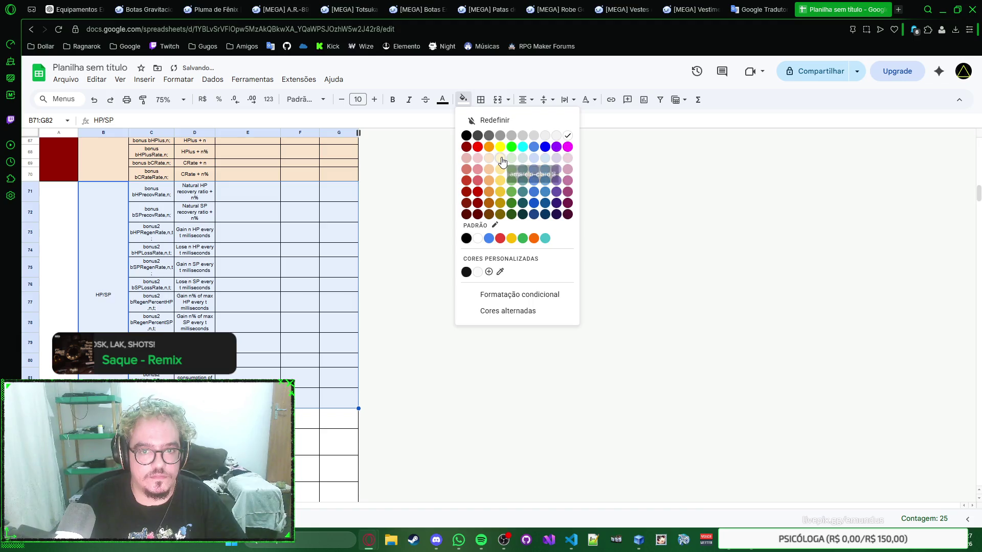
pyautogui.click(501, 158)
pyautogui.hotkey('ctrl', 'z')
pyautogui.click(464, 100)
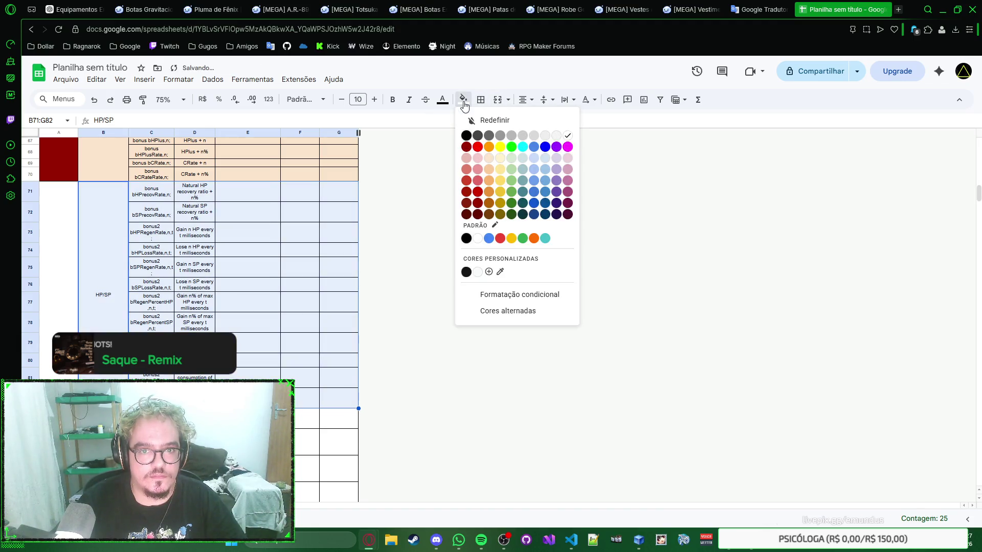
pyautogui.click(512, 162)
# Fill the Atk/Def block light cyan and the Curas block another light shade.
pyautogui.scroll(-3, 97, 269)
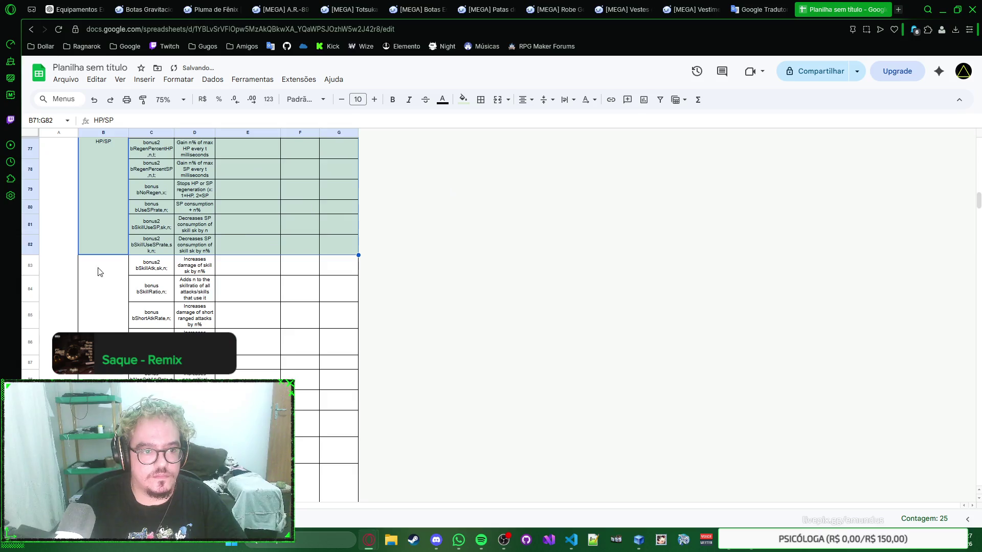
pyautogui.click(97, 270)
pyautogui.scroll(-5, 347, 229)
pyautogui.hotkey('shift', 'Right')
pyautogui.hotkey('shift', 'Right')
pyautogui.hotkey('shift', 'Right')
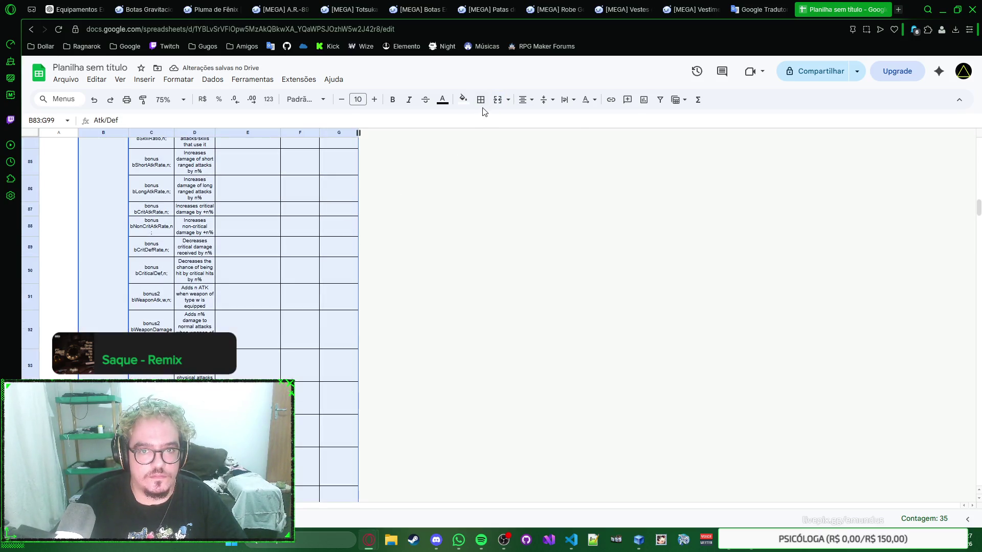
pyautogui.click(463, 99)
pyautogui.click(522, 159)
pyautogui.scroll(-5, 439, 193)
pyautogui.click(103, 230)
pyautogui.keyDown('shift'); pyautogui.click(345, 257); pyautogui.keyUp('shift')
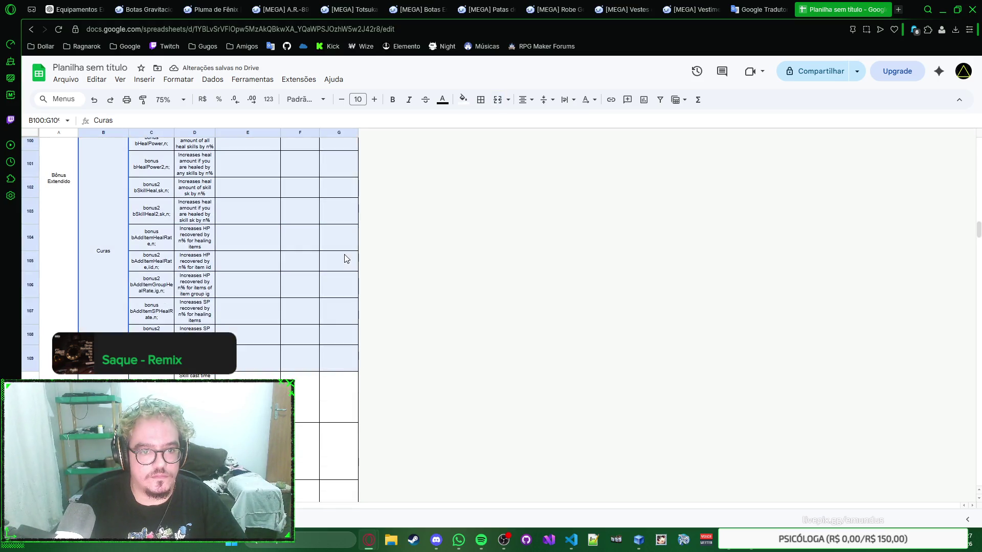
pyautogui.click(463, 100)
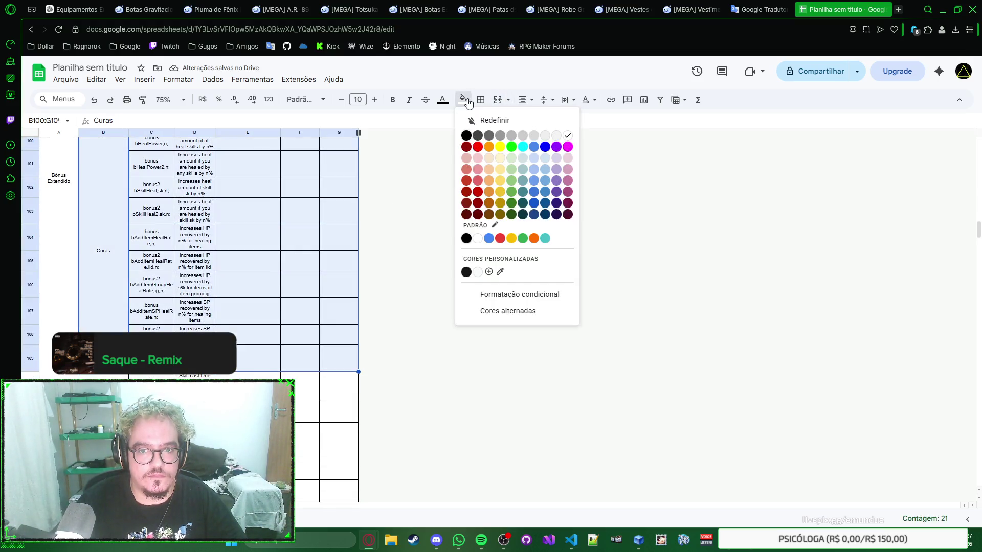
pyautogui.click(531, 162)
# Fill the Tempo/Intervalo de Conjuração rows light lavender.
pyautogui.scroll(-4, 291, 222)
pyautogui.click(97, 249)
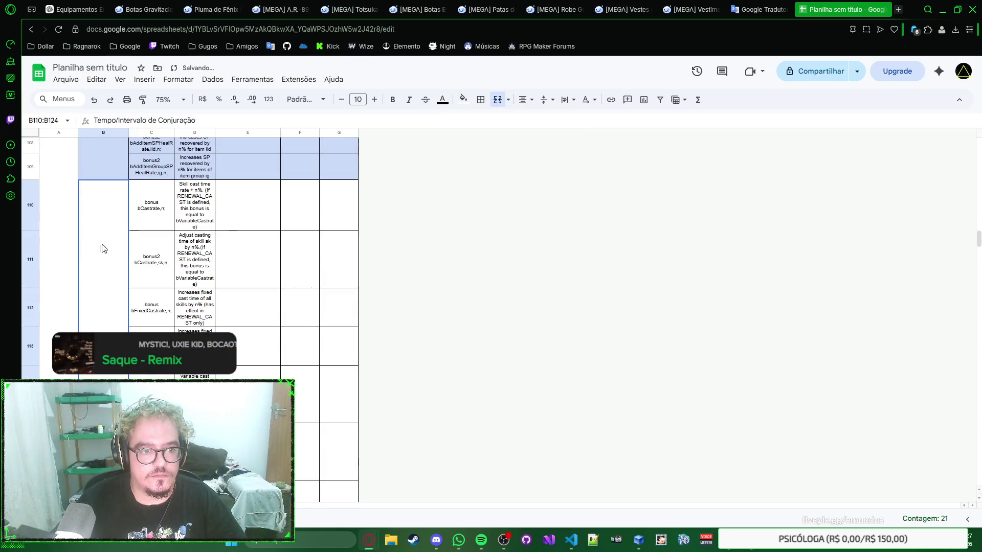
pyautogui.keyDown('shift'); pyautogui.click(338, 225); pyautogui.keyUp('shift')
pyautogui.click(464, 100)
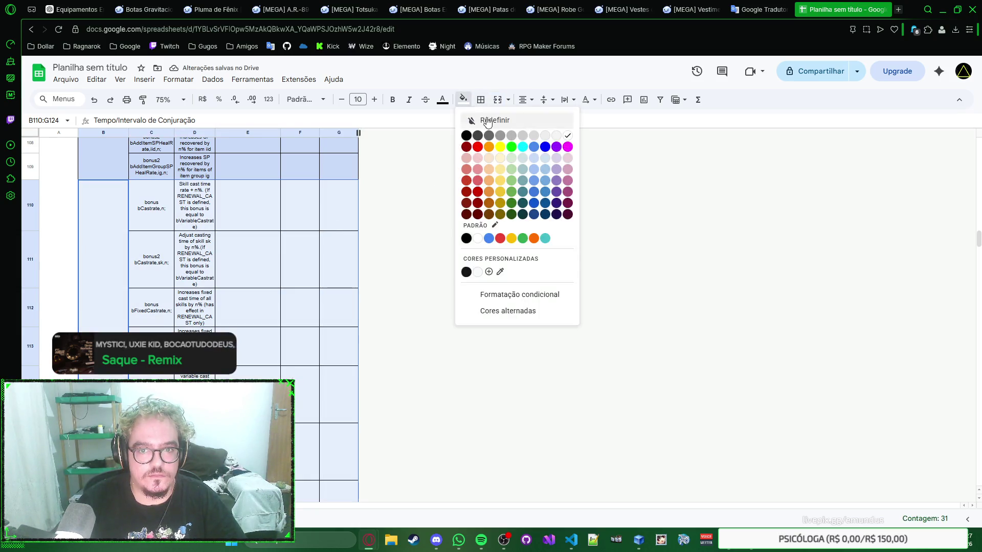
pyautogui.click(556, 165)
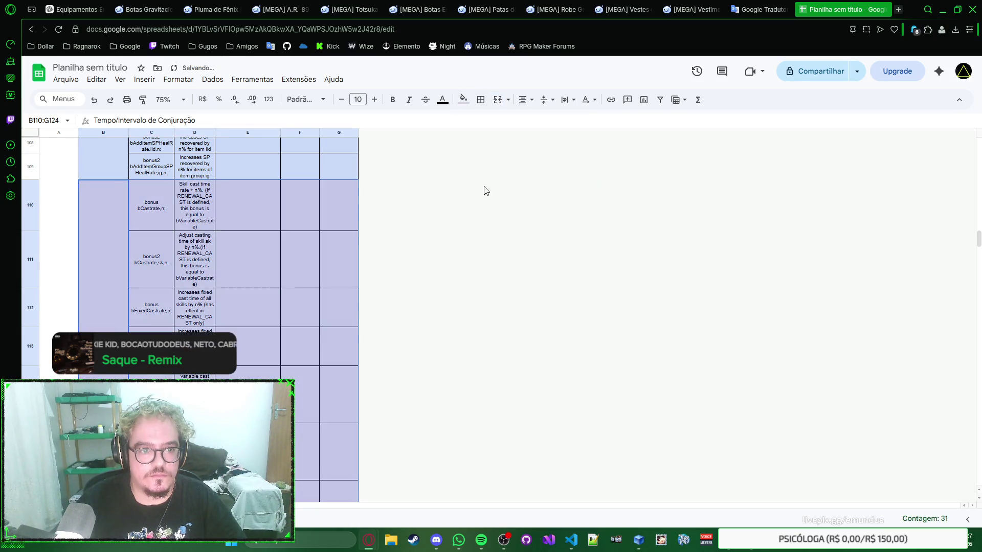
# Fill the merged Bônus Extendido cell A71:A124 teal.
pyautogui.scroll(-5, 379, 212)
pyautogui.click(71, 209)
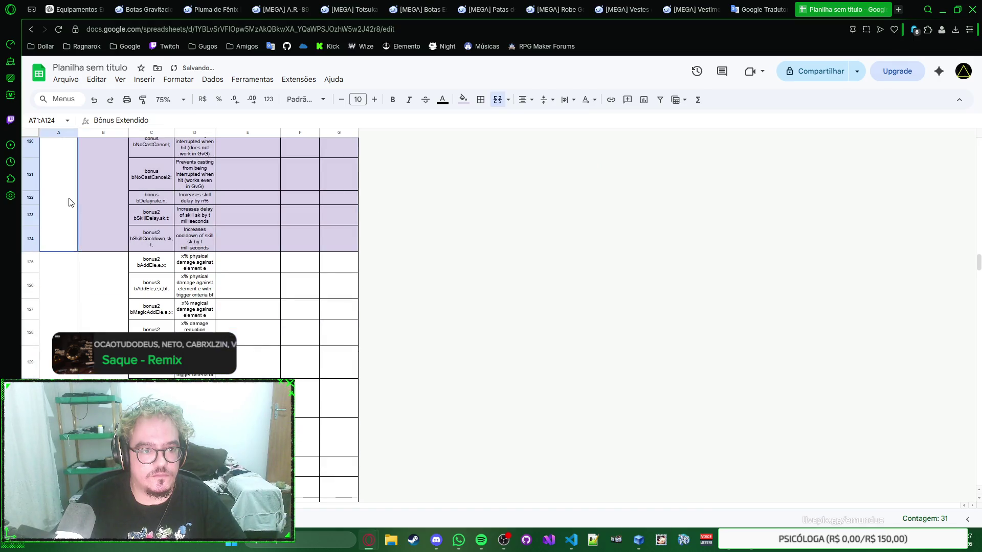
pyautogui.click(462, 100)
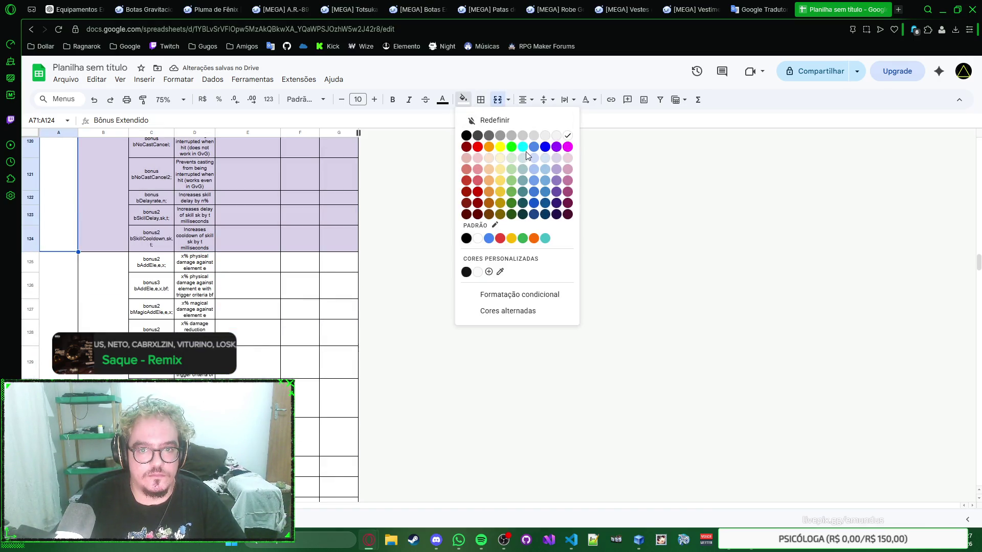
pyautogui.click(522, 192)
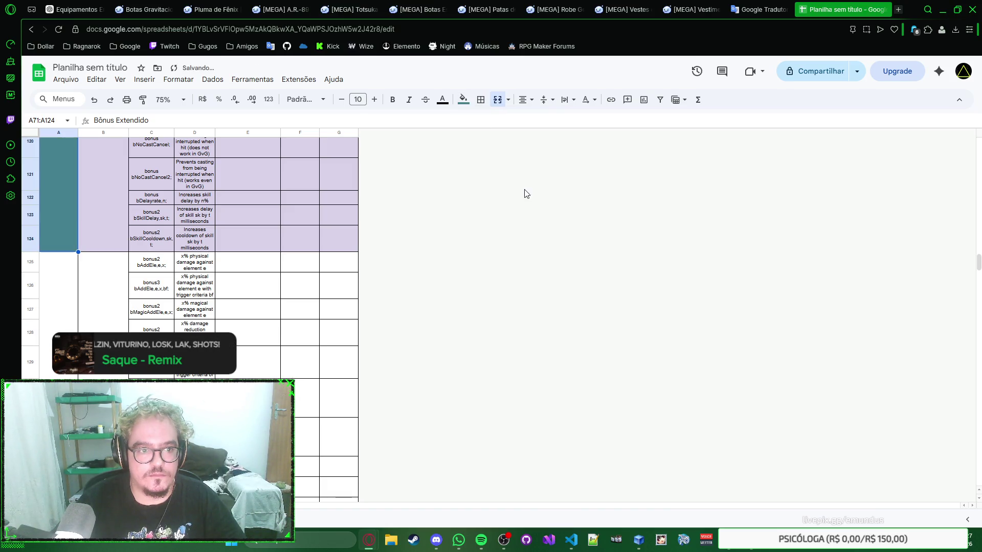
# Fill the Modificadores de Dano block light pink and the Atk/Def rows light purple.
pyautogui.click(105, 278)
pyautogui.scroll(-3, 236, 252)
pyautogui.keyDown('shift'); pyautogui.click(344, 215); pyautogui.keyUp('shift')
pyautogui.scroll(-10, 342, 211)
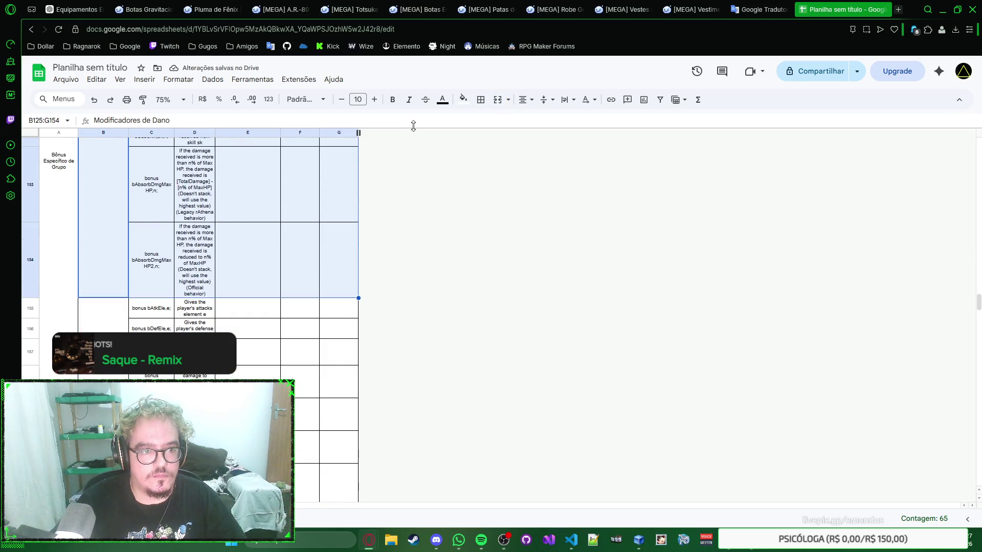
pyautogui.click(464, 100)
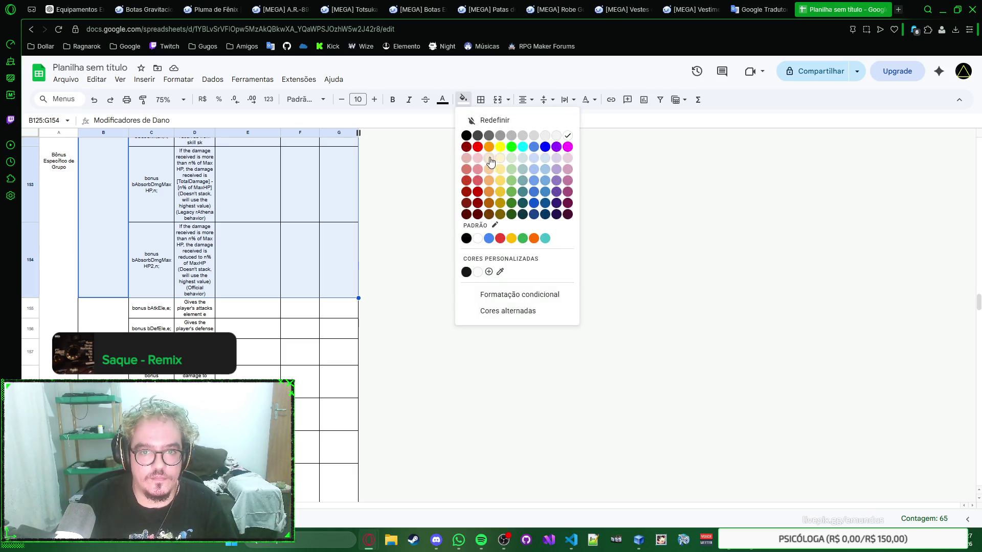
pyautogui.click(568, 158)
pyautogui.press('Down')
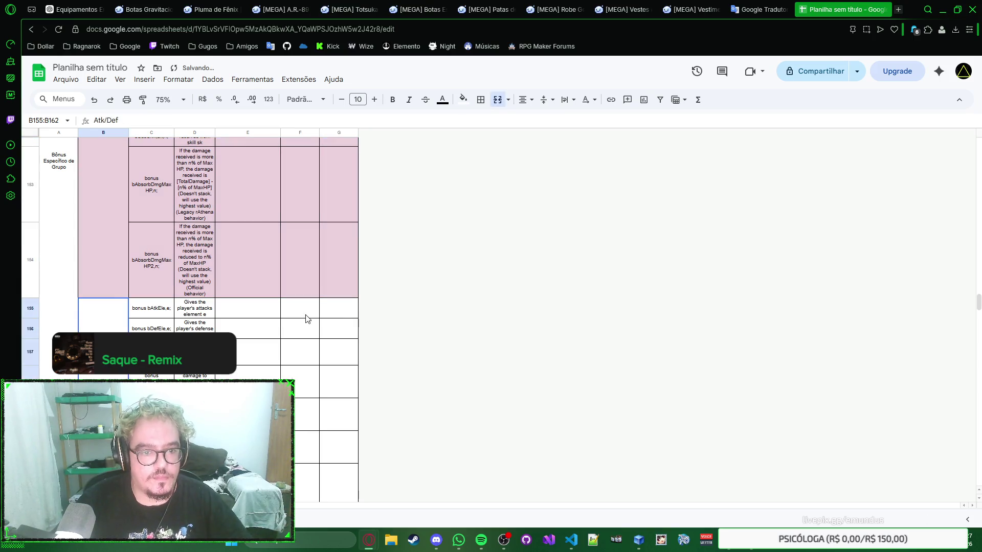
pyautogui.keyDown('shift'); pyautogui.click(343, 314); pyautogui.keyUp('shift')
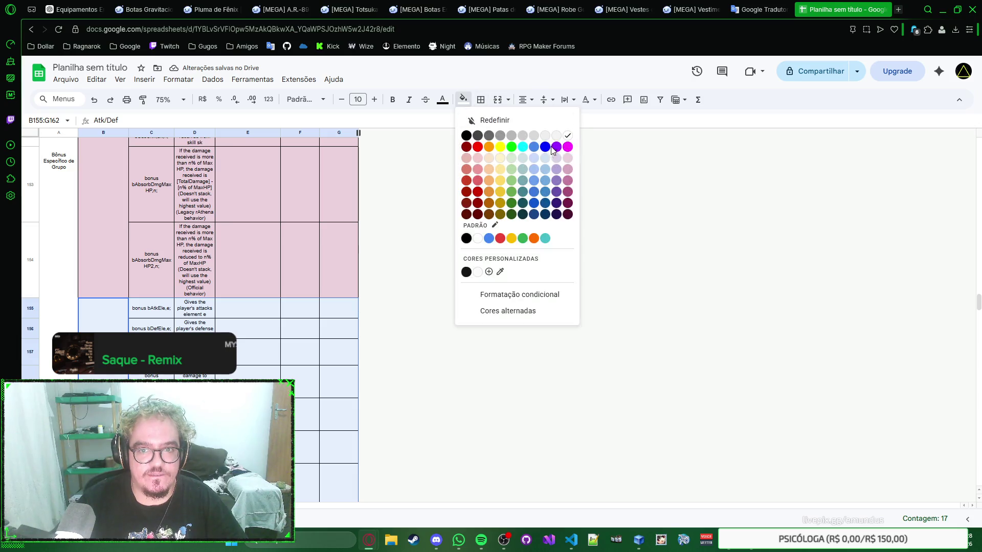
pyautogui.click(556, 158)
# Fill the Ignorar Def block light blue and the Ignorar Res rows blue.
pyautogui.scroll(-5, 256, 244)
pyautogui.press('Down')
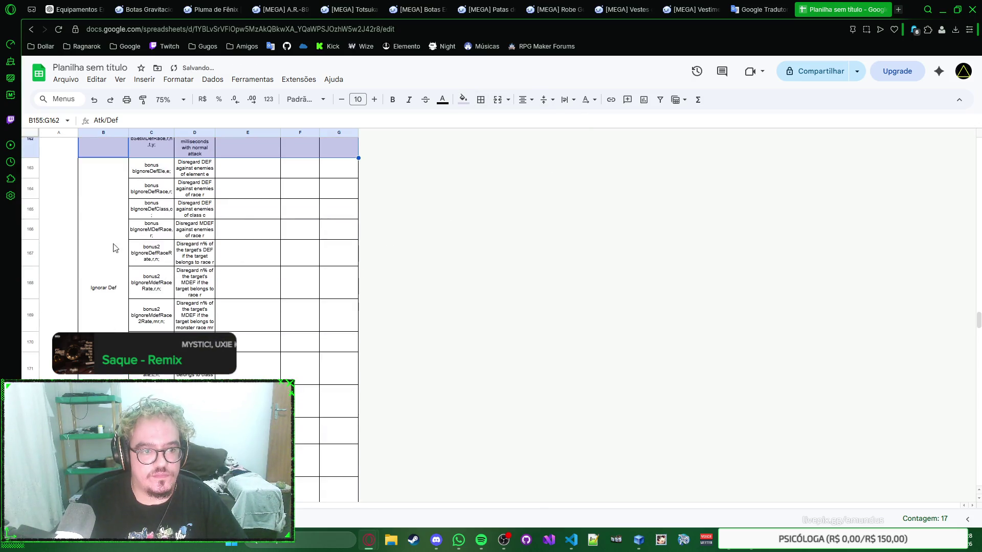
pyautogui.hotkey('shift', 'Right')
pyautogui.hotkey('shift', 'Right')
pyautogui.hotkey('shift', 'Right')
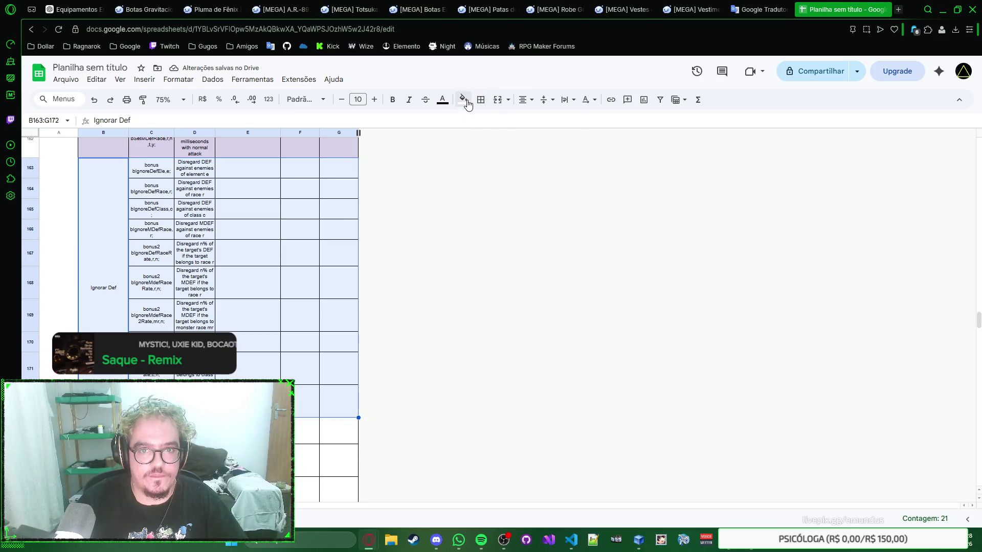
pyautogui.click(466, 101)
pyautogui.click(534, 158)
pyautogui.scroll(-4, 101, 270)
pyautogui.click(101, 270)
pyautogui.keyDown('shift'); pyautogui.click(340, 234); pyautogui.keyUp('shift')
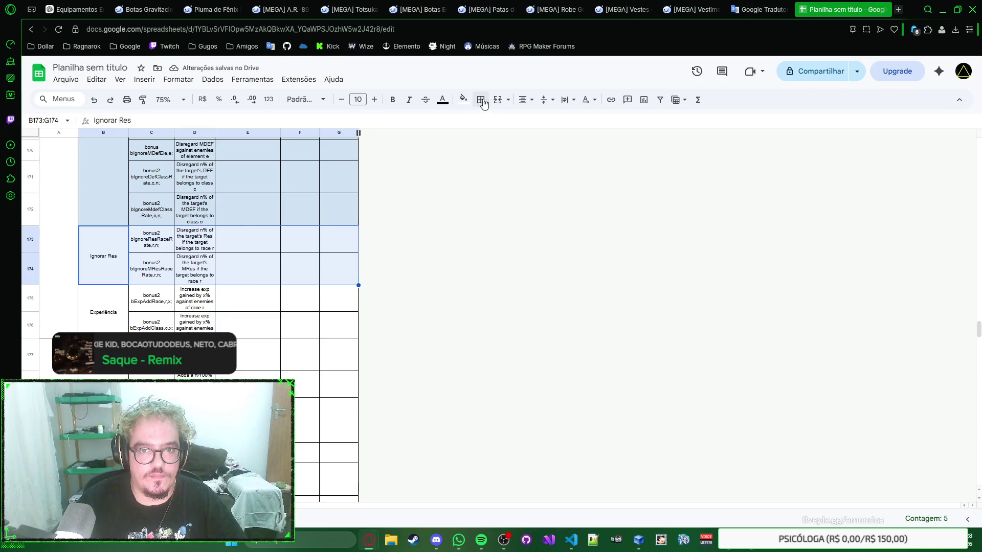
pyautogui.click(465, 101)
pyautogui.click(534, 169)
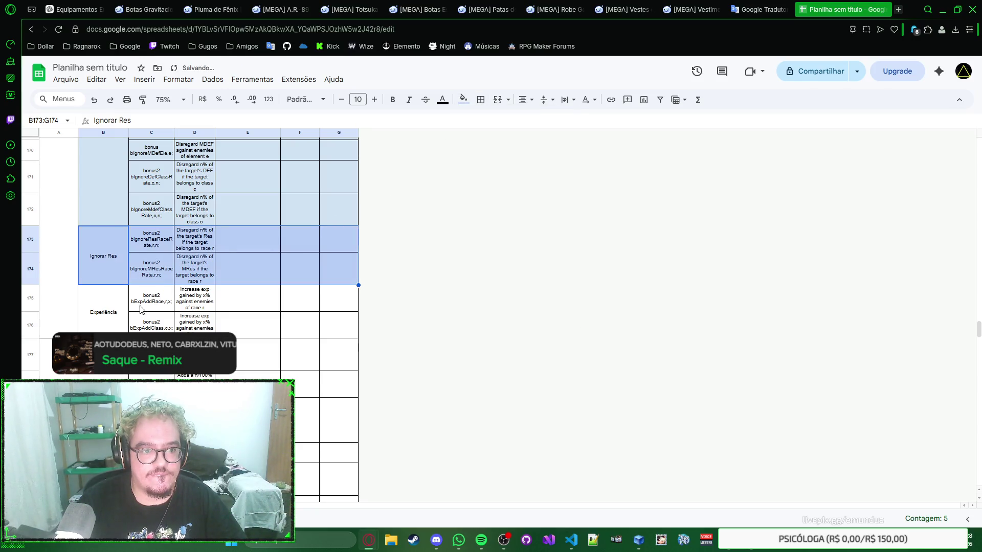
# Fill the Experiência rows light yellow, replacing an initial light teal.
pyautogui.press('Down')
pyautogui.keyDown('shift'); pyautogui.click(340, 307); pyautogui.keyUp('shift')
pyautogui.click(464, 100)
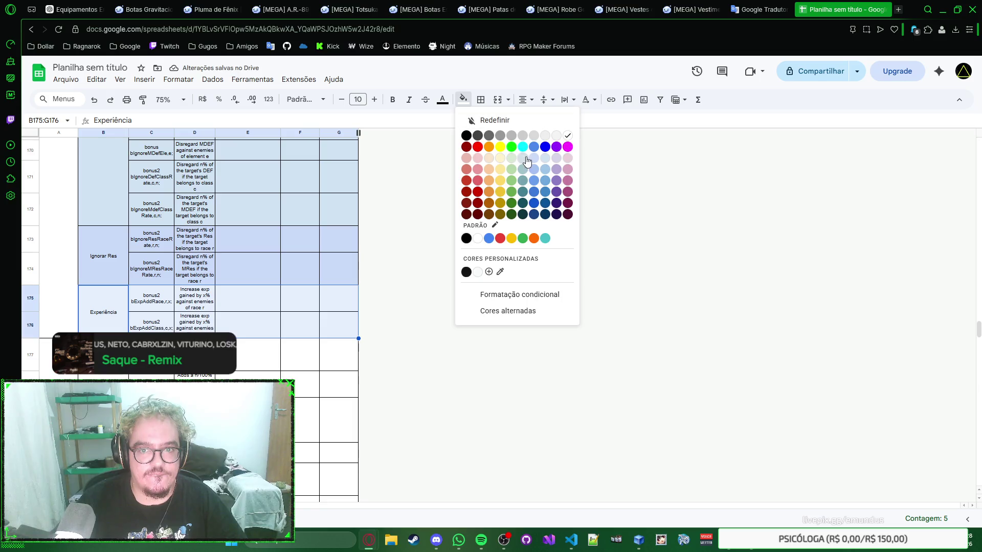
pyautogui.click(525, 161)
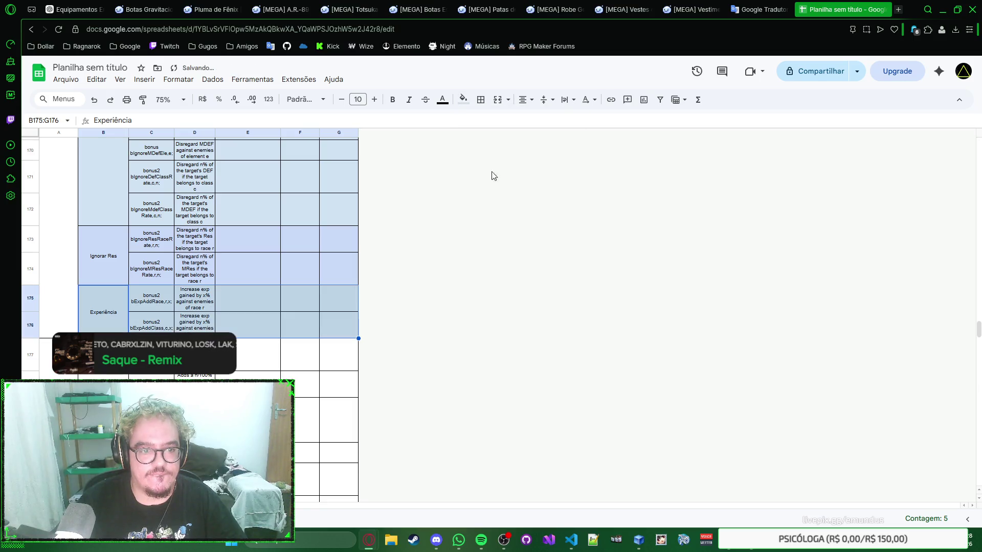
pyautogui.click(60, 268)
pyautogui.click(90, 293)
pyautogui.keyDown('shift'); pyautogui.click(320, 294); pyautogui.keyUp('shift')
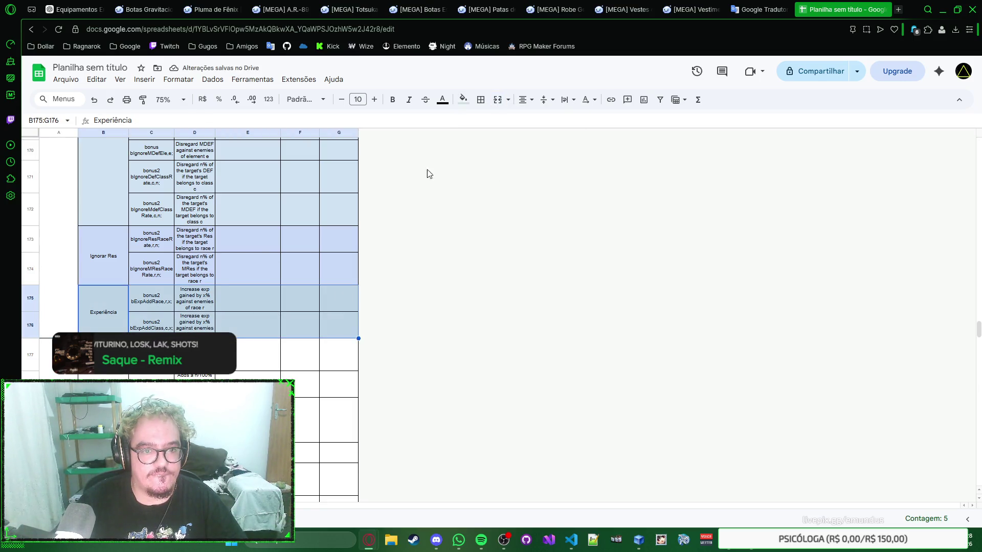
pyautogui.click(463, 100)
pyautogui.click(501, 158)
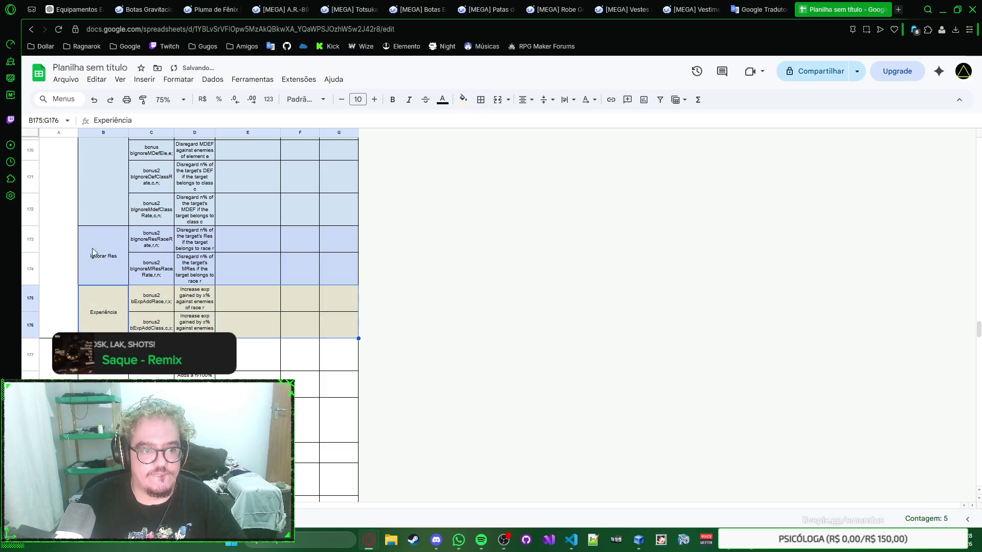
# Fill the Bônus Específico de Grupo label cell dark purple.
pyautogui.click(59, 245)
pyautogui.scroll(2, 255, 230)
pyautogui.click(464, 100)
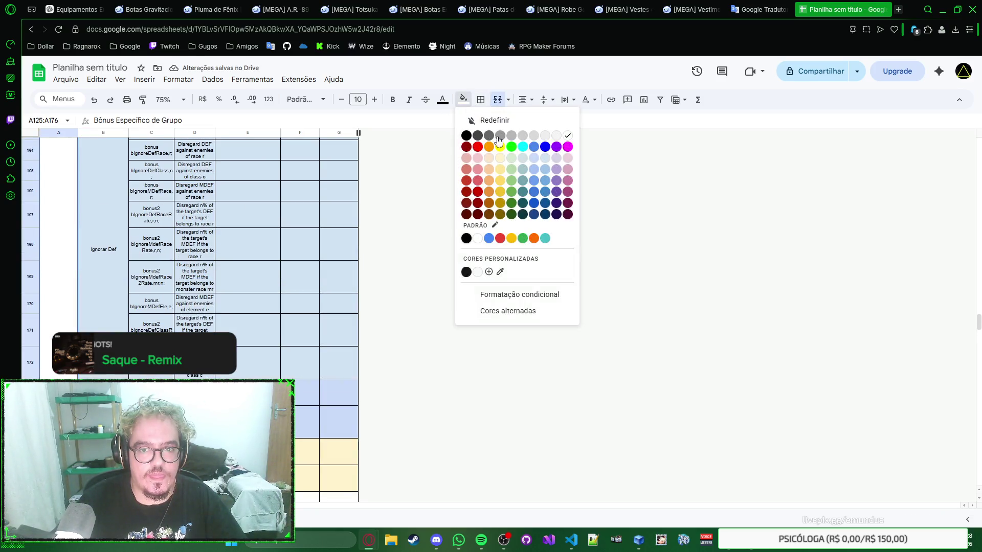
pyautogui.click(556, 192)
pyautogui.scroll(-5, 413, 221)
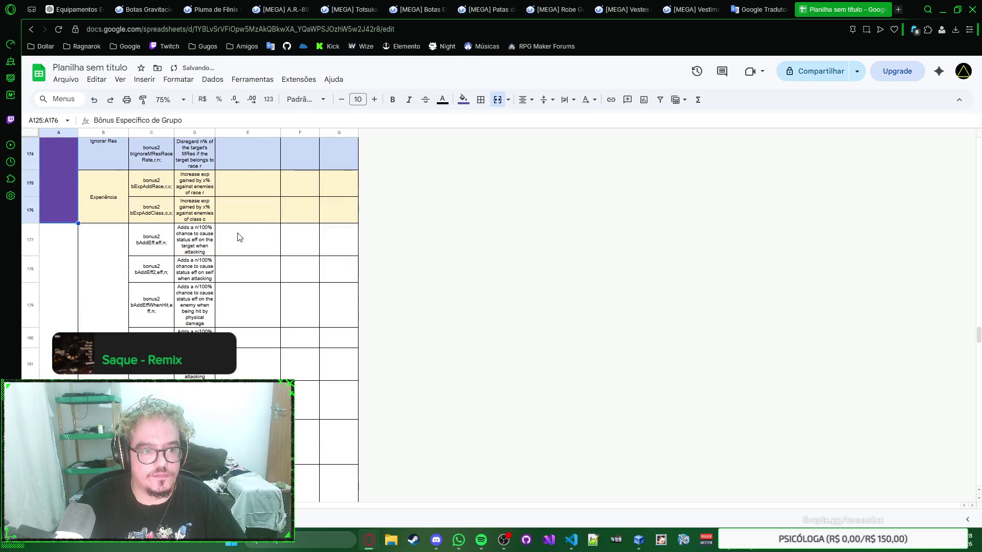
pyautogui.click(105, 246)
pyautogui.scroll(-14, 152, 246)
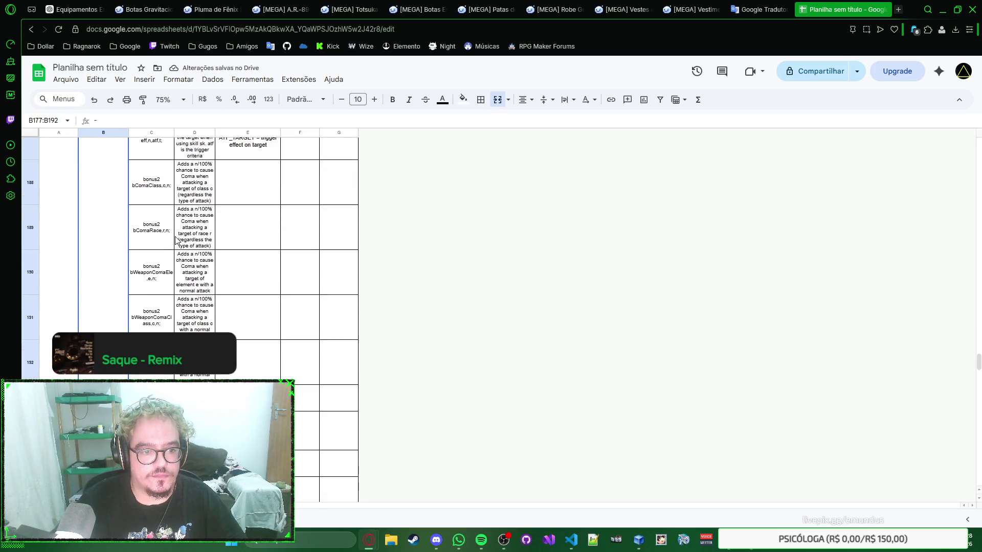
pyautogui.scroll(15, 176, 239)
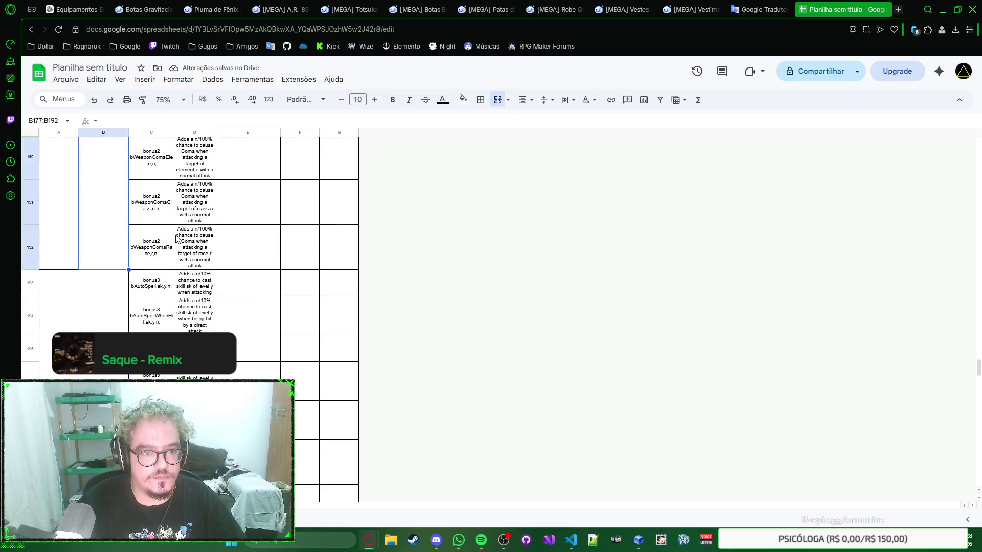
pyautogui.scroll(20, 177, 239)
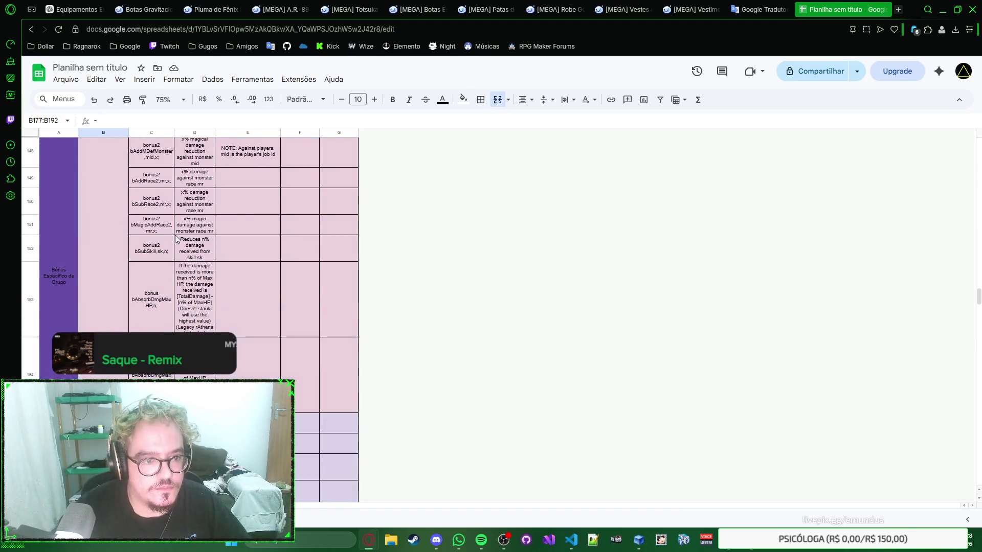
pyautogui.hotkey('ctrl', 'z')
pyautogui.hotkey('ctrl', 'z')
pyautogui.hotkey('ctrl', 'z')
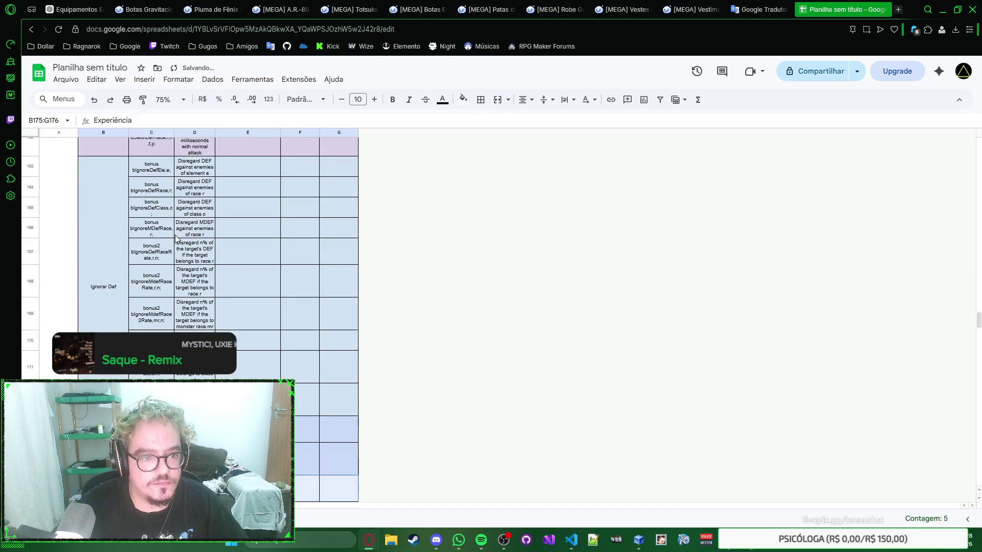
pyautogui.hotkey('ctrl', 'z')
pyautogui.hotkey('ctrl', 'z')
pyautogui.hotkey('ctrl', 'z')
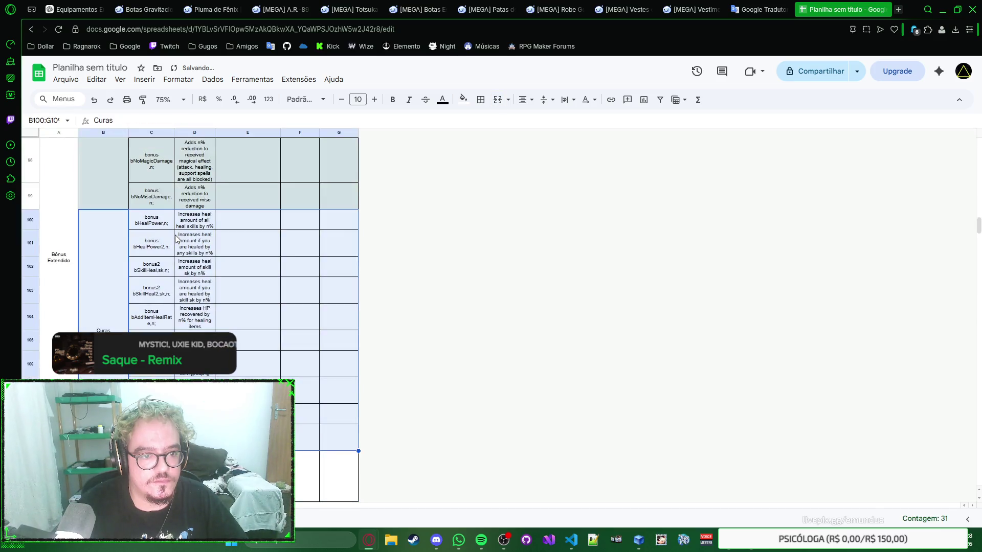
pyautogui.hotkey('ctrl', 'z')
pyautogui.hotkey('ctrl', 'z')
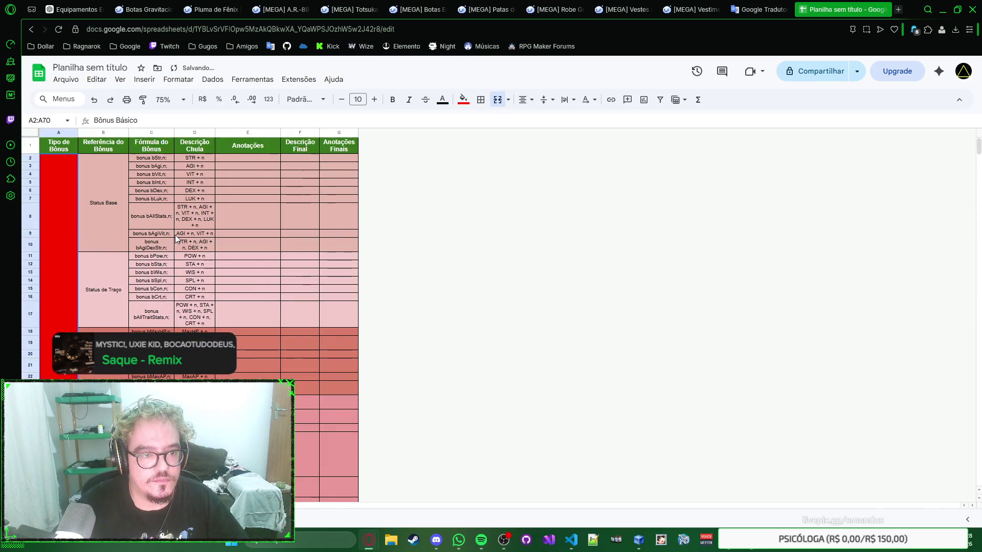
pyautogui.keyDown('shift'); pyautogui.click(354, 161); pyautogui.keyUp('shift')
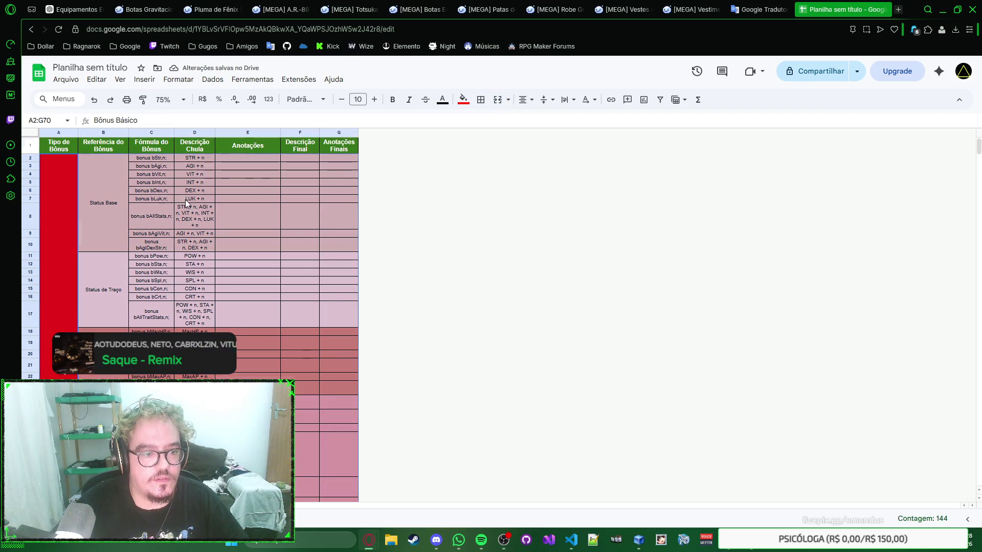
pyautogui.scroll(-15, 185, 200)
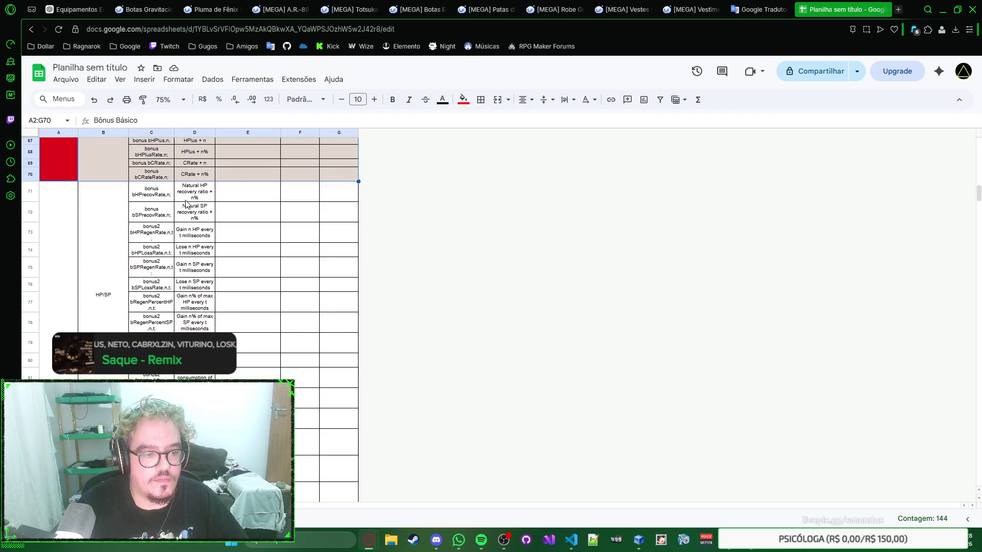
pyautogui.scroll(15, 194, 263)
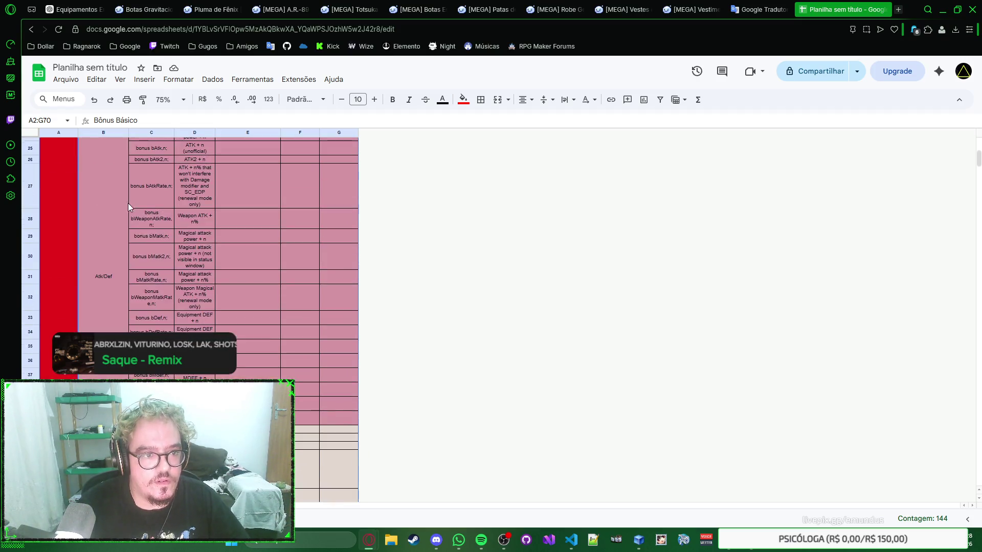
pyautogui.click(64, 159)
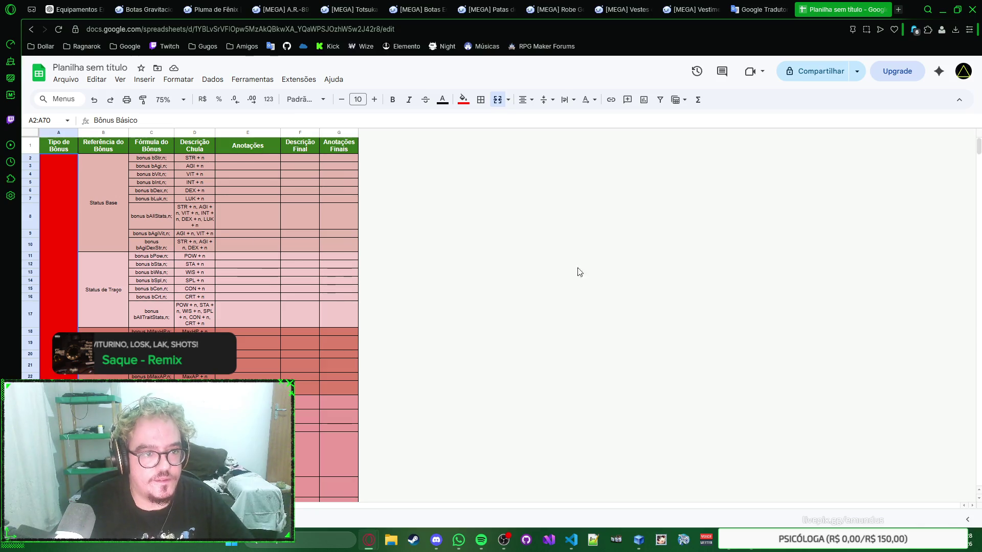
# Reset the fill colour of A2:G265 with Redefinir, removing all body colours.
pyautogui.moveTo(978, 146); pyautogui.dragTo(972, 496)
pyautogui.keyDown('shift'); pyautogui.click(335, 477); pyautogui.keyUp('shift')
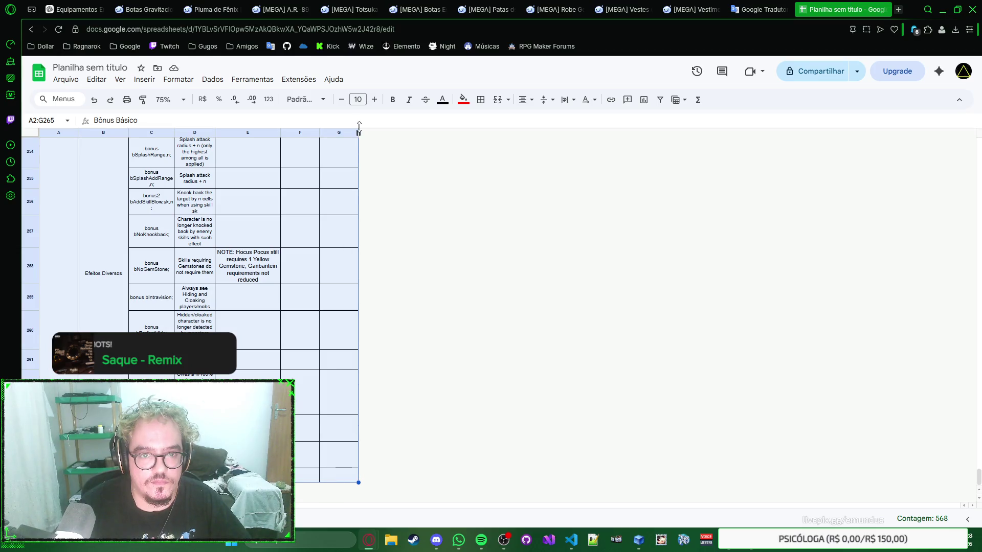
pyautogui.click(463, 99)
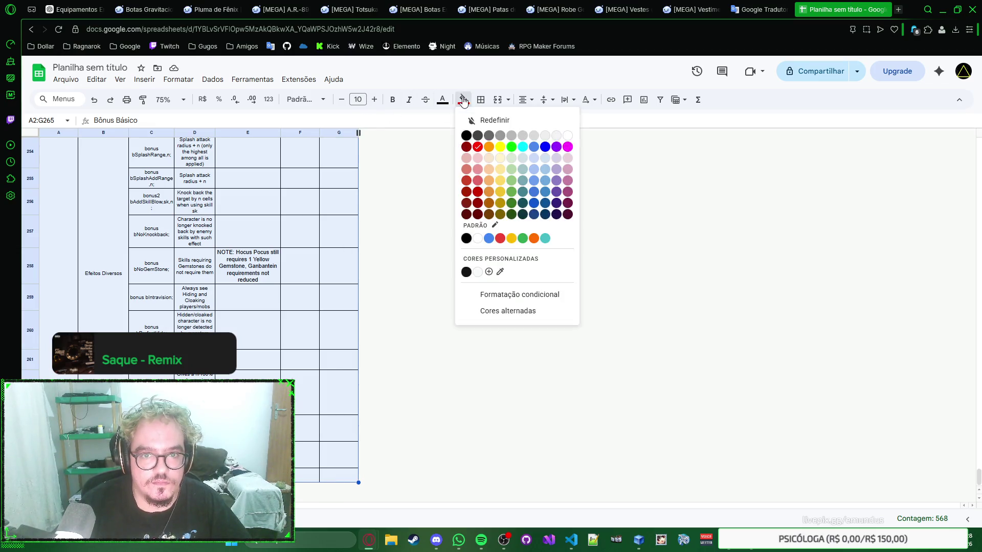
pyautogui.click(480, 124)
# Return to the top of the sheet and select the merged Bônus Básico cell.
pyautogui.moveTo(975, 480); pyautogui.dragTo(976, 140)
pyautogui.click(339, 199)
pyautogui.press('Up')
pyautogui.press('Up')
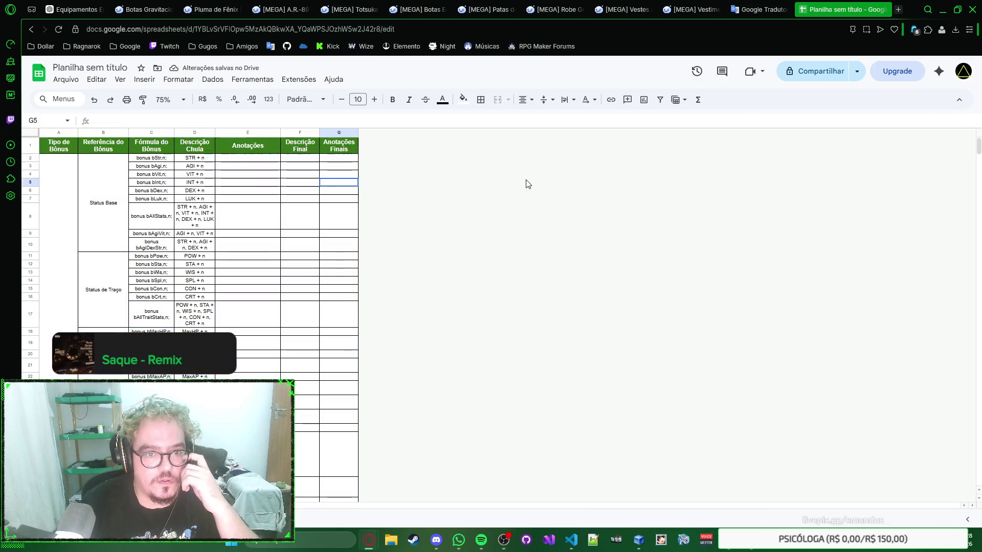
pyautogui.click(65, 176)
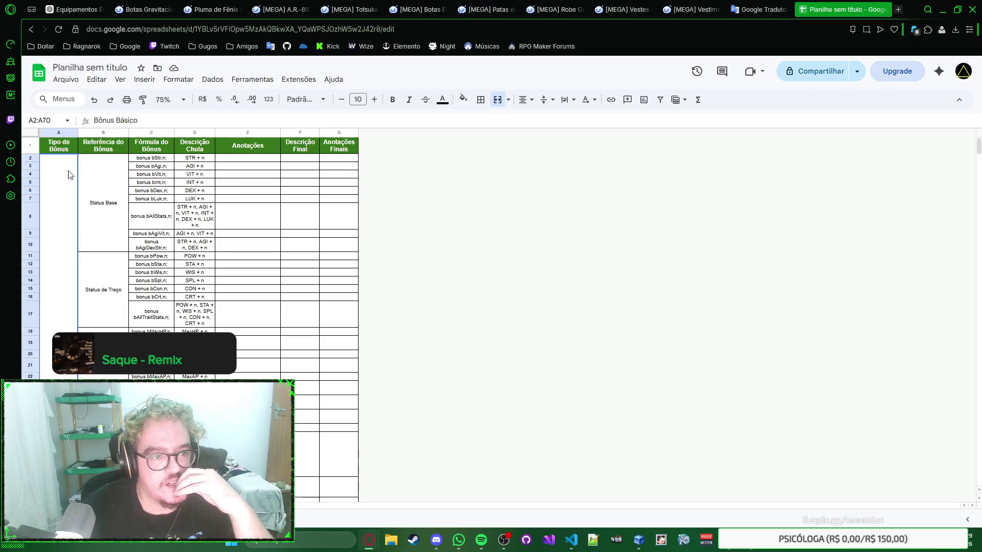
pyautogui.click(62, 132)
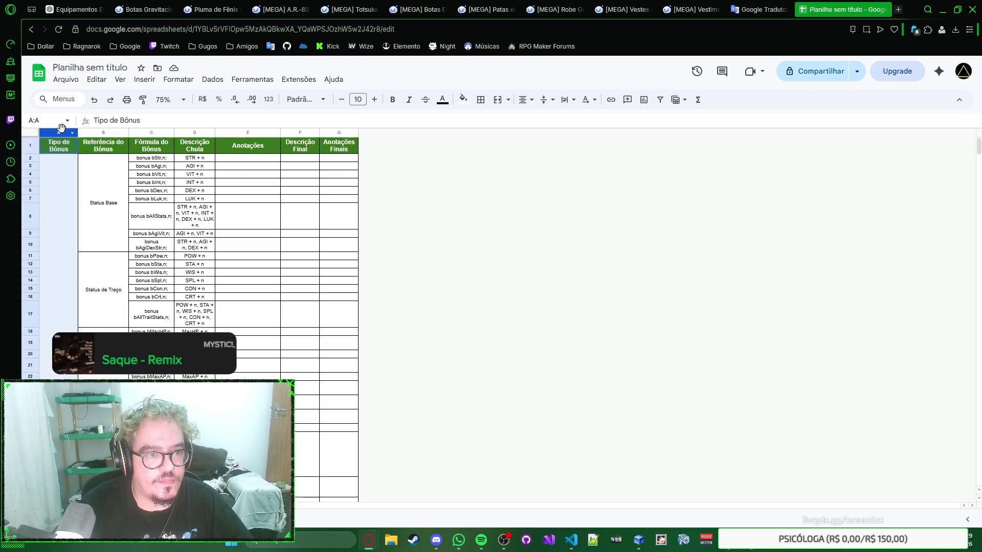
pyautogui.click(175, 80)
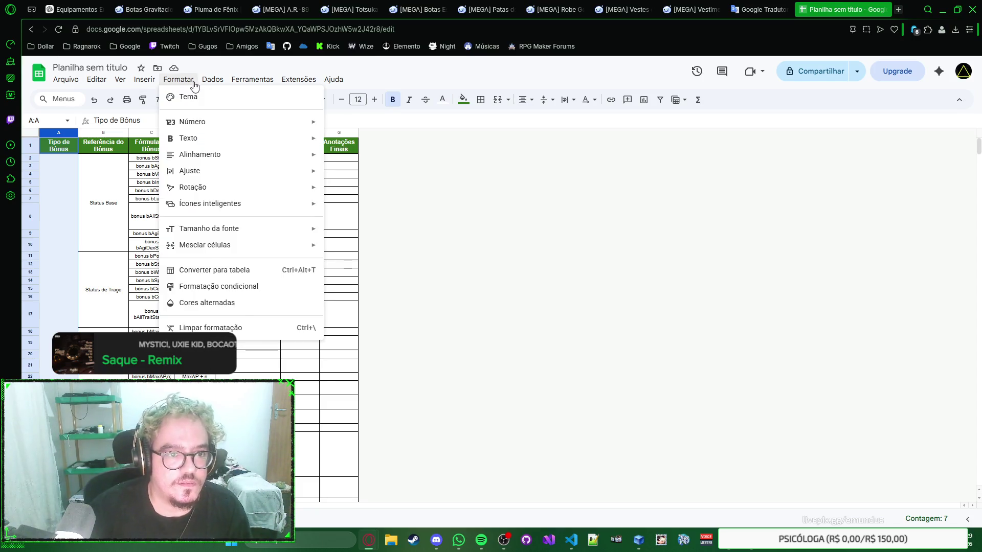
pyautogui.click(211, 97)
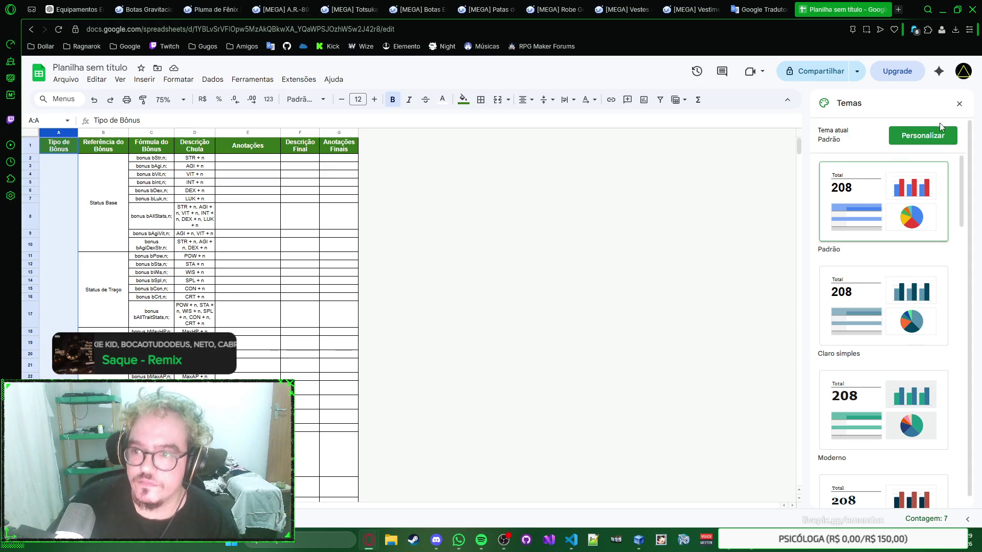
pyautogui.click(960, 105)
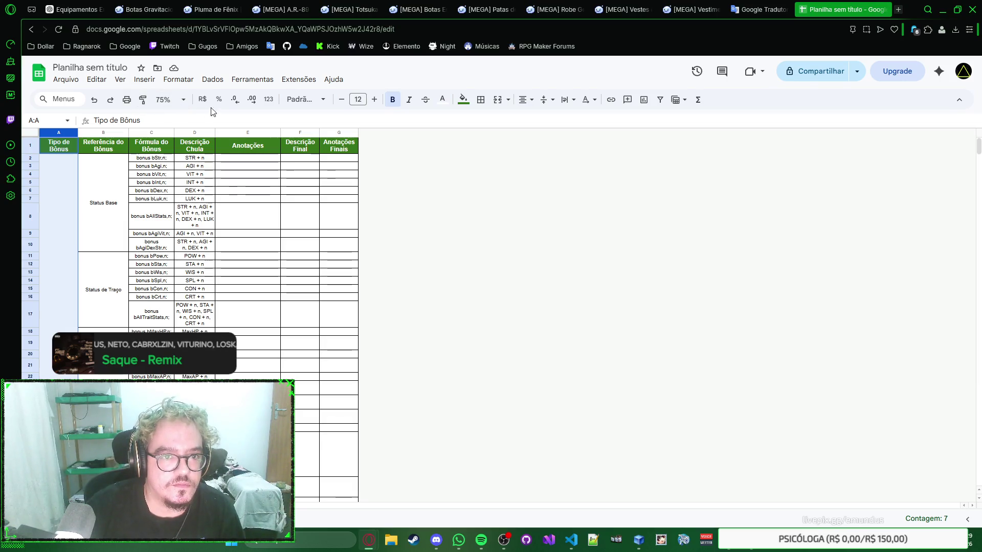
pyautogui.click(322, 100)
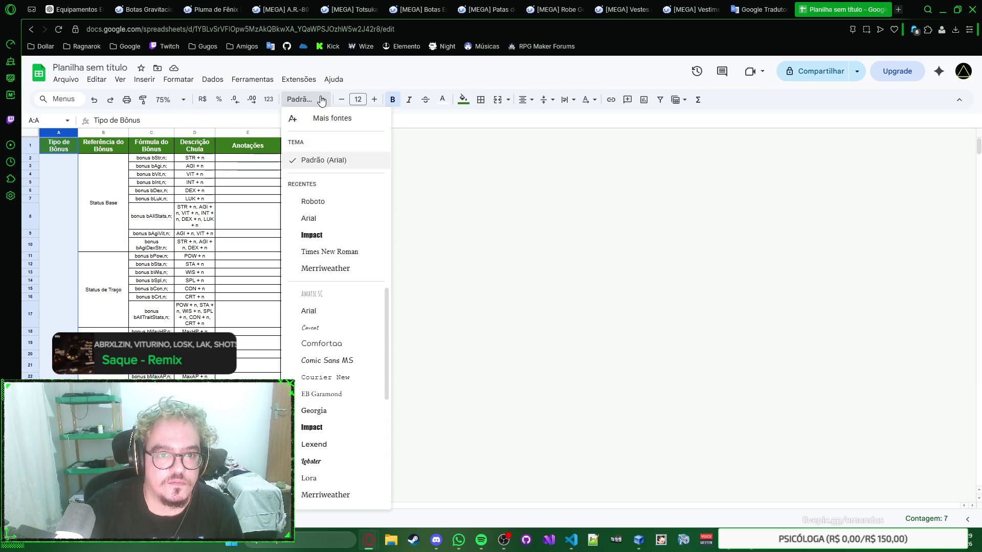
pyautogui.click(321, 99)
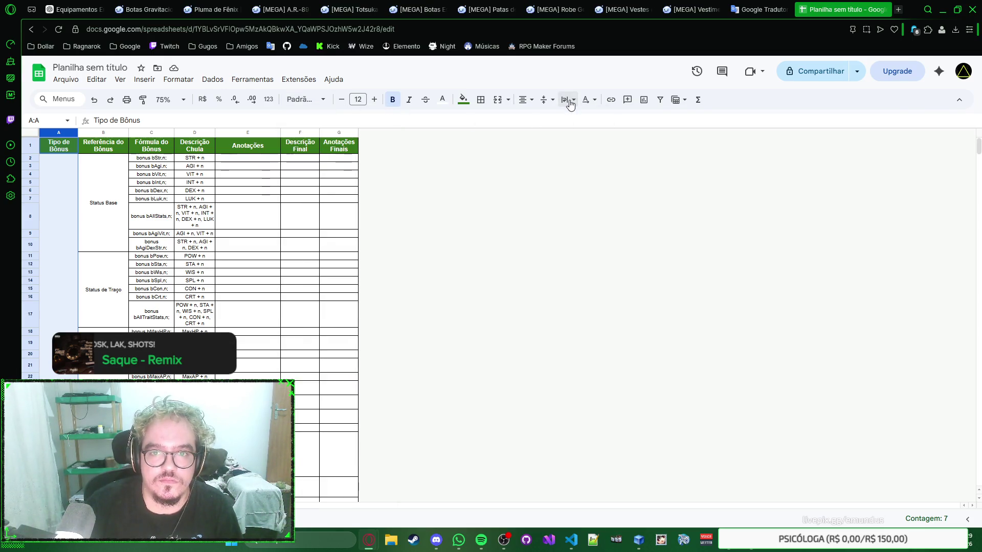
pyautogui.click(597, 104)
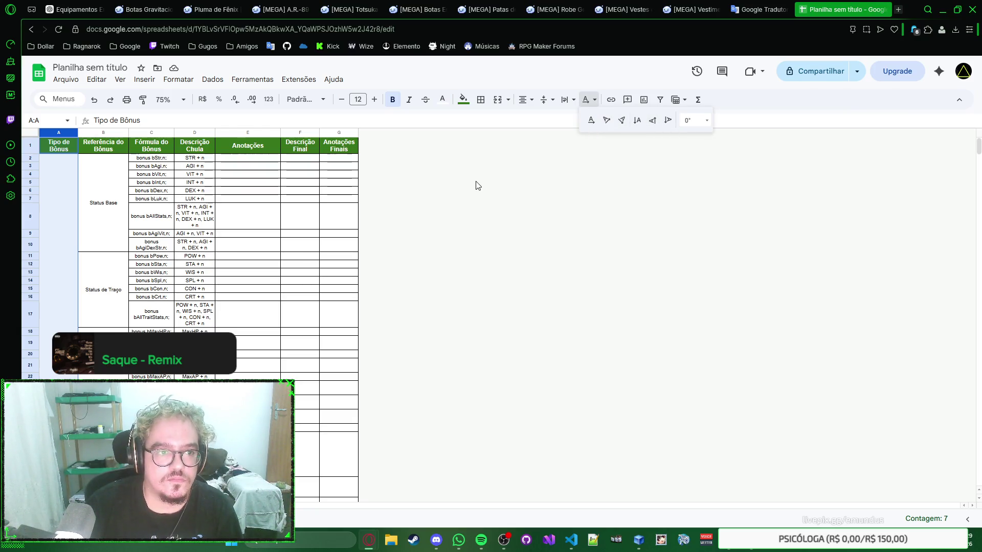
pyautogui.click(59, 180)
pyautogui.scroll(-10, 56, 209)
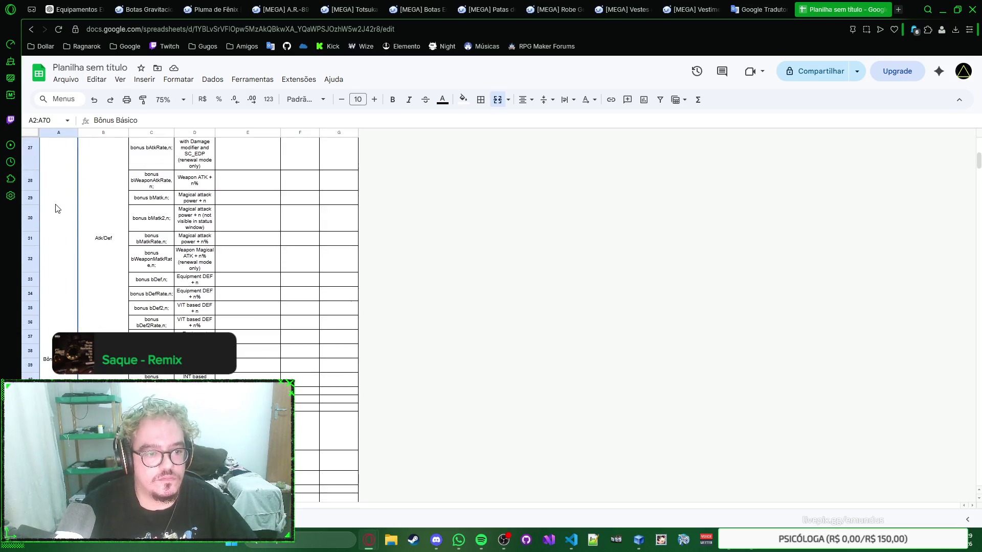
# Apply Rotate up text rotation to A2:B265 so the category labels read vertically.
pyautogui.moveTo(978, 173)
pyautogui.mouseDown()
pyautogui.moveTo(956, 428)
pyautogui.moveTo(896, 480)
pyautogui.mouseUp()
pyautogui.keyDown('shift'); pyautogui.click(59, 475); pyautogui.keyUp('shift')
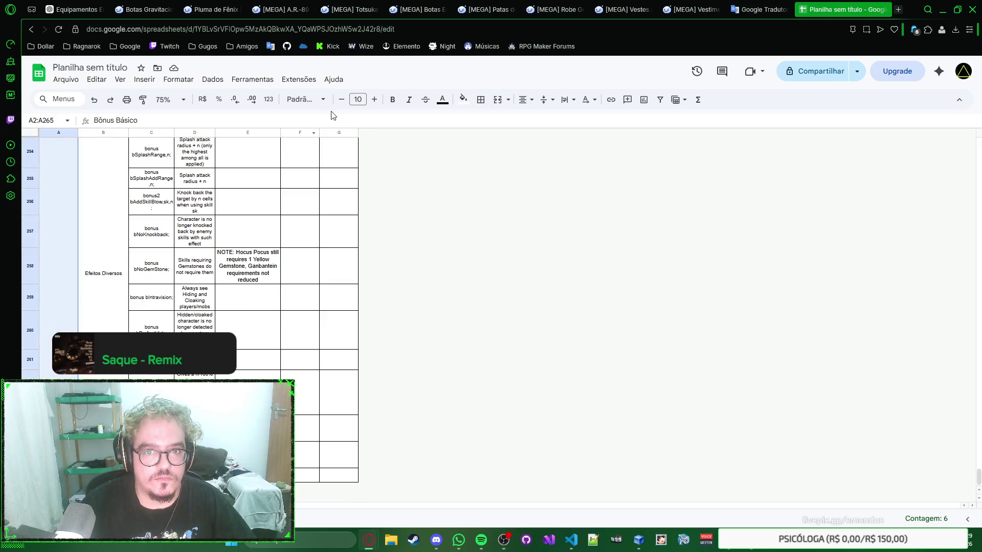
pyautogui.hotkey('shift', 'Right')
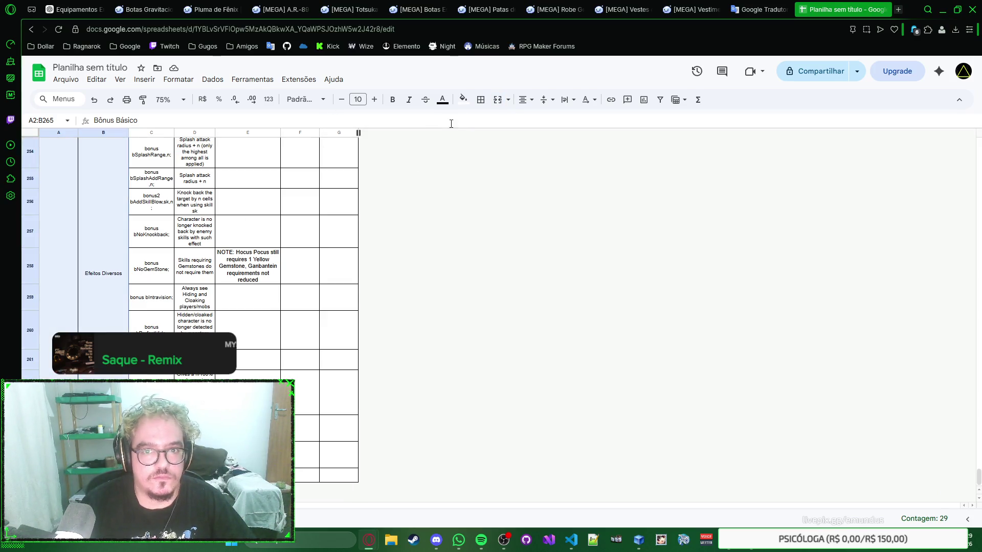
pyautogui.click(588, 101)
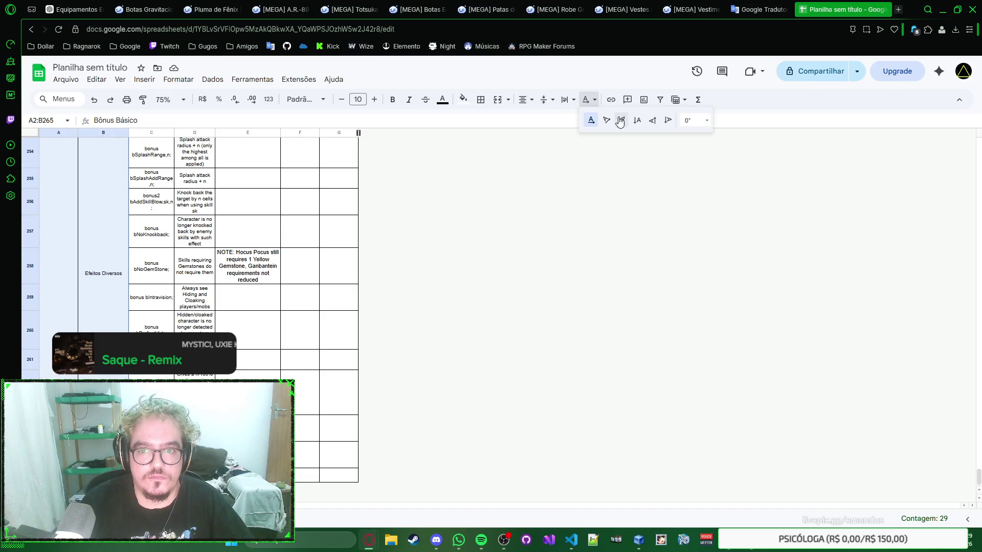
pyautogui.click(653, 121)
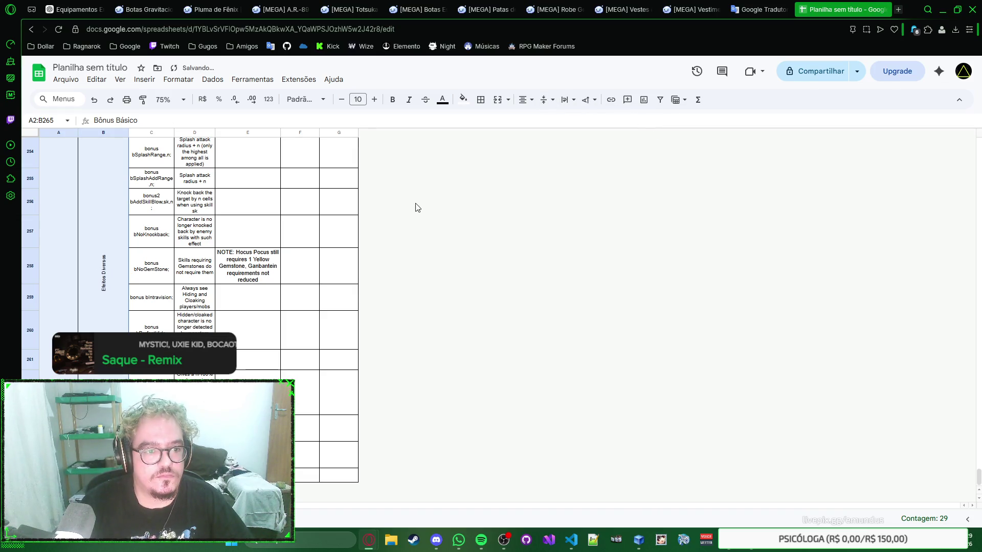
pyautogui.scroll(10, 417, 207)
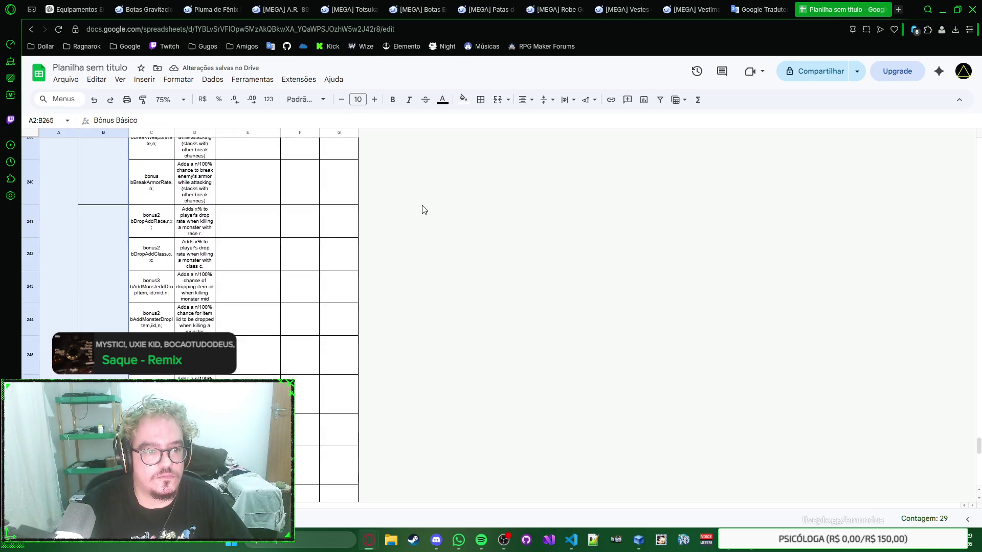
pyautogui.scroll(10, 424, 209)
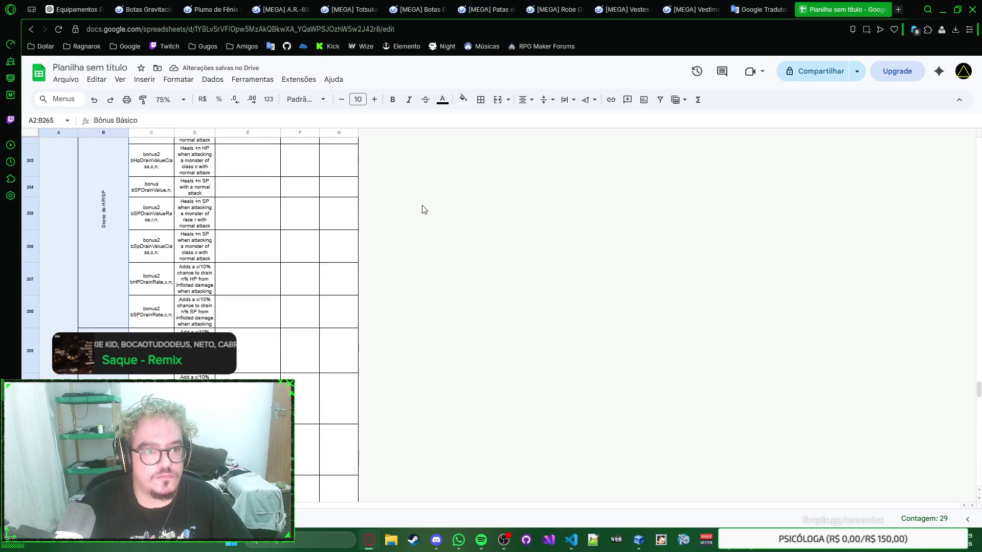
pyautogui.scroll(8, 424, 209)
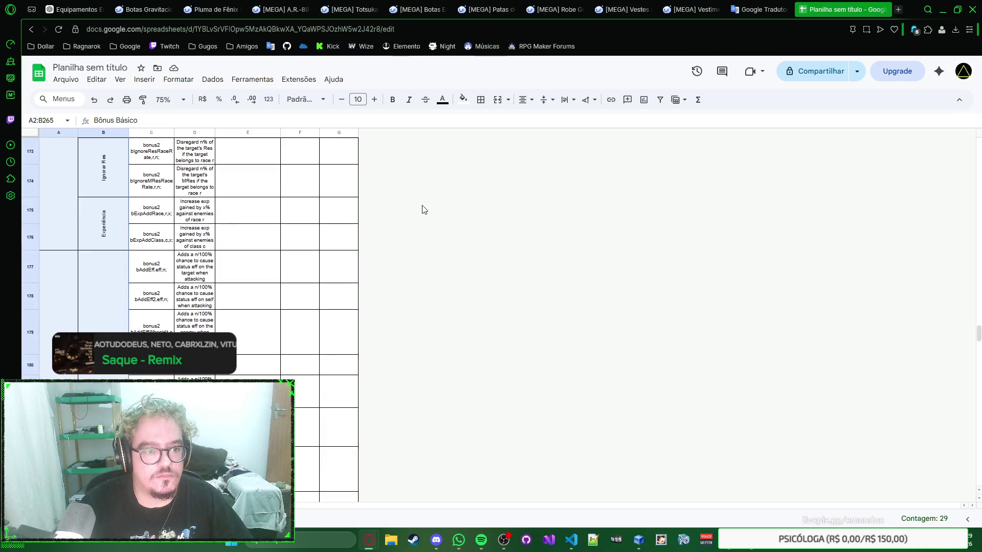
pyautogui.scroll(-5, 424, 209)
pyautogui.scroll(-1, 424, 209)
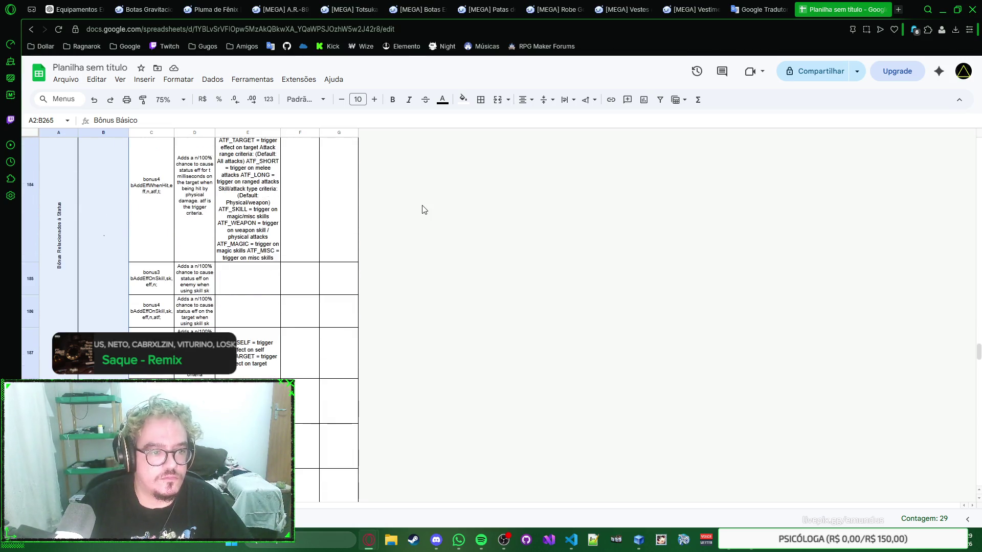
pyautogui.scroll(15, 424, 209)
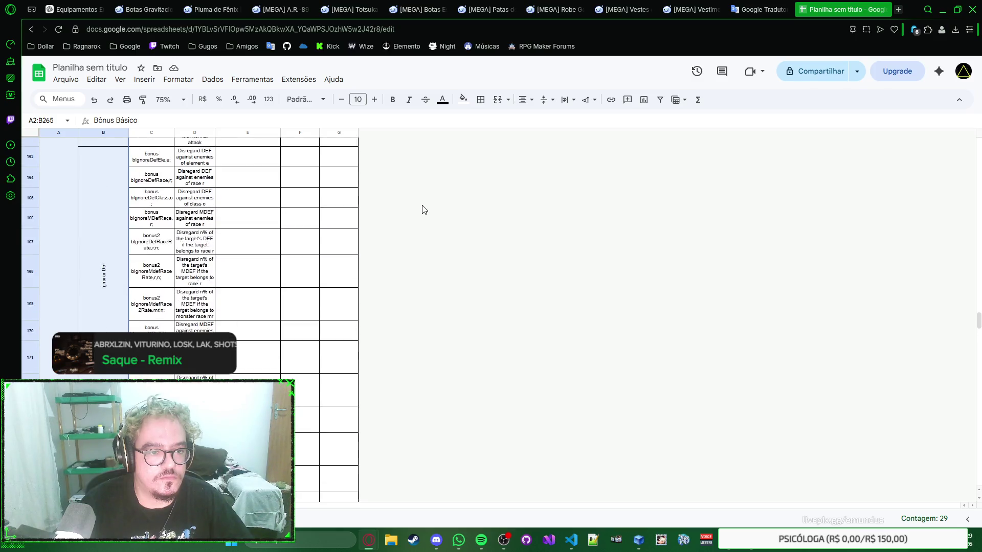
pyautogui.scroll(15, 424, 209)
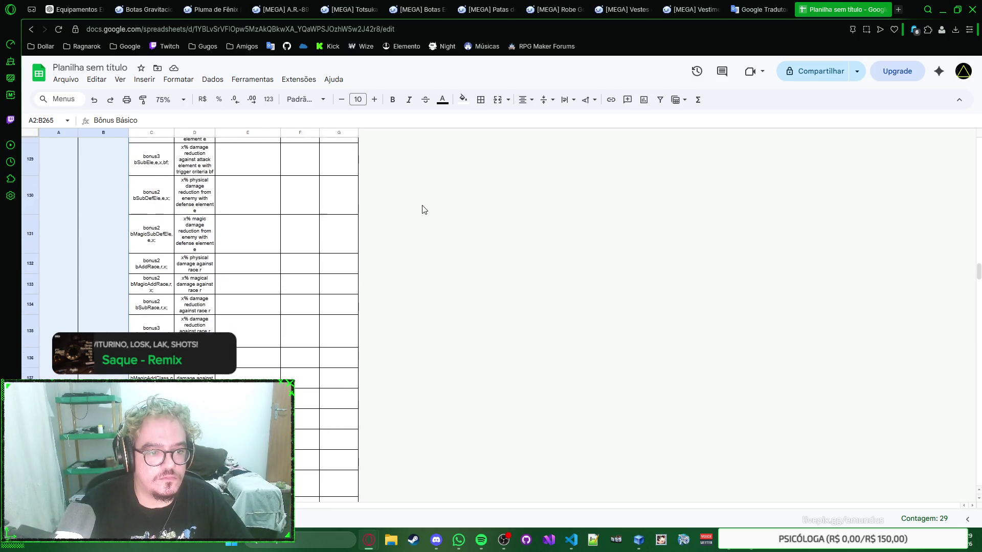
pyautogui.scroll(10, 424, 209)
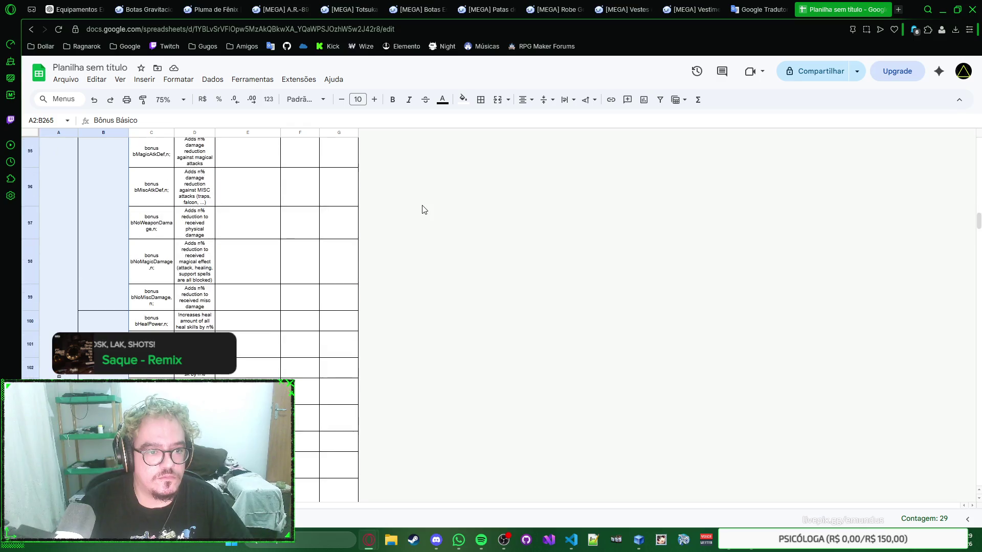
pyautogui.scroll(10, 424, 209)
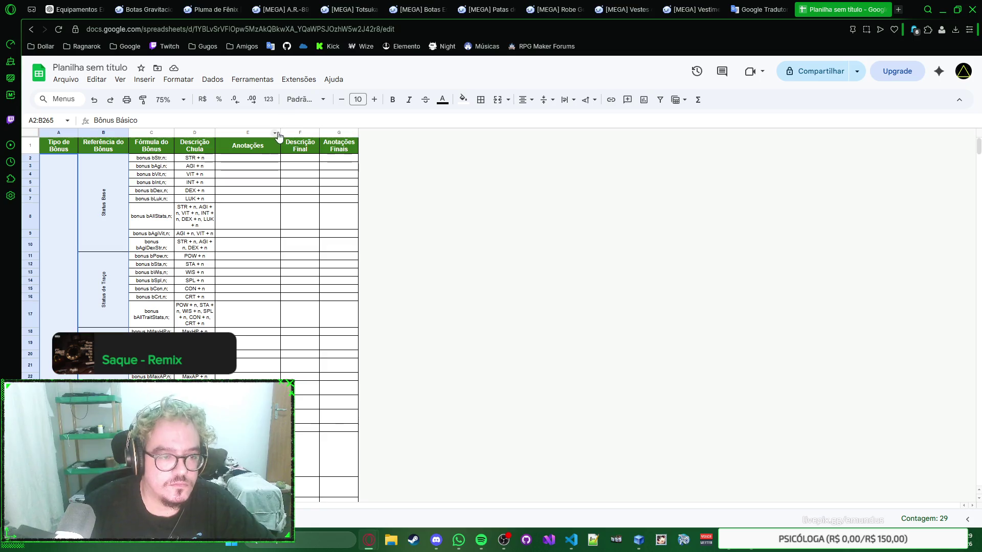
# Tilt the A–B category labels diagonally and raise their font size to 12.
pyautogui.click(589, 101)
pyautogui.click(605, 118)
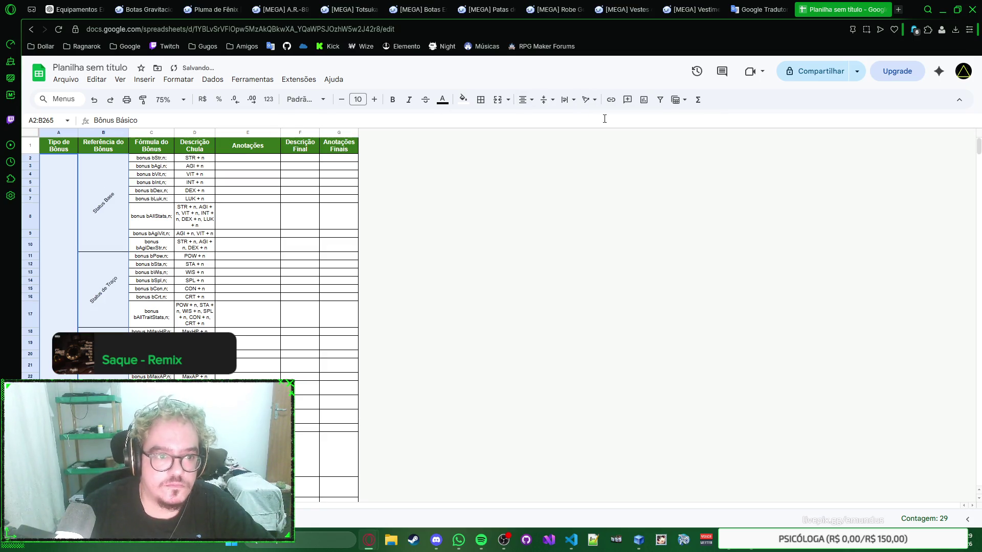
pyautogui.scroll(-3, 432, 253)
pyautogui.scroll(3, 431, 252)
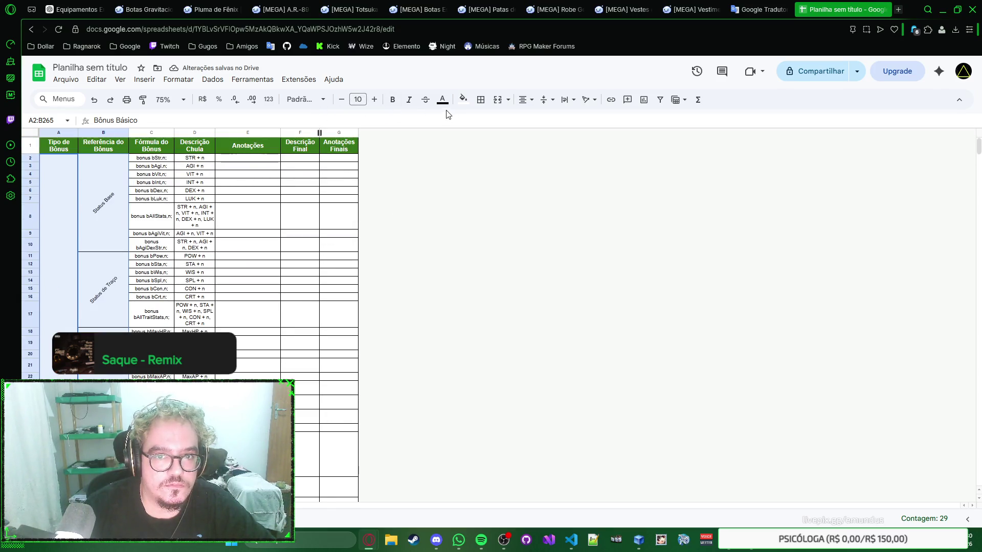
pyautogui.click(376, 101)
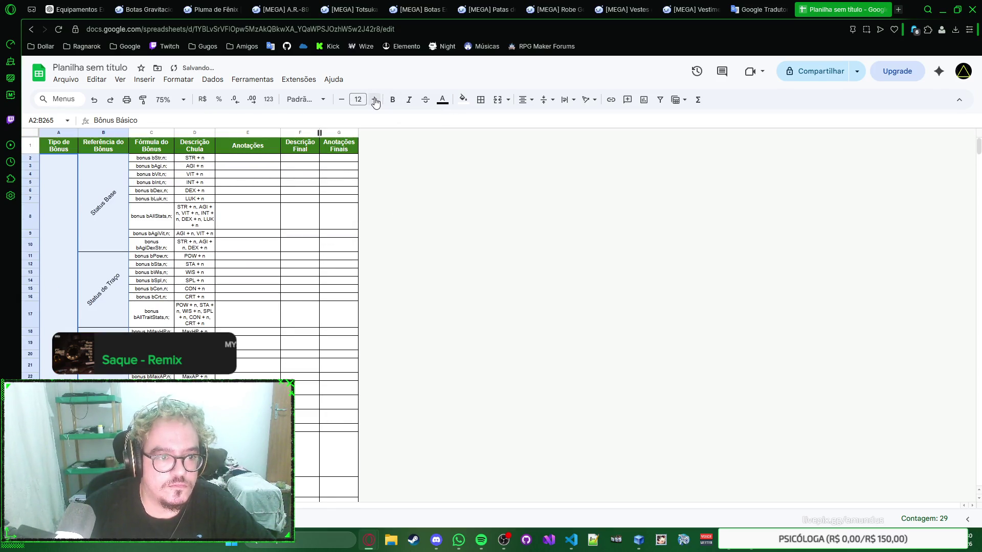
pyautogui.scroll(-10, 463, 215)
pyautogui.scroll(-10, 465, 207)
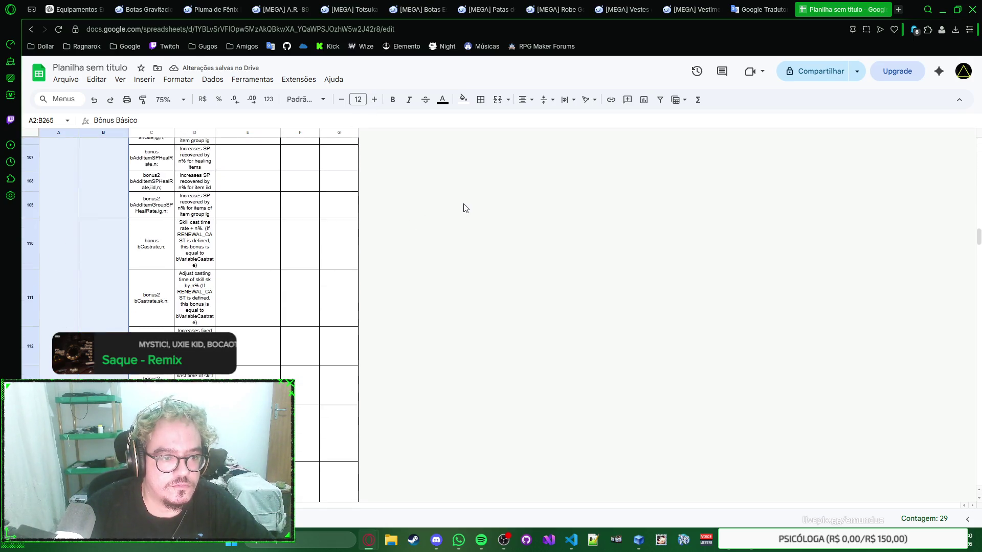
pyautogui.scroll(-3, 465, 207)
pyautogui.scroll(1, 432, 200)
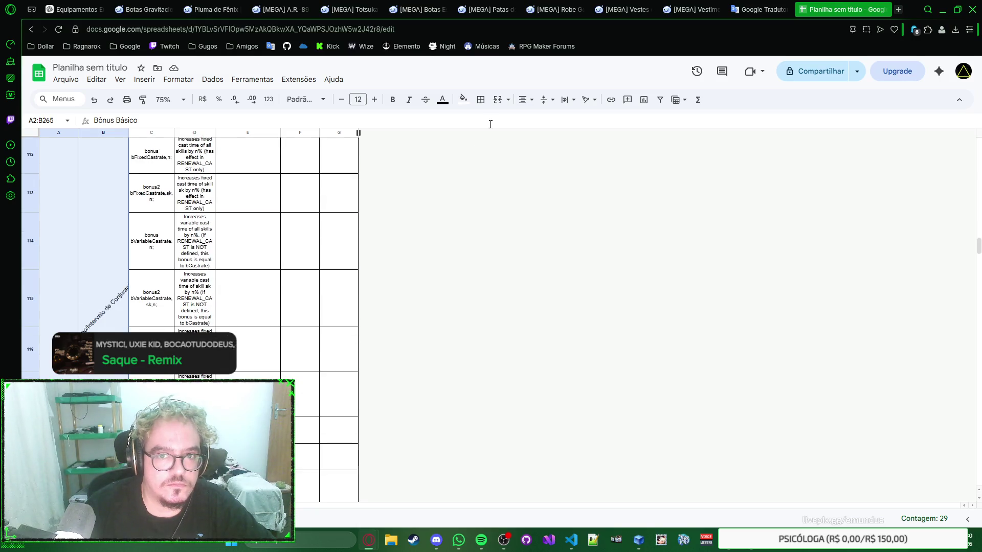
pyautogui.click(565, 99)
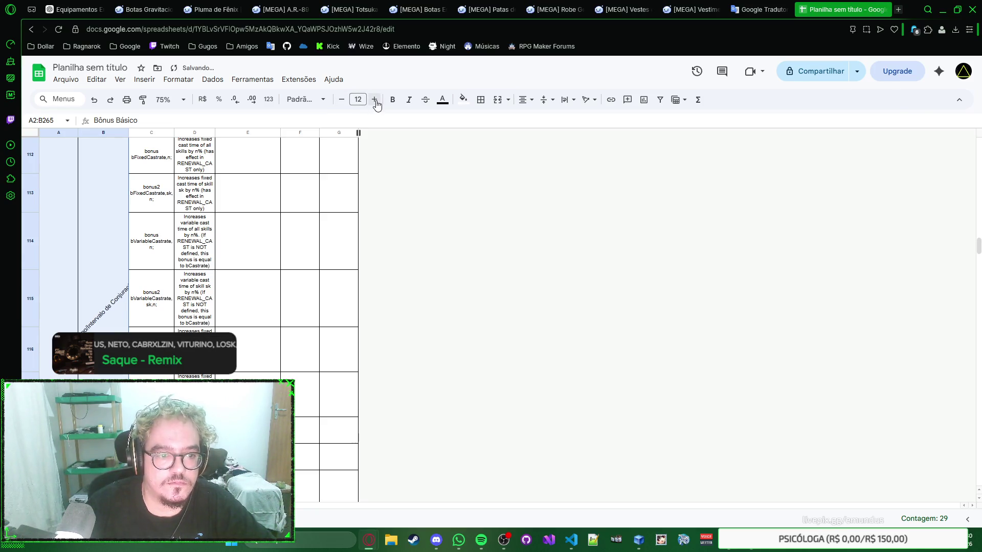
# Set the column B group labels' text rotation to Rotate up.
pyautogui.click(589, 99)
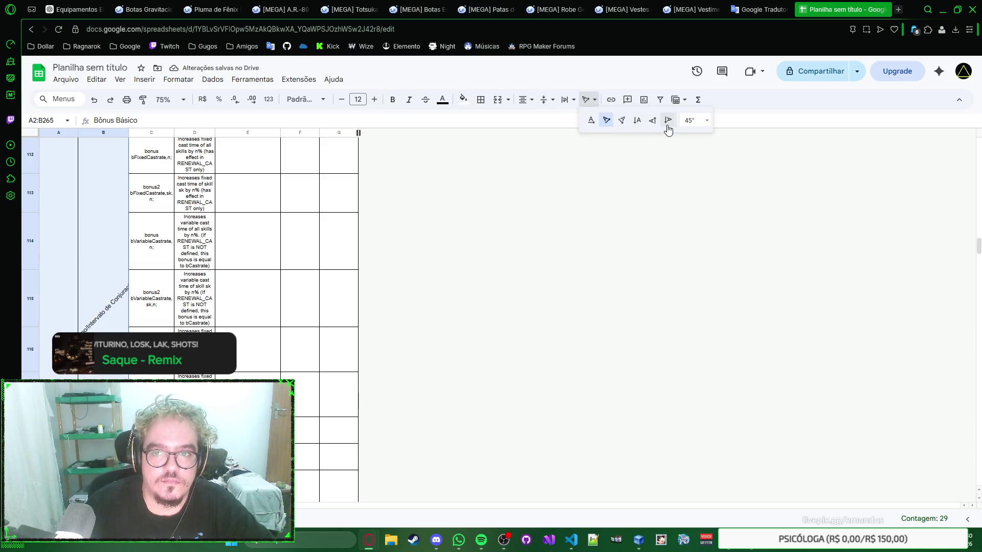
pyautogui.click(625, 124)
pyautogui.click(591, 102)
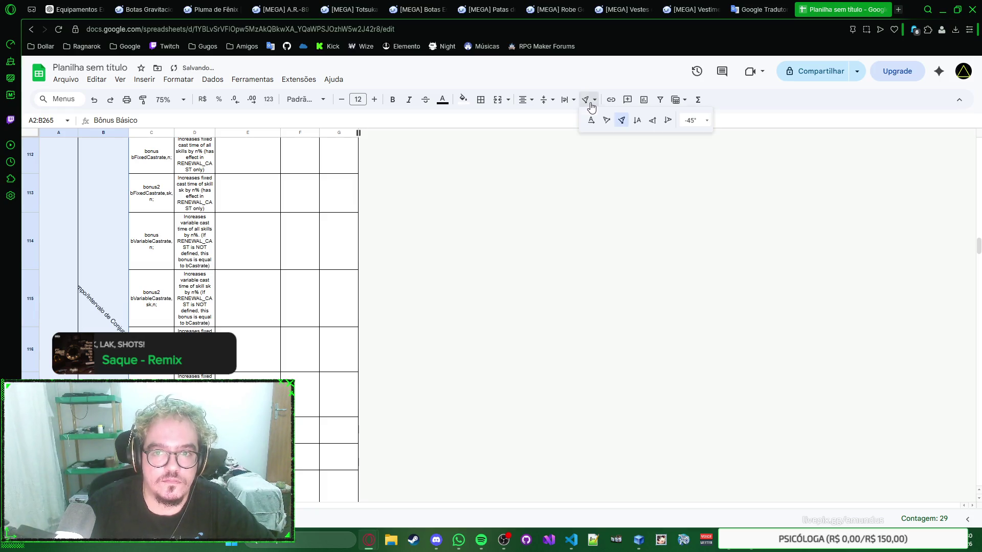
pyautogui.click(637, 122)
pyautogui.click(596, 103)
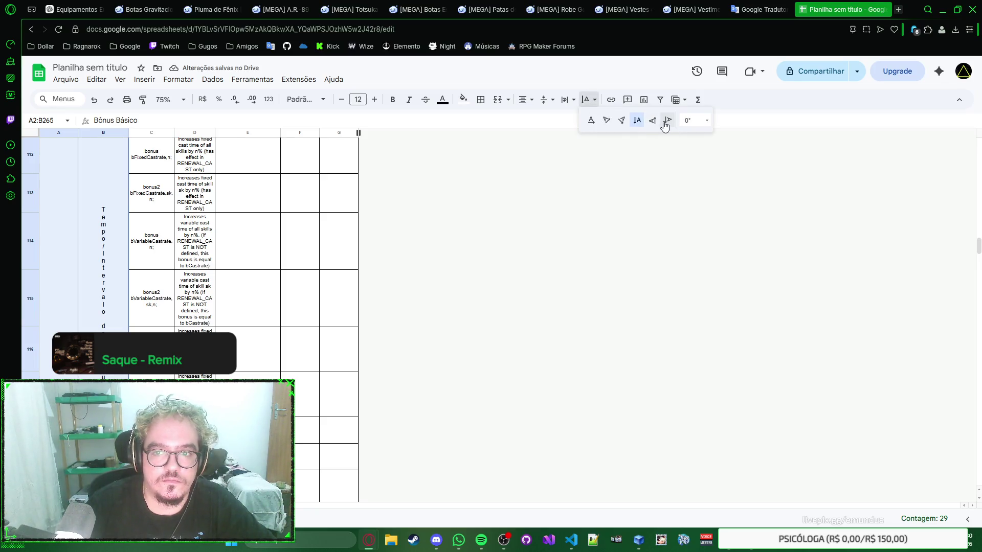
pyautogui.click(651, 120)
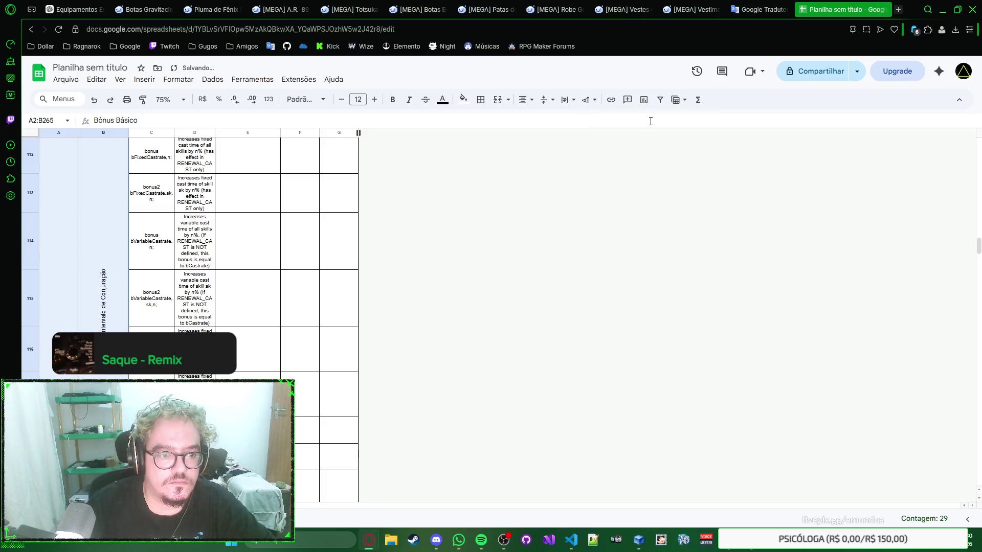
pyautogui.scroll(15, 466, 168)
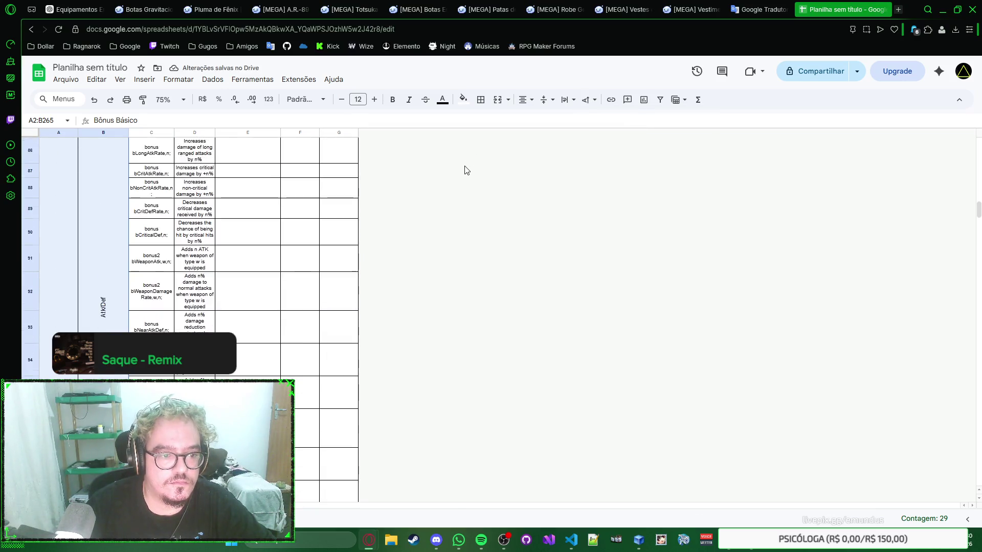
pyautogui.scroll(10, 465, 170)
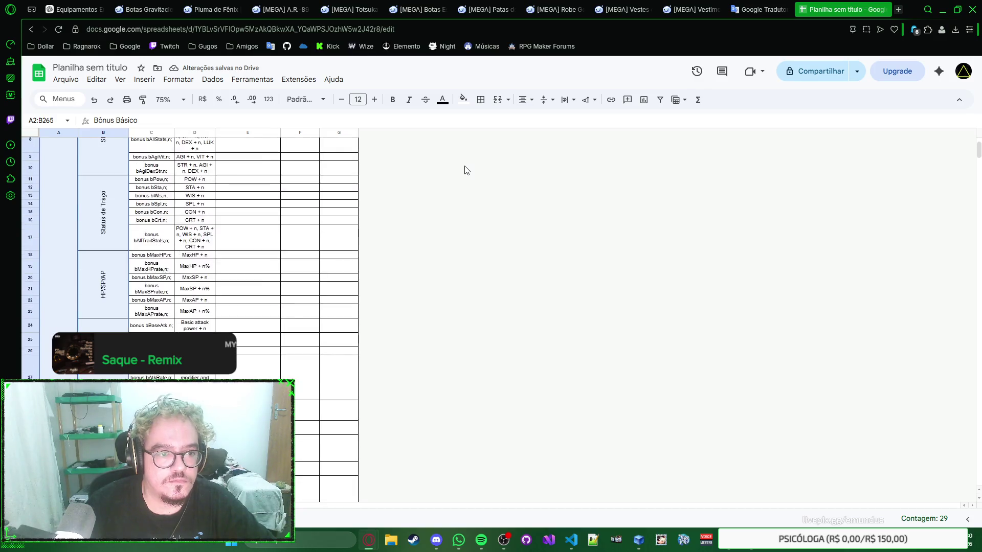
pyautogui.click(463, 168)
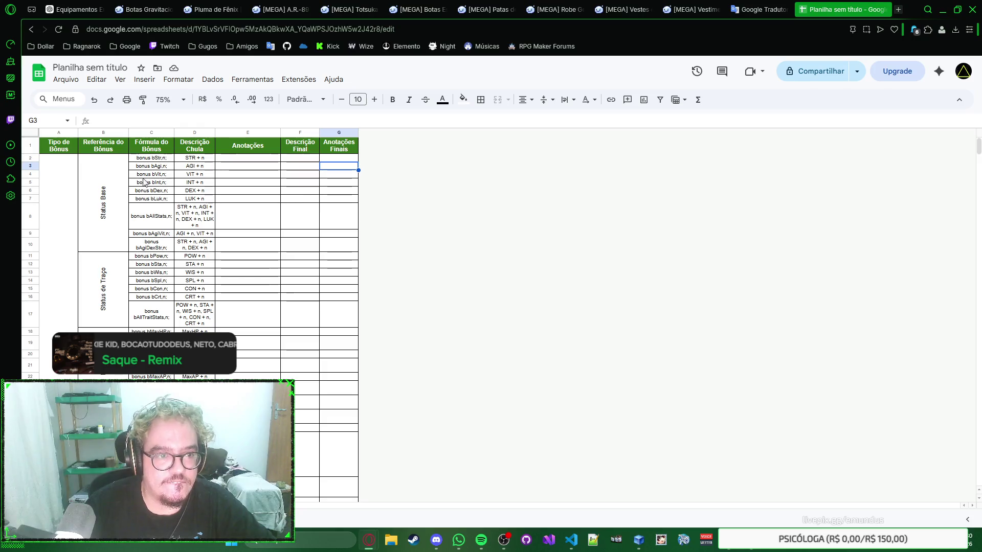
# Fill the Bônus Básico block light green and the Bônus Extendido block light blue.
pyautogui.click(54, 167)
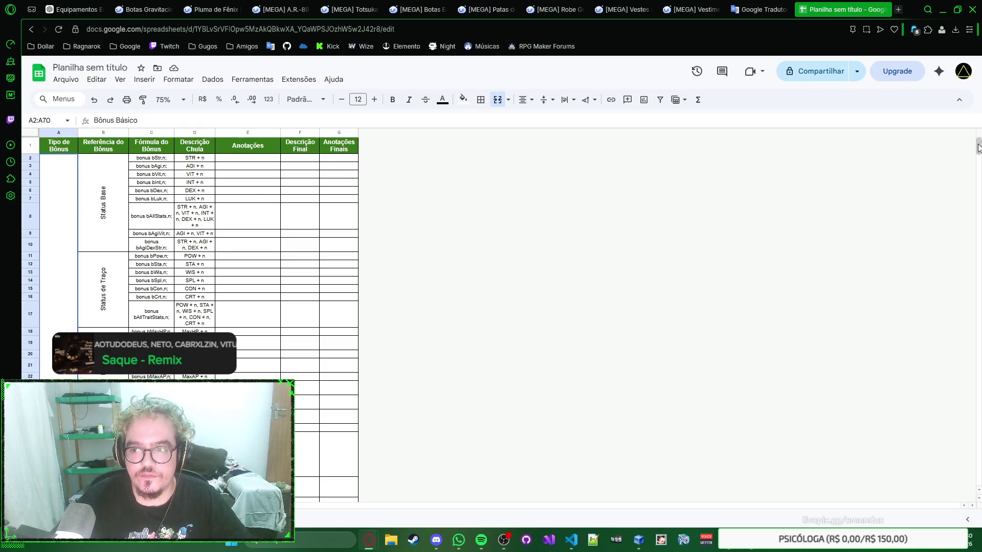
pyautogui.moveTo(978, 148); pyautogui.dragTo(978, 189)
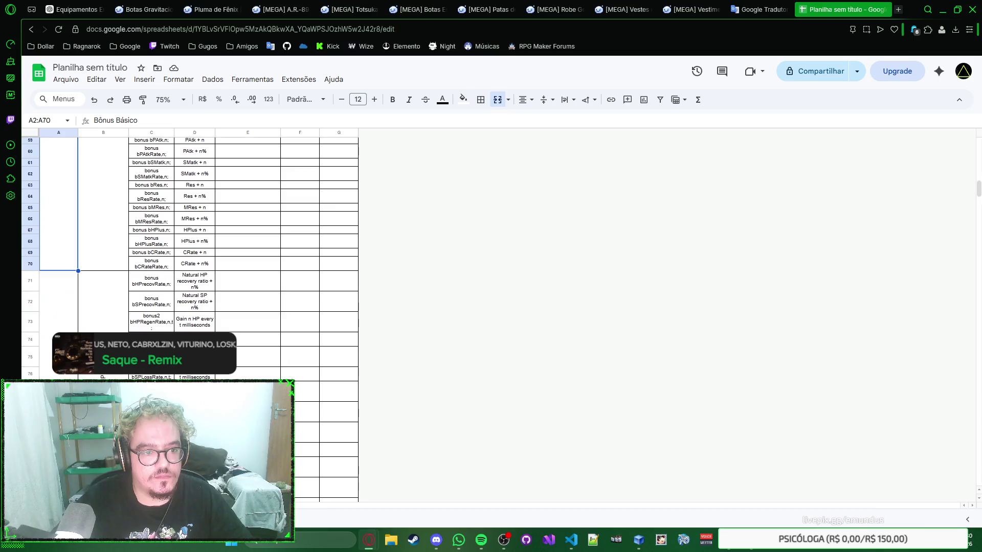
pyautogui.keyDown('shift'); pyautogui.click(339, 266); pyautogui.keyUp('shift')
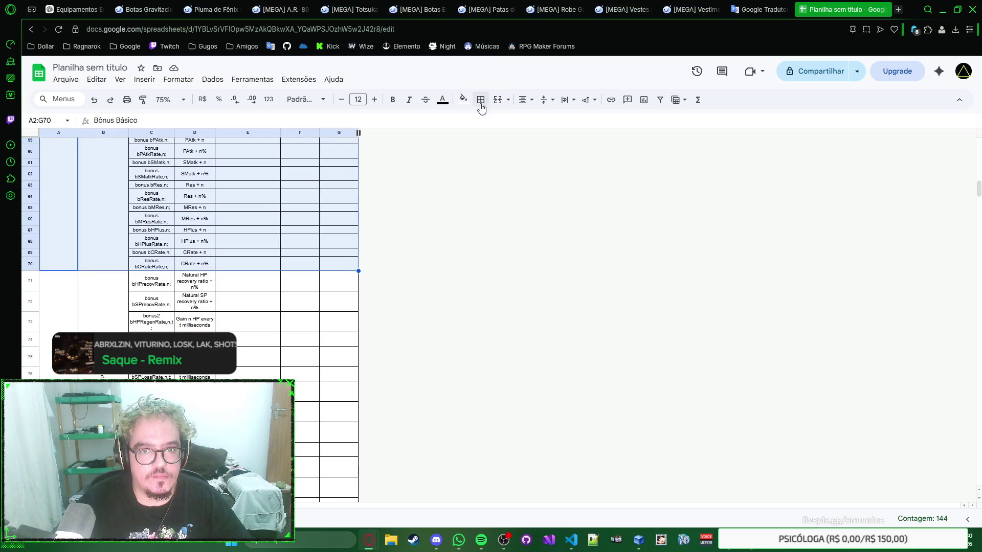
pyautogui.click(465, 100)
pyautogui.click(515, 163)
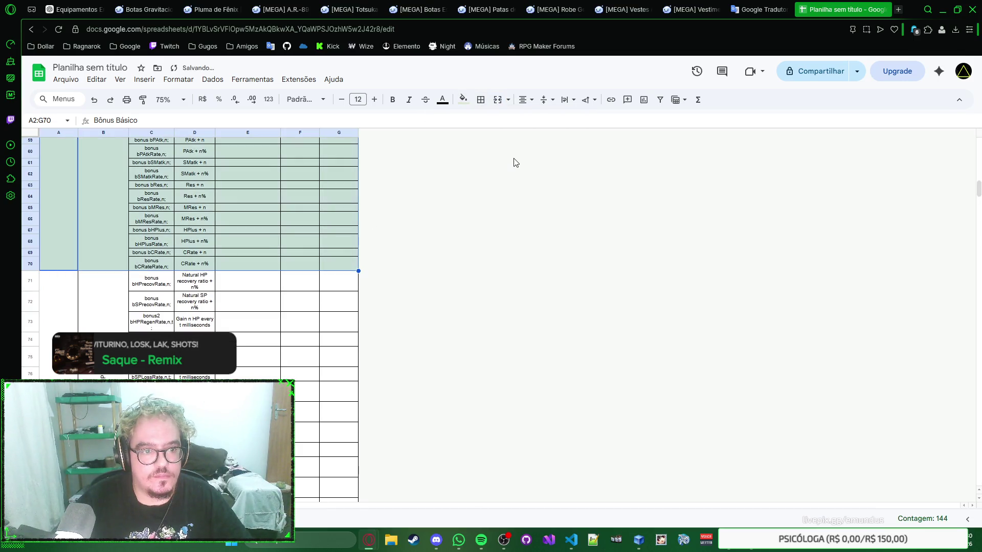
pyautogui.scroll(-3, 391, 202)
pyautogui.click(72, 239)
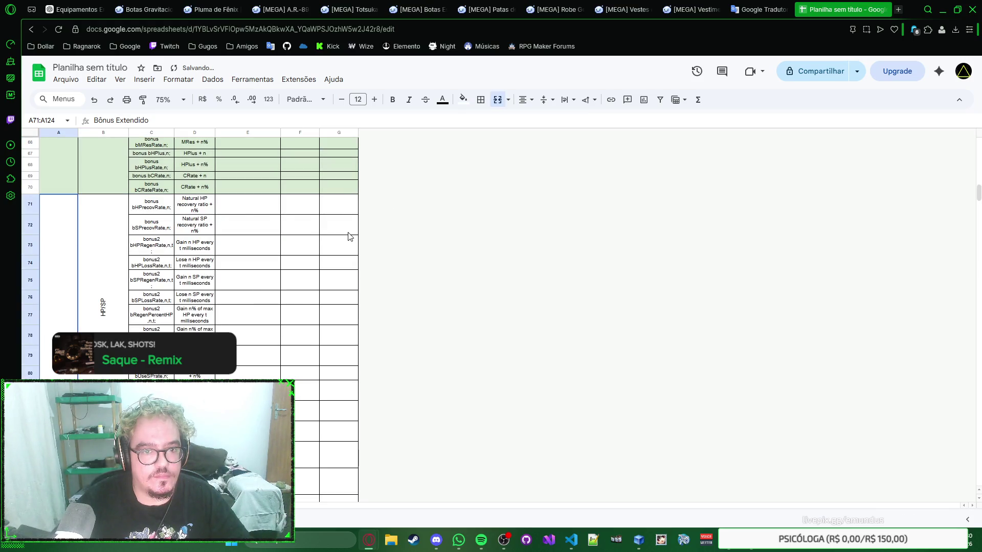
pyautogui.keyDown('shift'); pyautogui.click(349, 236); pyautogui.keyUp('shift')
pyautogui.click(463, 99)
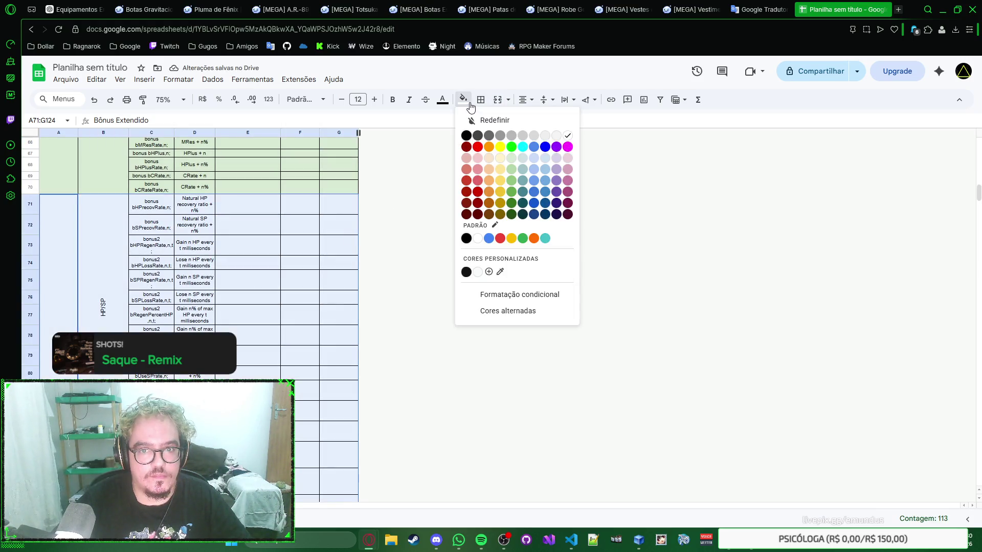
pyautogui.click(536, 162)
# Fill Bônus Específico de Grupo light pink and the Status block light yellow.
pyautogui.scroll(-10, 437, 206)
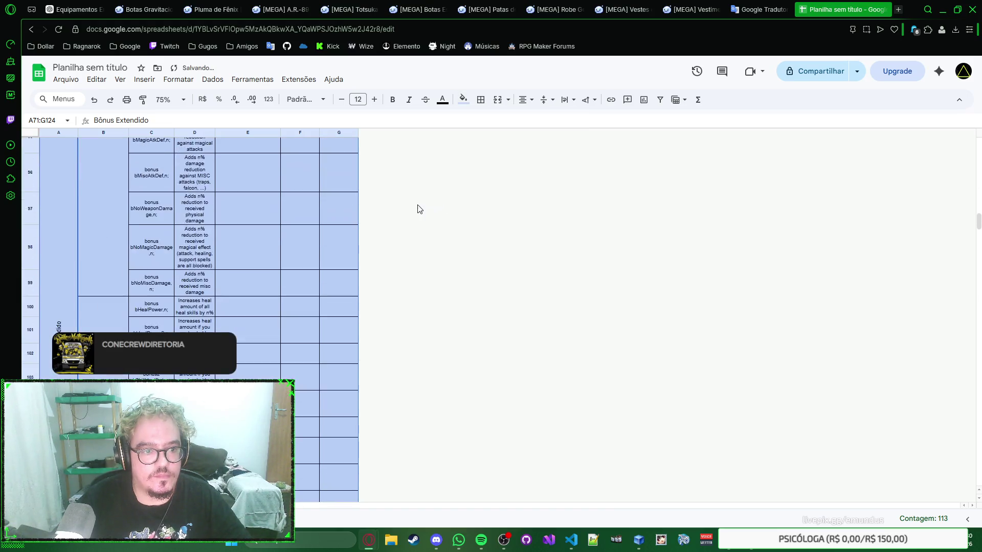
pyautogui.press('Down')
pyautogui.scroll(3, 414, 210)
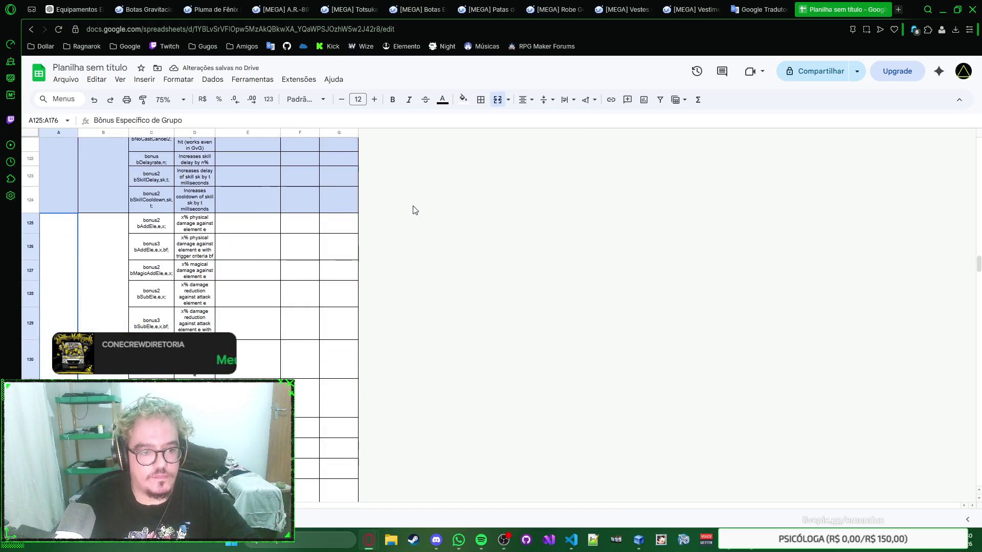
pyautogui.keyDown('shift'); pyautogui.click(347, 253); pyautogui.keyUp('shift')
pyautogui.click(478, 102)
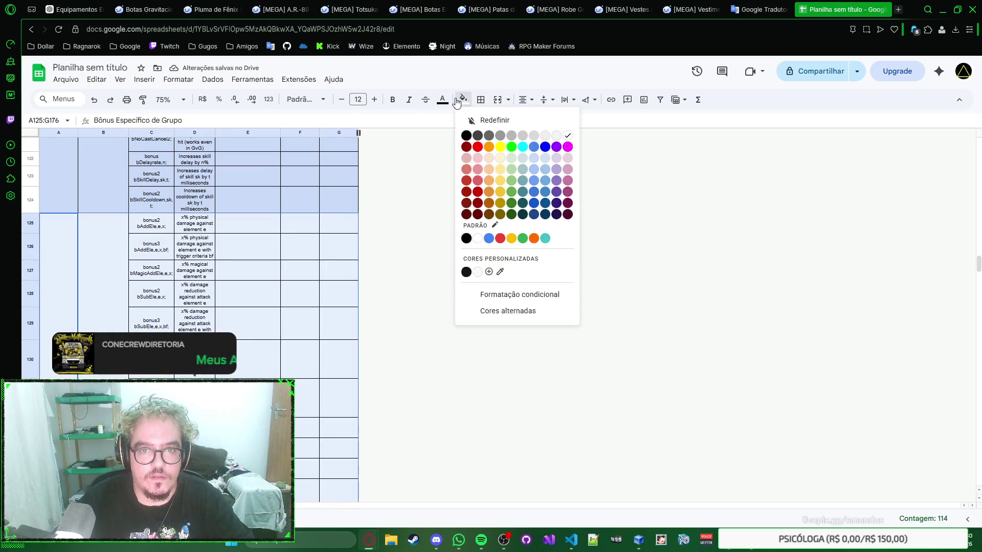
pyautogui.click(470, 165)
pyautogui.press('Down')
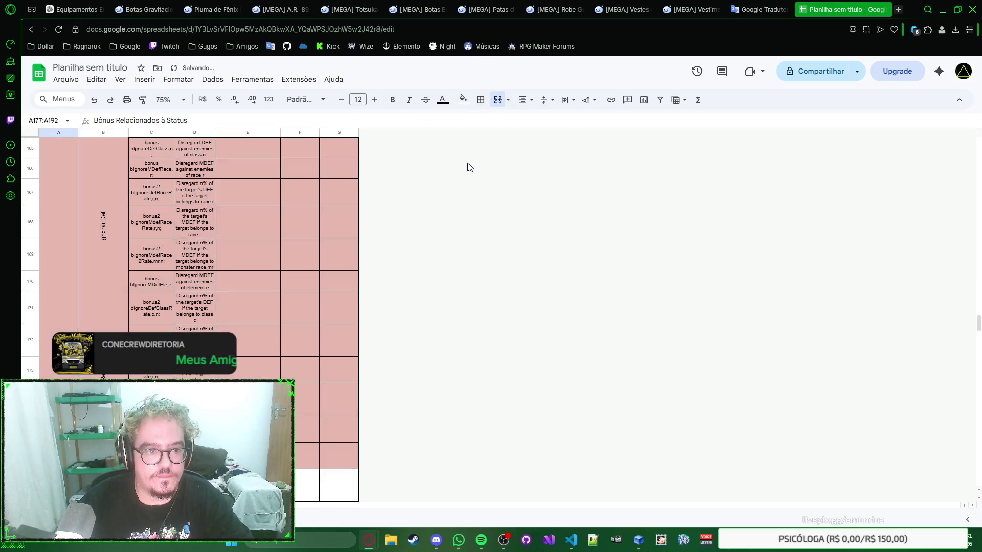
pyautogui.scroll(-3, 456, 179)
pyautogui.keyDown('shift'); pyautogui.click(345, 303); pyautogui.keyUp('shift')
pyautogui.click(469, 103)
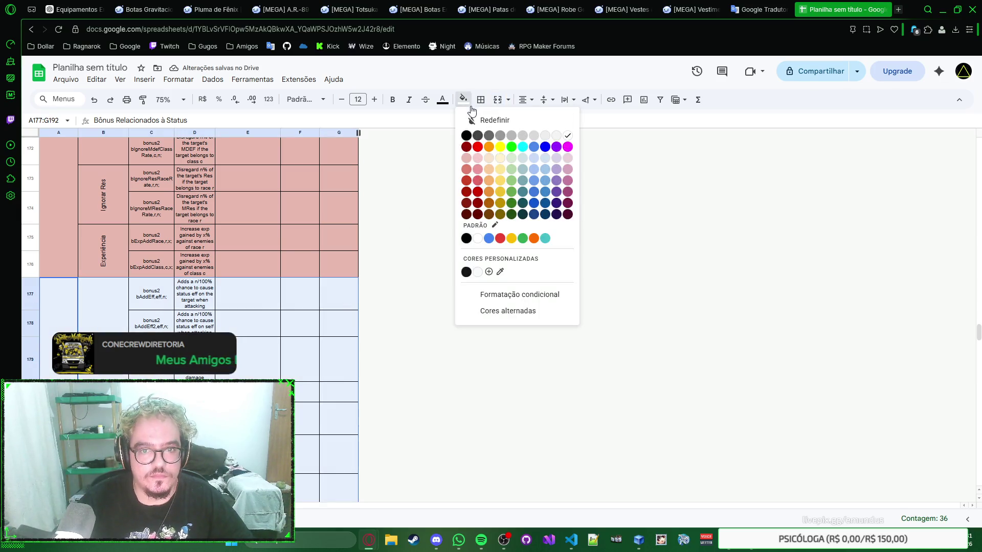
pyautogui.click(482, 162)
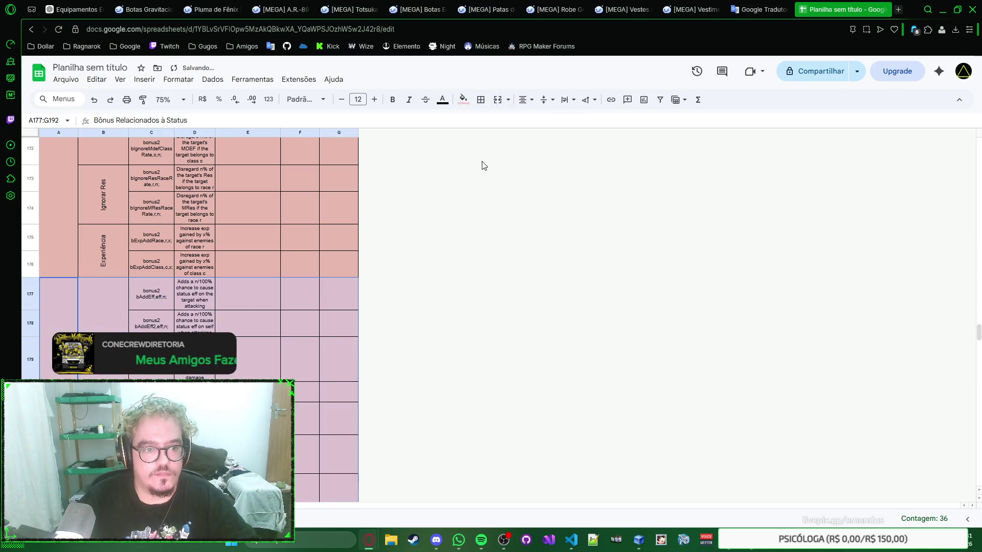
pyautogui.hotkey('ctrl', 'z')
pyautogui.click(463, 100)
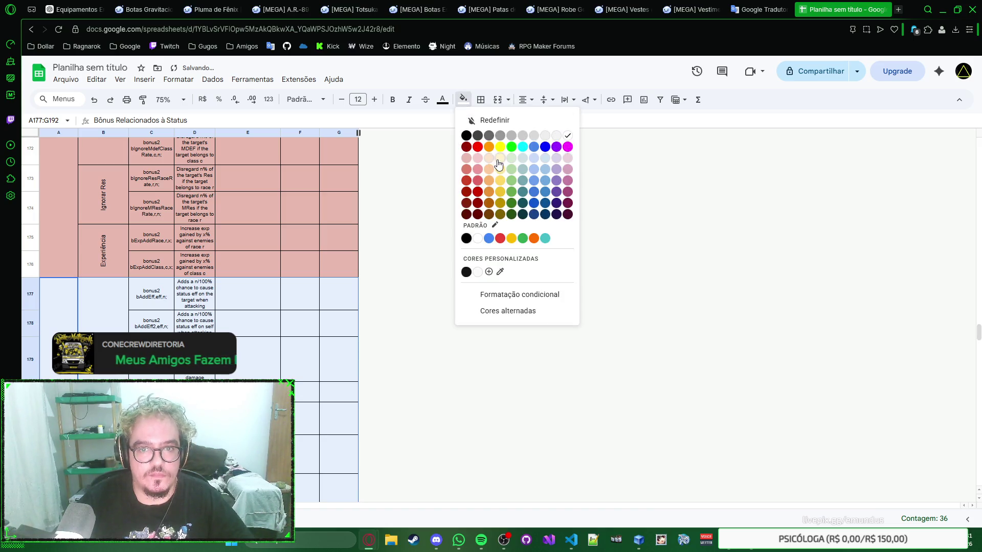
pyautogui.click(499, 161)
# Fill the Auto Conjuração/Skill block light purple and Bônus Diversos light blue.
pyautogui.press('Down')
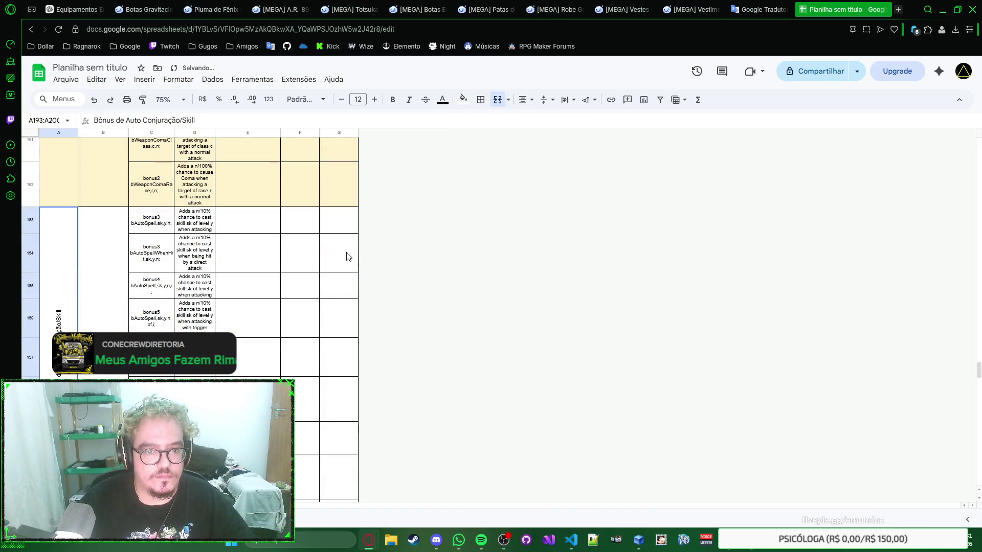
pyautogui.keyDown('shift'); pyautogui.click(349, 257); pyautogui.keyUp('shift')
pyautogui.scroll(-2, 459, 230)
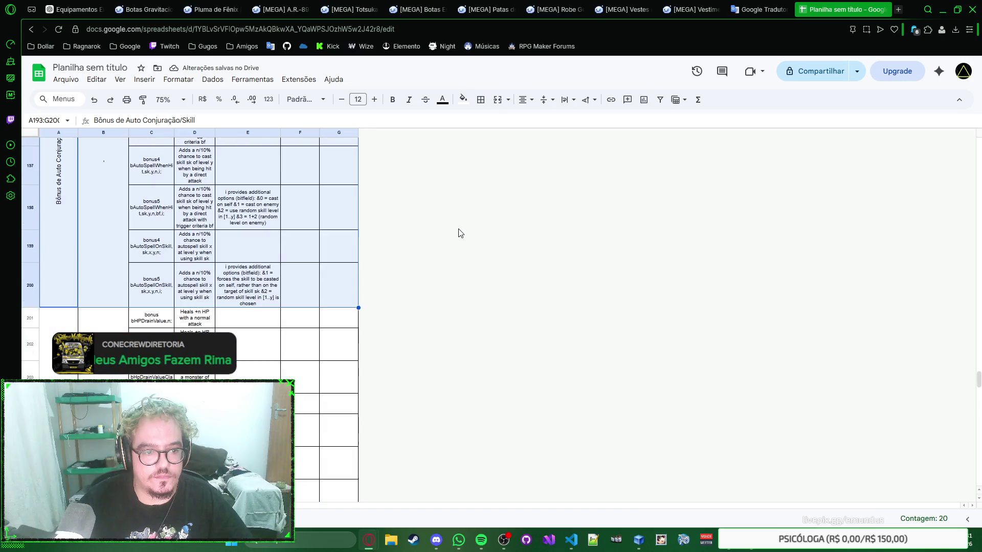
pyautogui.click(469, 102)
pyautogui.click(566, 164)
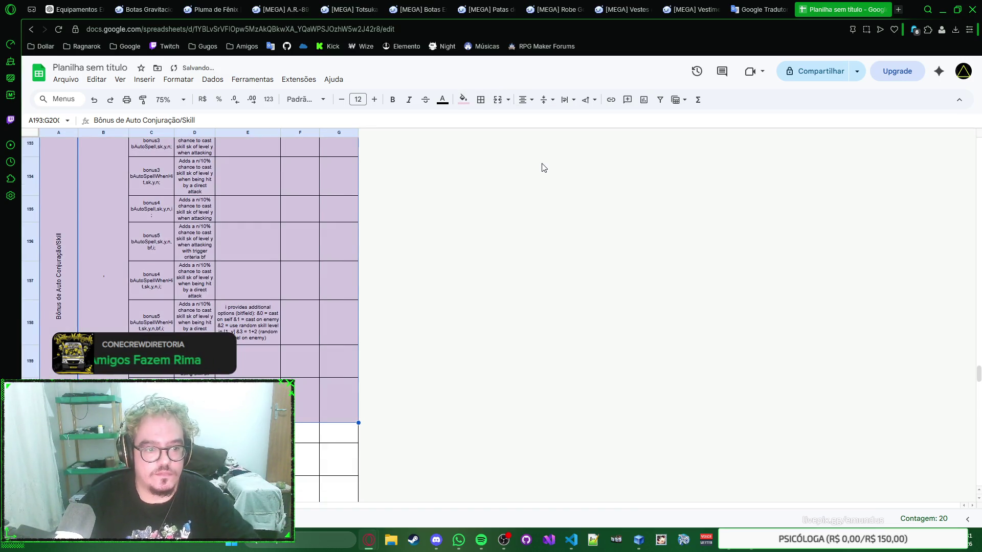
pyautogui.press('Down')
pyautogui.keyDown('shift'); pyautogui.click(356, 199); pyautogui.keyUp('shift')
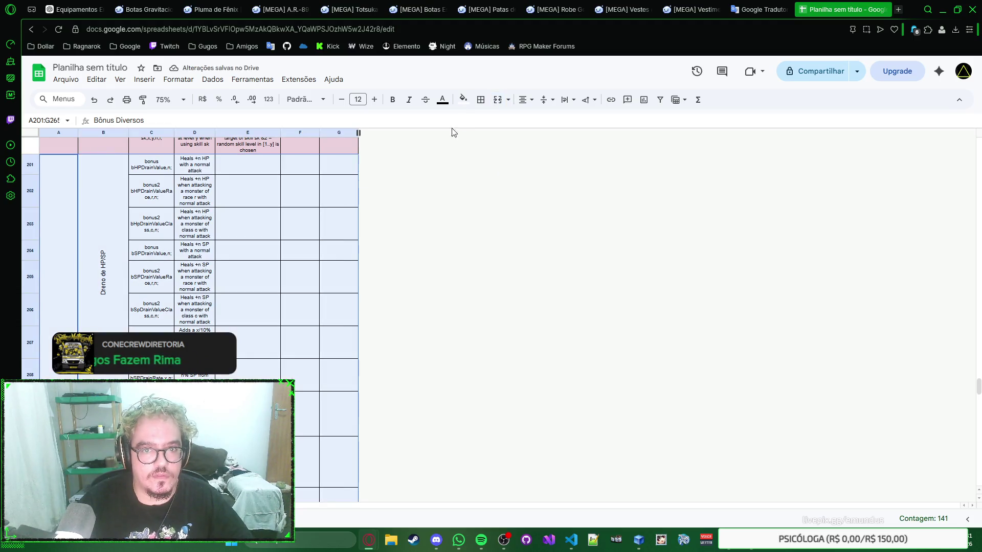
pyautogui.click(463, 99)
pyautogui.click(545, 158)
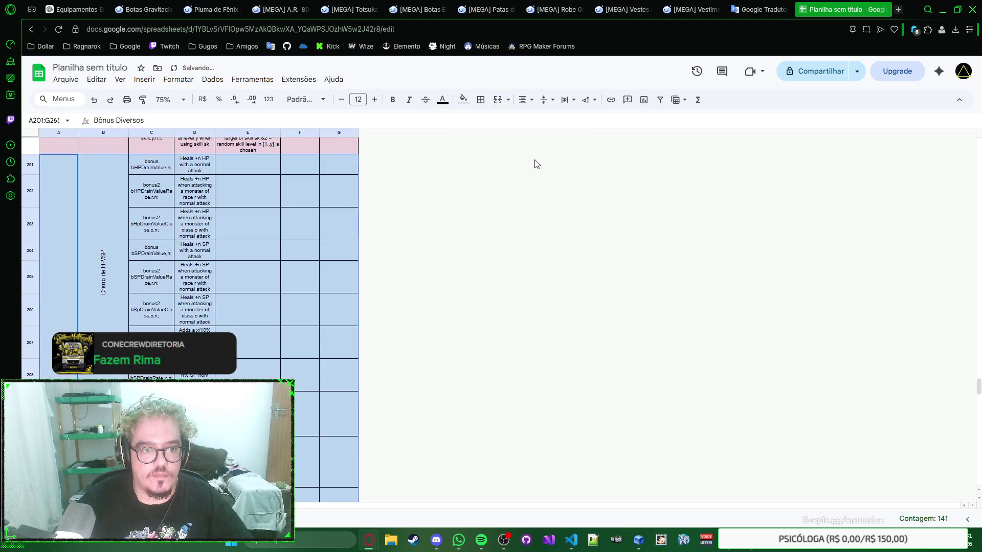
# Review the filled lower blocks and select the Remover/Quebrar Equipamento label.
pyautogui.press('Down')
pyautogui.press('Up')
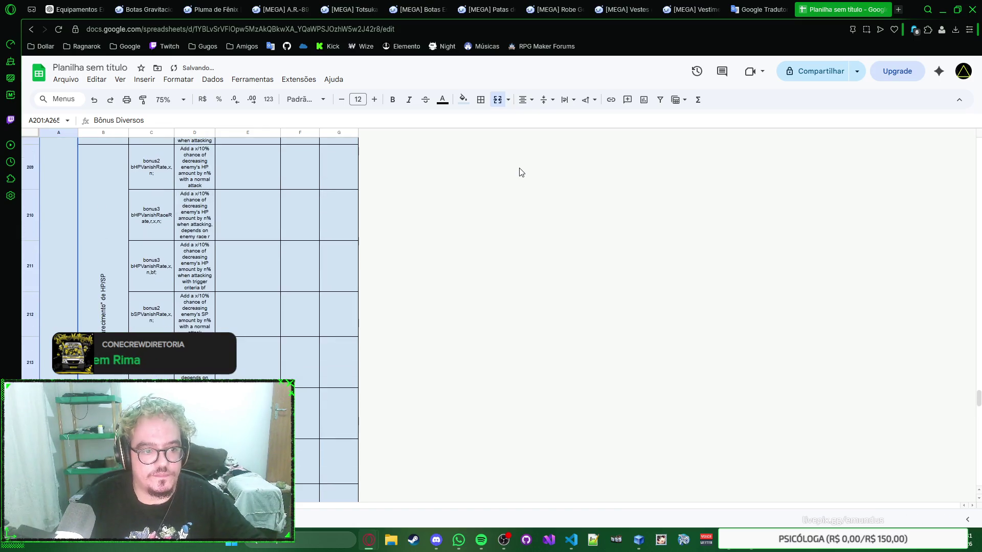
pyautogui.scroll(-10, 465, 209)
pyautogui.scroll(-3, 467, 210)
pyautogui.click(467, 210)
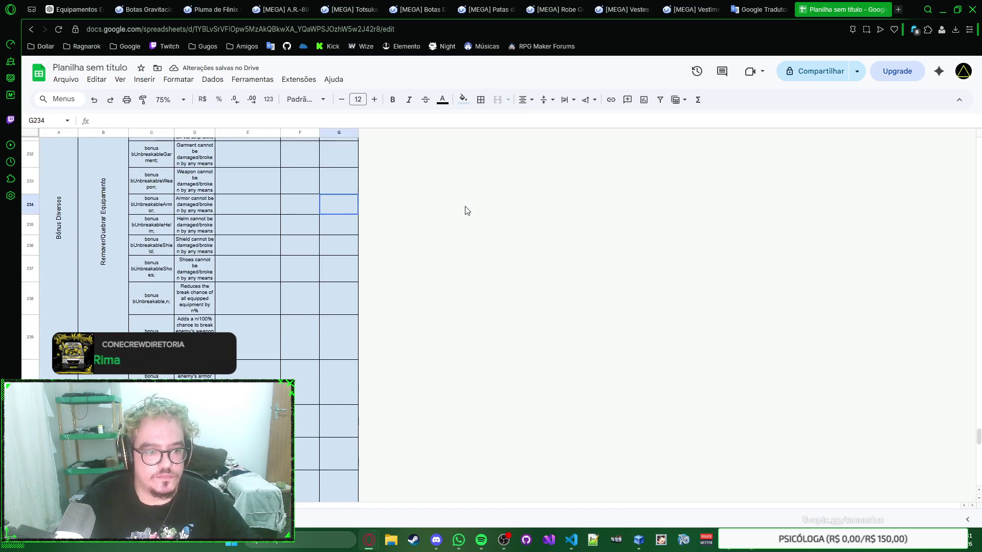
pyautogui.scroll(-5, 450, 212)
pyautogui.scroll(-5, 448, 212)
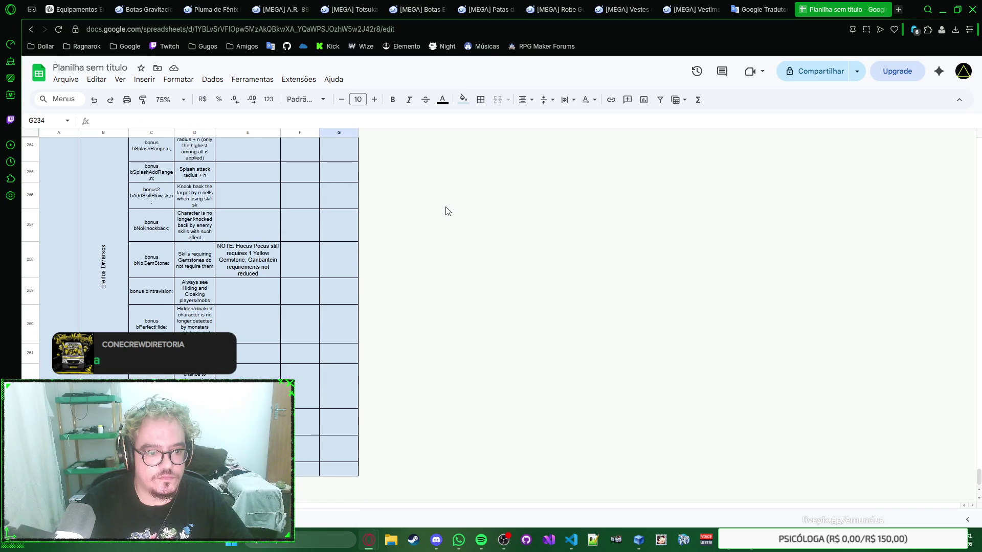
pyautogui.scroll(15, 448, 211)
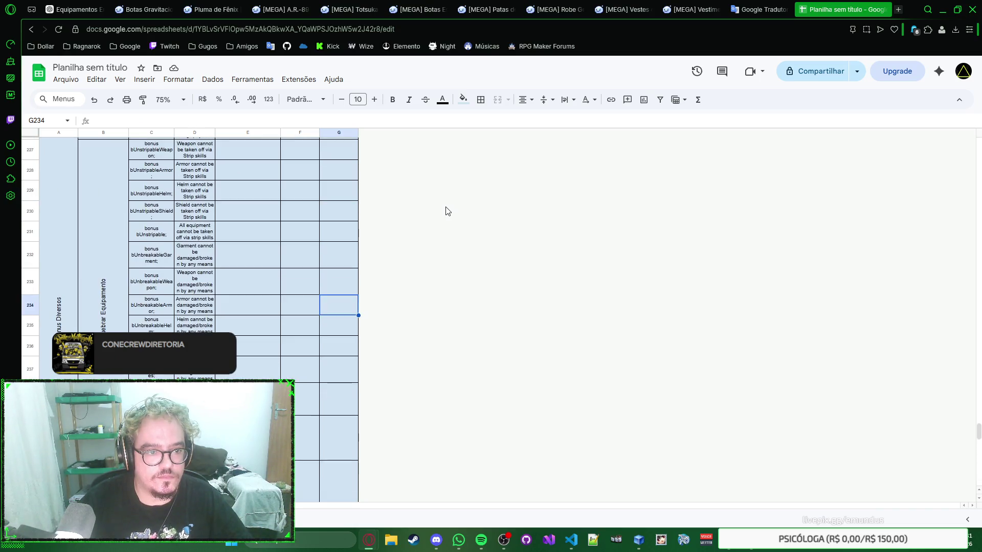
pyautogui.click(110, 285)
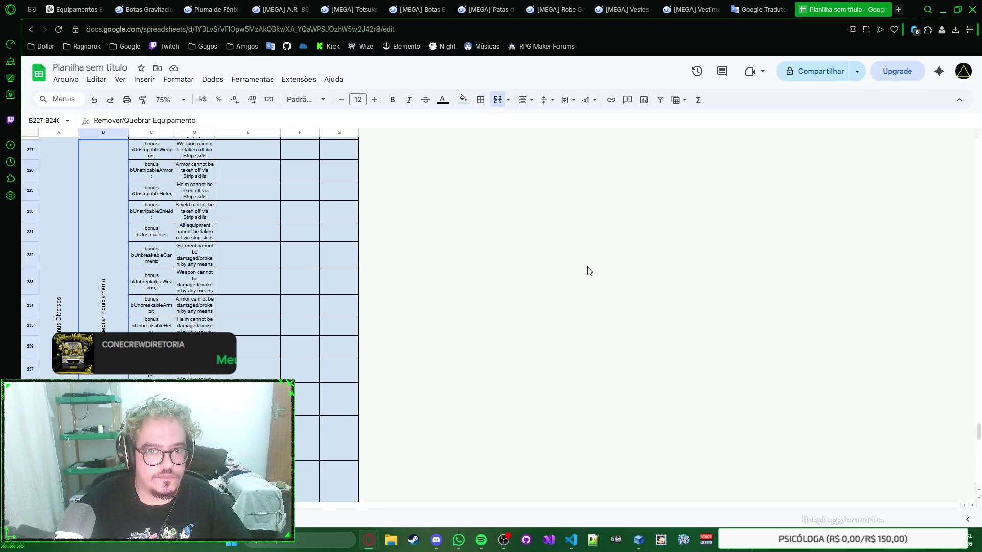
pyautogui.moveTo(978, 430)
pyautogui.mouseDown()
pyautogui.moveTo(958, 151)
pyautogui.moveTo(757, 126)
pyautogui.mouseUp()
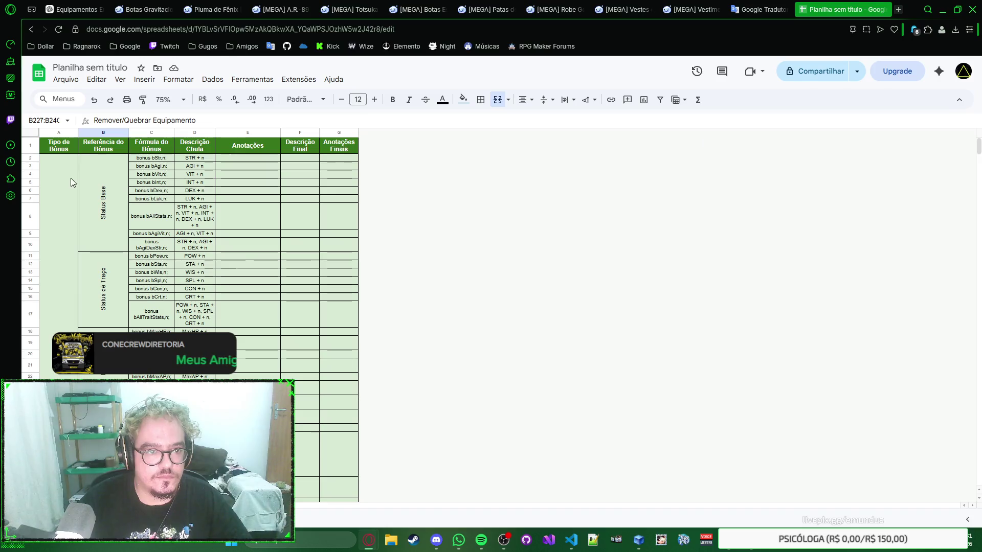
# Make the category labels in columns A and B bold.
pyautogui.keyDown('shift'); pyautogui.click(60, 166); pyautogui.keyUp('shift')
pyautogui.click(60, 132)
pyautogui.keyDown('shift'); pyautogui.click(102, 133); pyautogui.keyUp('shift')
pyautogui.click(398, 105)
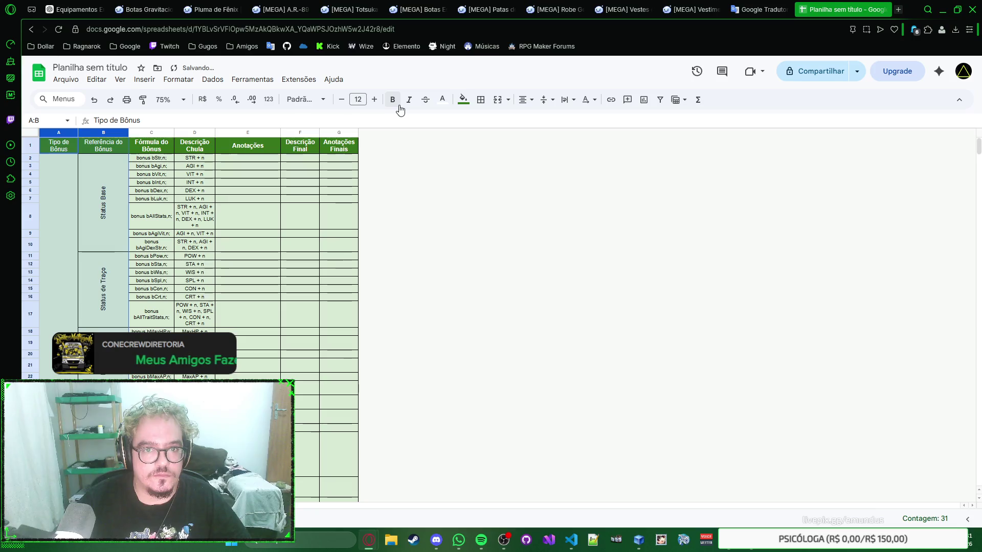
pyautogui.click(404, 191)
pyautogui.scroll(-6, 404, 192)
pyautogui.scroll(6, 407, 192)
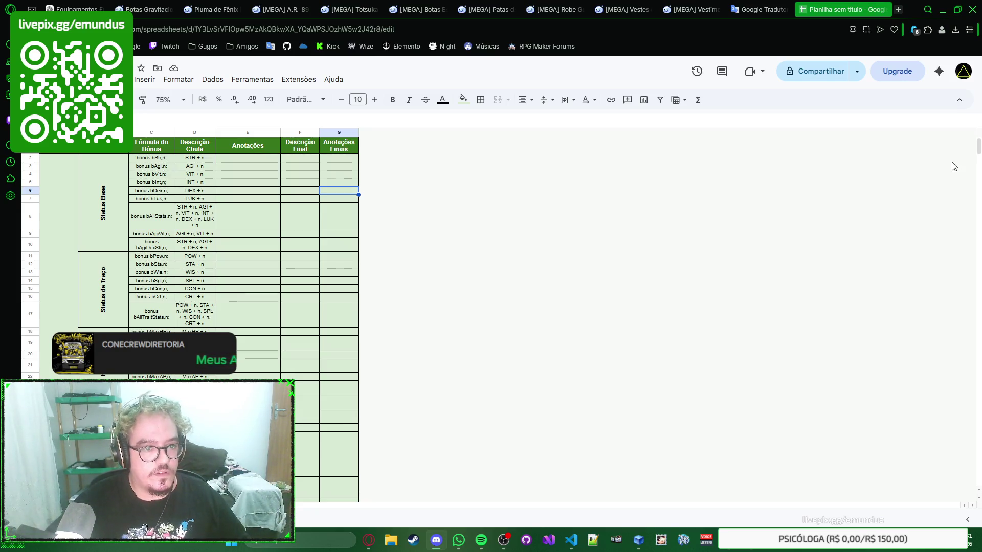
# Widen column C slightly and resize column B to fit its contents.
pyautogui.rightClick(399, 206)
pyautogui.click(408, 176)
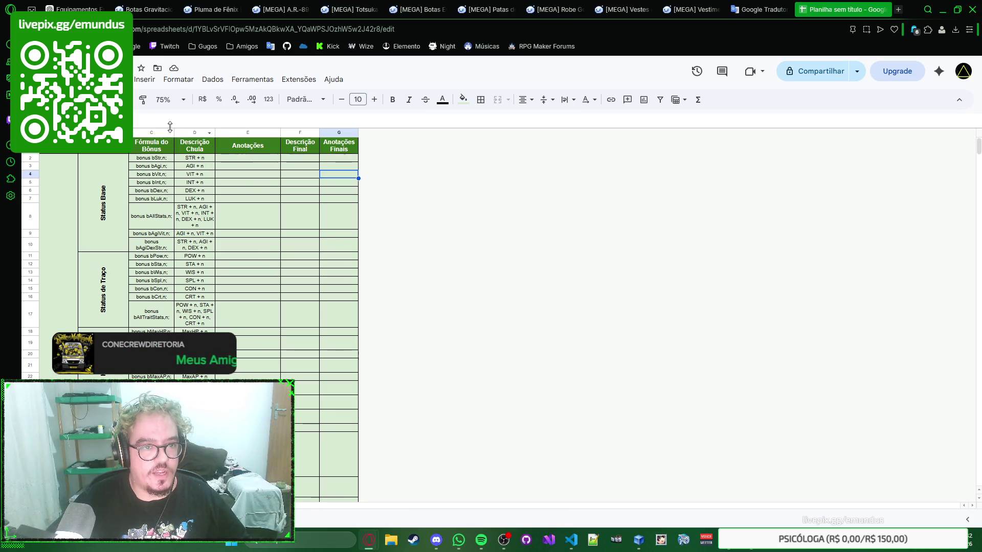
pyautogui.moveTo(174, 133); pyautogui.dragTo(189, 133)
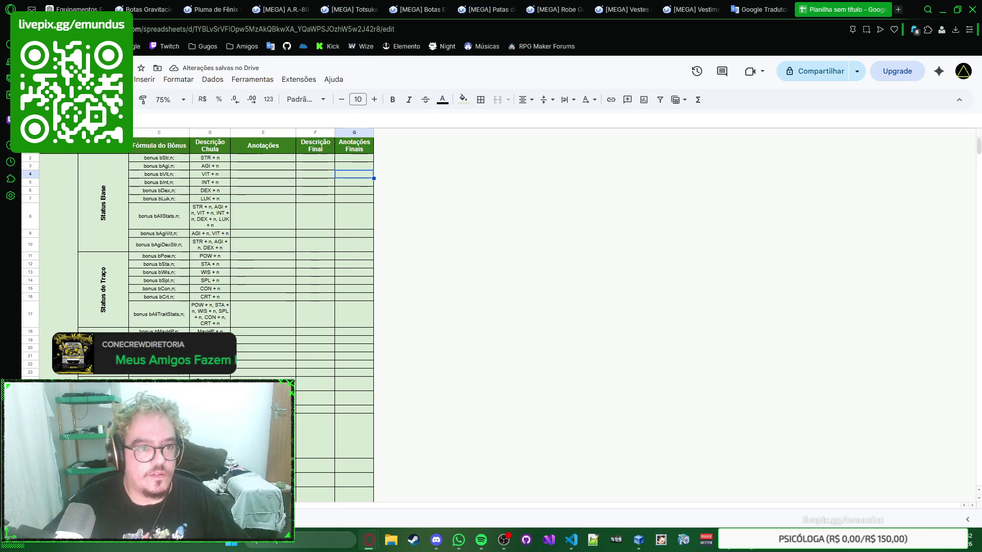
pyautogui.doubleClick(128, 133)
pyautogui.moveTo(127, 132); pyautogui.dragTo(148, 131)
pyautogui.scroll(-5, 142, 159)
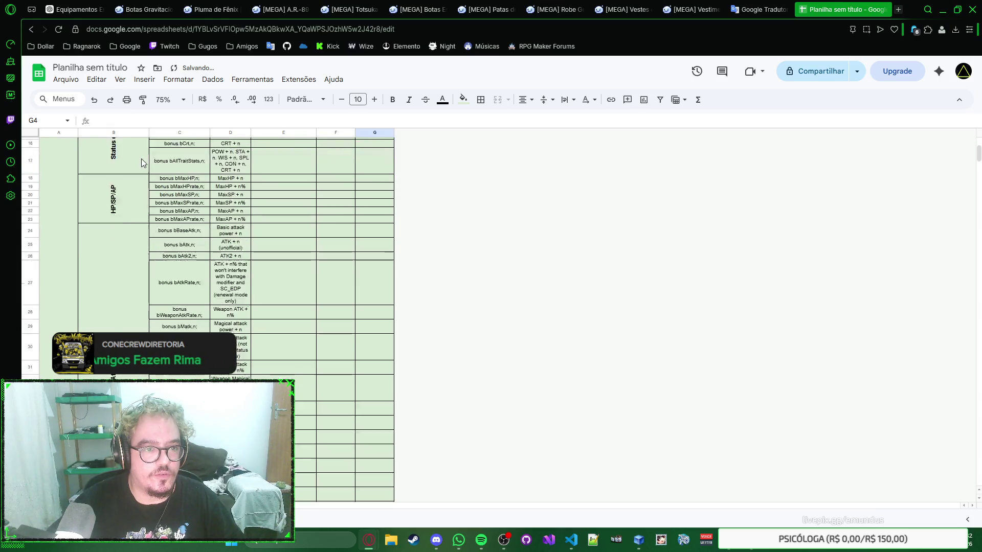
pyautogui.scroll(5, 142, 160)
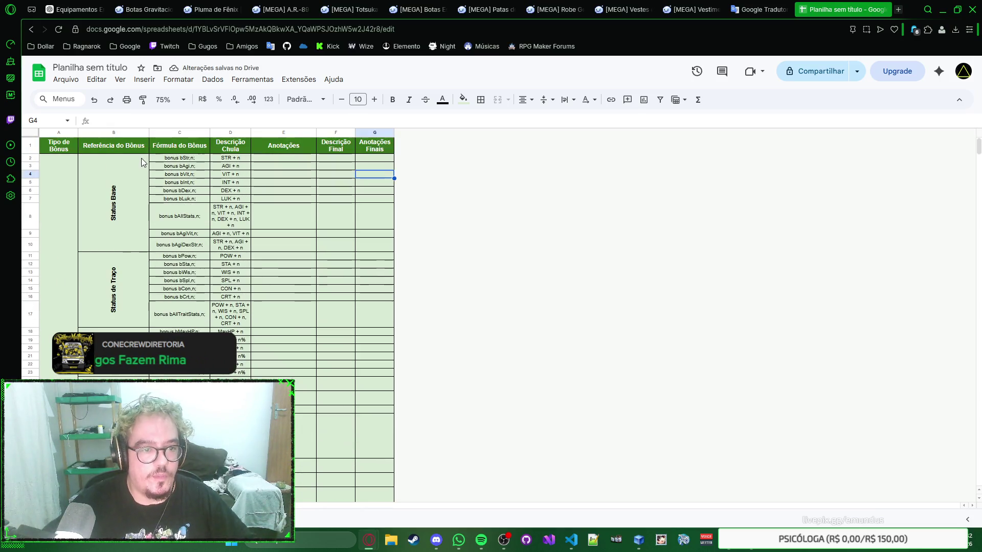
pyautogui.doubleClick(149, 132)
pyautogui.moveTo(143, 131); pyautogui.dragTo(138, 133)
pyautogui.rightClick(501, 204)
pyautogui.press('Escape')
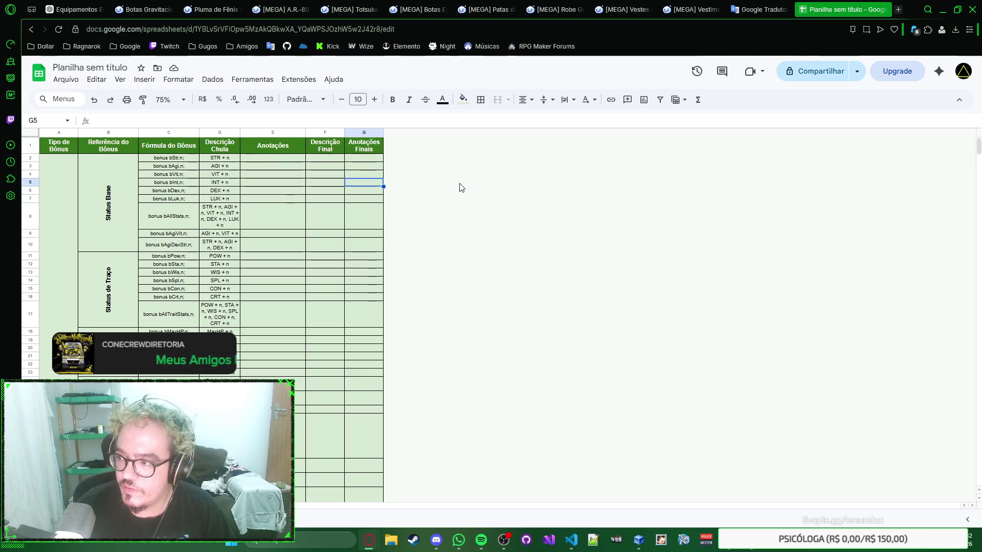
pyautogui.hotkey('ctrl', 'f')
pyautogui.write('bonus b')
pyautogui.press('BackSpace')
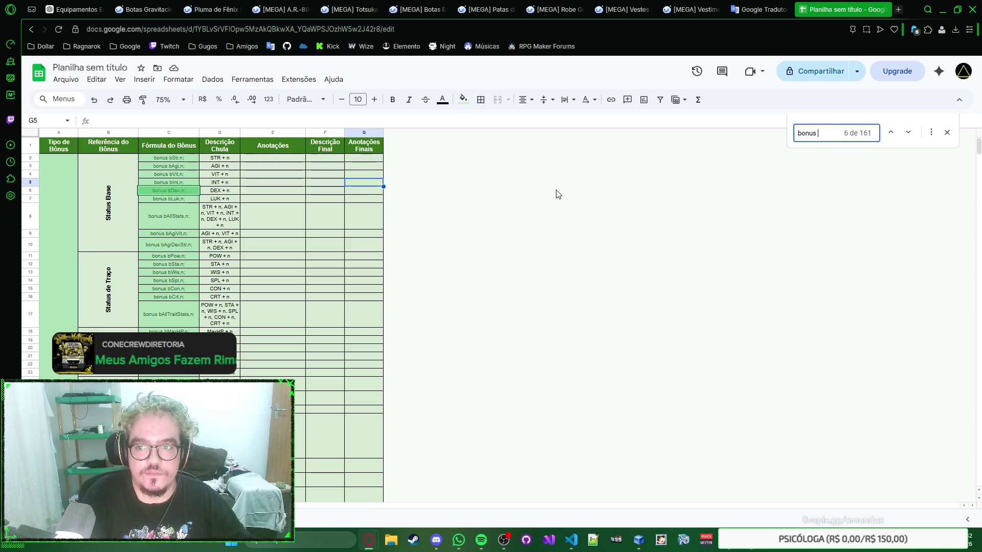
pyautogui.press('BackSpace')
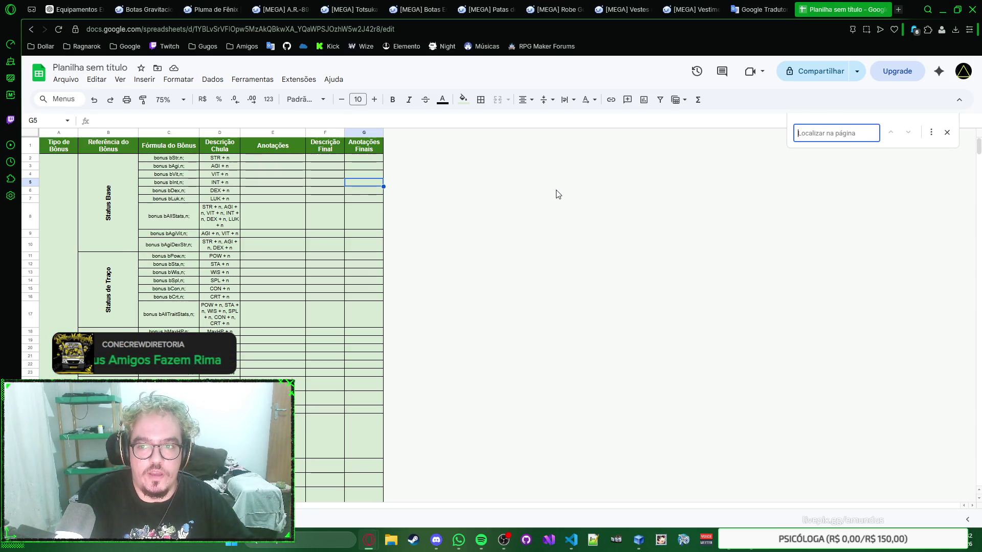
pyautogui.write('element')
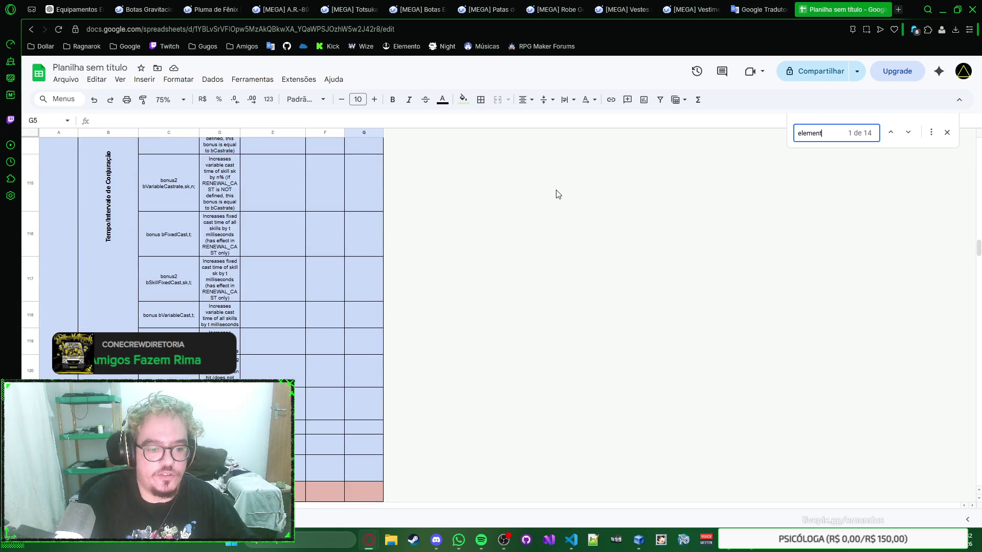
pyautogui.scroll(-5, 557, 194)
pyautogui.click(213, 262)
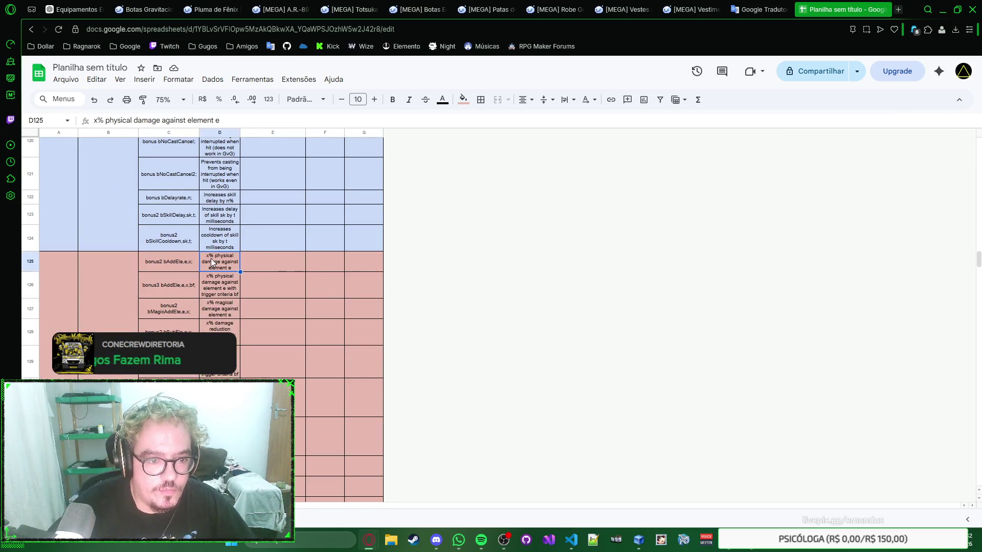
pyautogui.click(378, 263)
pyautogui.rightClick(391, 270)
pyautogui.press('Escape')
pyautogui.scroll(-4, 482, 252)
pyautogui.hotkey('ctrl', 'f')
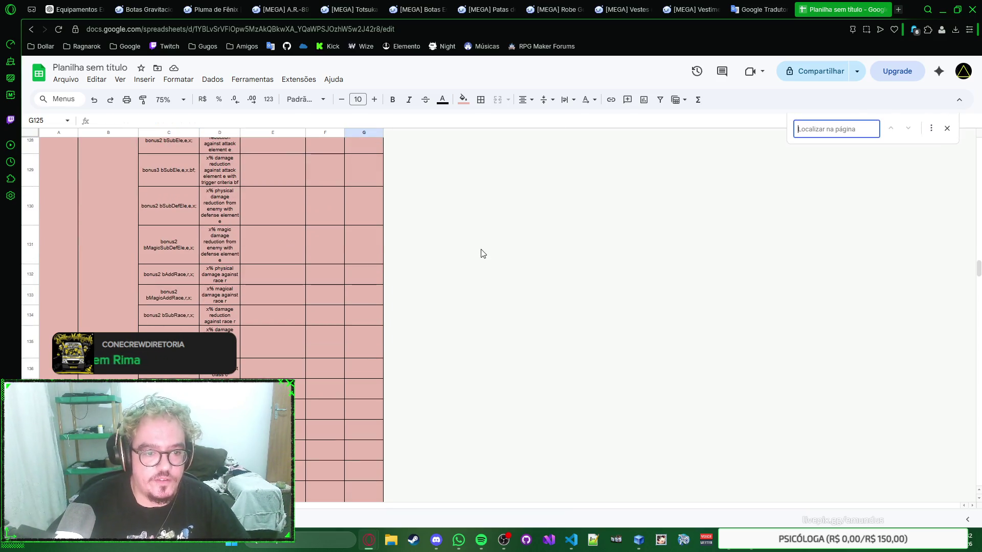
pyautogui.write('element')
pyautogui.press('Return')
pyautogui.press('Return')
pyautogui.press('Return')
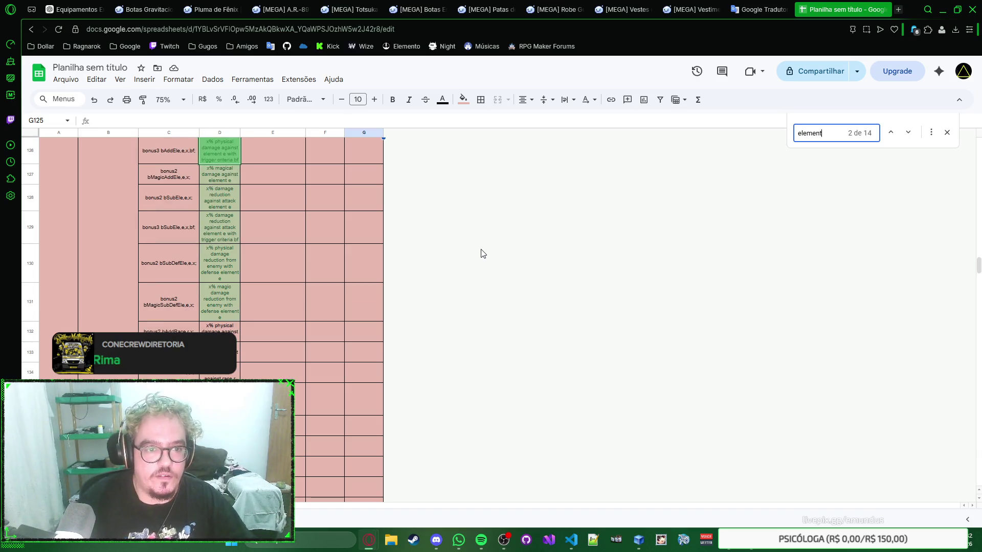
pyautogui.press('Return')
pyautogui.press('Return')
pyautogui.press('Return')
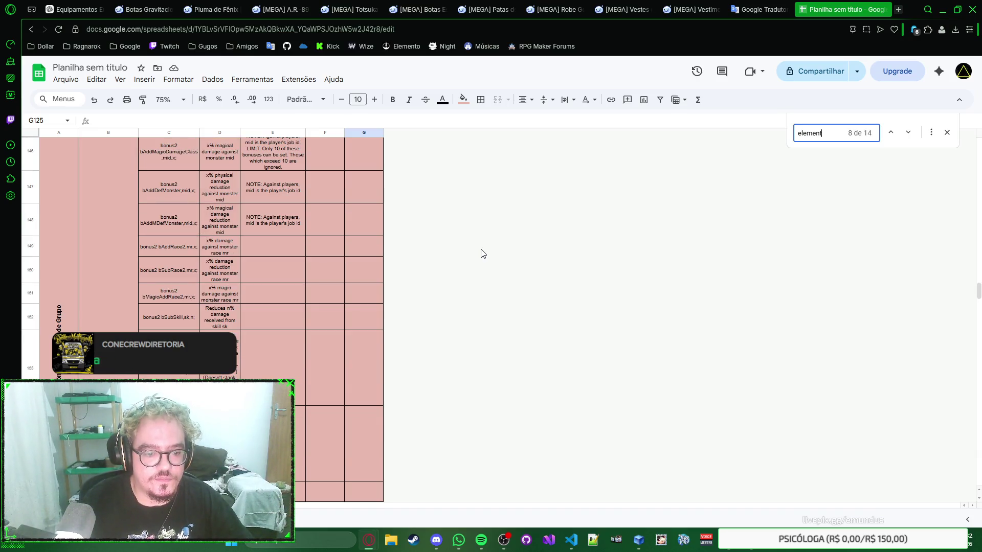
pyautogui.scroll(-5, 482, 254)
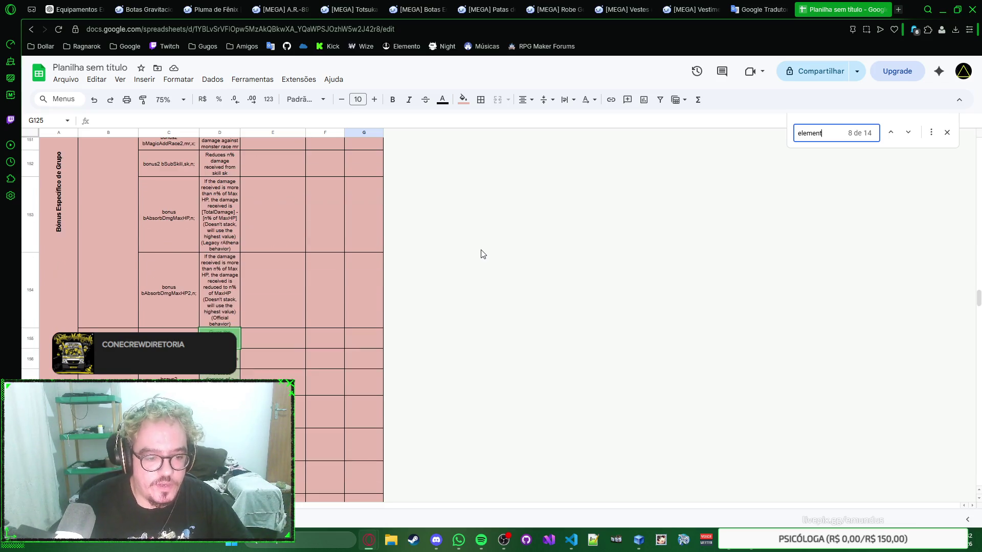
pyautogui.click(200, 268)
pyautogui.click(171, 266)
pyautogui.click(223, 266)
pyautogui.click(196, 265)
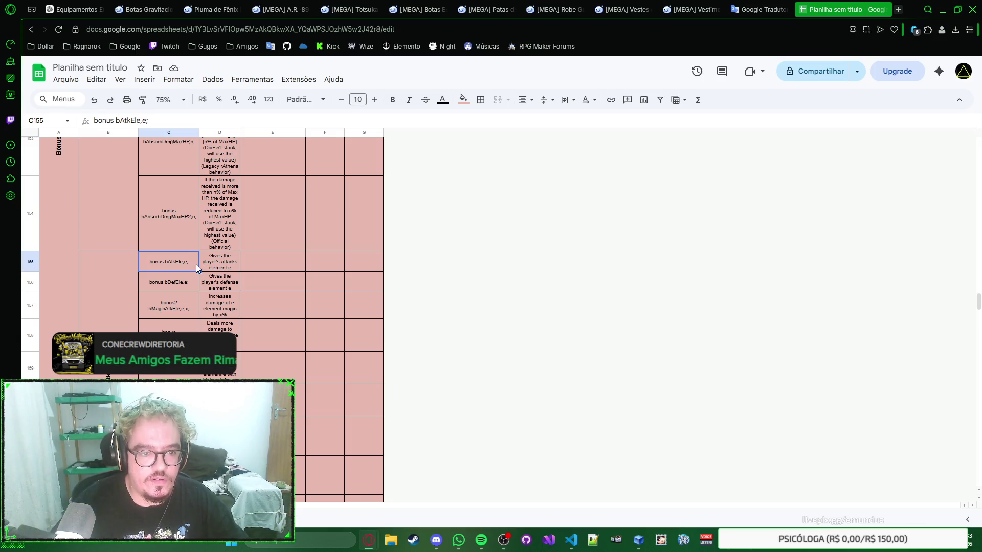
pyautogui.click(222, 264)
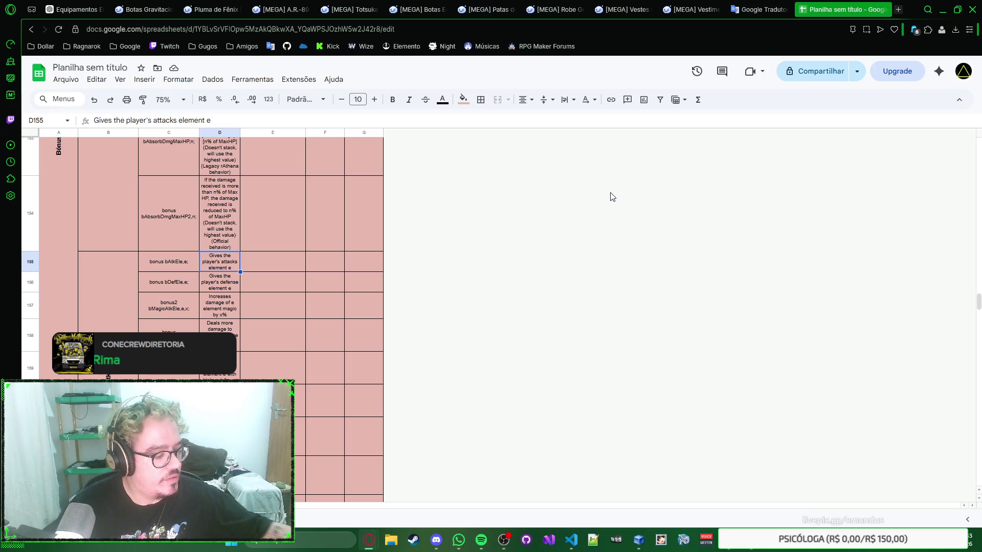
pyautogui.scroll(15, 613, 197)
pyautogui.scroll(20, 608, 198)
pyautogui.scroll(15, 608, 198)
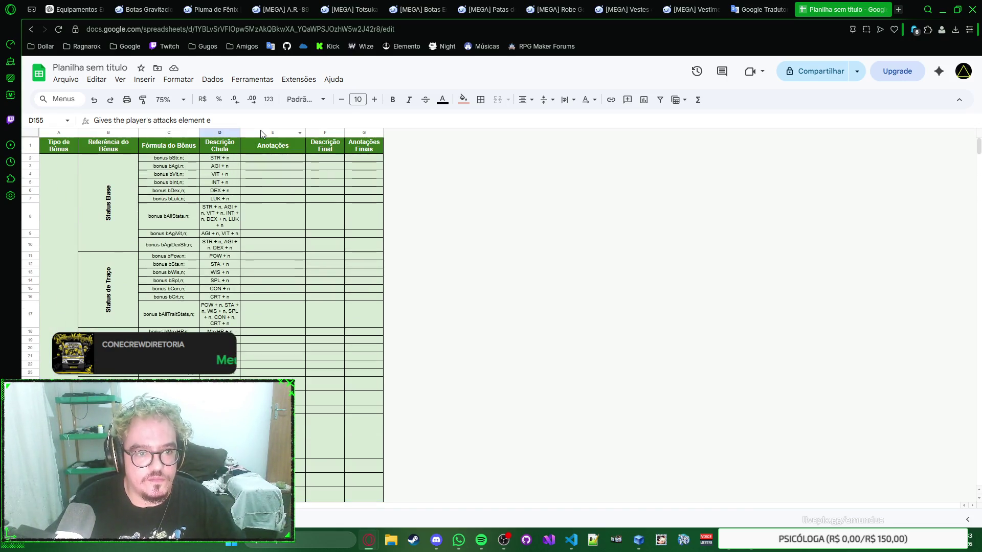
# Select the Descrição Chula column D, then bring up a blank Notepad++ document.
pyautogui.click(229, 159)
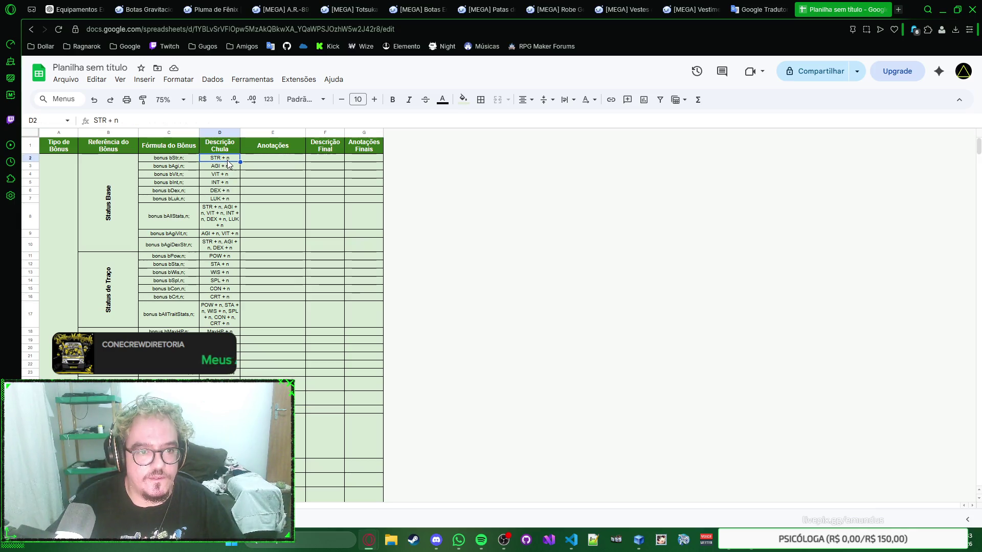
pyautogui.click(227, 132)
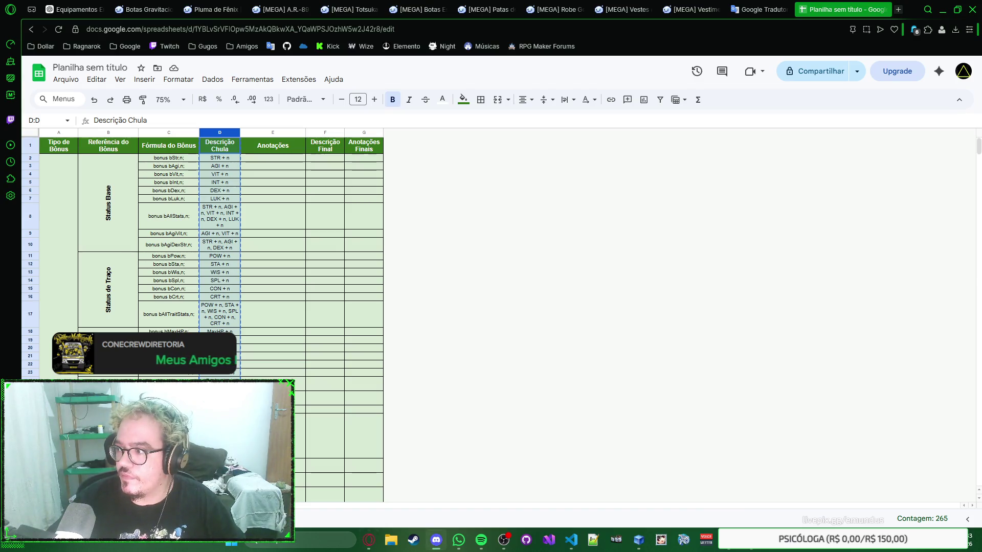
pyautogui.rightClick(667, 226)
pyautogui.click(612, 177)
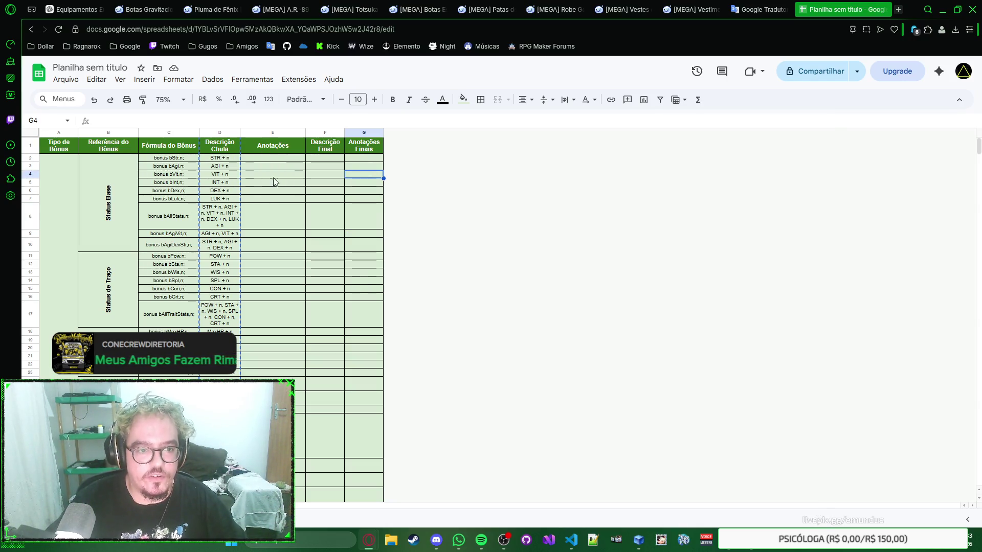
pyautogui.click(593, 540)
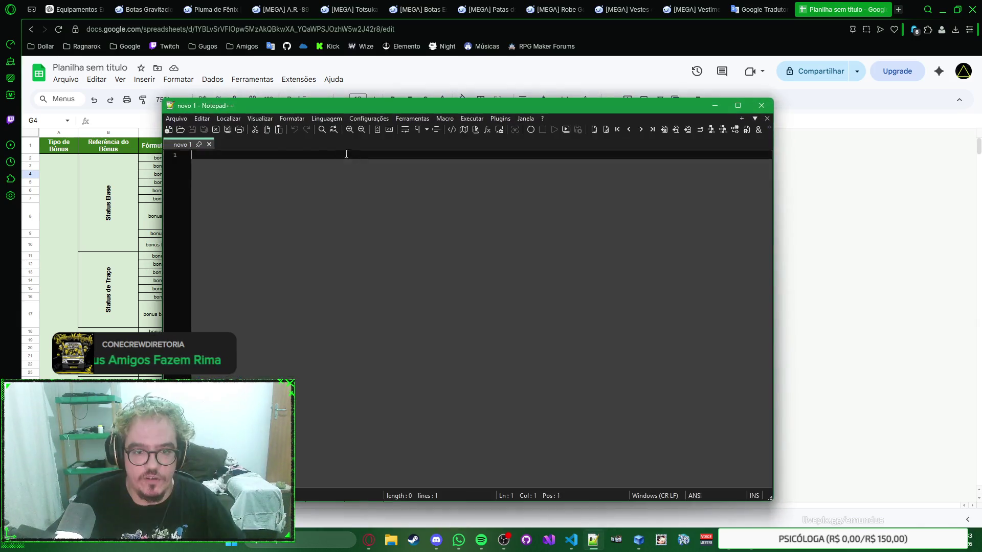
# Open the recent file item_bonus.txt, apply a language from the Linguagem D submenu, and scroll through it.
pyautogui.click(176, 119)
pyautogui.click(416, 360)
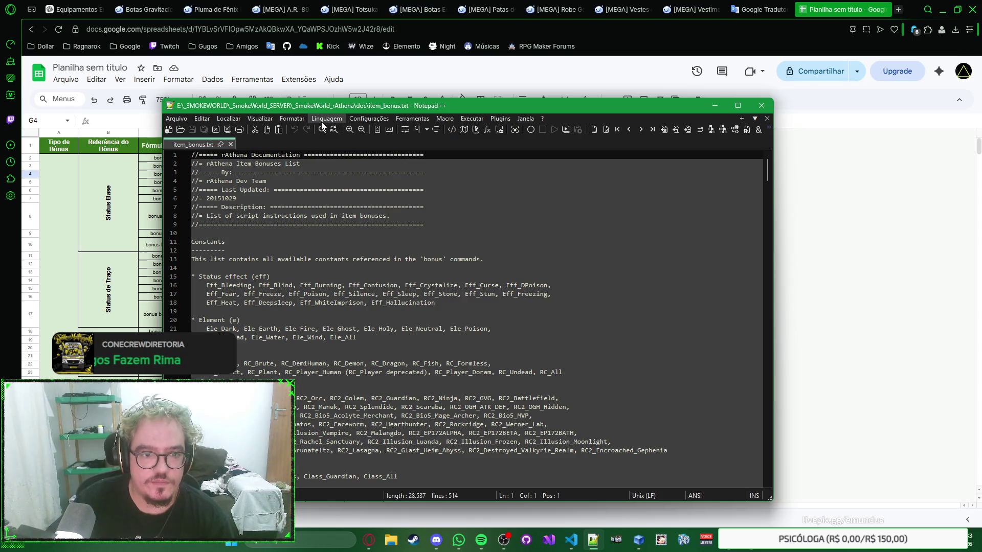
pyautogui.click(305, 118)
pyautogui.moveTo(328, 118)
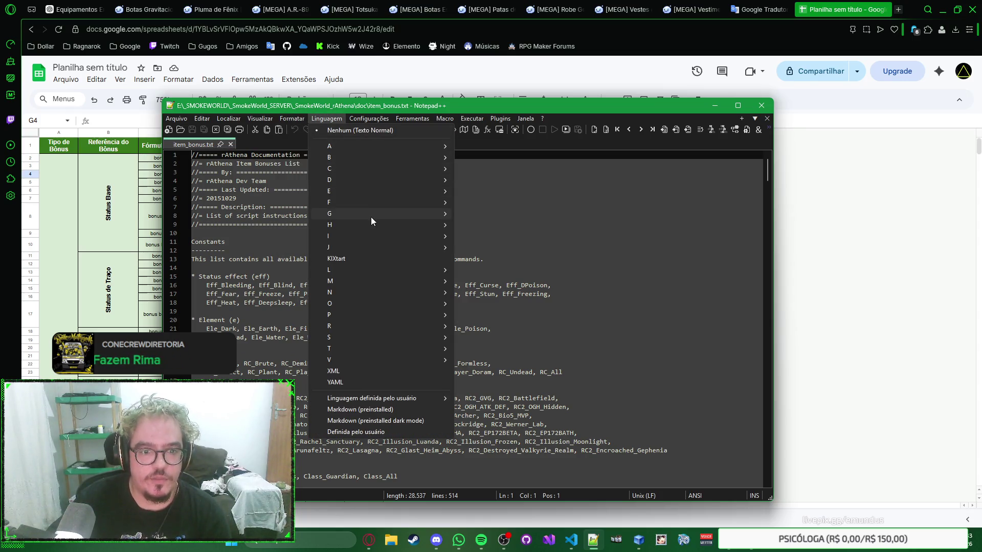
pyautogui.click(513, 166)
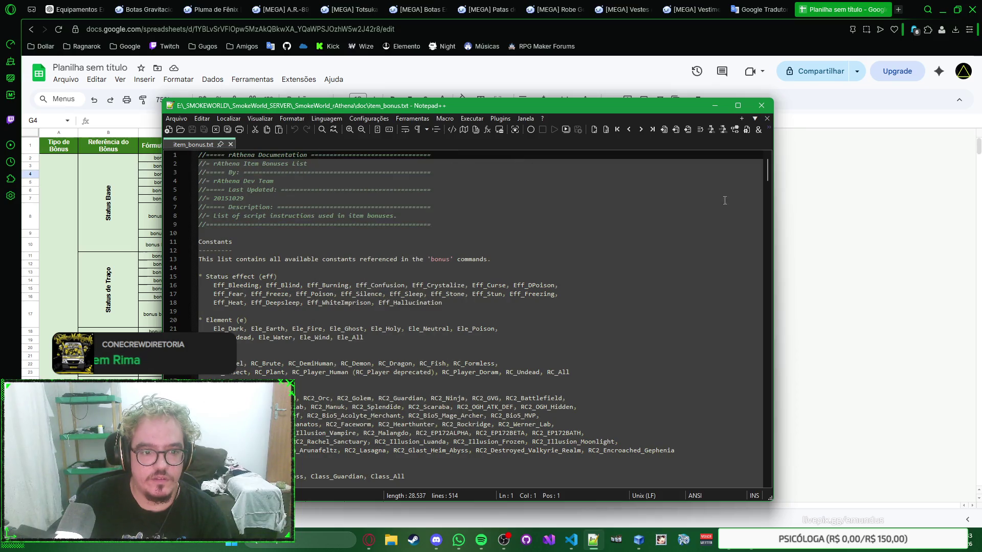
pyautogui.moveTo(769, 169); pyautogui.dragTo(764, 457)
# Close Notepad++ and return to column G of the bonus spreadsheet.
pyautogui.click(762, 105)
pyautogui.rightClick(664, 185)
pyautogui.press('Escape')
pyautogui.press('Up')
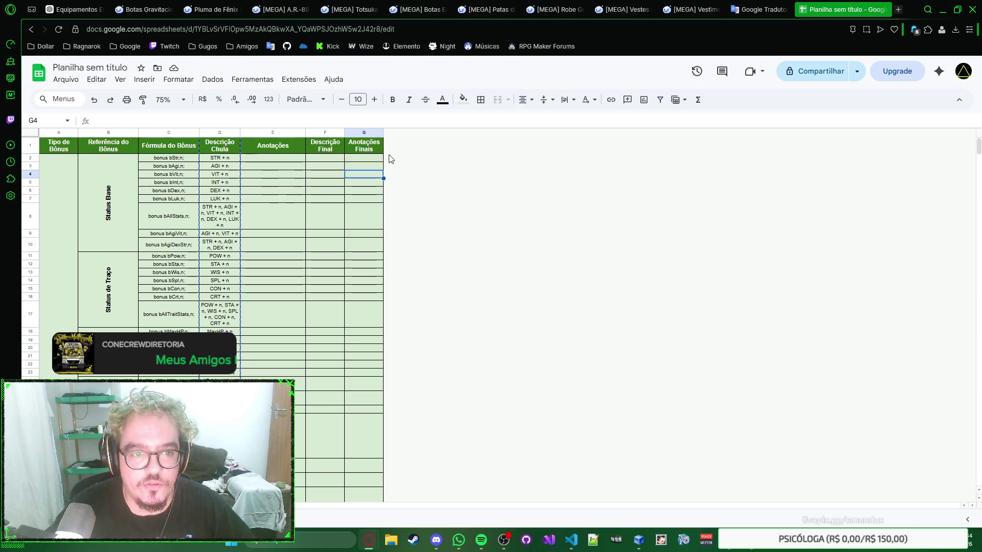
# Select column D, open a new browser tab and enter 'deepsek' as the destination.
pyautogui.click(220, 133)
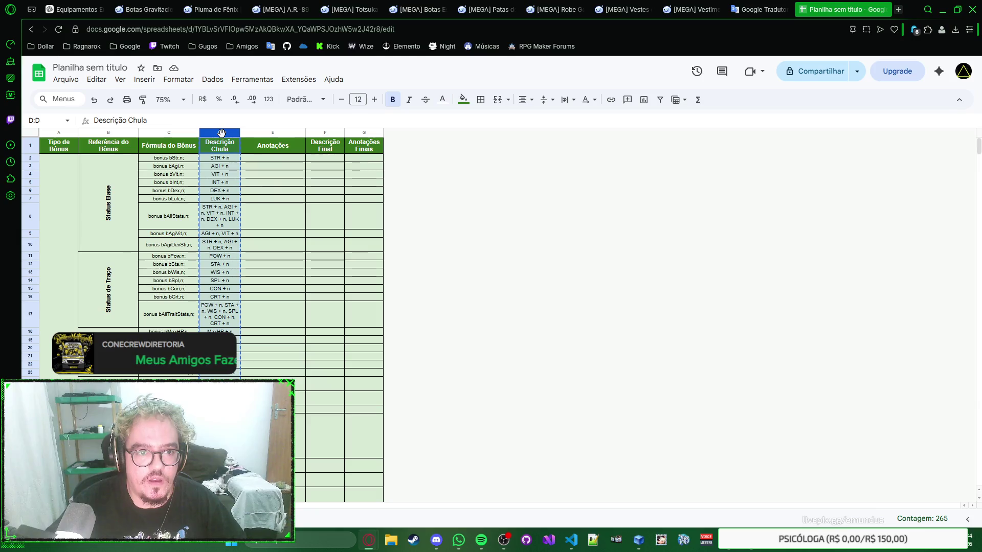
pyautogui.moveTo(369, 539)
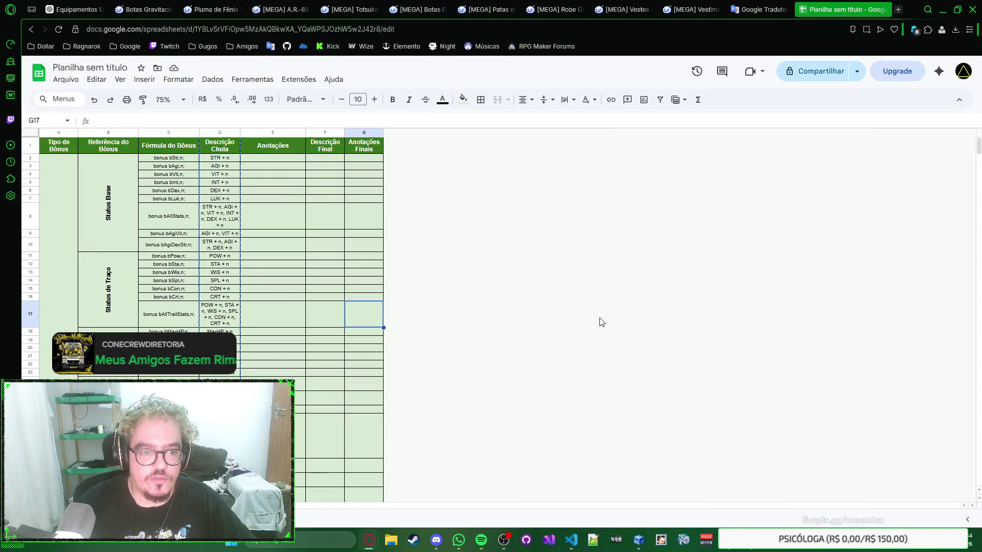
pyautogui.hotkey('ctrl', 't')
pyautogui.write('deepsek')
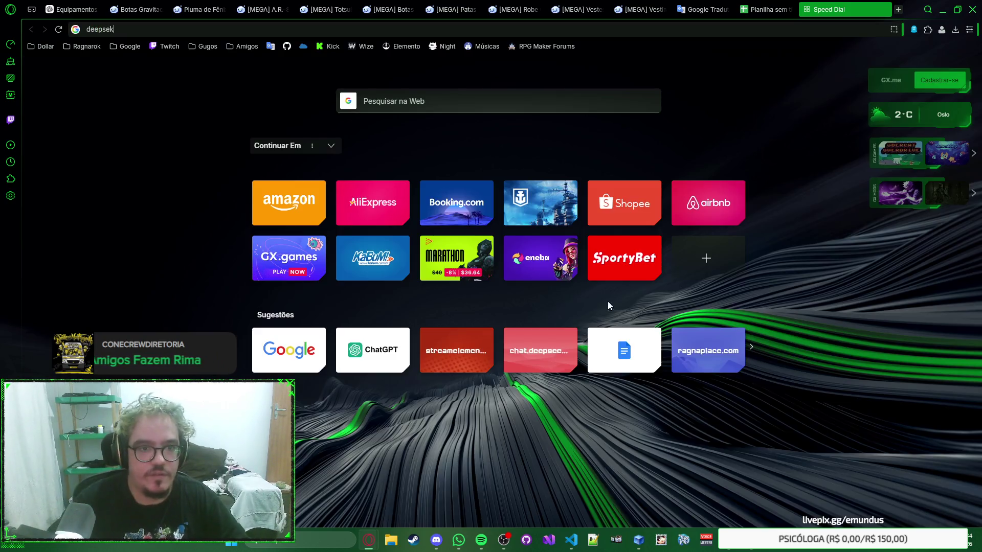
# Open chat.deepseek.com and start a prompt asking to translate 'todos esses textos abaixo'.
pyautogui.click(244, 47)
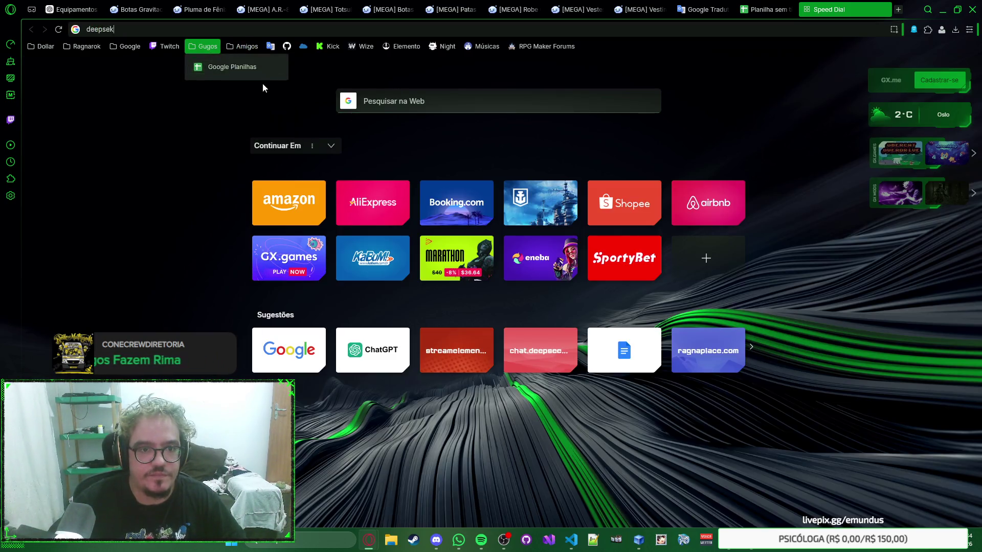
pyautogui.click(253, 77)
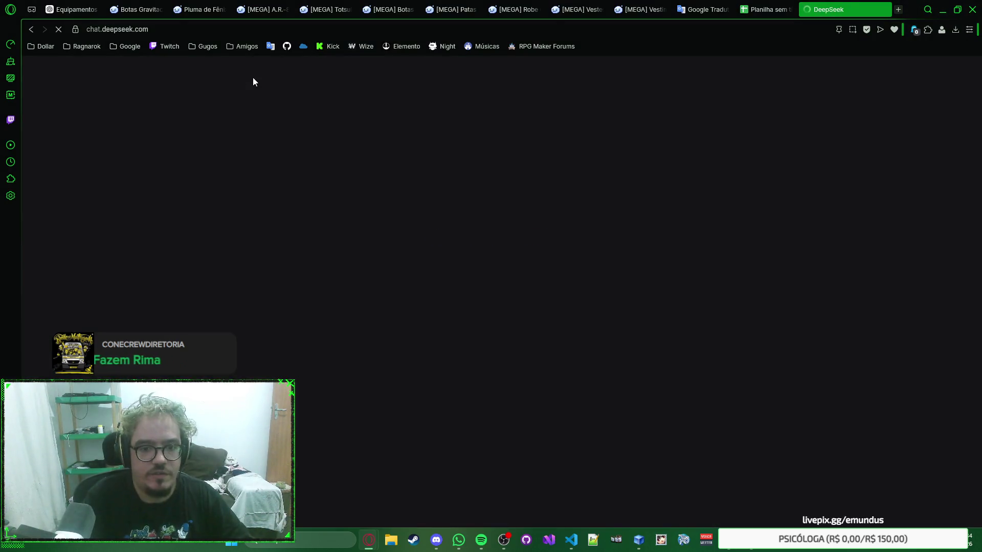
pyautogui.write('t')
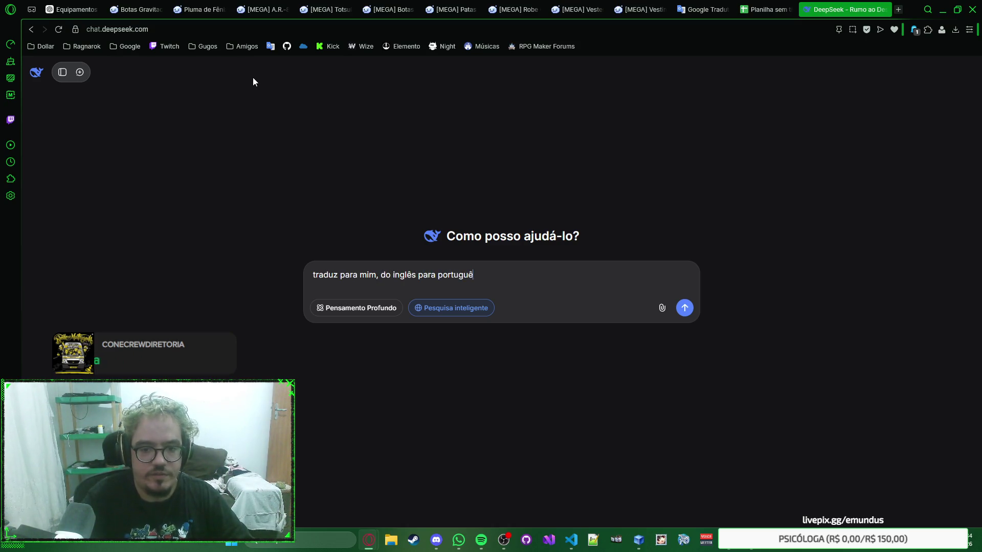
pyautogui.write('sse')
pyautogui.press('BackSpace')
pyautogui.press('BackSpace')
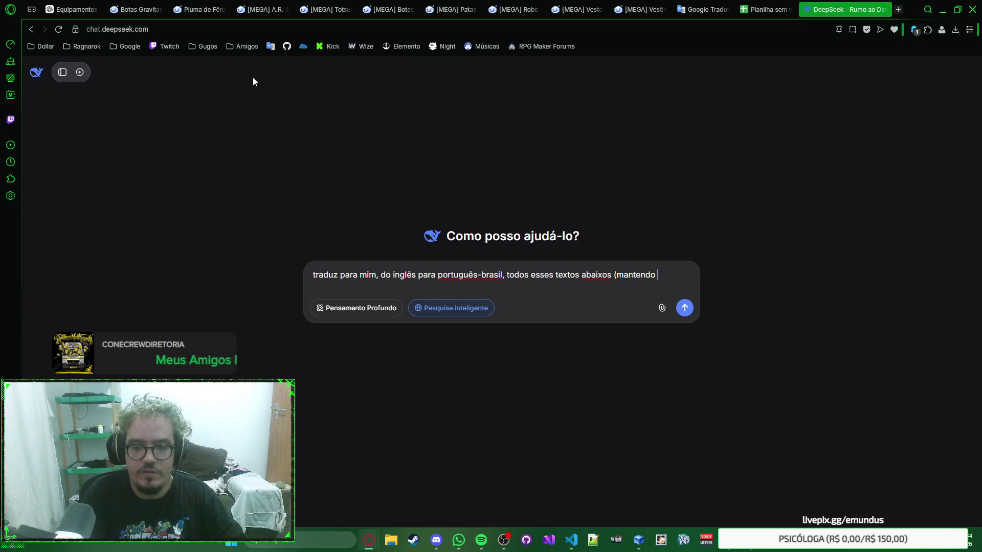
pyautogui.press('BackSpace')
pyautogui.press('BackSpace')
pyautogui.press('BackSpace')
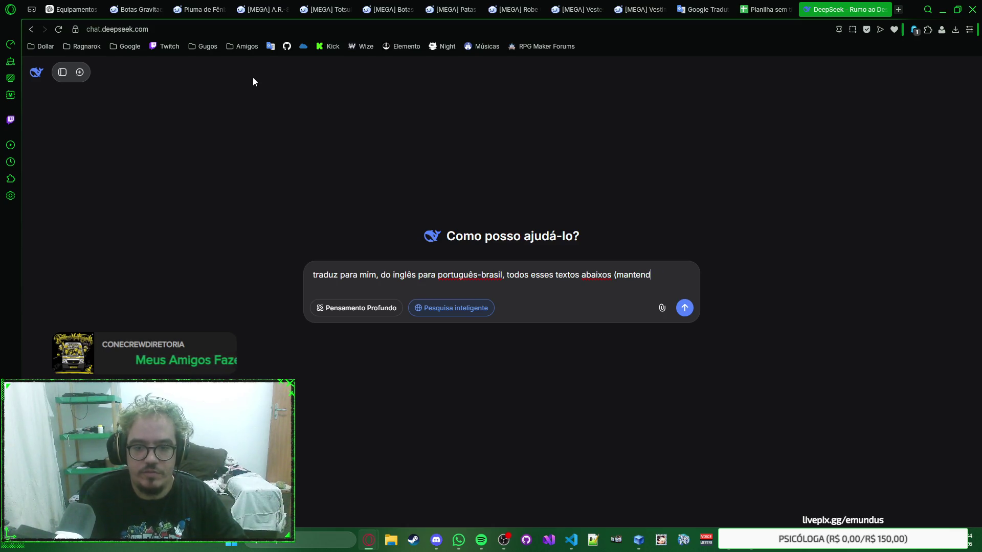
pyautogui.press('BackSpace')
pyautogui.press('BackSpace')
pyautogui.press('BackSpace')
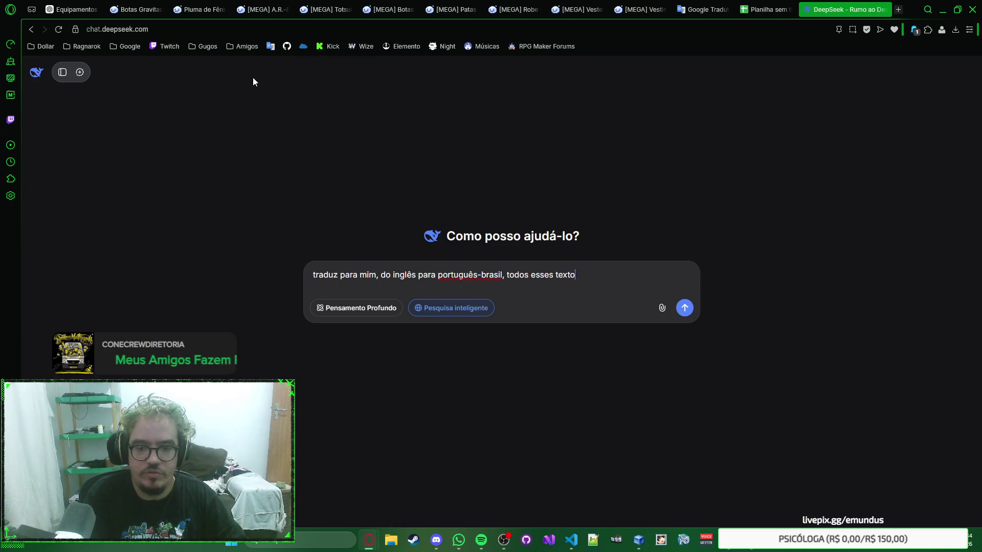
pyautogui.press('BackSpace')
pyautogui.press('BackSpace')
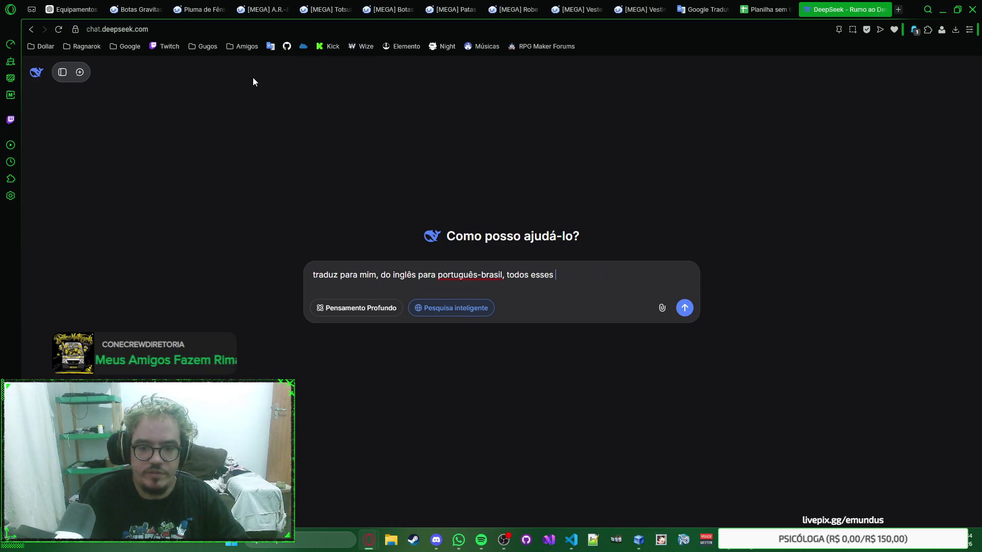
pyautogui.write('textos a')
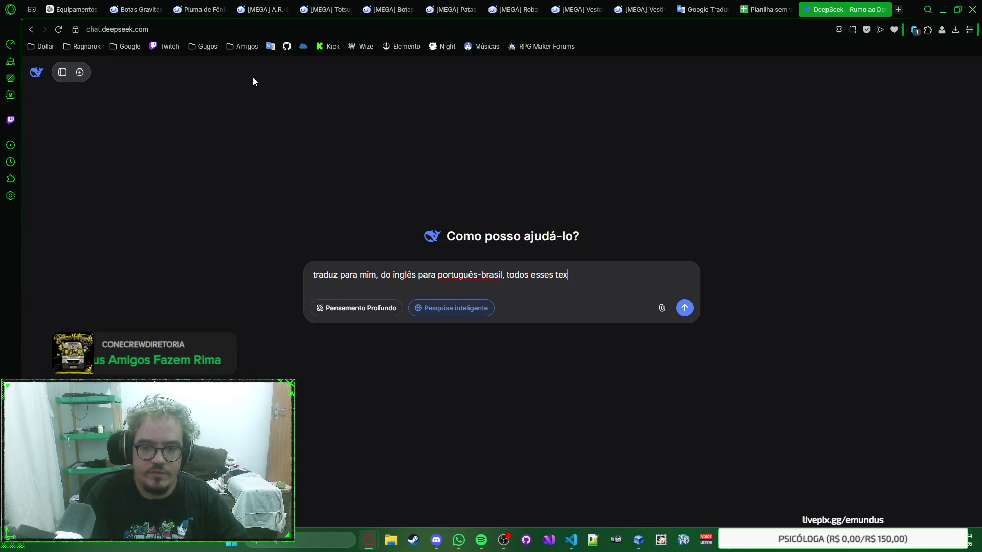
pyautogui.write('baixa')
pyautogui.write('.')
# Add the note 'observação: manter a coerência' to the translation prompt.
pyautogui.hotkey('shift', 'Return')
pyautogui.write('observação:')
pyautogui.press('Home')
pyautogui.press('BackSpace')
pyautogui.press('End')
pyautogui.write(': manter a coe')
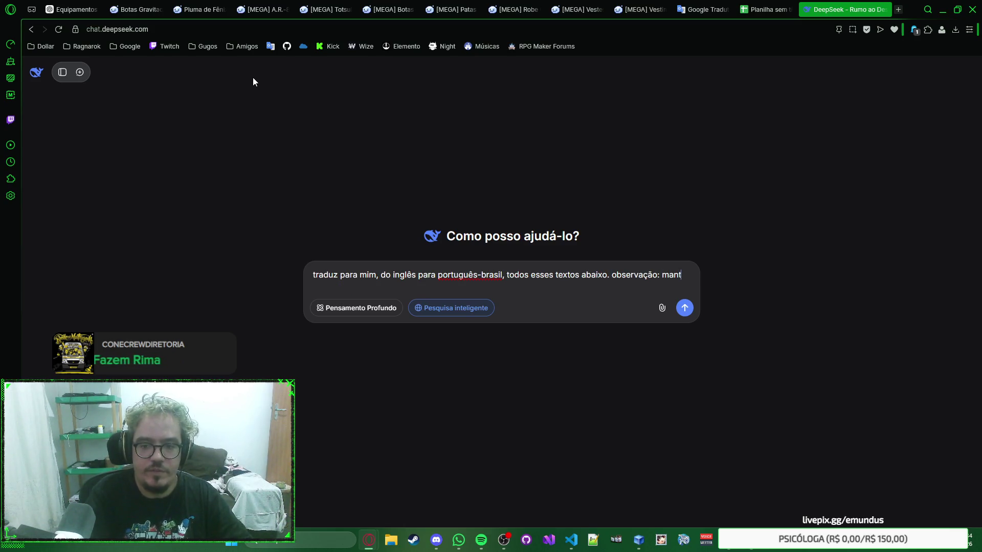
pyautogui.press('BackSpace')
pyautogui.write('erência, exemplo:')
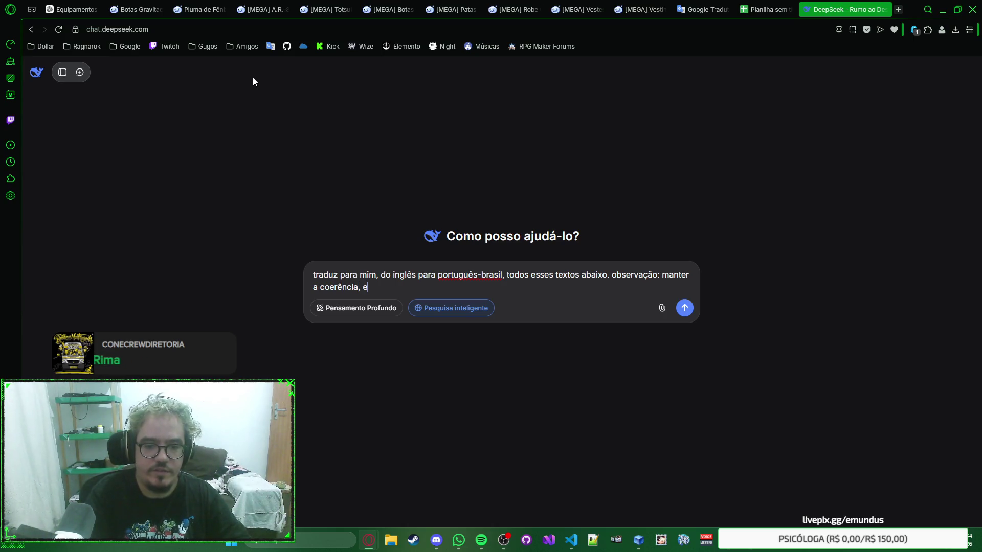
pyautogui.press('BackSpace')
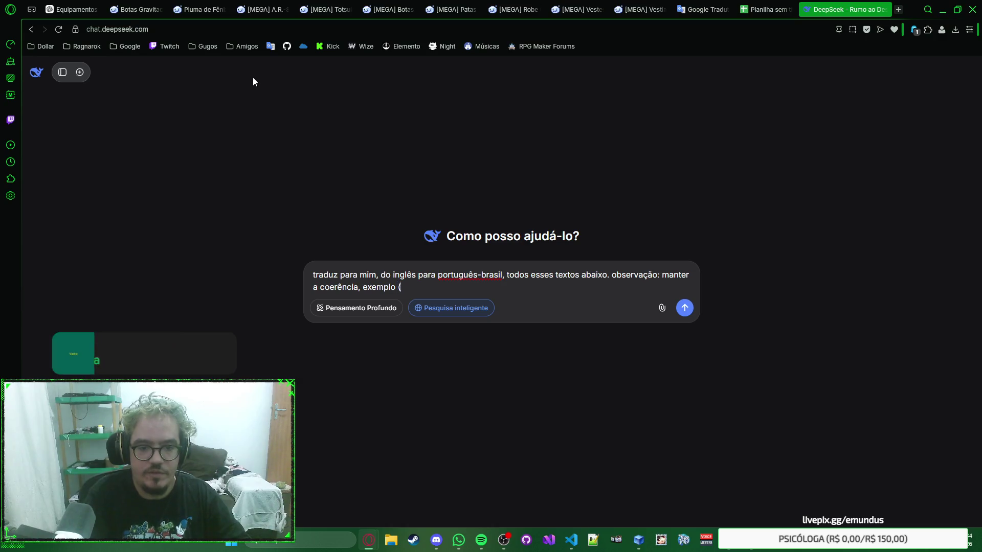
pyautogui.hotkey('ctrl', 'BackSpace')
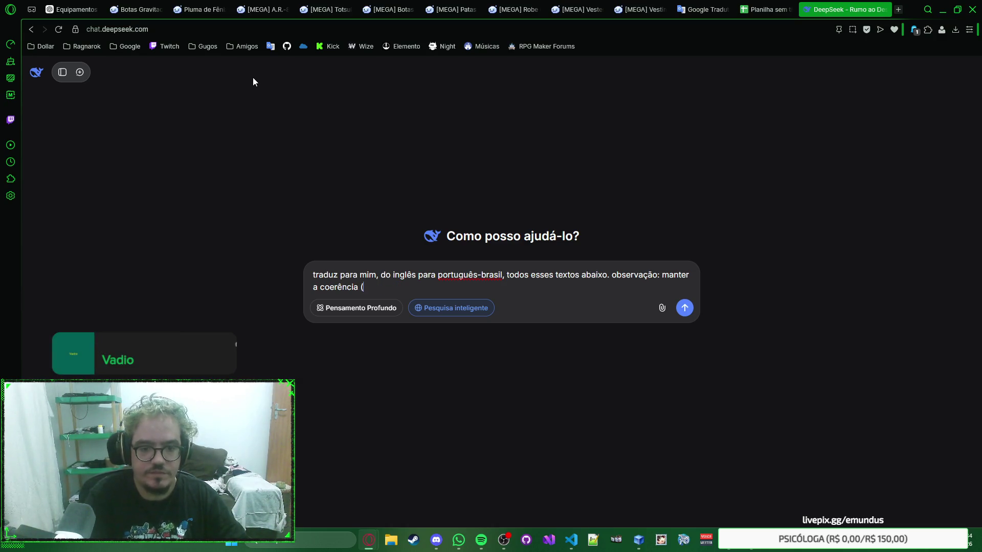
pyautogui.write('exelmo')
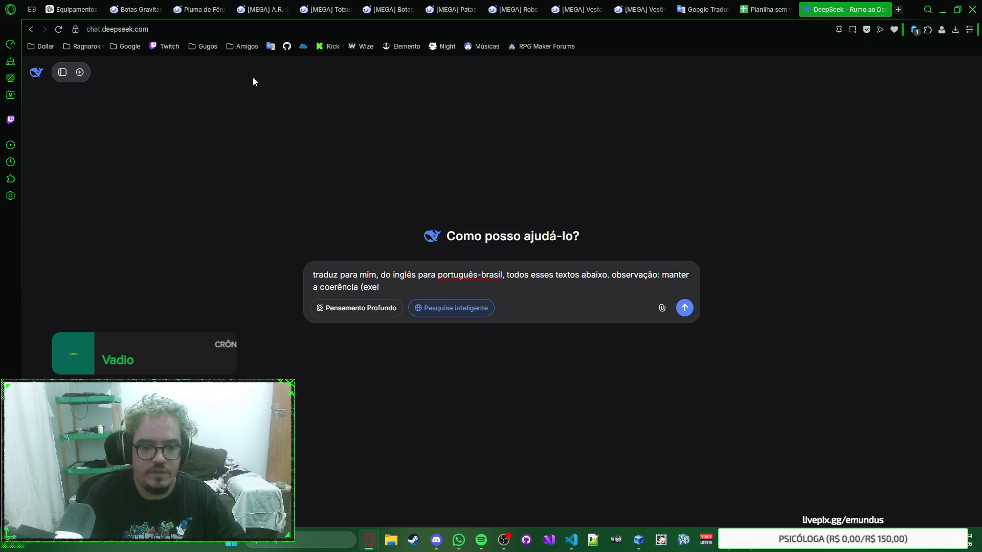
# Check cell G6 in the spreadsheet, then return to the DeepSeek prompt.
pyautogui.hotkey('ctrl', 'Tab')
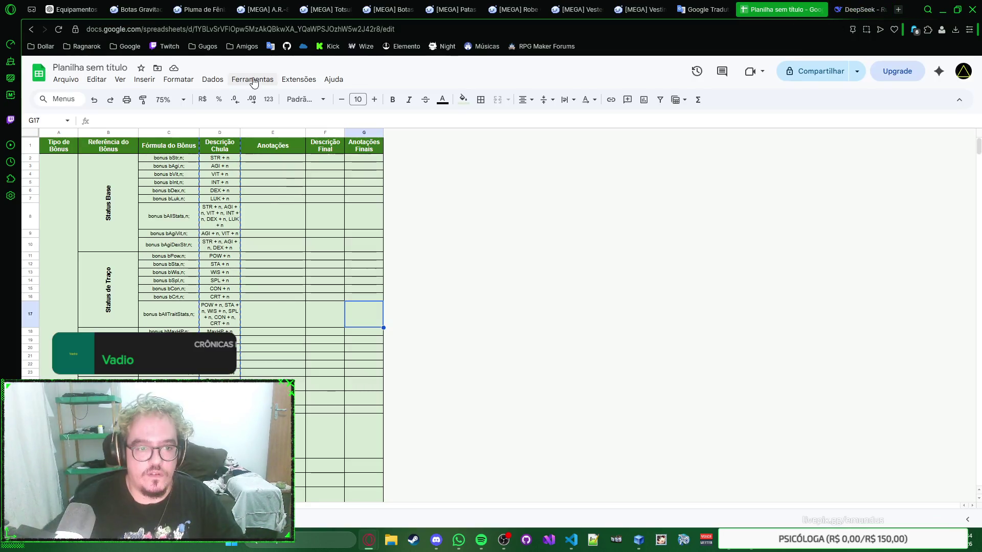
pyautogui.click(364, 190)
pyautogui.rightClick(450, 207)
pyautogui.press('Escape')
pyautogui.hotkey('ctrl', 'Tab')
# Add the example 'STR + n será FOR + n' to the prompt and switch back to Sheets.
pyautogui.write('STR')
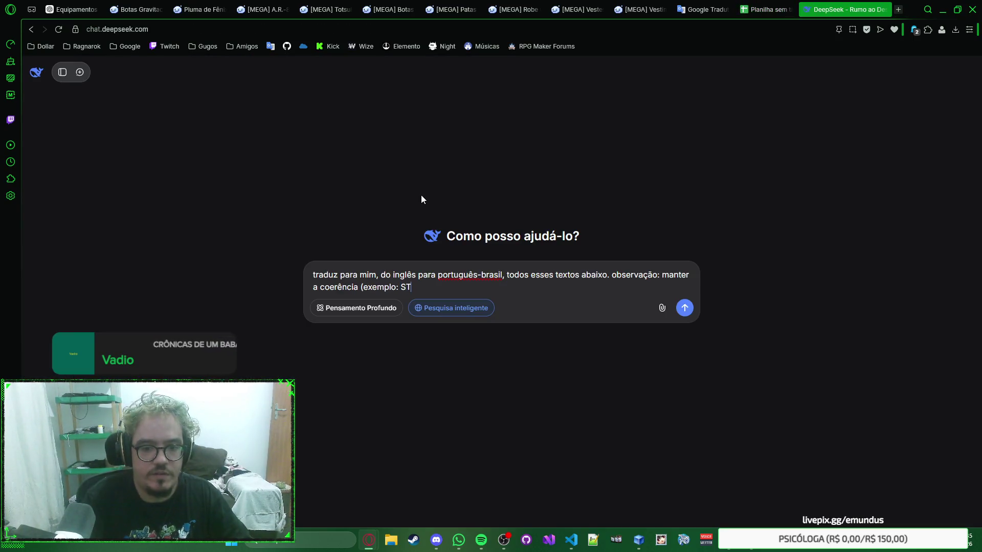
pyautogui.press('BackSpace')
pyautogui.press('BackSpace')
pyautogui.press('BackSpace')
pyautogui.write('STR + n')
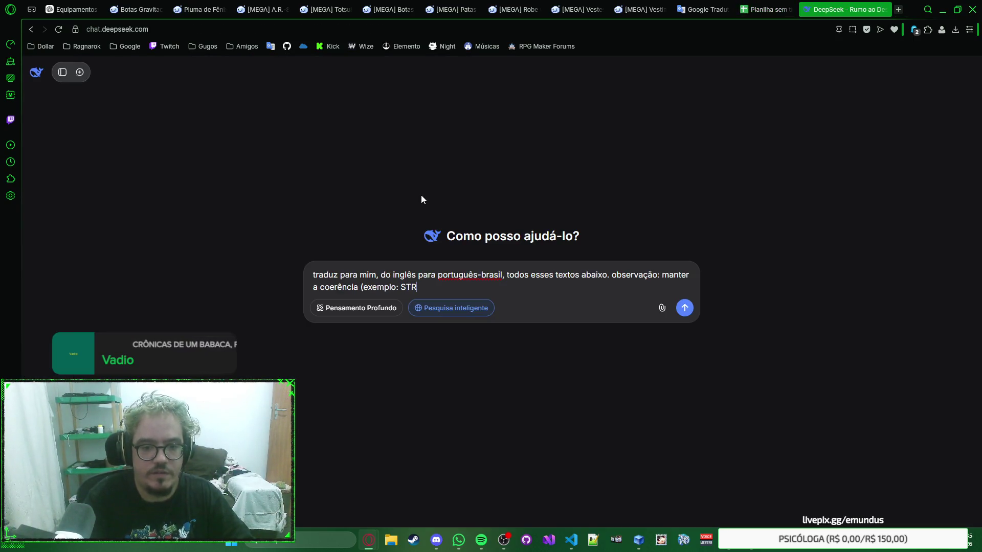
pyautogui.press('BackSpace')
pyautogui.press('BackSpace')
pyautogui.write('será ')
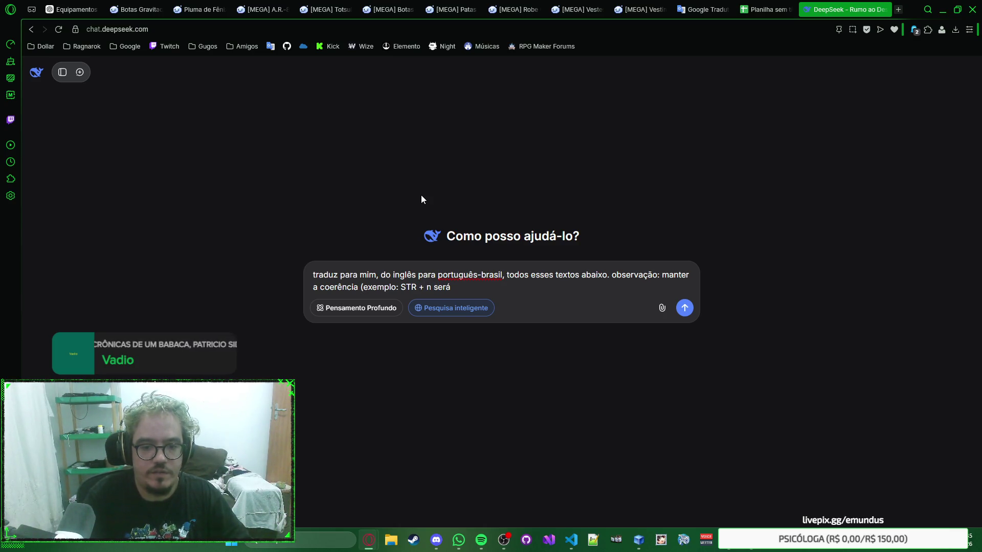
pyautogui.write('FOR')
pyautogui.press('BackSpace')
pyautogui.press('BackSpace')
pyautogui.press('BackSpace')
pyautogui.write('STR')
pyautogui.press('BackSpace')
pyautogui.press('BackSpace')
pyautogui.press('BackSpace')
pyautogui.write('FOR +')
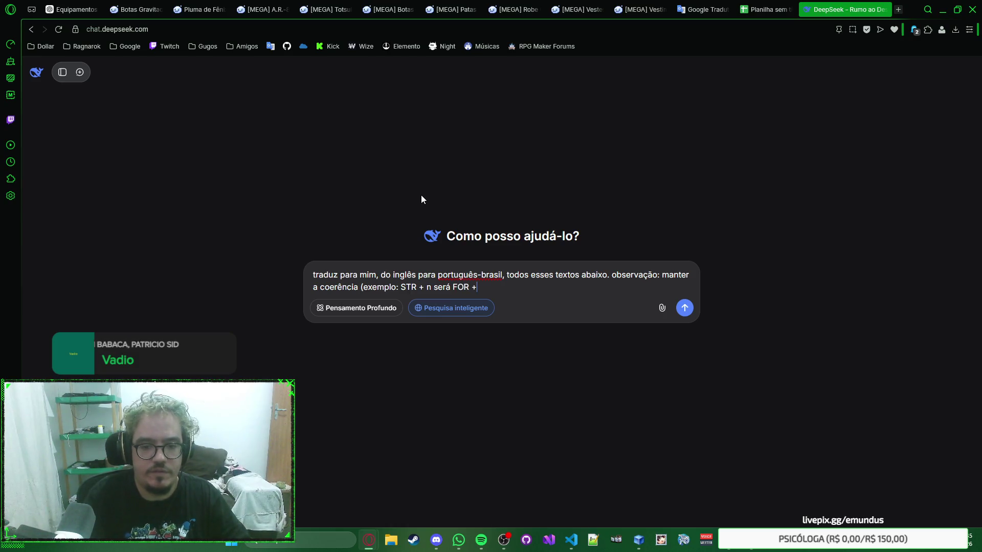
pyautogui.write(' n)')
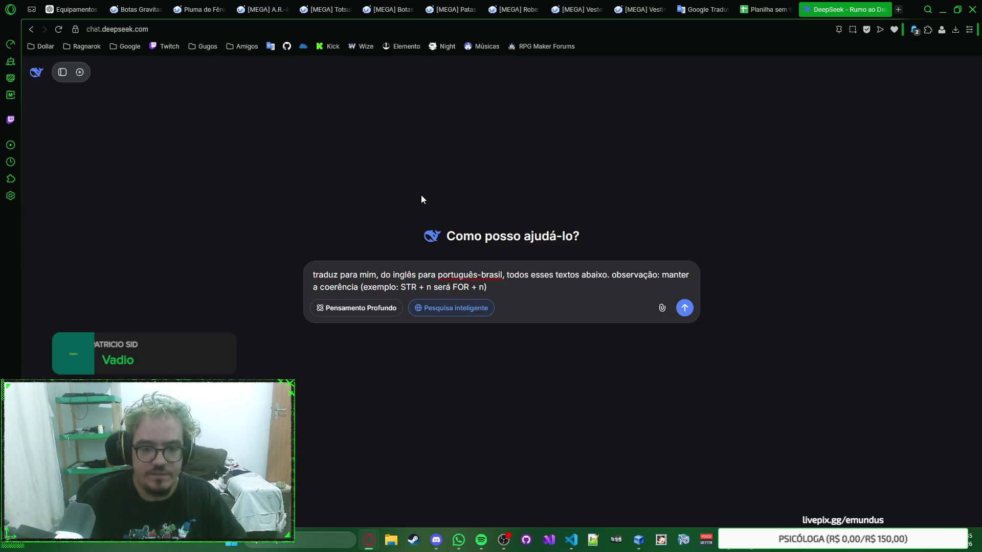
pyautogui.hotkey('ctrl', 'shift', 'Tab')
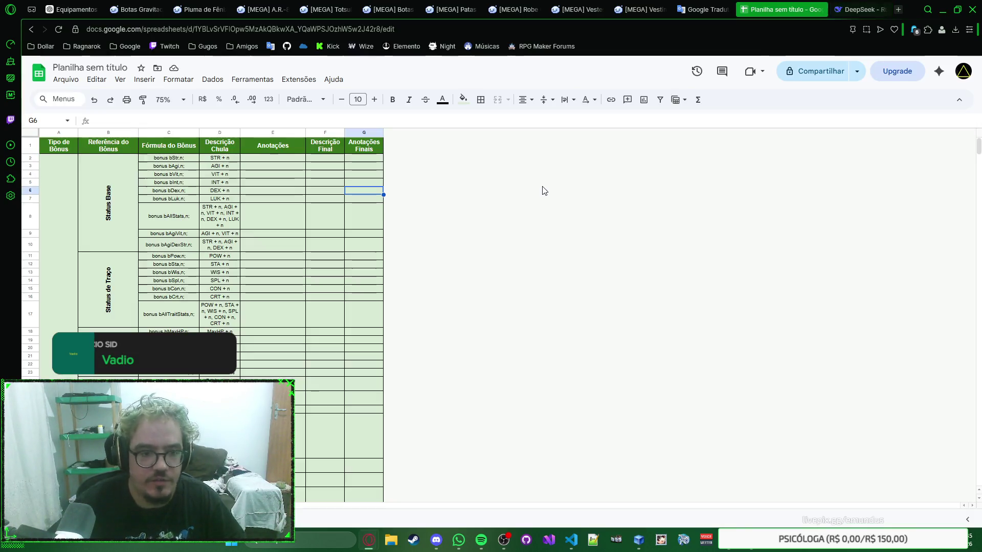
# Select cell G9 in the bonus sheet, then switch back to the DeepSeek prompt tab.
pyautogui.rightClick(481, 192)
pyautogui.scroll(-3, 457, 189)
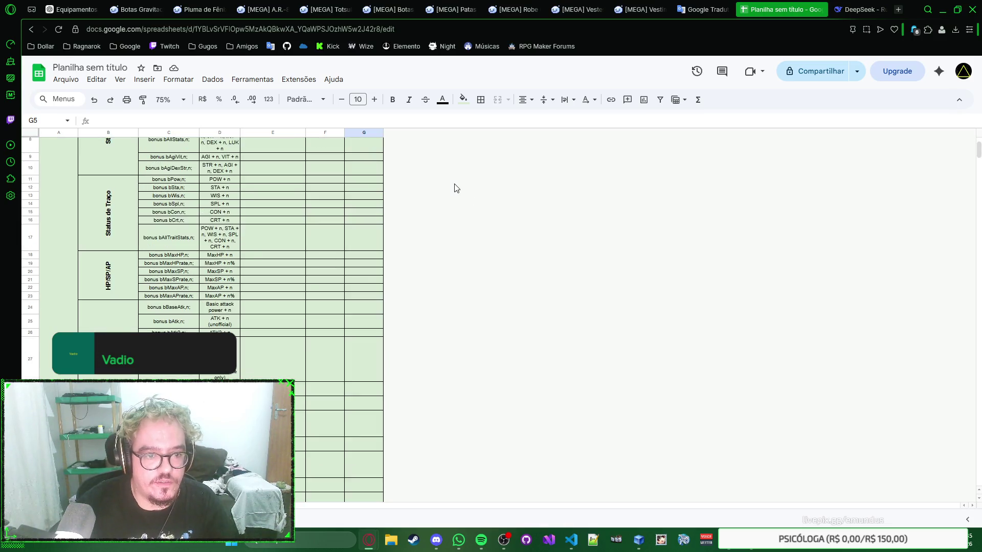
pyautogui.scroll(2, 456, 189)
pyautogui.click(441, 196)
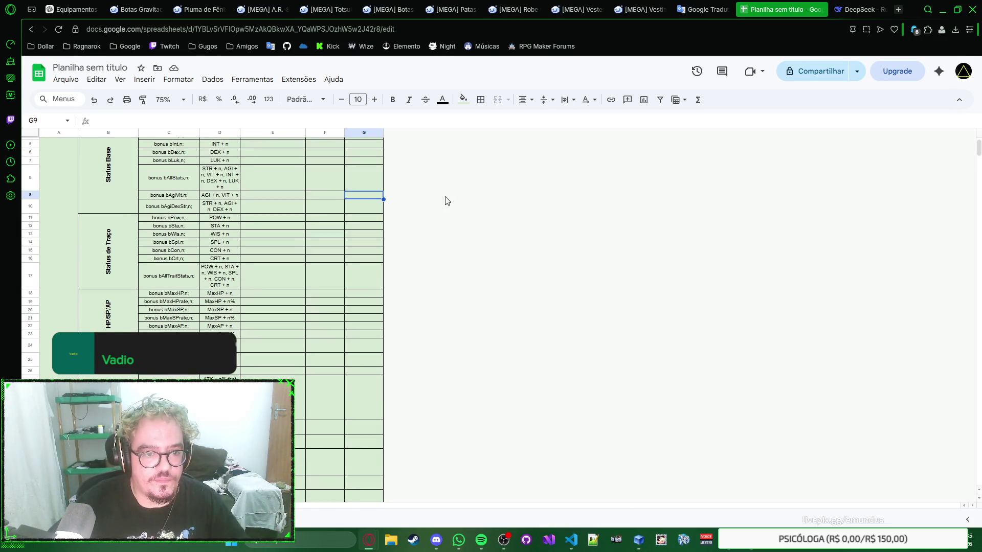
pyautogui.scroll(-4, 445, 202)
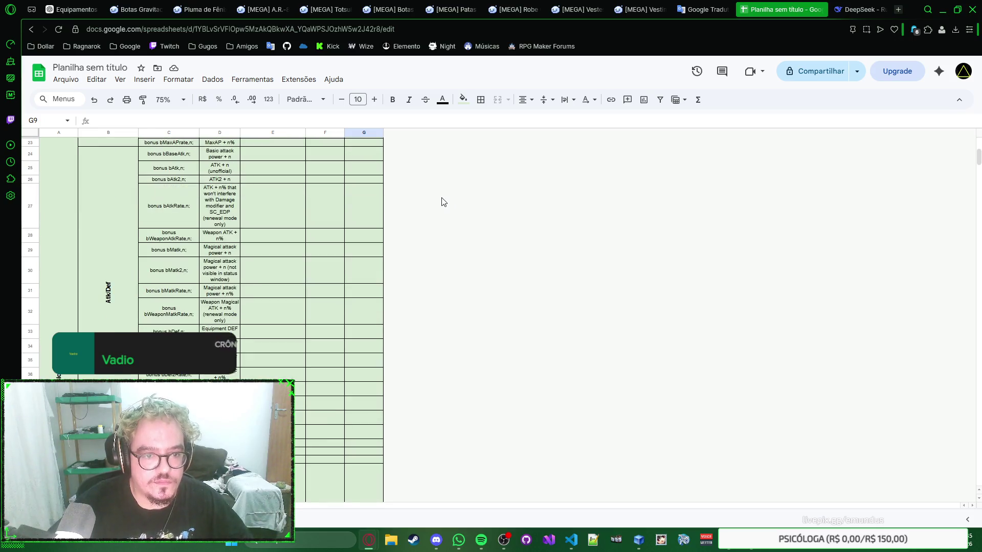
pyautogui.rightClick(468, 197)
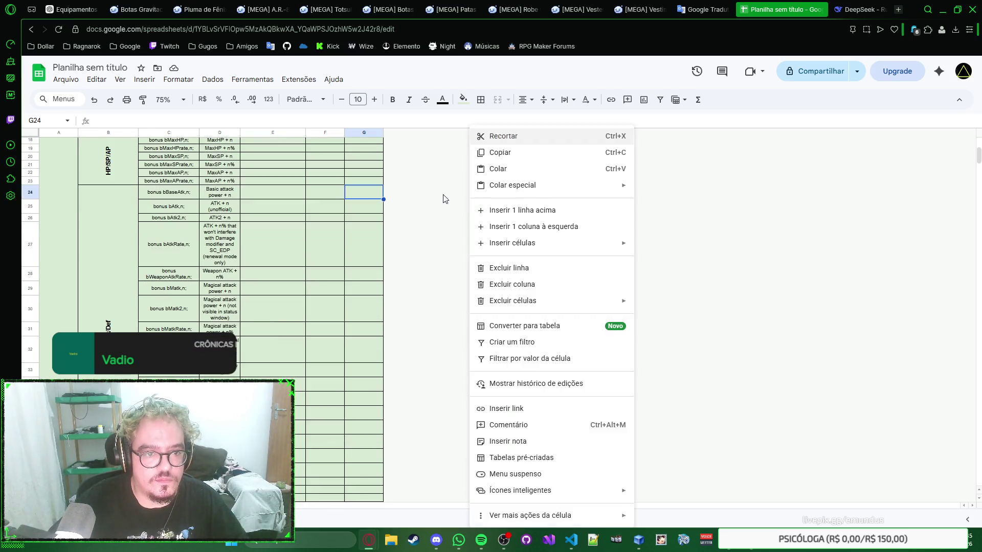
pyautogui.scroll(5, 443, 198)
pyautogui.hotkey('ctrl', 'Tab')
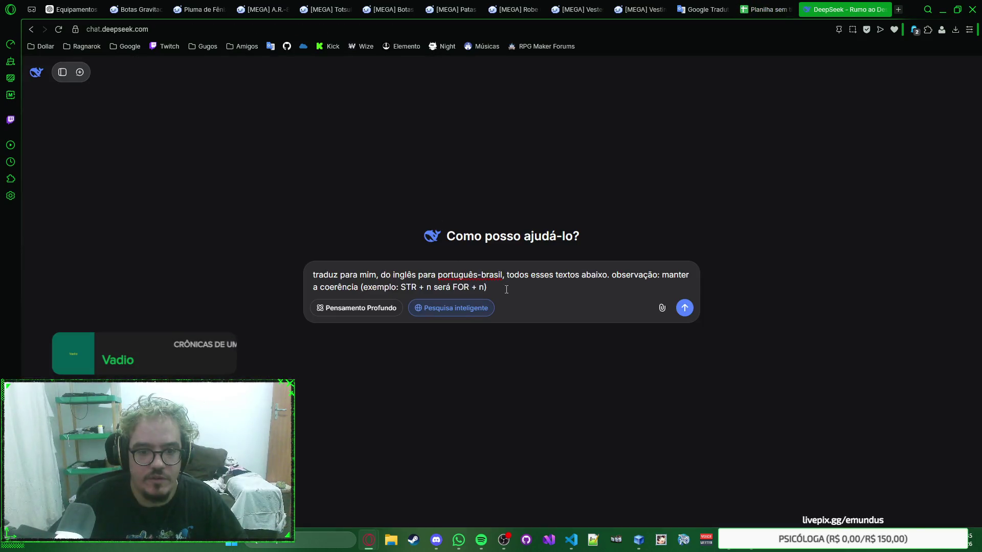
# Explain the texts are Ragnarok Online script formulas, then paste the English bonus descriptions.
pyautogui.hotkey('shift', 'Home')
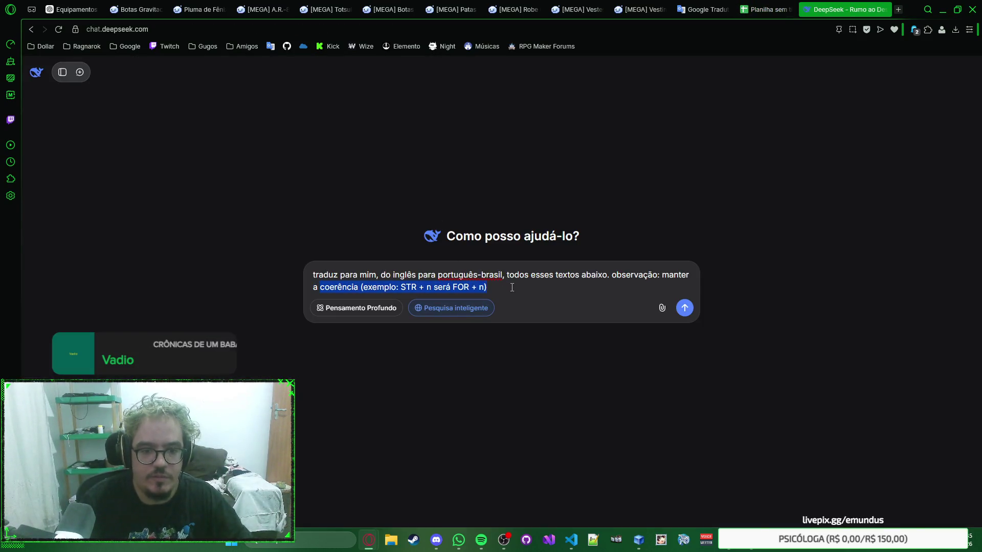
pyautogui.hotkey('shift', 'Right')
pyautogui.hotkey('shift', 'Right')
pyautogui.hotkey('shift', 'Right')
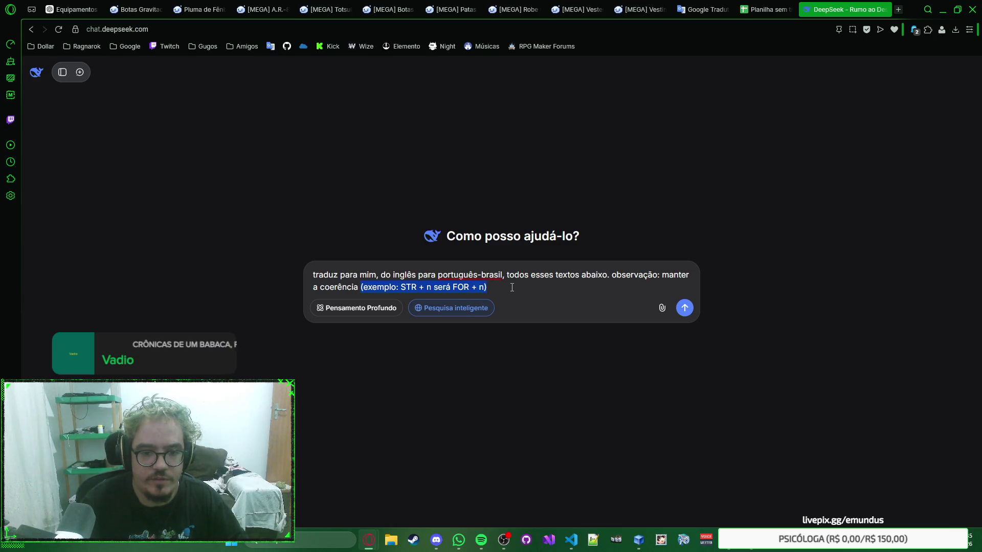
pyautogui.press('Left')
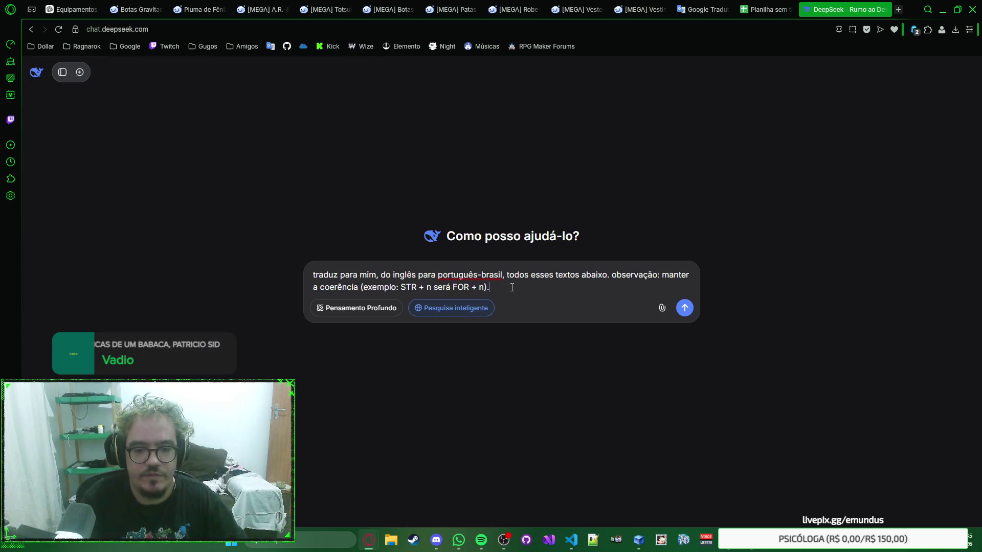
pyautogui.write(', pois se ')
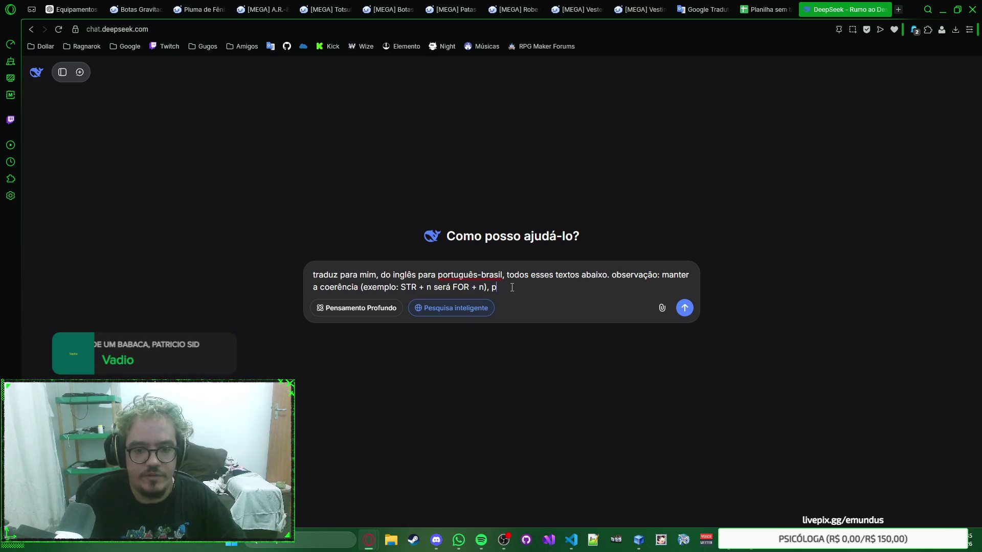
pyautogui.write('tratam da fórmula dos bônus de')
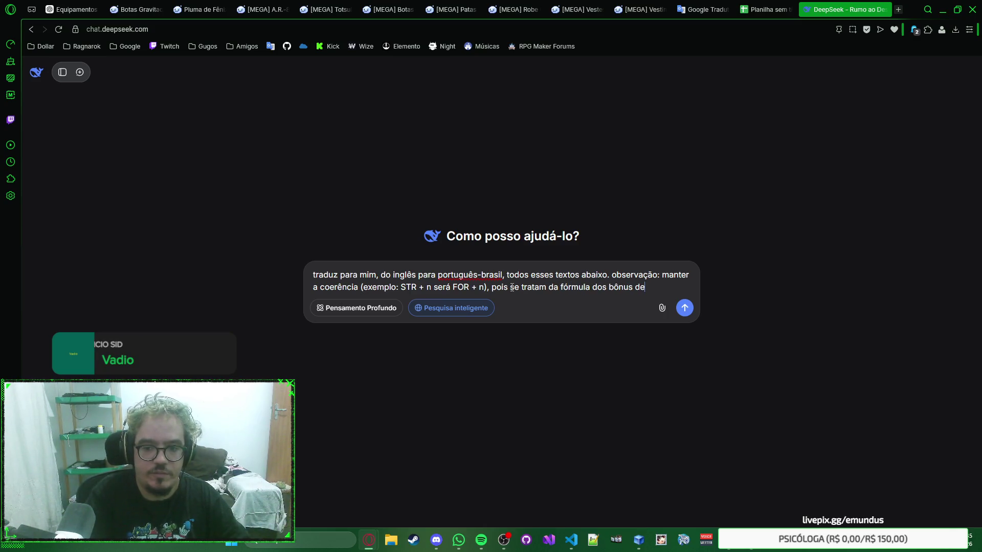
pyautogui.press('BackSpace')
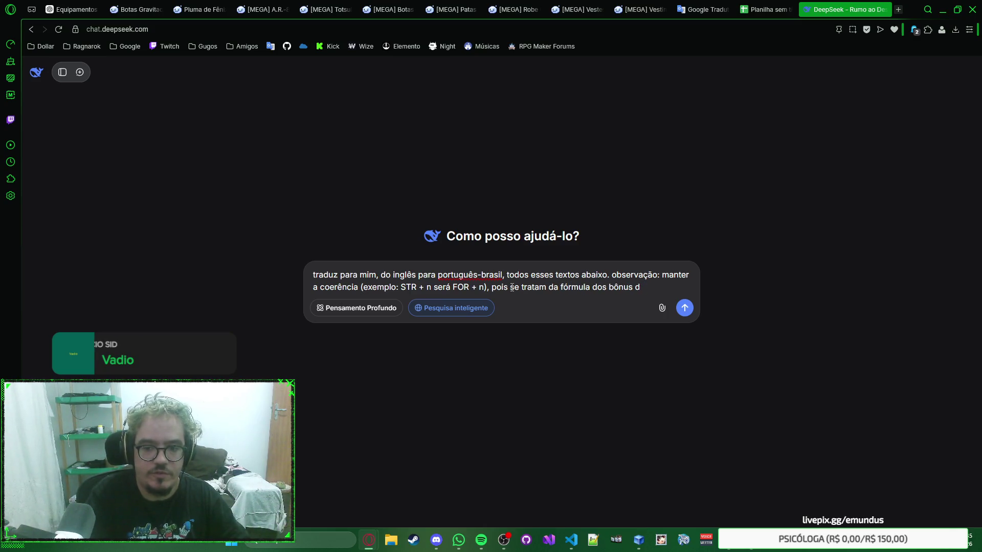
pyautogui.write('narok ')
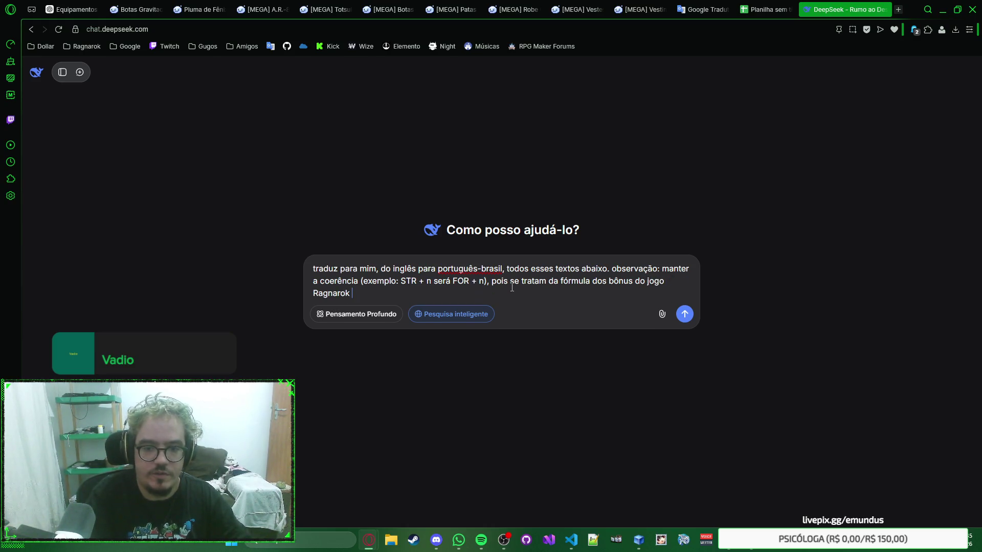
pyautogui.write('liune')
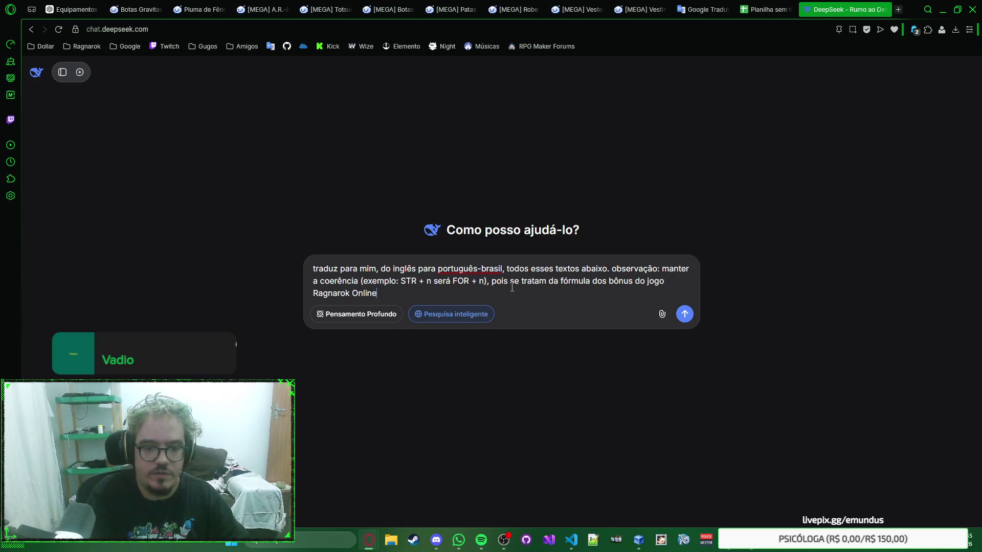
pyautogui.write('sendo for')
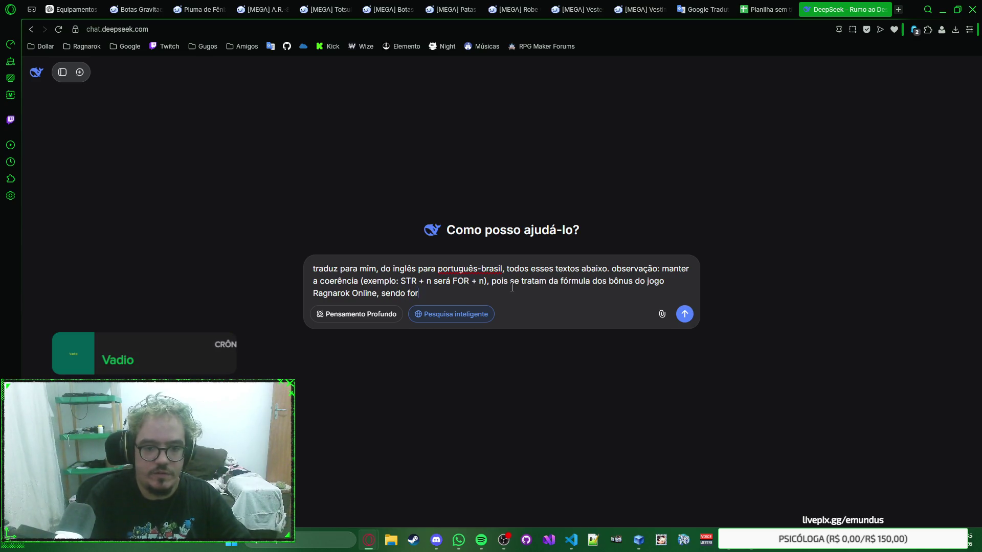
pyautogui.write('órmulas usadas nos scripts. só preciso traduz')
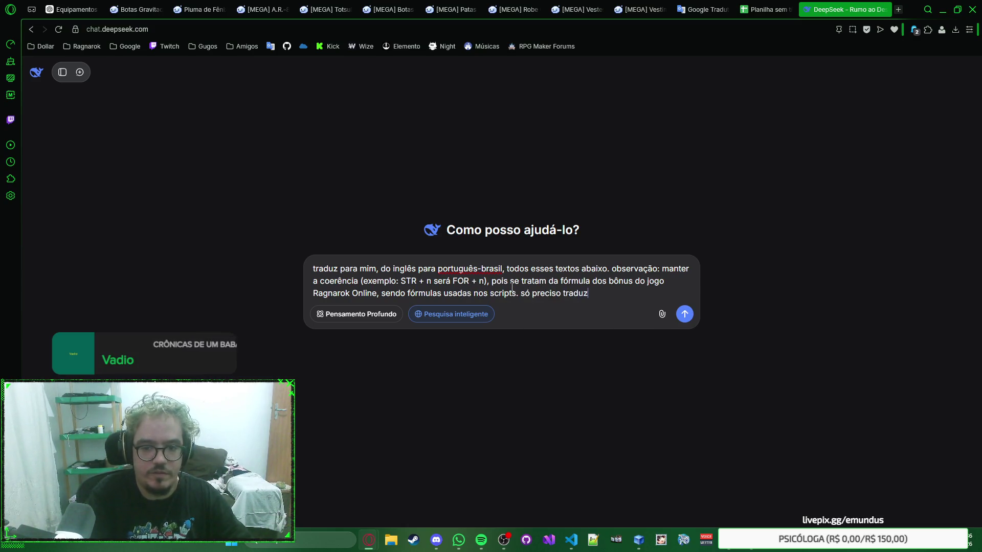
pyautogui.write('ra repassar para ')
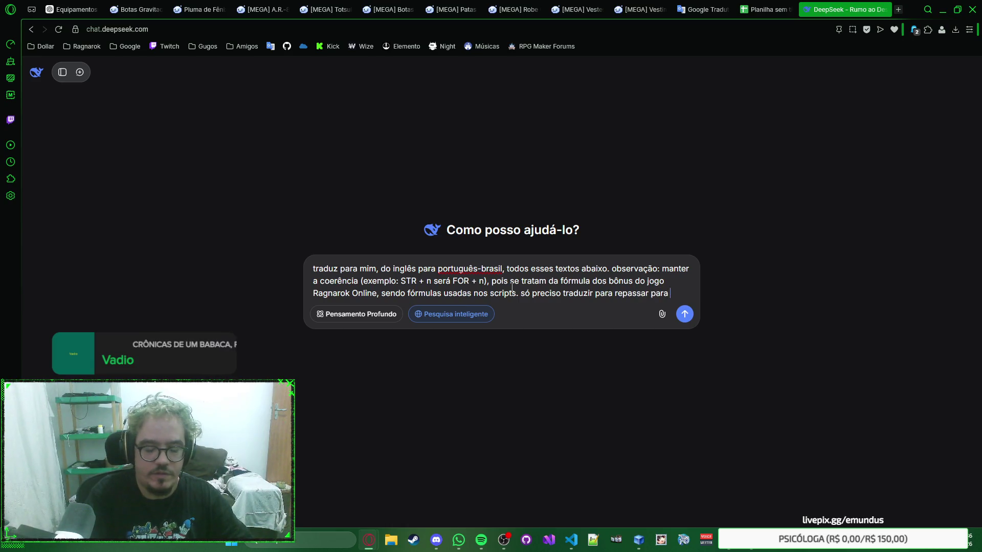
pyautogui.write('meu amigo')
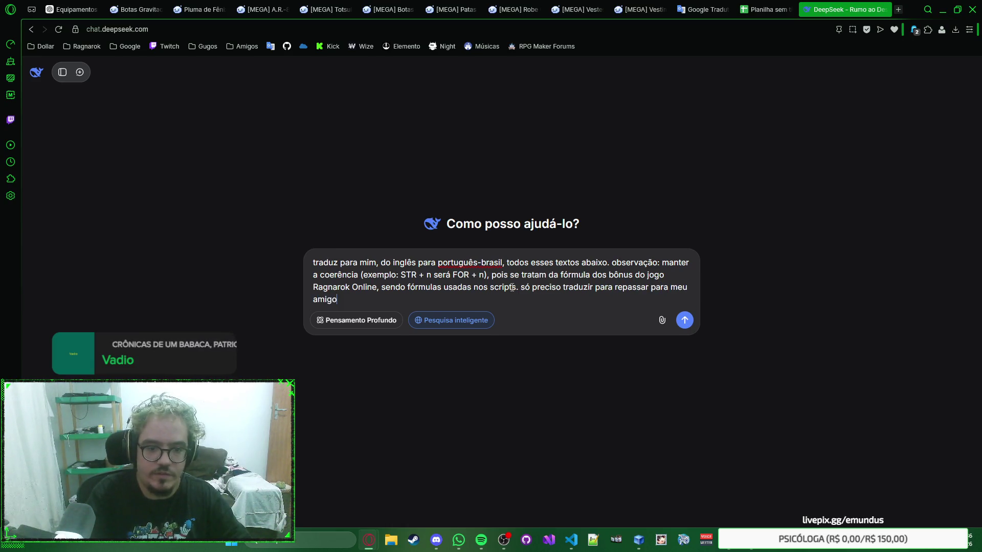
pyautogui.write('nseguir entender melhor:')
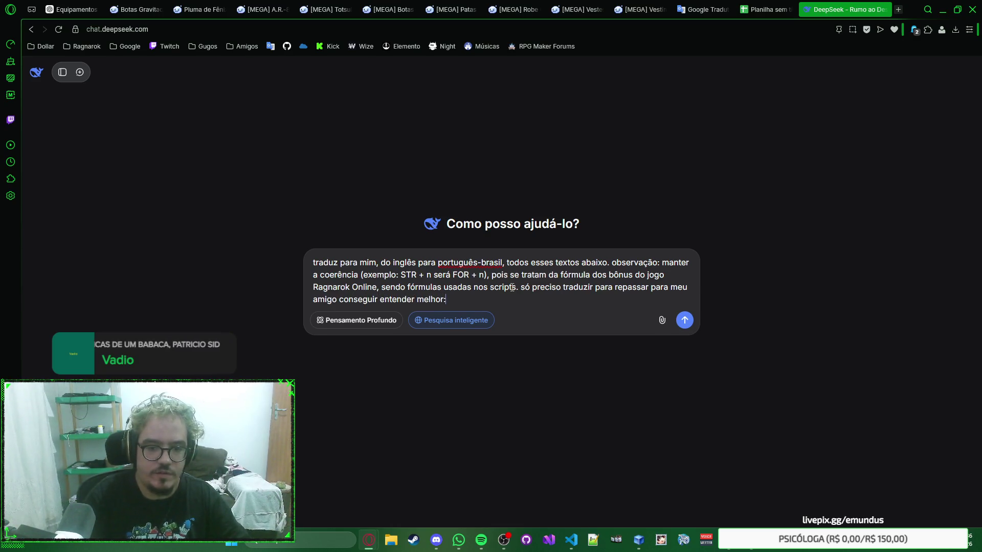
pyautogui.hotkey('ctrl', 'v')
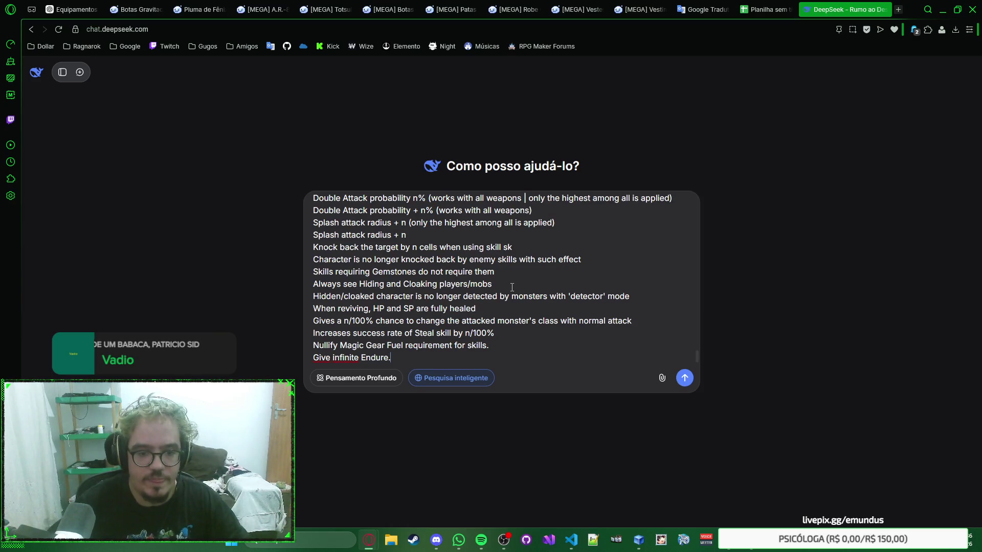
# Send the translation request and scroll through DeepSeek's streaming Portuguese reply.
pyautogui.press('Return')
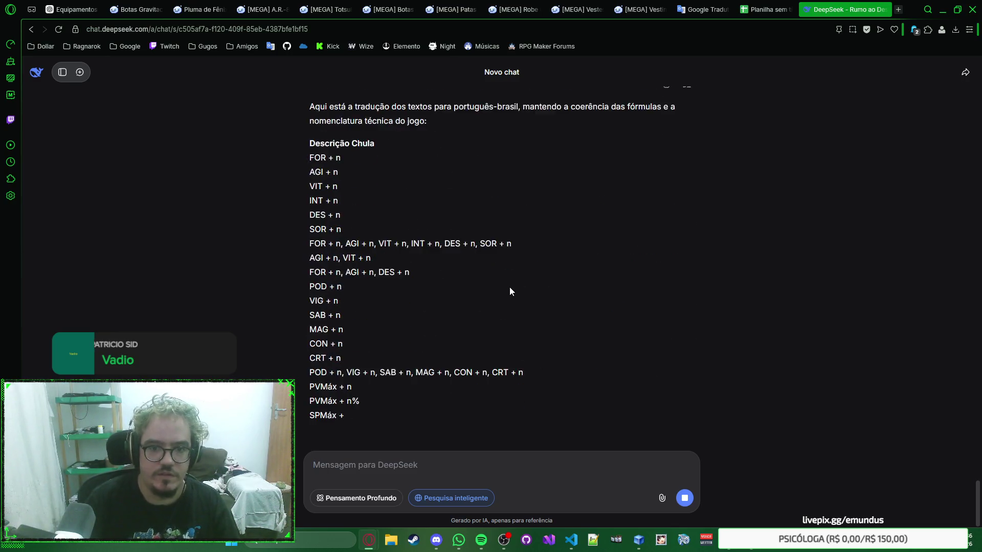
pyautogui.scroll(3, 509, 287)
pyautogui.scroll(-2, 564, 263)
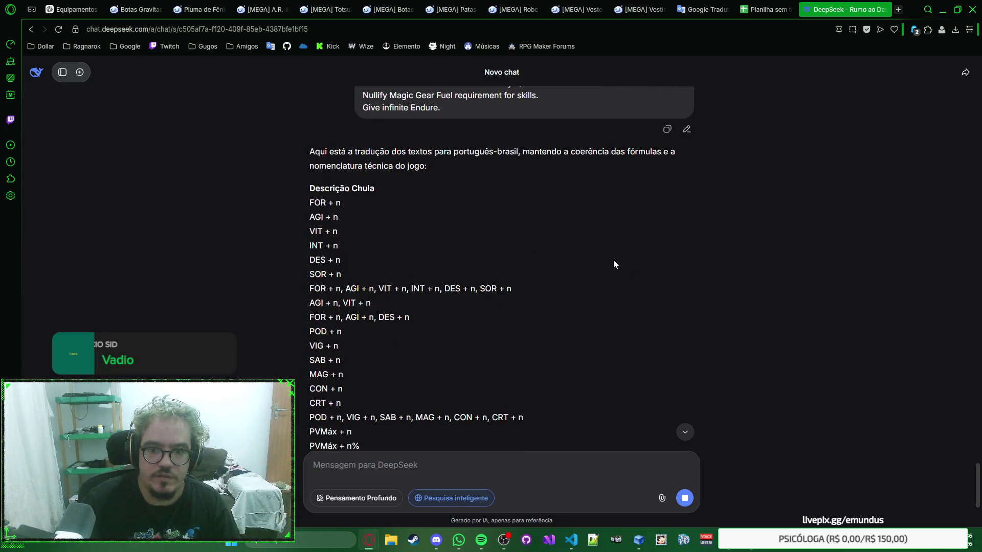
pyautogui.scroll(-8, 632, 253)
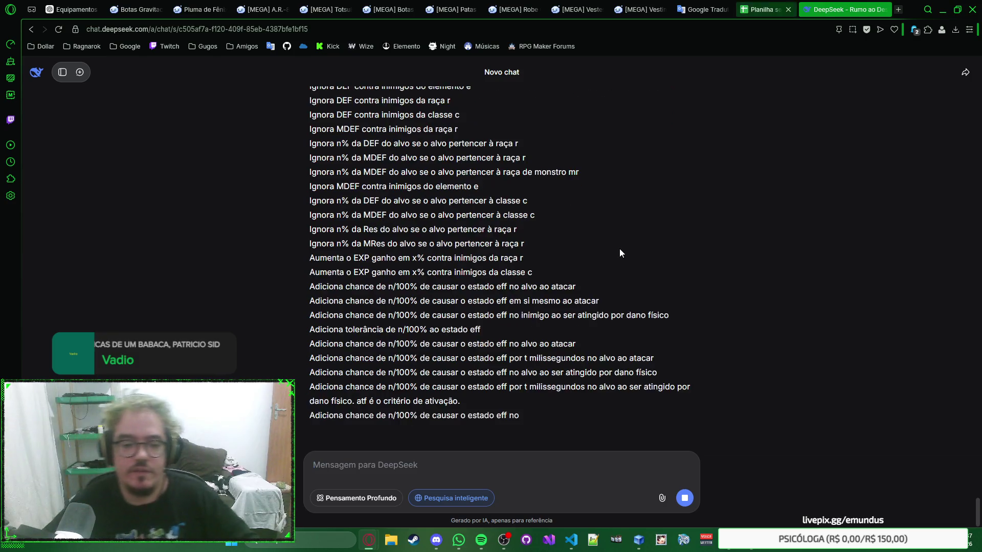
# Back in the bonus spreadsheet, search the sheet for 'x%'.
pyautogui.hotkey('ctrl', 'Tab')
pyautogui.click(460, 215)
pyautogui.hotkey('ctrl', 'f')
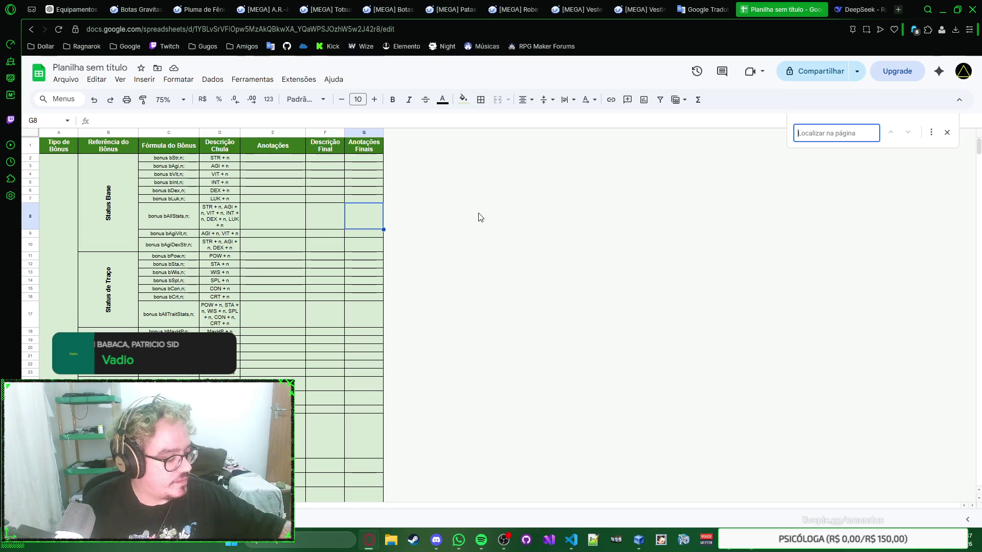
pyautogui.write('x')
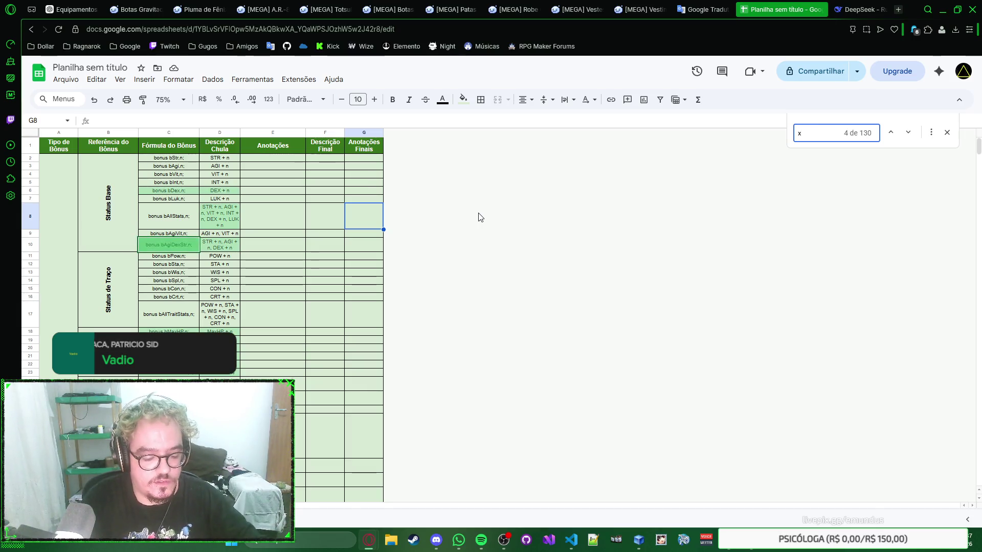
pyautogui.write('%')
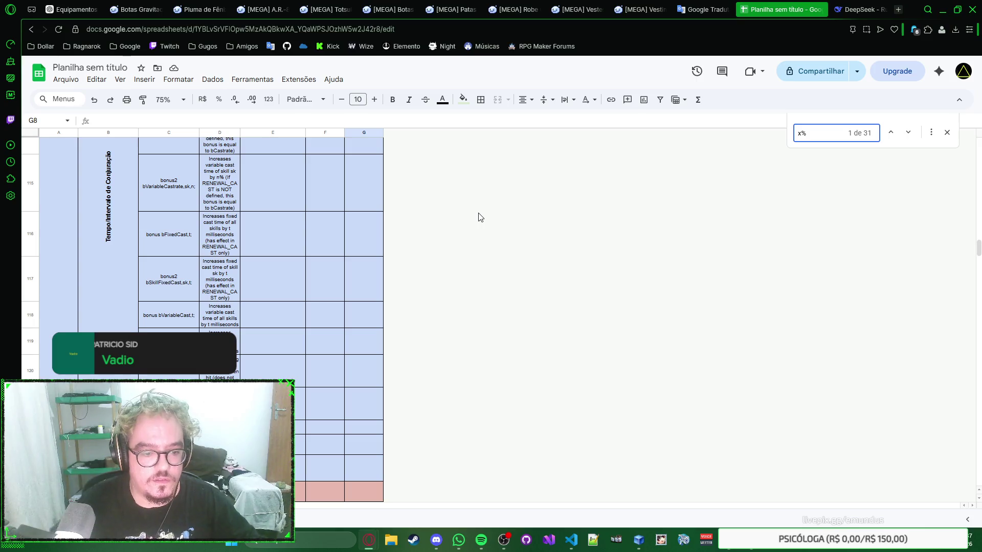
pyautogui.scroll(-15, 456, 213)
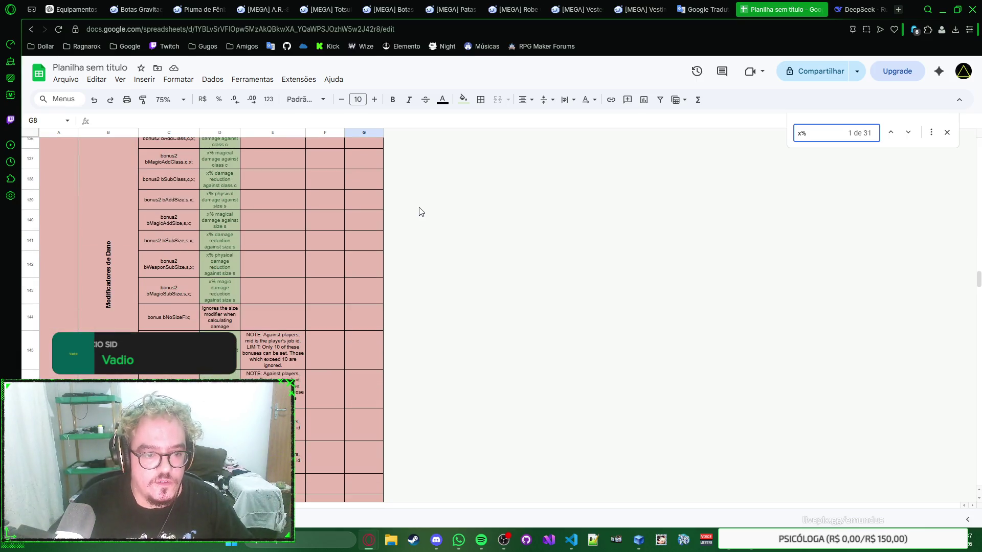
pyautogui.scroll(-2, 420, 212)
pyautogui.scroll(10, 420, 212)
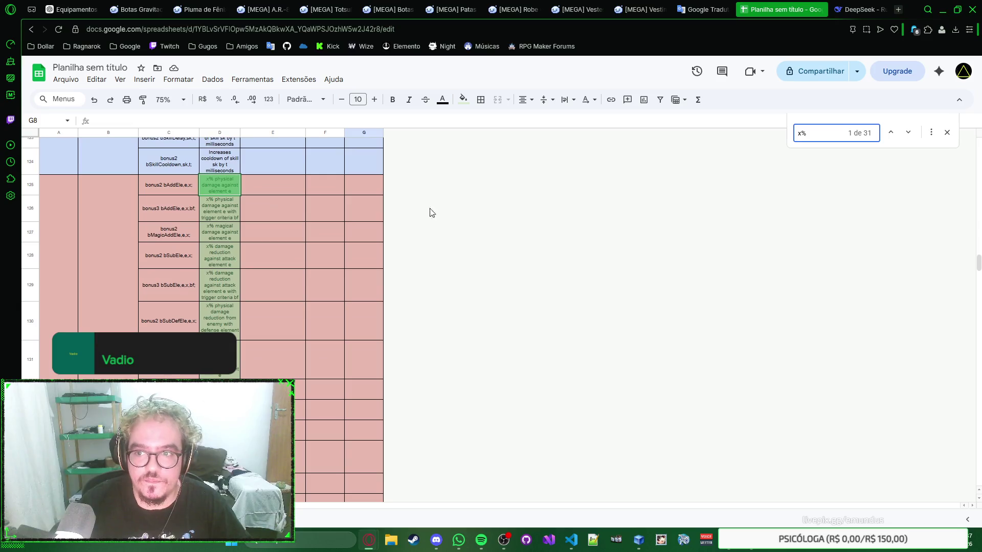
# Open Find and replace, limit the search to Esta página, and start the replacement text.
pyautogui.click(931, 132)
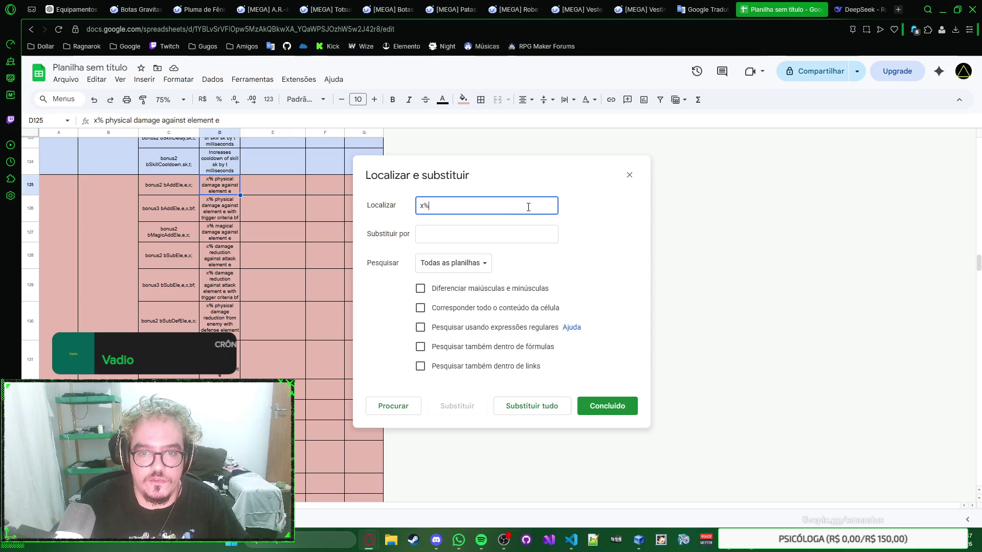
pyautogui.click(500, 236)
pyautogui.click(473, 264)
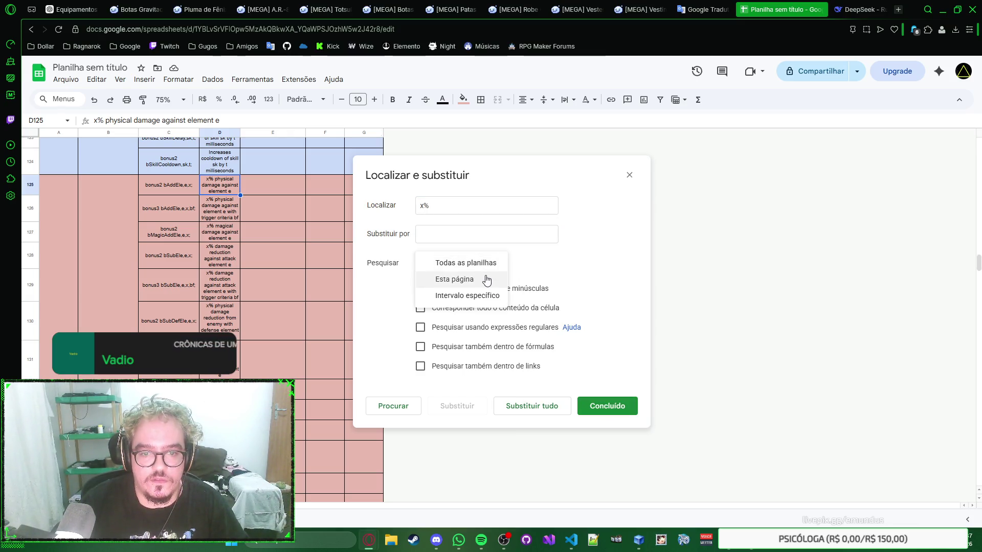
pyautogui.click(487, 280)
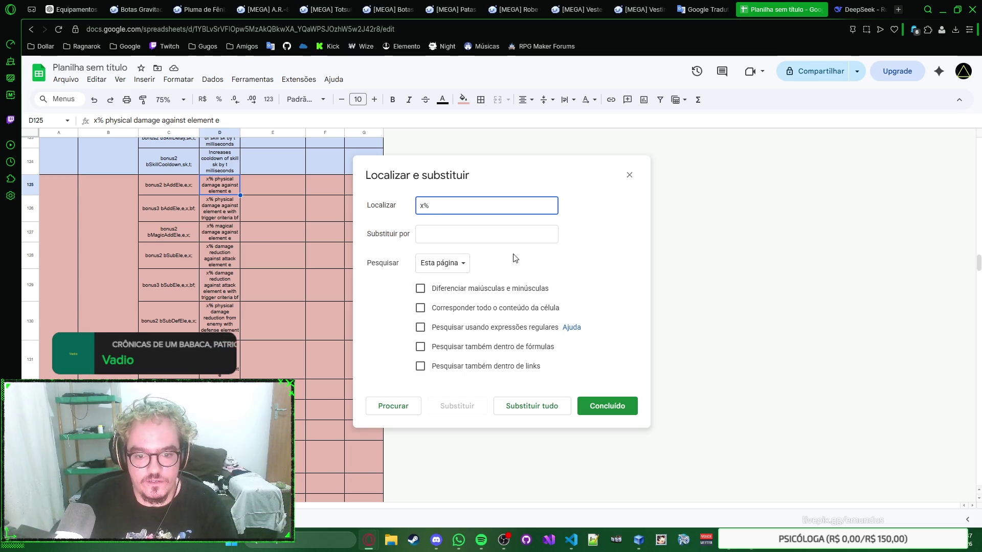
pyautogui.click(493, 231)
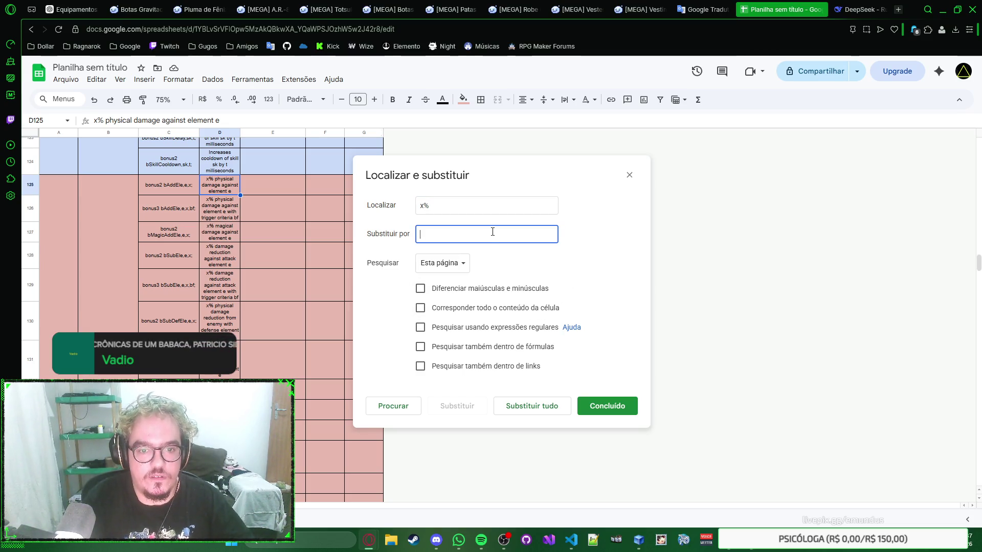
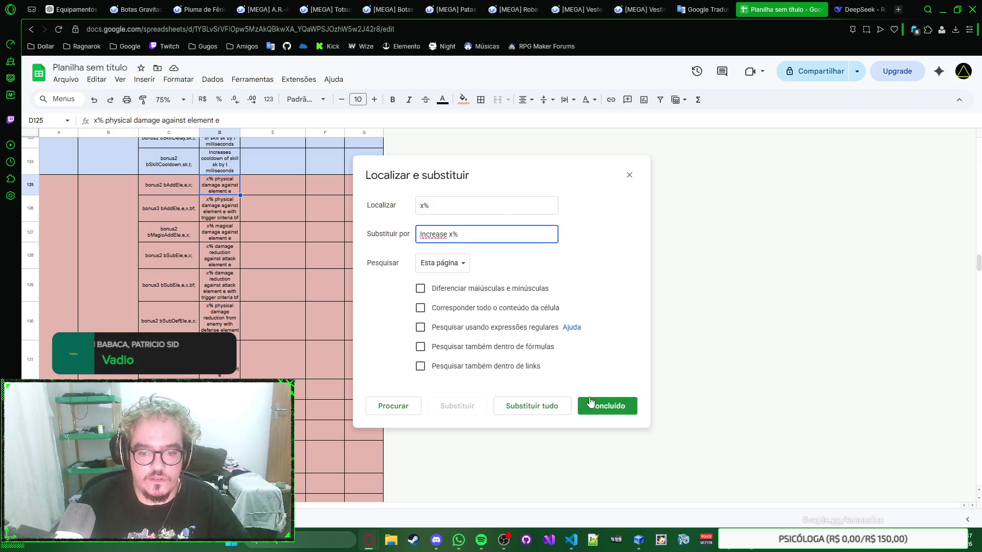
# Replace all 31 occurrences of 'x%' with 'Increase x%' in the descriptions.
pyautogui.click(537, 407)
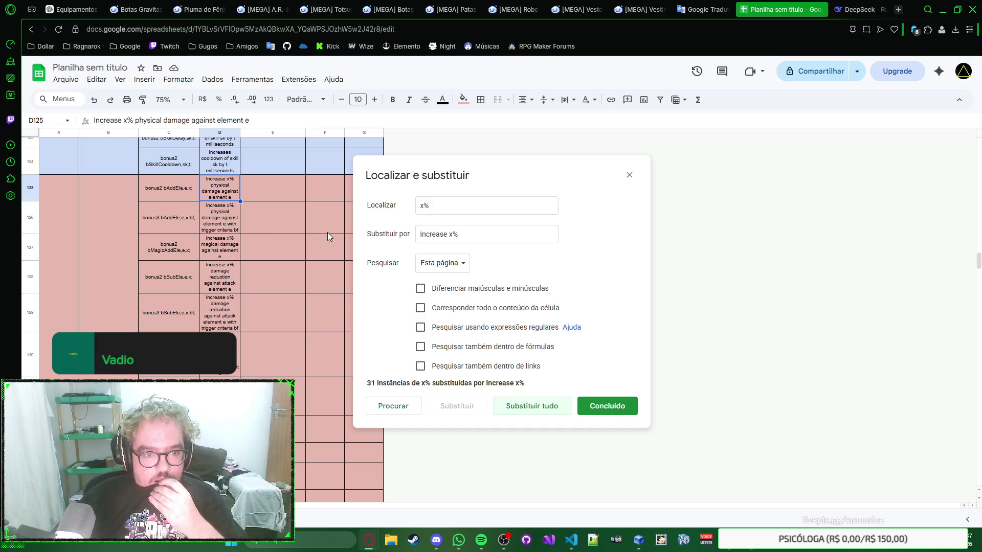
pyautogui.scroll(-6, 320, 230)
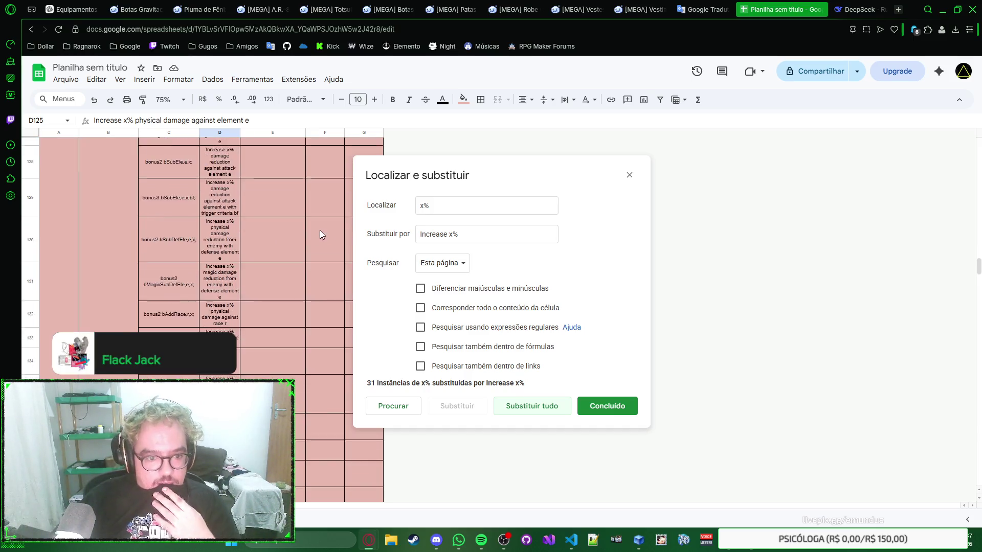
pyautogui.scroll(-3, 322, 231)
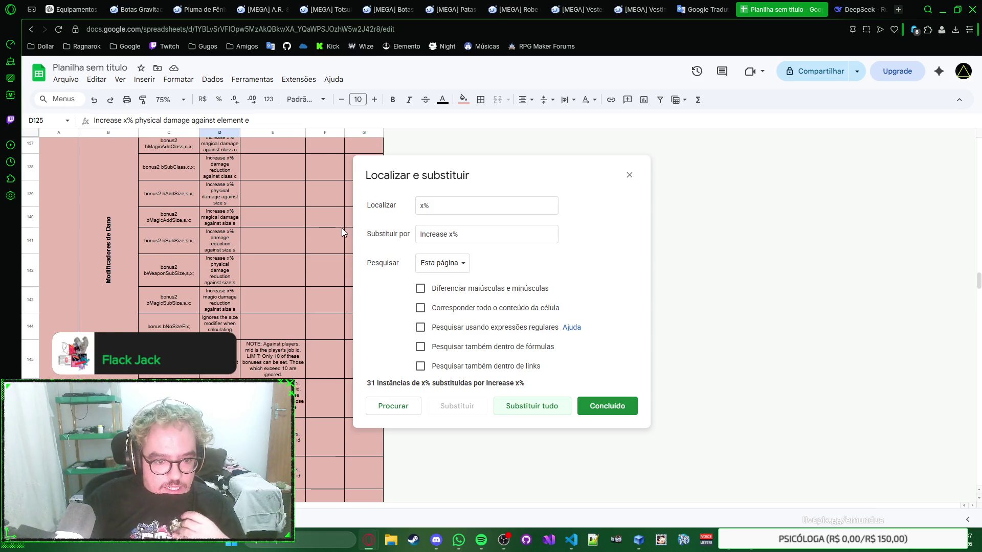
pyautogui.scroll(-5, 330, 214)
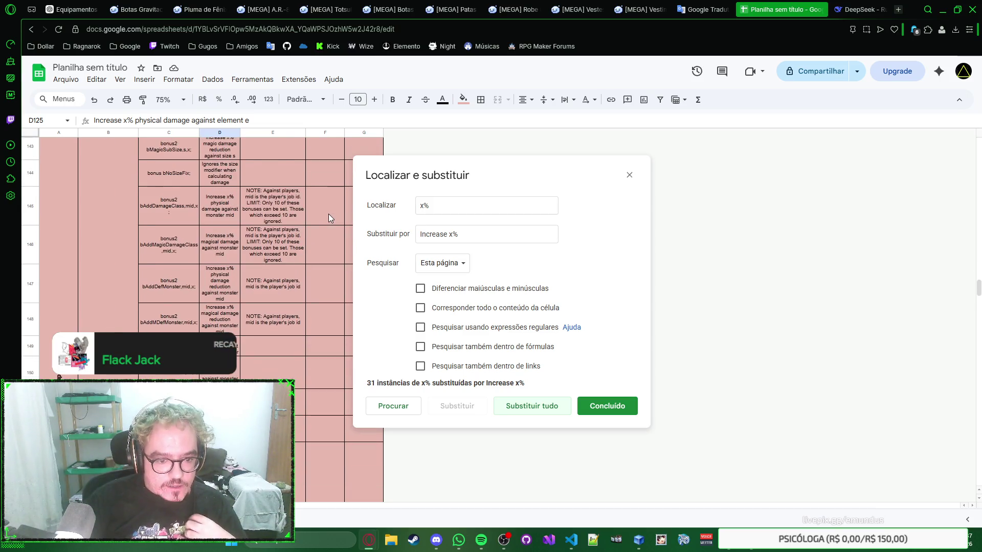
pyautogui.scroll(-4, 329, 214)
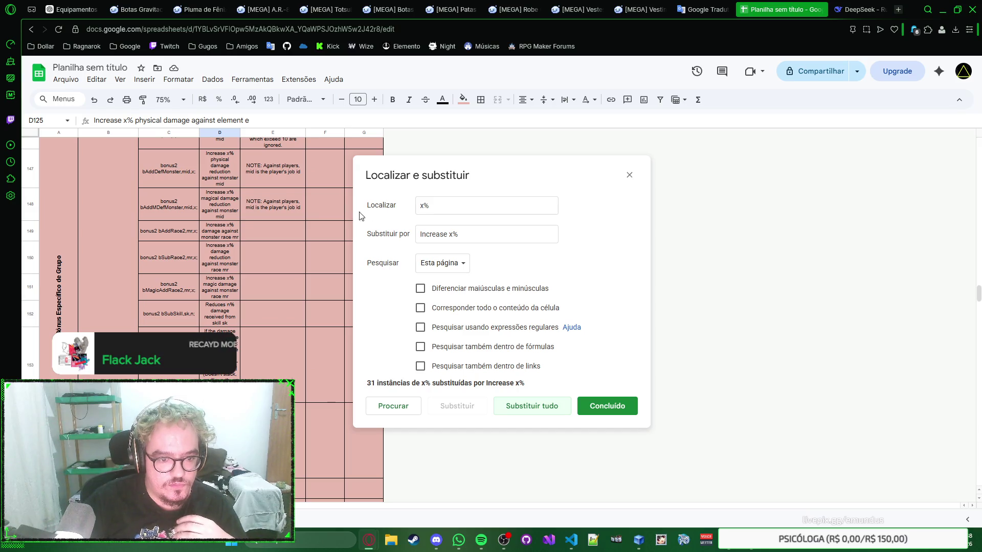
# Clear the 'Increase x%' replacement text and close Find and replace.
pyautogui.click(483, 205)
pyautogui.click(486, 233)
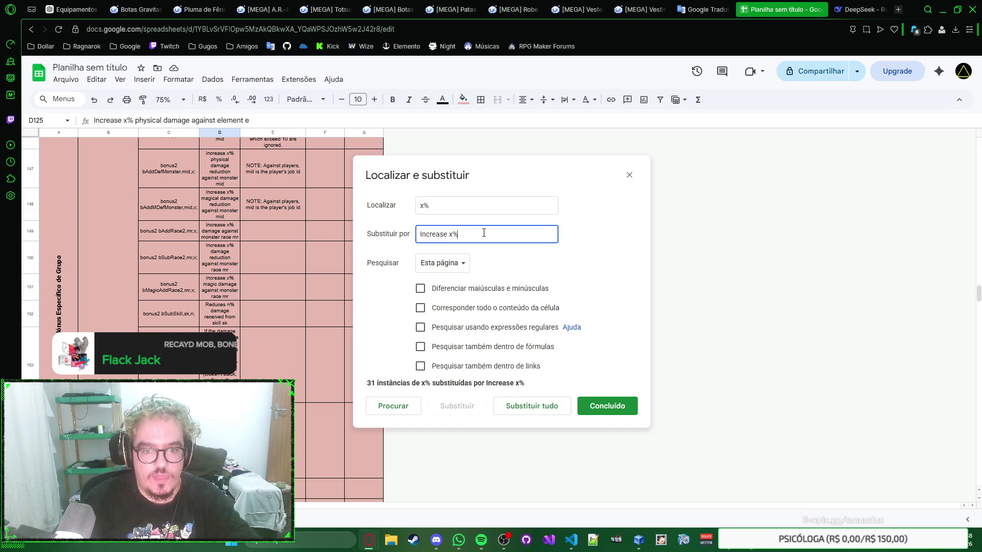
pyautogui.moveTo(474, 232); pyautogui.dragTo(369, 234)
pyautogui.press('BackSpace')
pyautogui.click(515, 200)
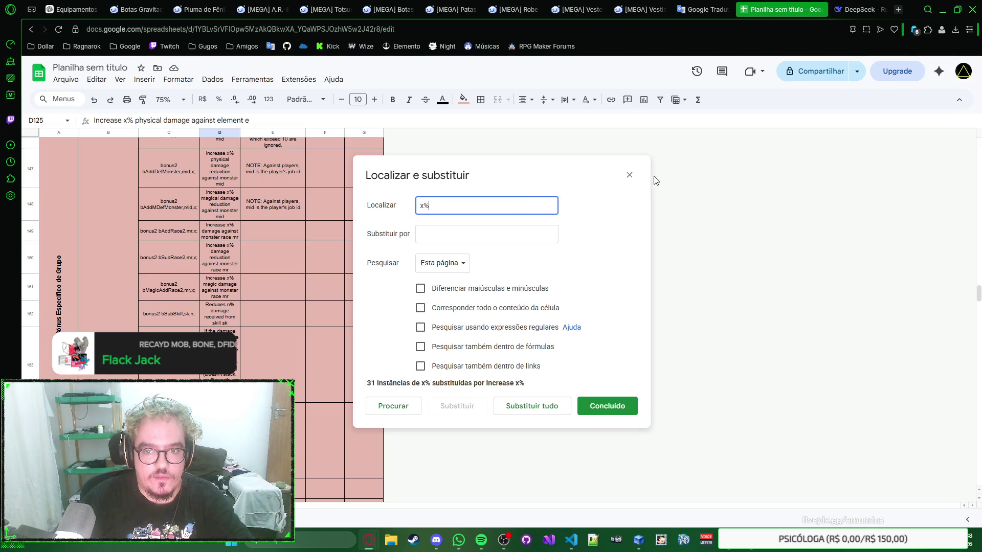
pyautogui.click(629, 175)
pyautogui.hotkey('ctrl', 'f')
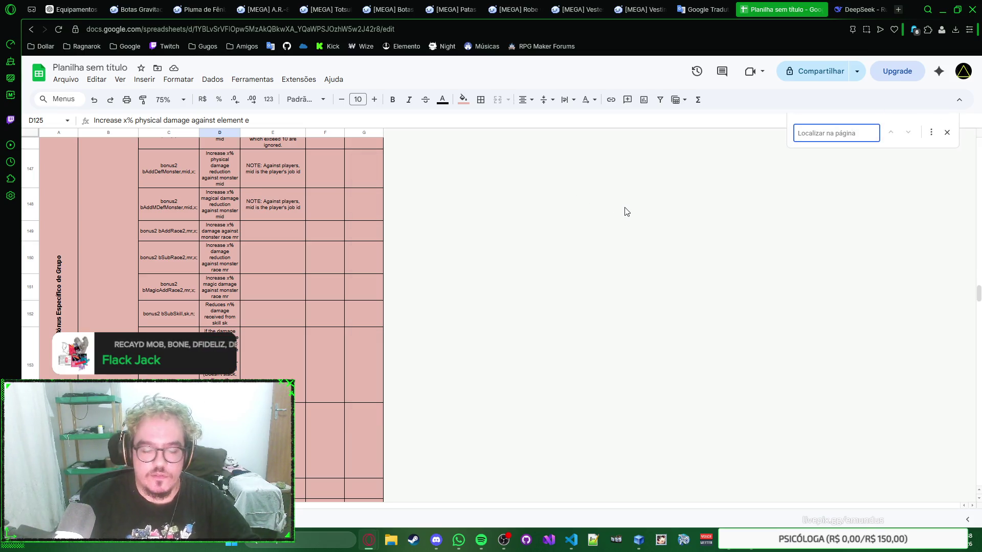
# Search for 'x%' and step through the first replaced matches in Find and replace.
pyautogui.write('x%')
pyautogui.scroll(2, 625, 211)
pyautogui.scroll(-3, 624, 208)
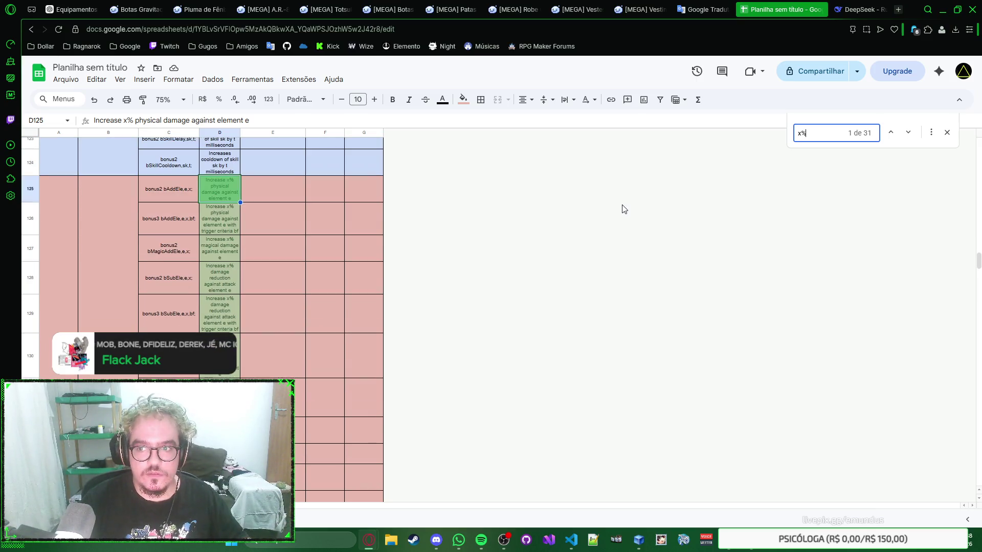
pyautogui.click(931, 133)
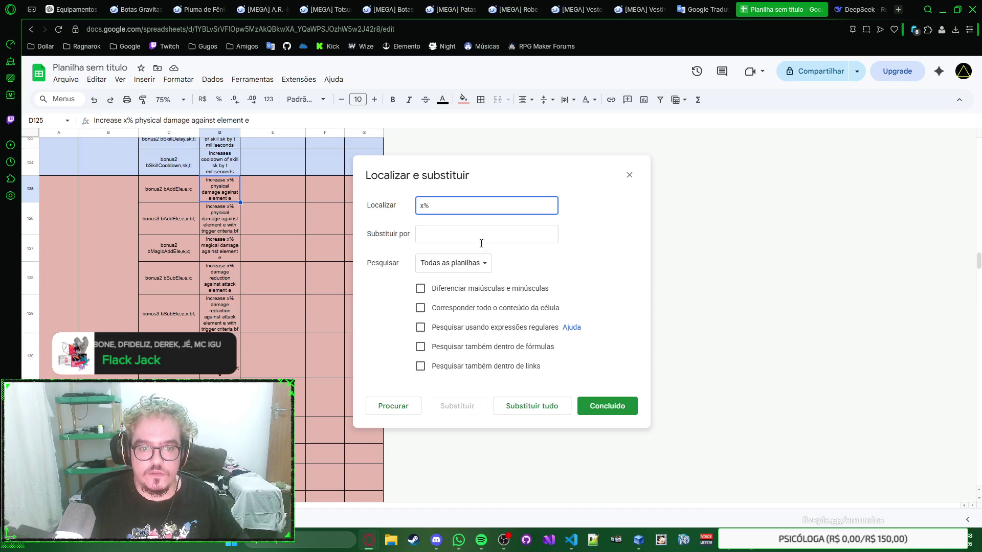
pyautogui.click(393, 407)
pyautogui.click(406, 409)
pyautogui.click(406, 409)
pyautogui.click(406, 409)
pyautogui.click(406, 410)
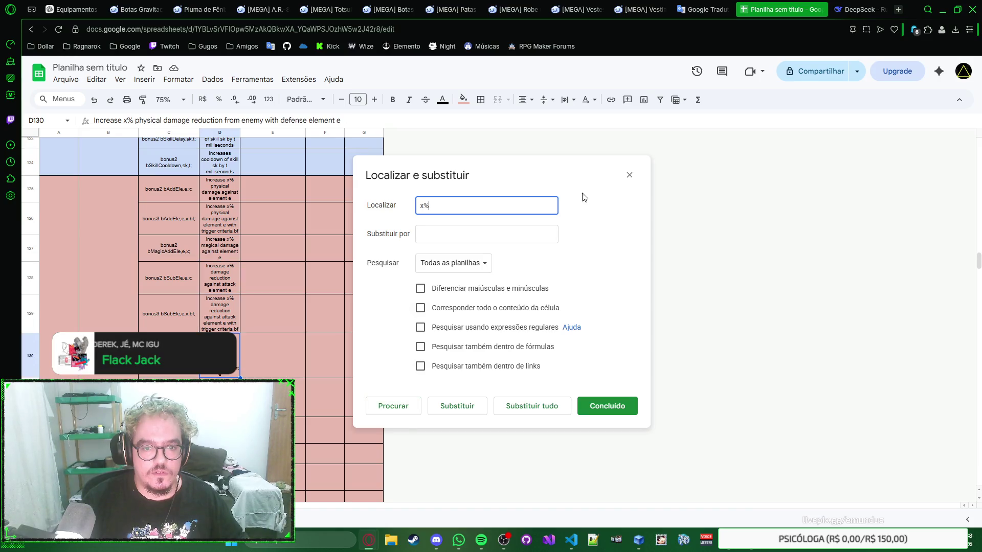
pyautogui.click(630, 176)
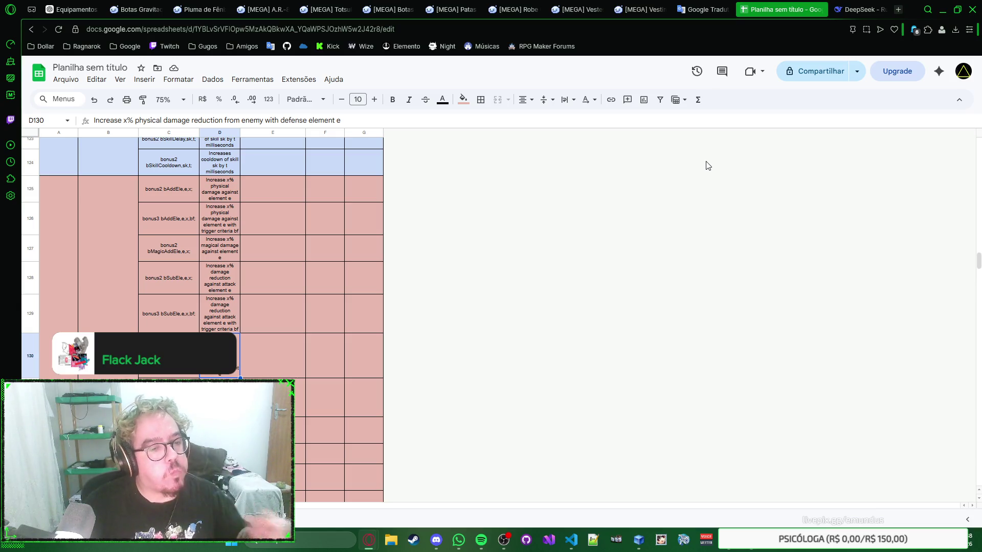
# Search 'x%' again and advance through matches down to D241.
pyautogui.hotkey('ctrl', 'f')
pyautogui.write('x%')
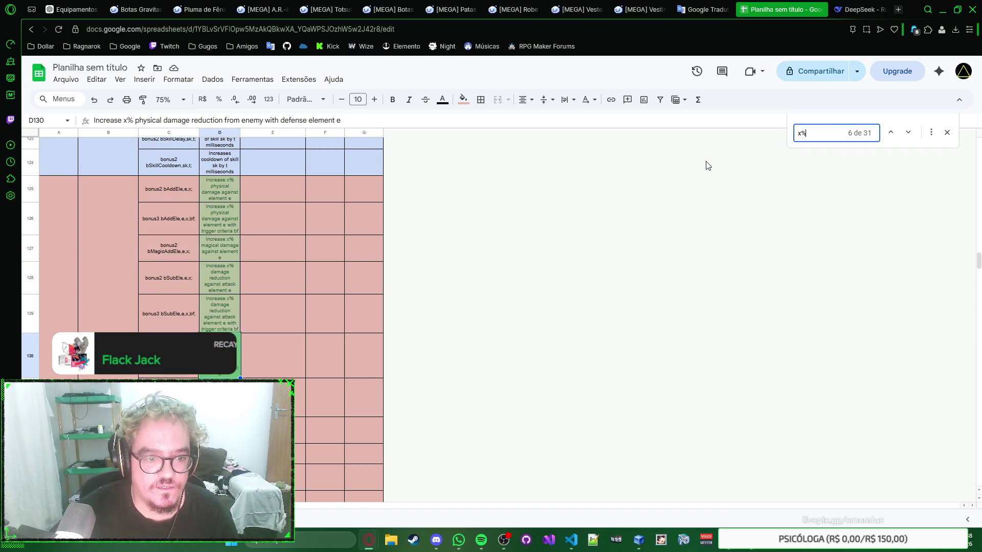
pyautogui.press('Return')
pyautogui.press('Return')
pyautogui.press('Return')
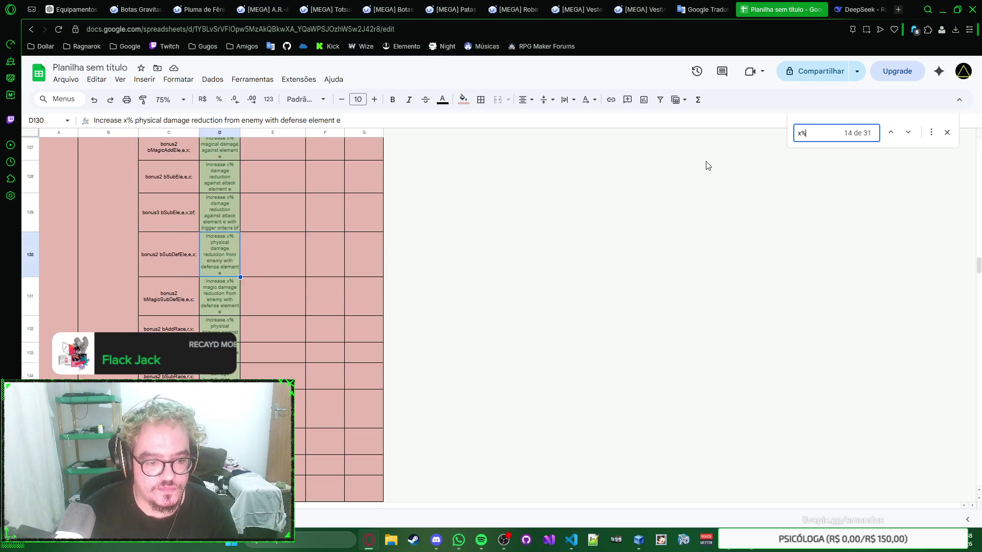
pyautogui.press('Return')
pyautogui.press('Return')
pyautogui.press('Return')
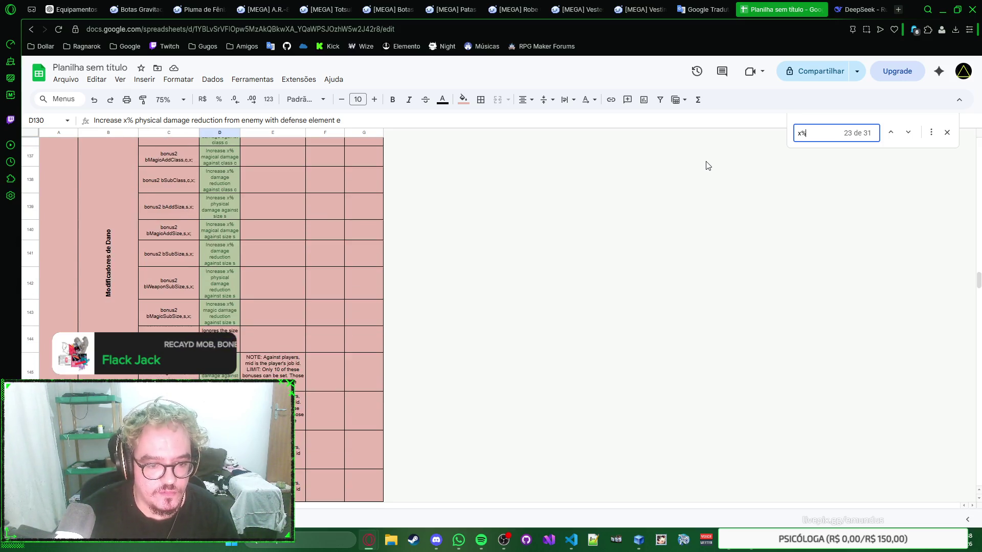
pyautogui.press('Return')
pyautogui.press('Return')
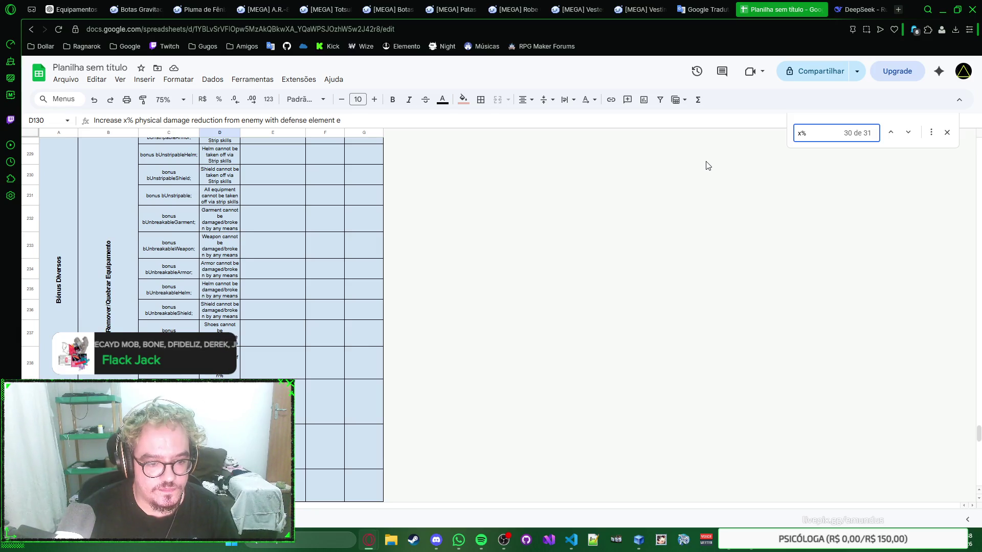
pyautogui.press('Return')
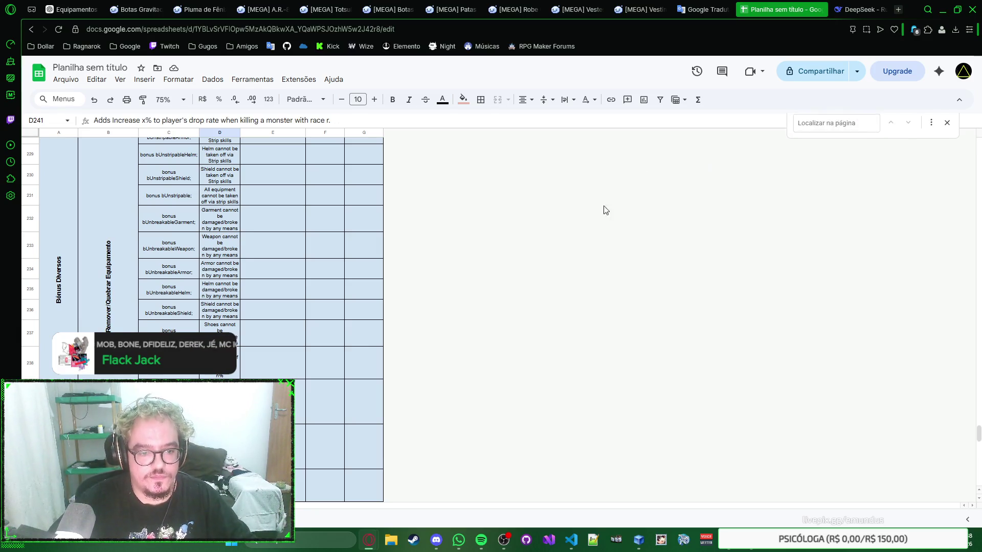
# Undo the 'Increase x%' replacement so descriptions read 'x%' again.
pyautogui.press('Escape')
pyautogui.hotkey('ctrl', 'z')
pyautogui.scroll(15, 601, 238)
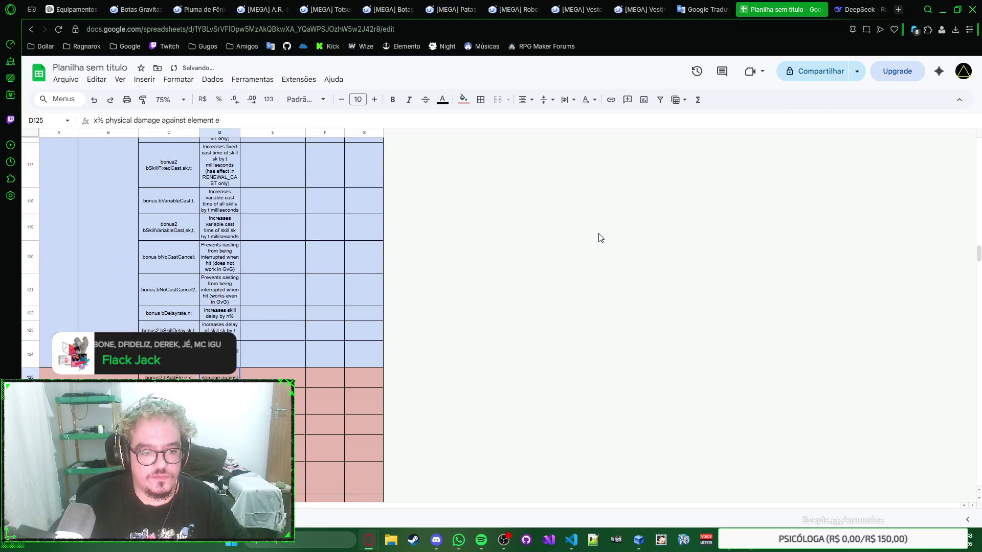
pyautogui.scroll(15, 601, 238)
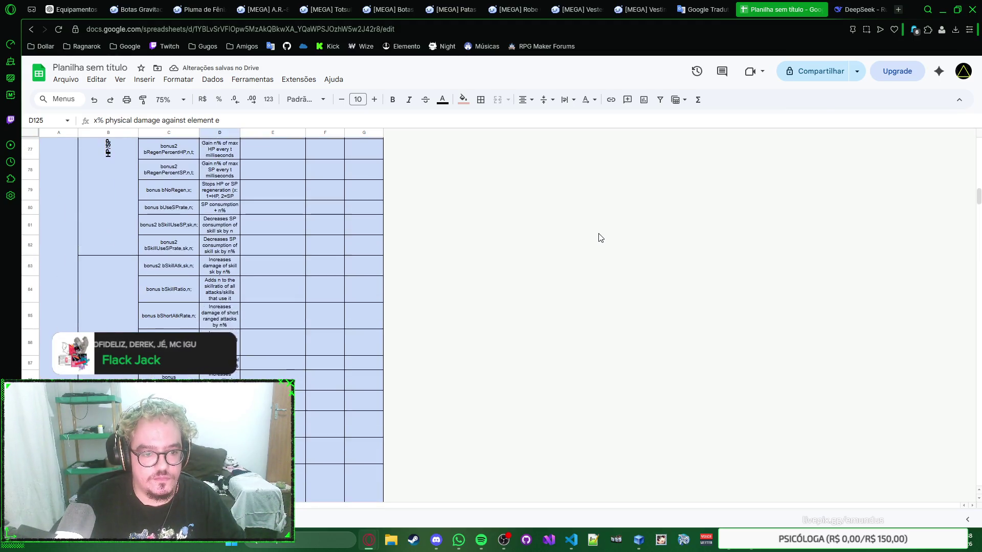
pyautogui.scroll(2, 601, 237)
pyautogui.scroll(-10, 601, 238)
# Search 'x%', select the damage descriptions D125:D143, and bring up full Find and replace.
pyautogui.hotkey('ctrl', 'f')
pyautogui.write('x%')
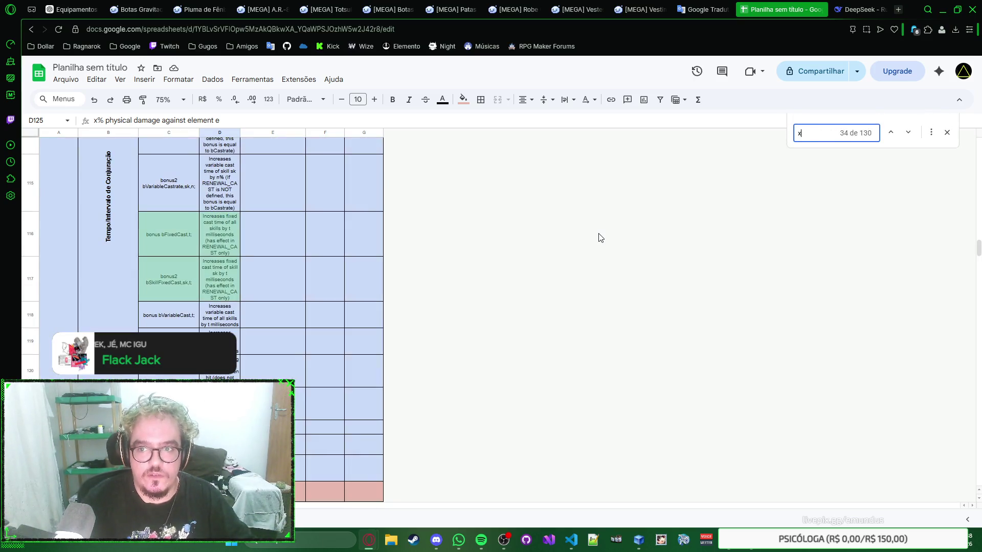
pyautogui.scroll(-10, 601, 238)
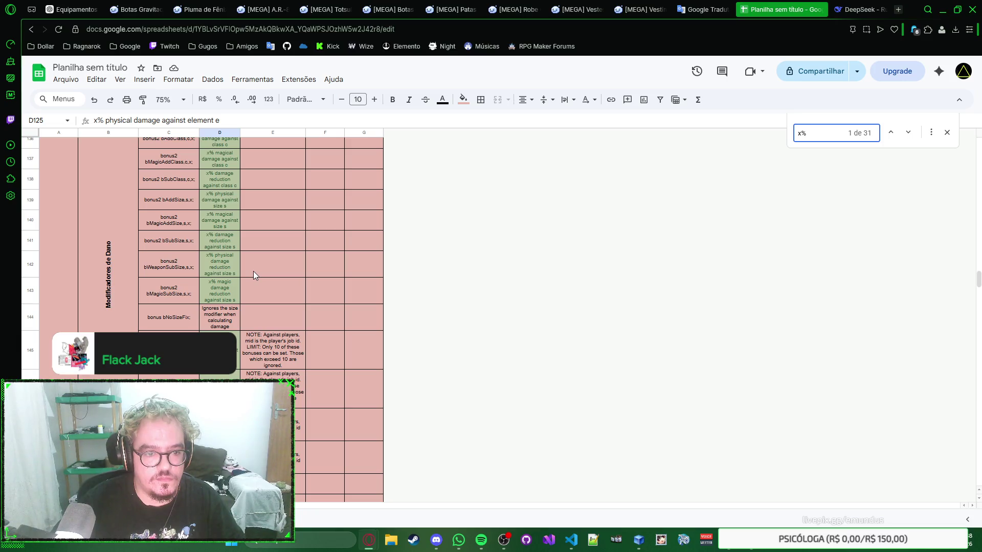
pyautogui.keyDown('shift'); pyautogui.click(230, 293); pyautogui.keyUp('shift')
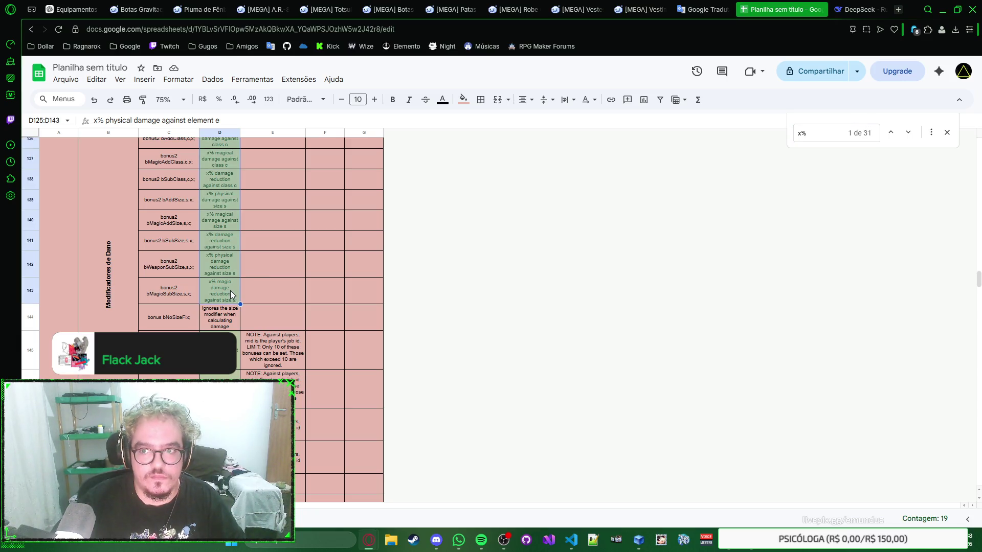
pyautogui.click(930, 133)
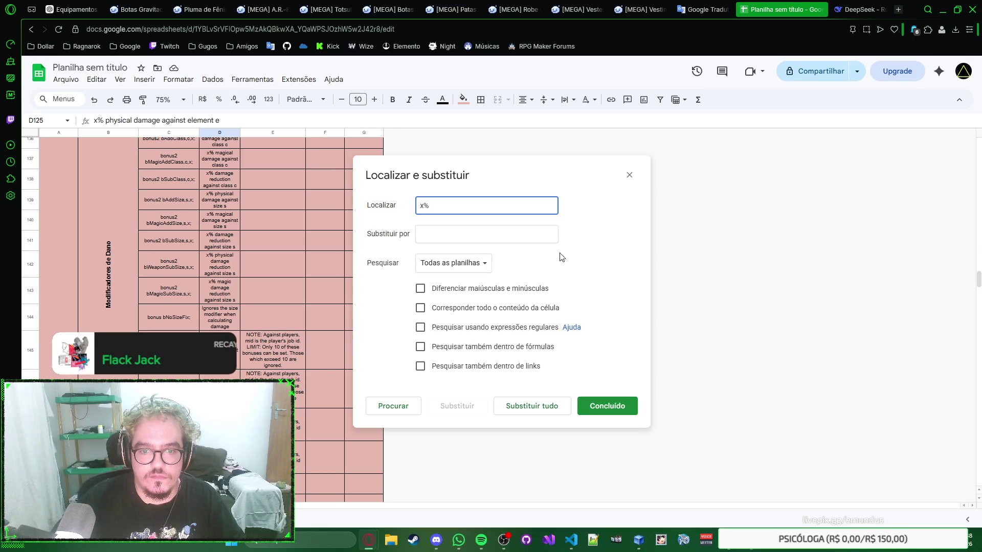
# Set the search scope to Intervalo específico and pick the range from the sheet.
pyautogui.click(480, 258)
pyautogui.click(486, 292)
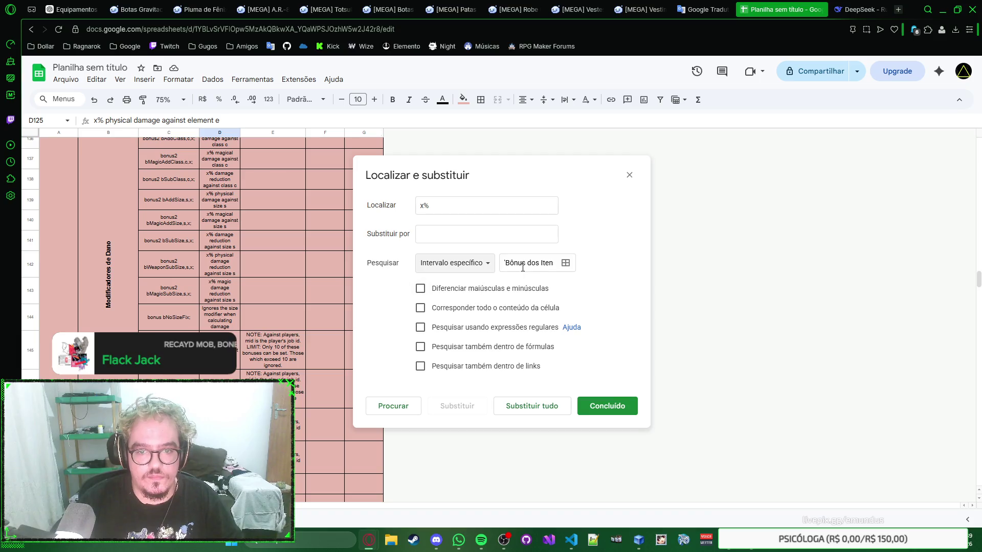
pyautogui.click(551, 262)
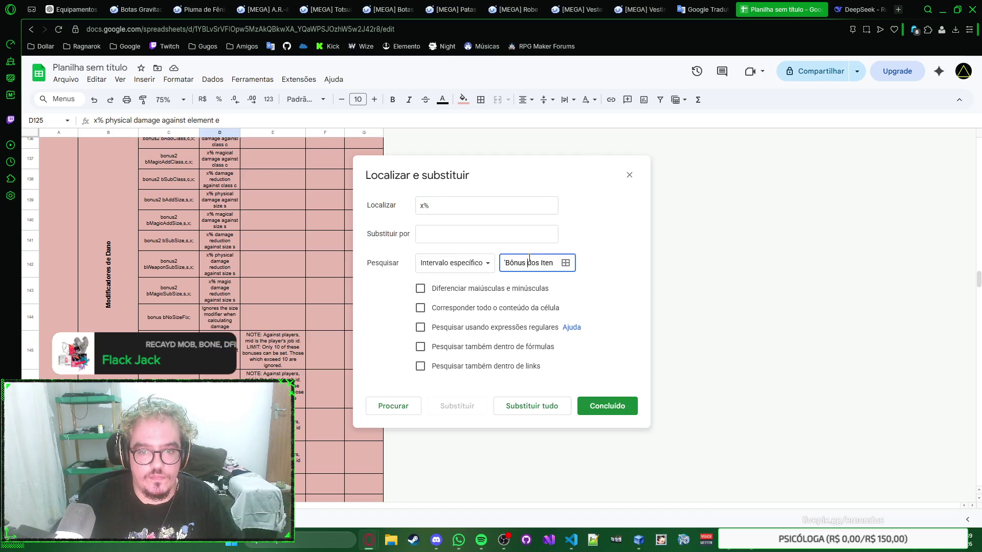
pyautogui.click(565, 262)
pyautogui.scroll(5, 274, 256)
pyautogui.scroll(-5, 229, 262)
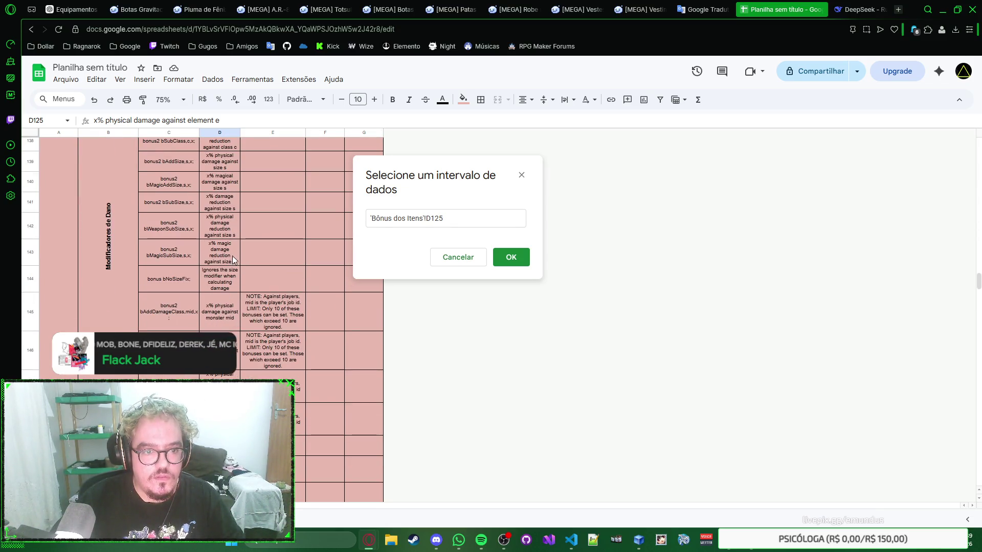
# Try candidate column D ranges, including D125:D143 and D145:D151.
pyautogui.keyDown('shift'); pyautogui.click(231, 252); pyautogui.keyUp('shift')
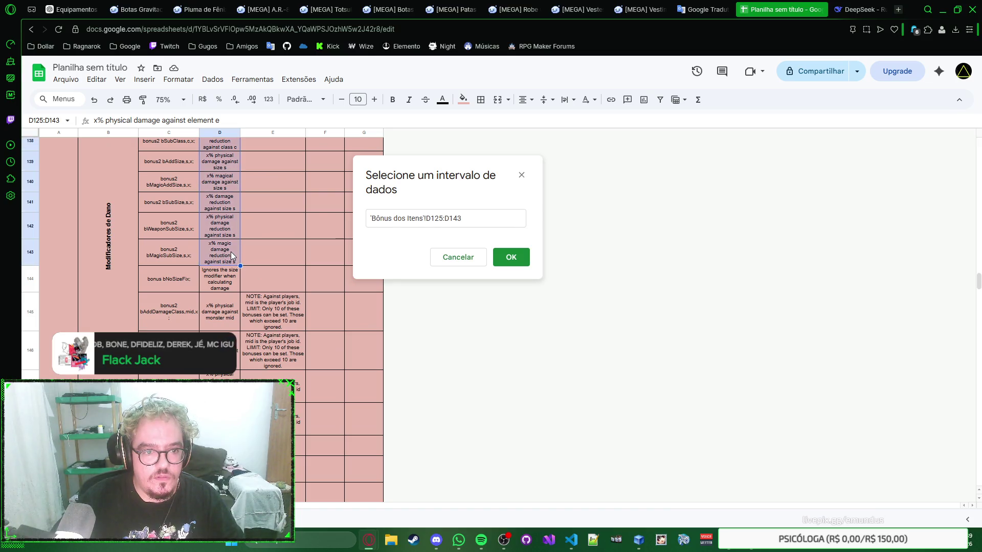
pyautogui.keyDown('shift'); pyautogui.click(228, 281); pyautogui.keyUp('shift')
pyautogui.scroll(-3, 231, 283)
pyautogui.scroll(3, 240, 284)
pyautogui.scroll(-3, 240, 284)
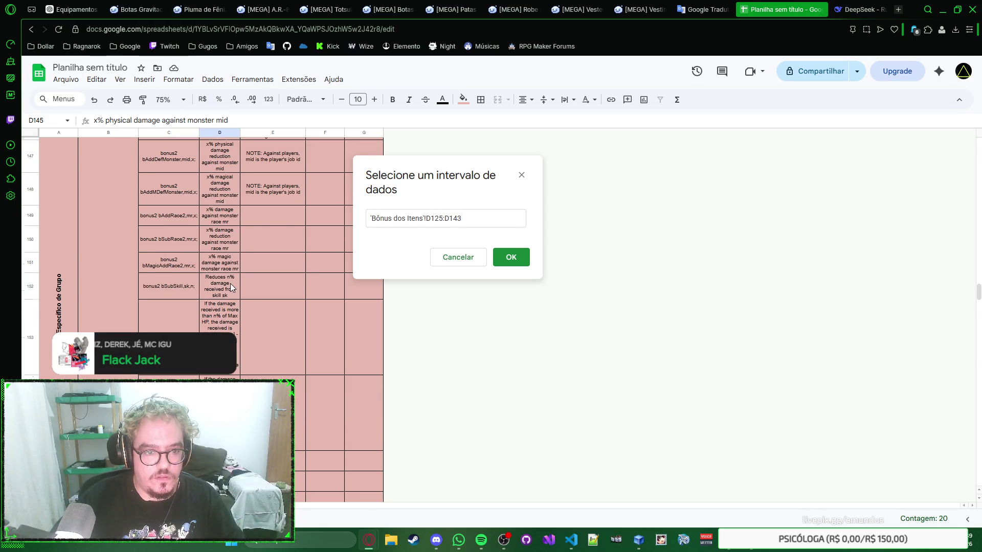
pyautogui.scroll(1, 231, 283)
pyautogui.keyDown('shift'); pyautogui.click(229, 304); pyautogui.keyUp('shift')
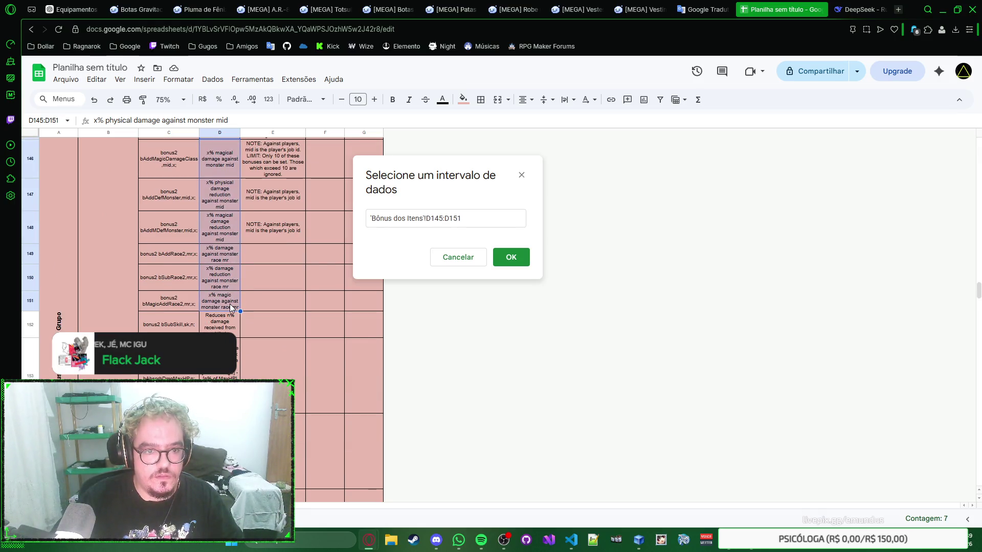
pyautogui.scroll(3, 247, 301)
pyautogui.scroll(3, 247, 299)
pyautogui.scroll(-3, 247, 299)
pyautogui.scroll(3, 248, 300)
pyautogui.scroll(1, 248, 300)
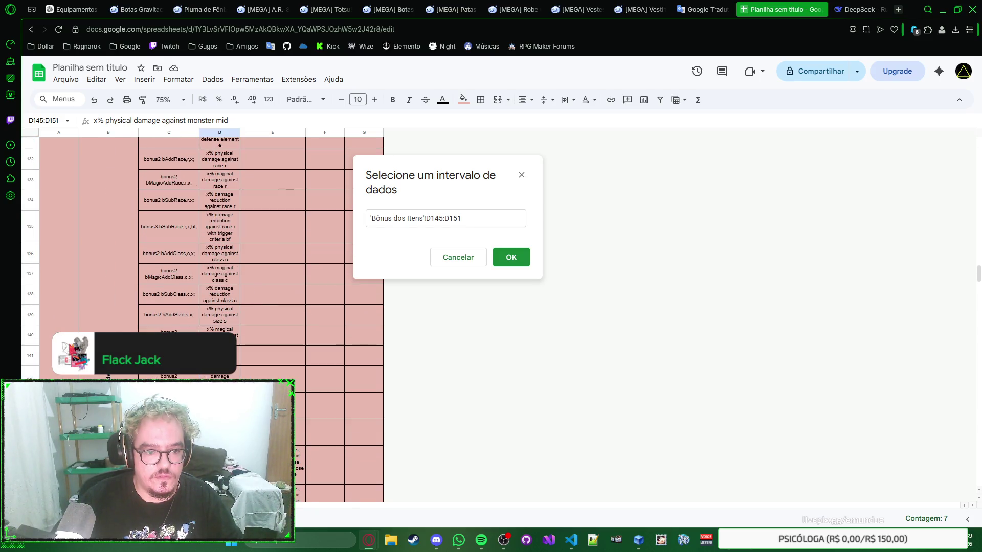
# Reselect the column D description range and confirm it as the search range.
pyautogui.keyDown('shift'); pyautogui.click(220, 381); pyautogui.keyUp('shift')
pyautogui.moveTo(220, 381)
pyautogui.mouseDown()
pyautogui.moveTo(220, 154)
pyautogui.moveTo(225, 253)
pyautogui.mouseUp()
pyautogui.keyDown('ctrl'); pyautogui.scroll(1, 225, 223); pyautogui.keyUp('ctrl')
pyautogui.keyDown('ctrl'); pyautogui.scroll(-1, 225, 232); pyautogui.keyUp('ctrl')
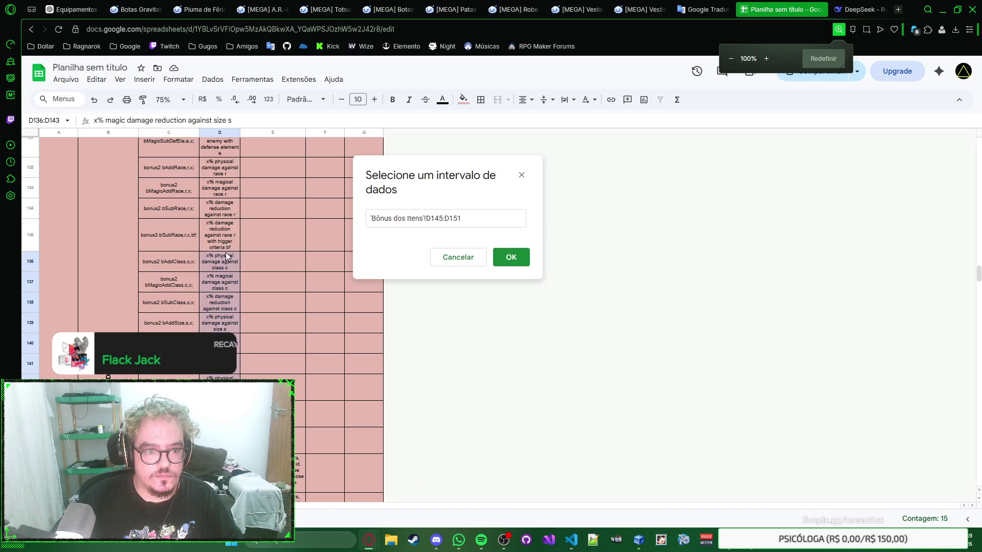
pyautogui.scroll(2, 231, 285)
pyautogui.scroll(1, 231, 286)
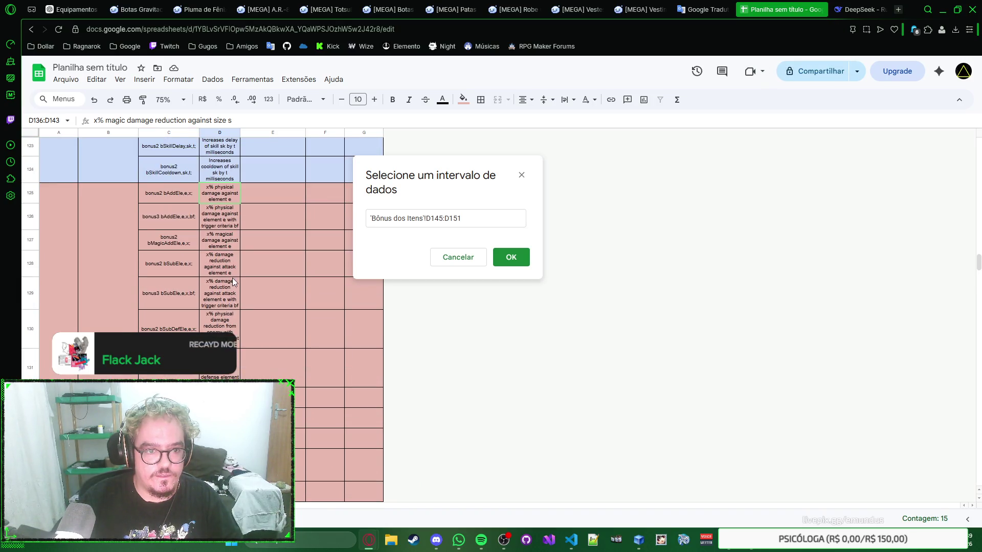
pyautogui.click(232, 198)
pyautogui.click(227, 216)
pyautogui.moveTo(227, 240); pyautogui.dragTo(227, 397)
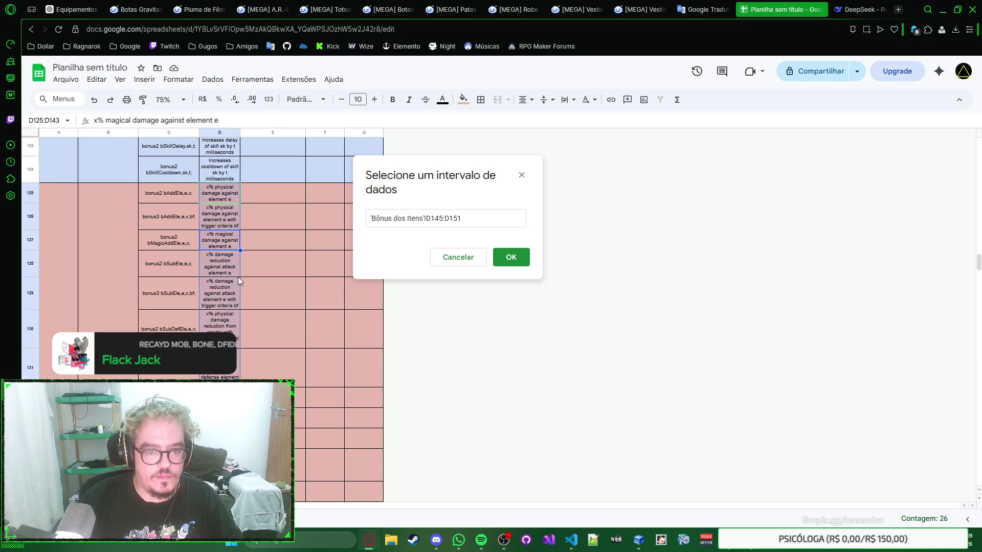
pyautogui.scroll(-5, 238, 284)
pyautogui.keyDown('shift'); pyautogui.click(238, 249); pyautogui.keyUp('shift')
pyautogui.scroll(-5, 240, 216)
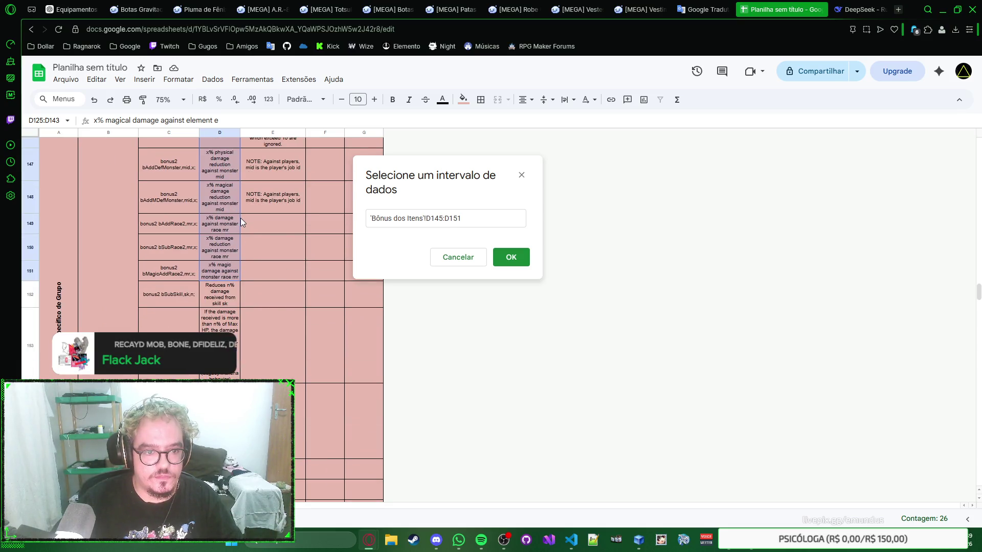
pyautogui.click(511, 258)
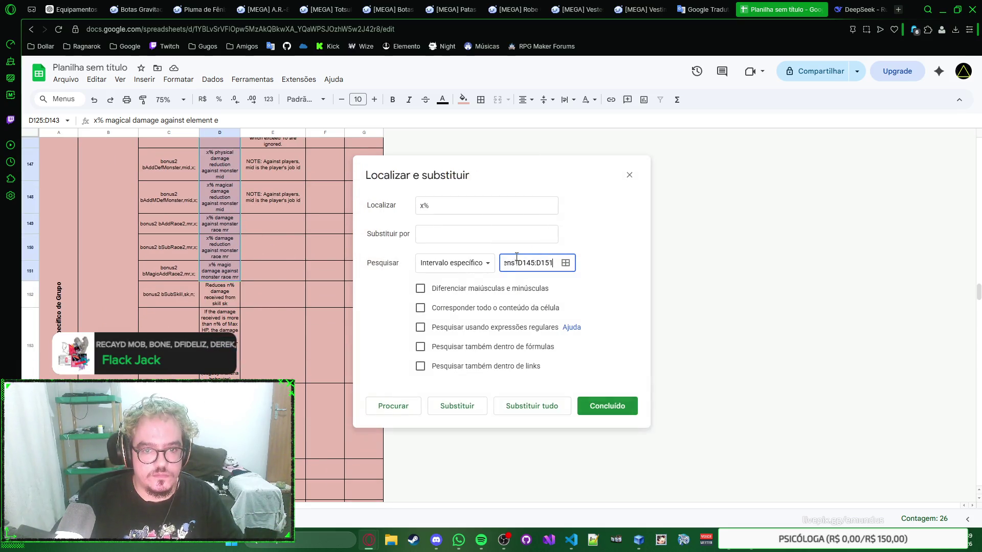
pyautogui.click(465, 230)
# Replace the 7 'x%' matches in D145:D151 with 'Adds x%' and close the dialog.
pyautogui.write('Adds x%')
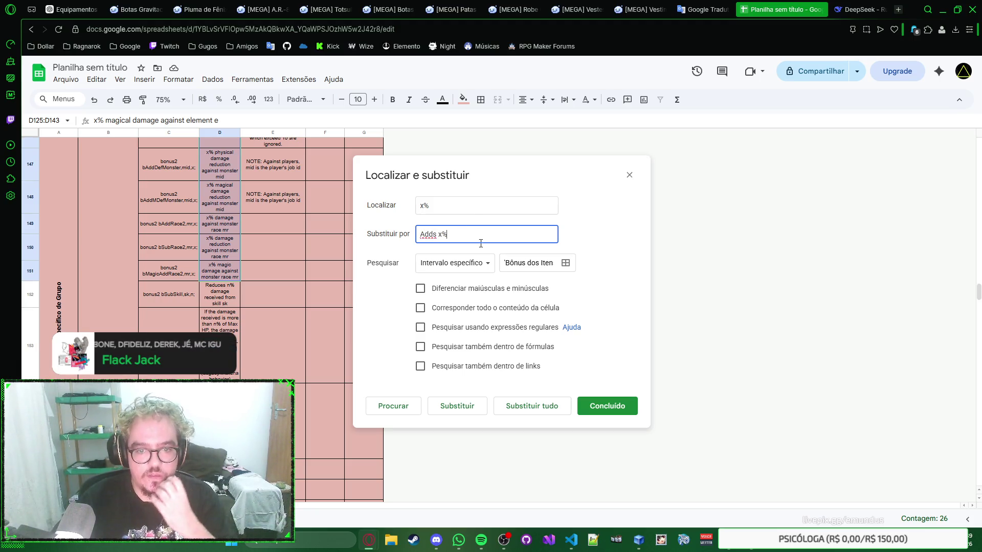
pyautogui.click(533, 404)
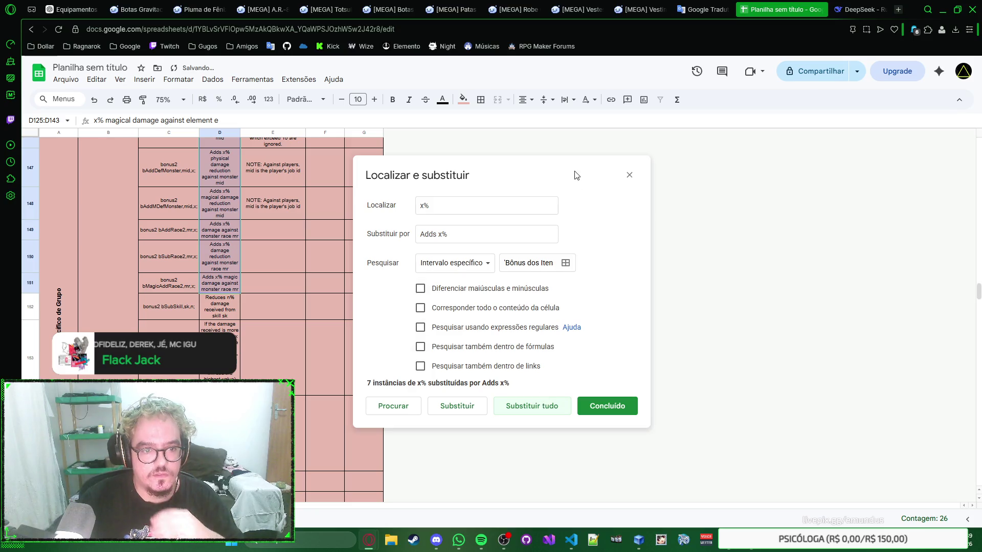
pyautogui.click(630, 176)
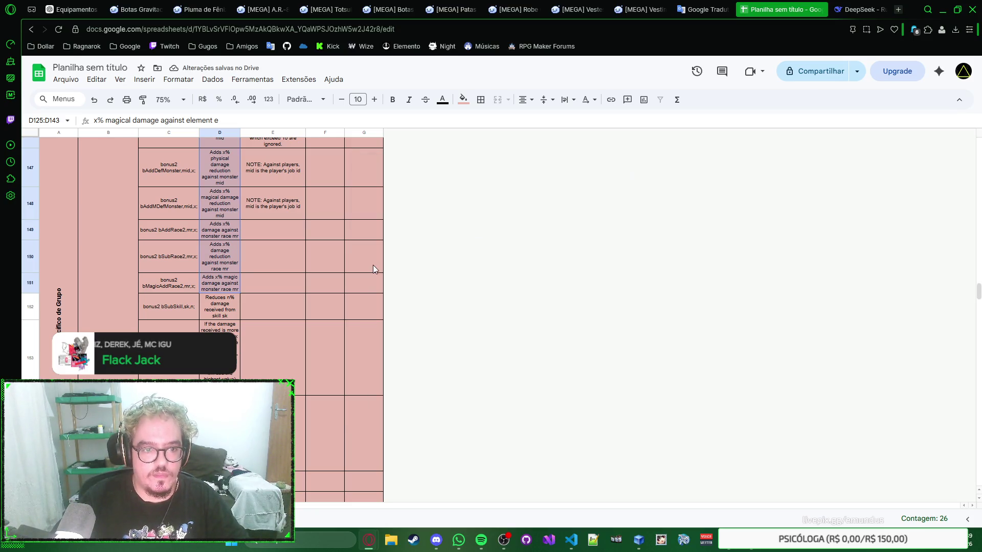
pyautogui.click(369, 265)
pyautogui.scroll(-10, 365, 262)
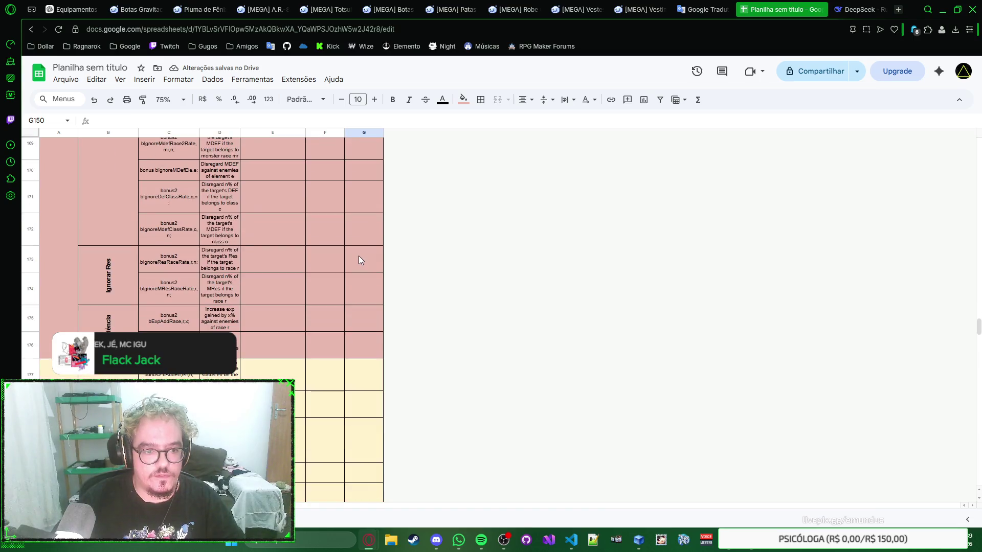
pyautogui.scroll(-3, 361, 260)
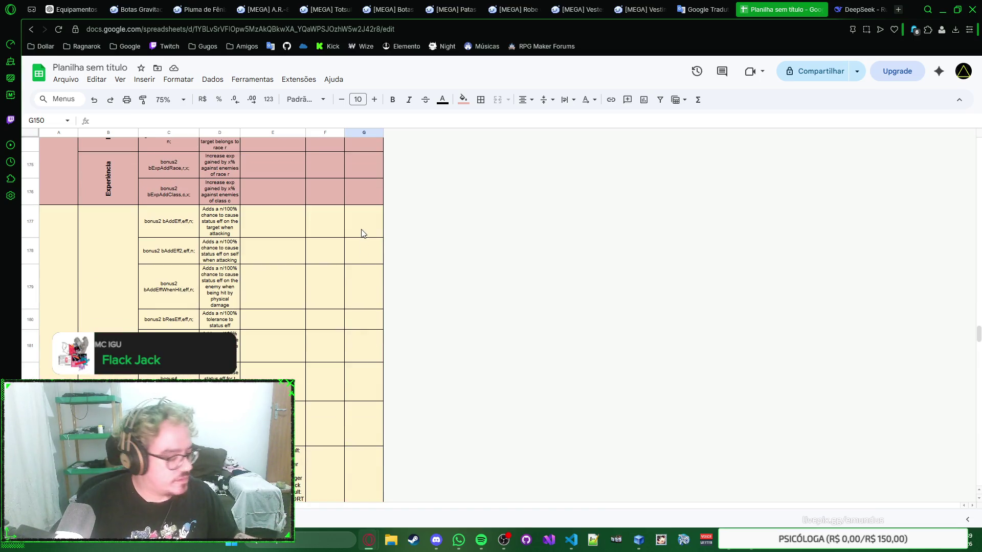
pyautogui.scroll(-5, 362, 233)
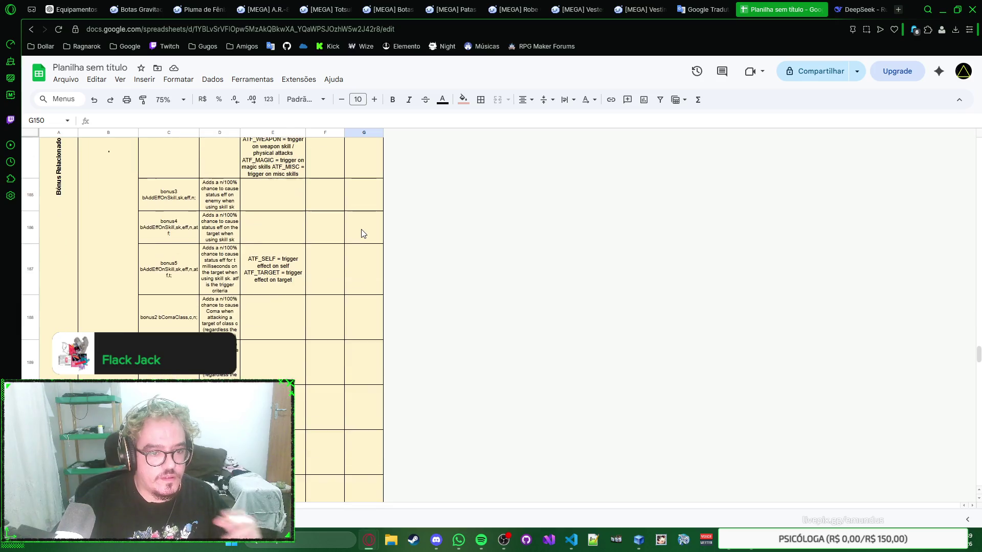
# Review bonus rows down to F258 by the Hocus Pocus note, then switch to DeepSeek.
pyautogui.scroll(-6, 362, 233)
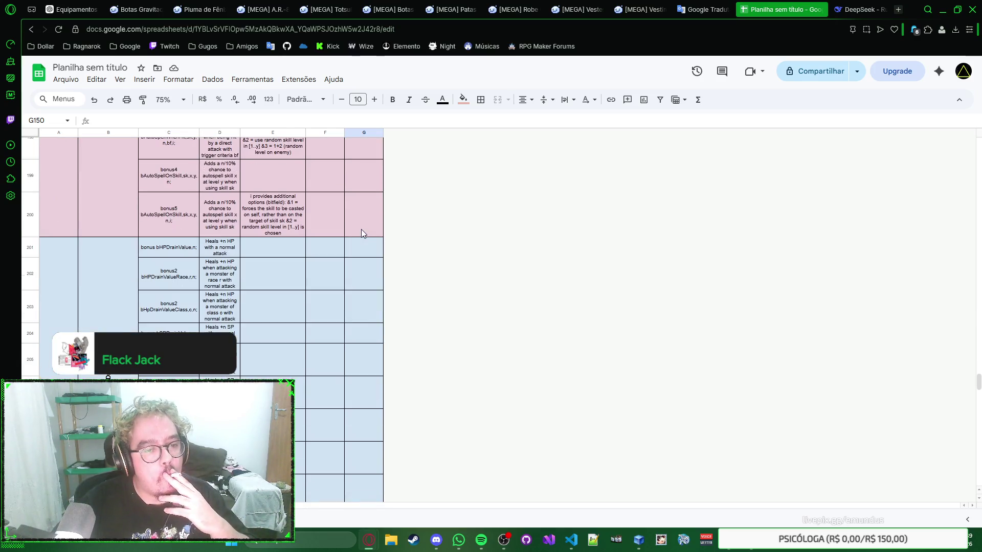
pyautogui.scroll(-5, 362, 233)
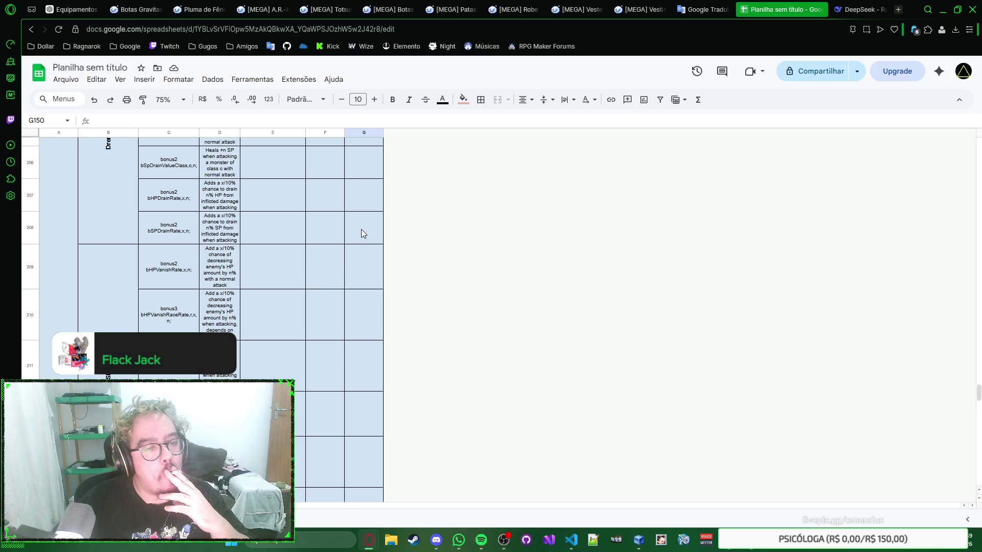
pyautogui.scroll(-5, 361, 234)
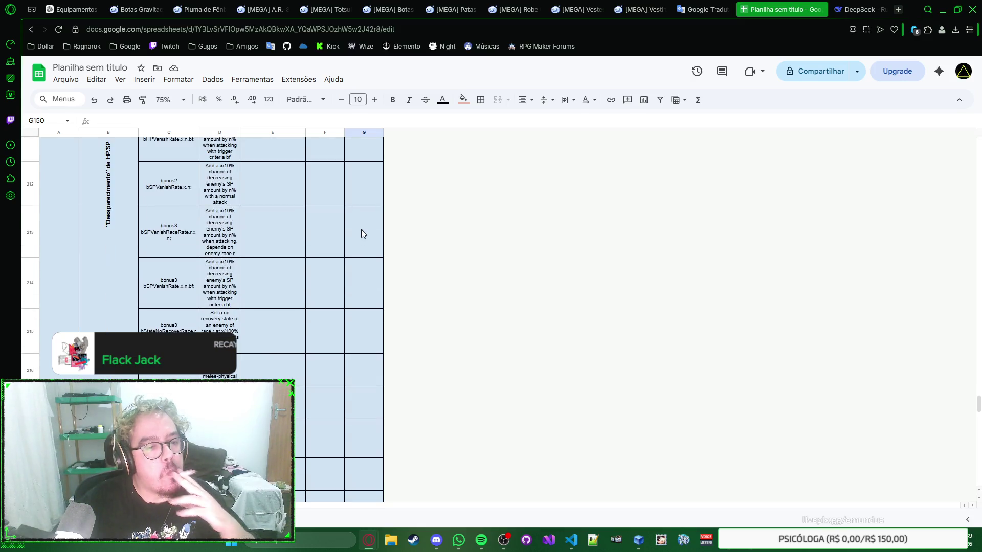
pyautogui.scroll(-10, 361, 234)
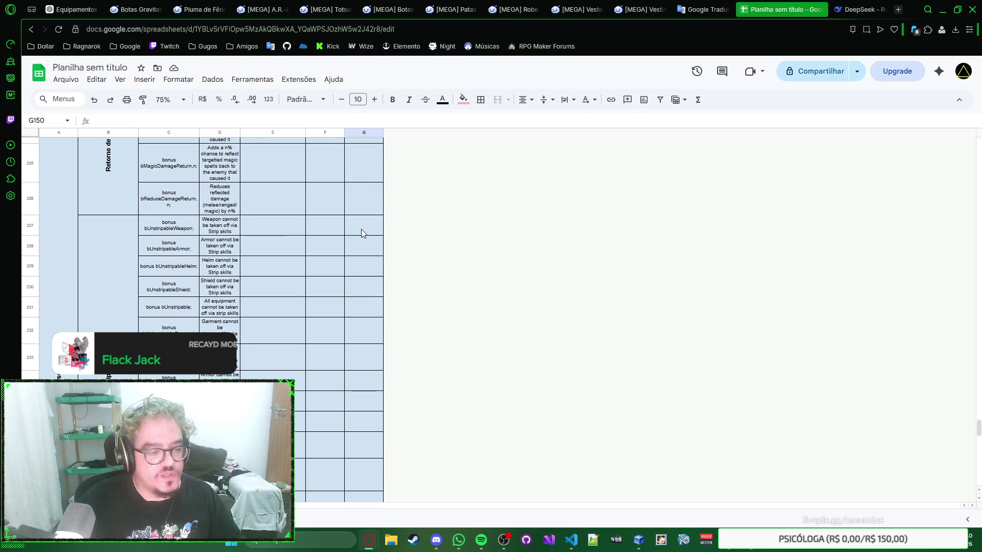
pyautogui.scroll(-15, 361, 229)
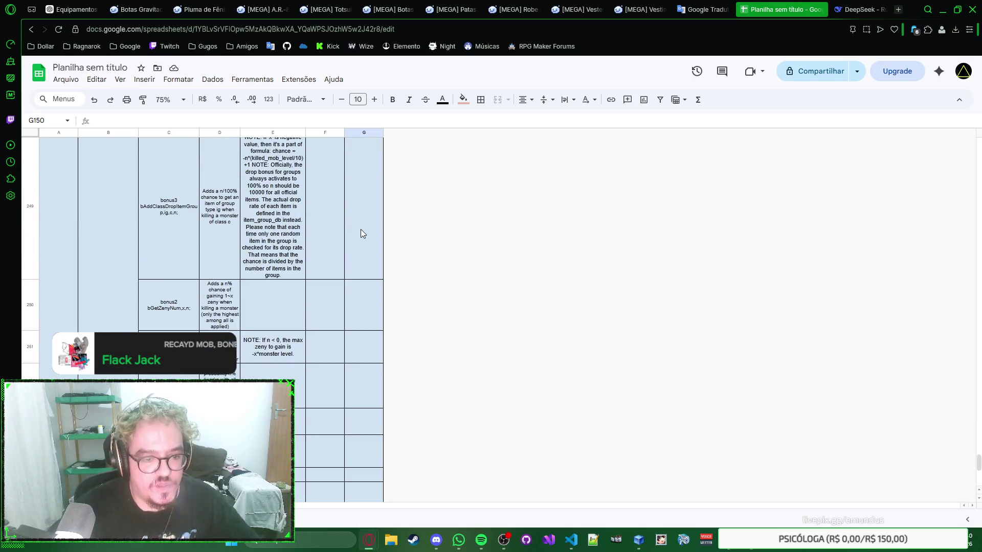
pyautogui.scroll(-3, 361, 234)
pyautogui.click(343, 262)
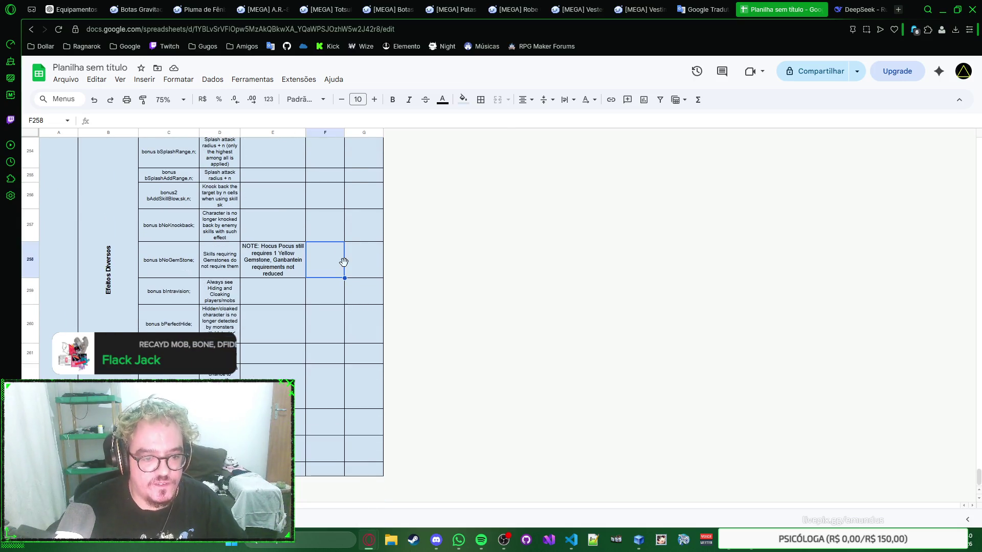
pyautogui.rightClick(344, 261)
pyautogui.click(327, 257)
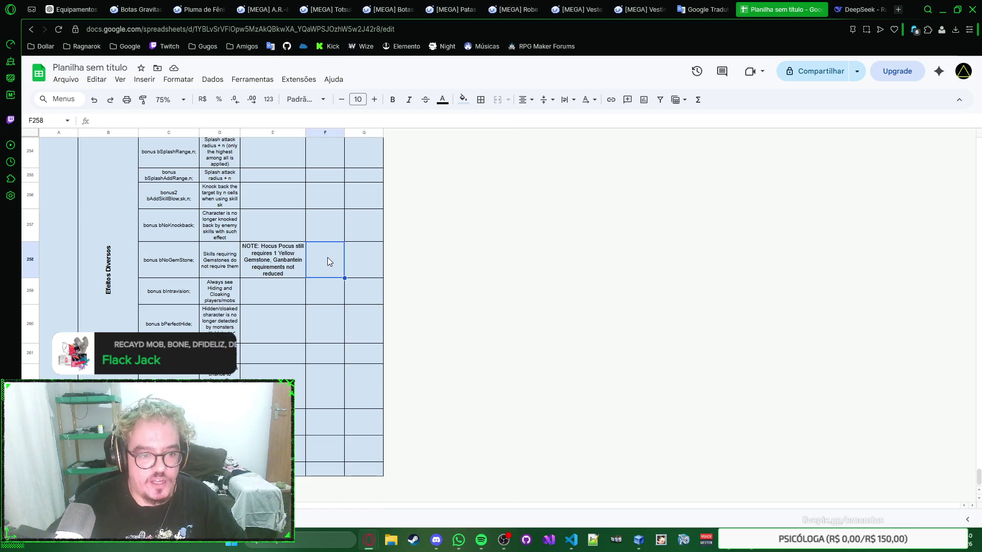
pyautogui.hotkey('ctrl', 'Tab')
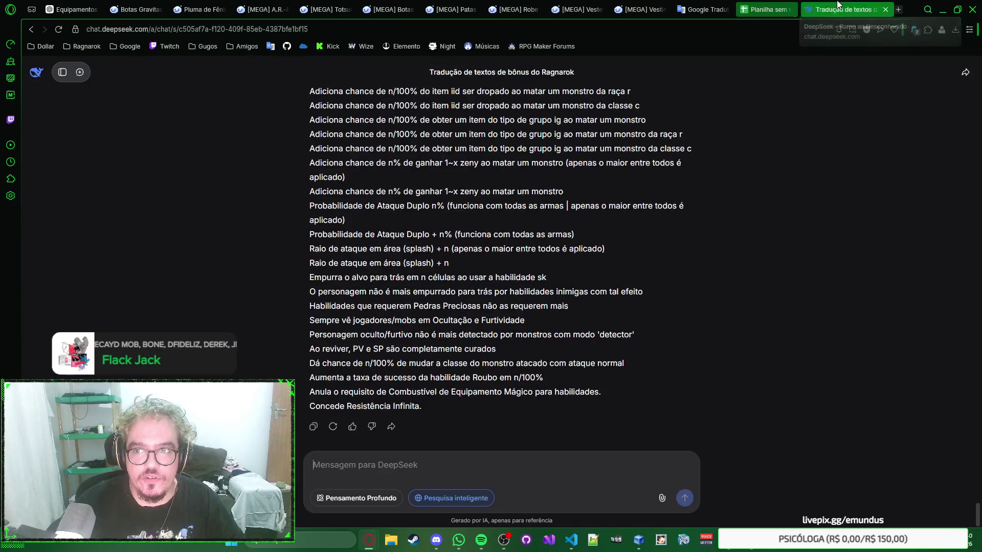
# Return from the DeepSeek chat to the Planilha sem título spreadsheet.
pyautogui.rightClick(683, 317)
pyautogui.click(656, 317)
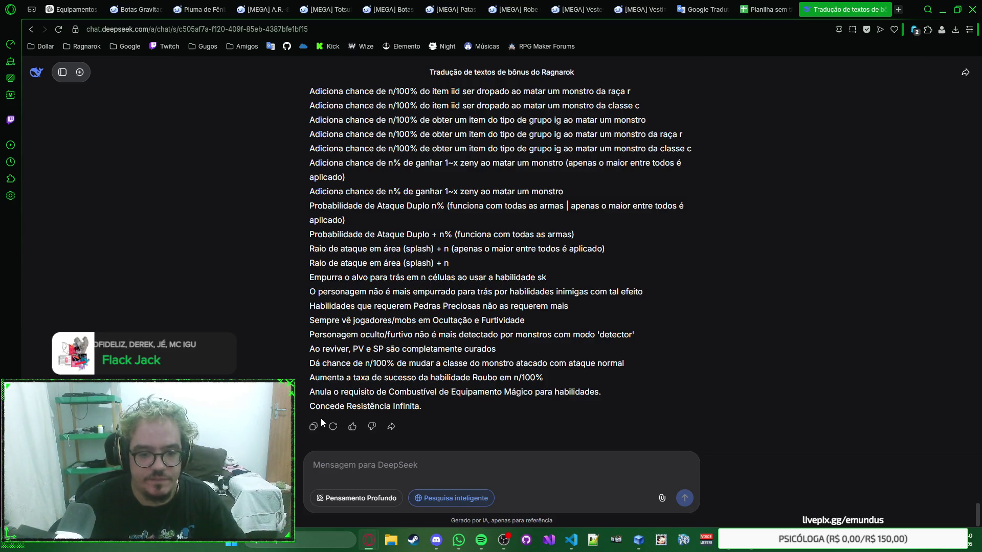
pyautogui.click(766, 9)
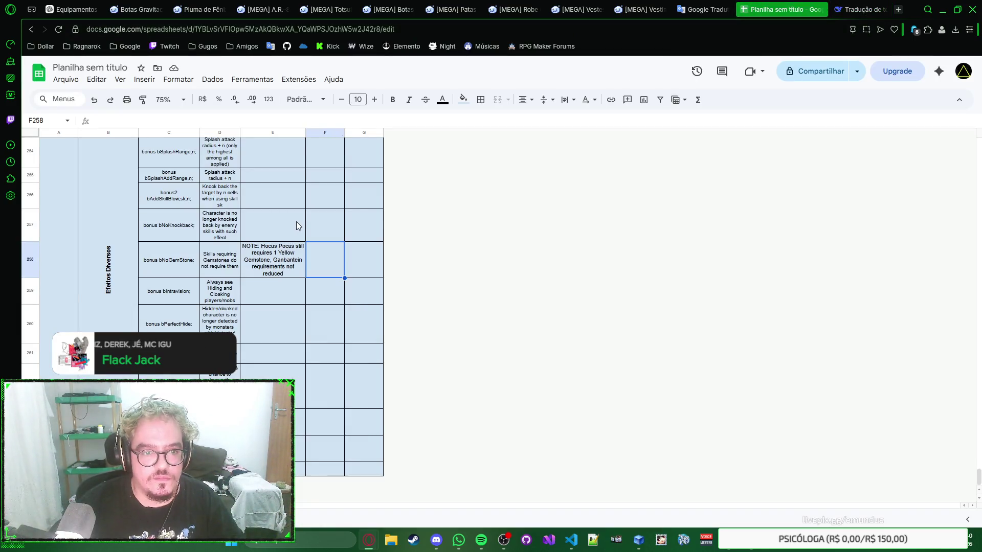
# Insert an empty column to the right of the Anotações column.
pyautogui.scroll(15, 295, 225)
pyautogui.scroll(5, 296, 221)
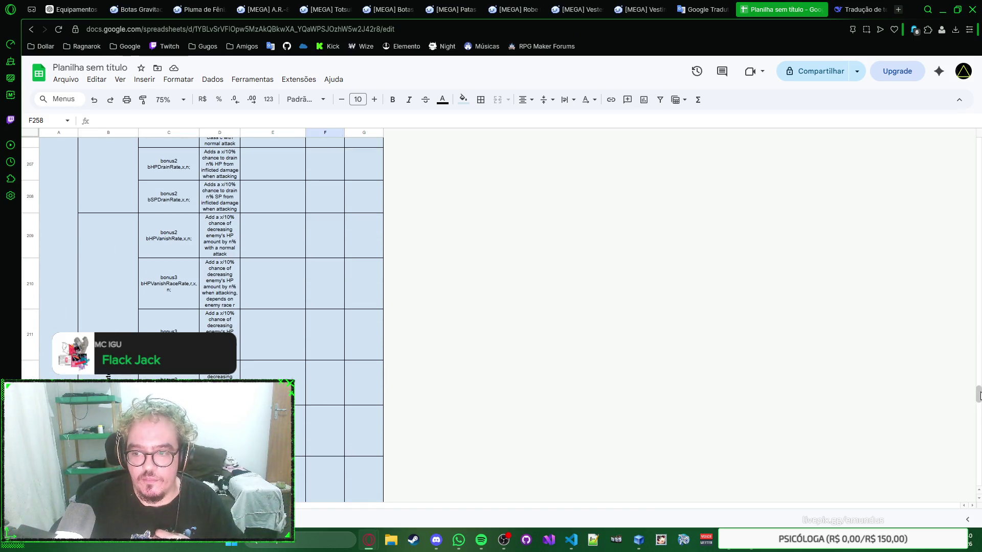
pyautogui.moveTo(978, 394); pyautogui.dragTo(978, 146)
pyautogui.click(288, 159)
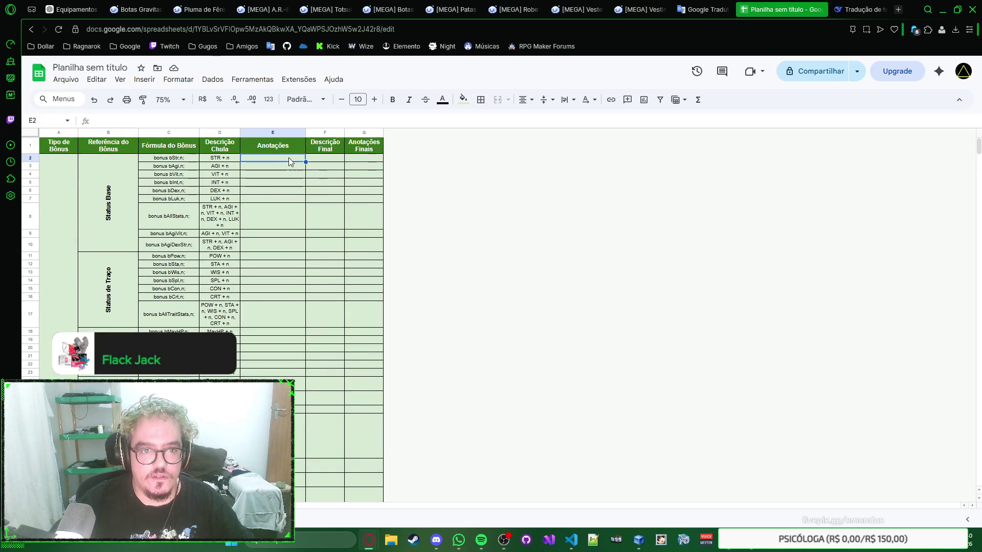
pyautogui.rightClick(287, 132)
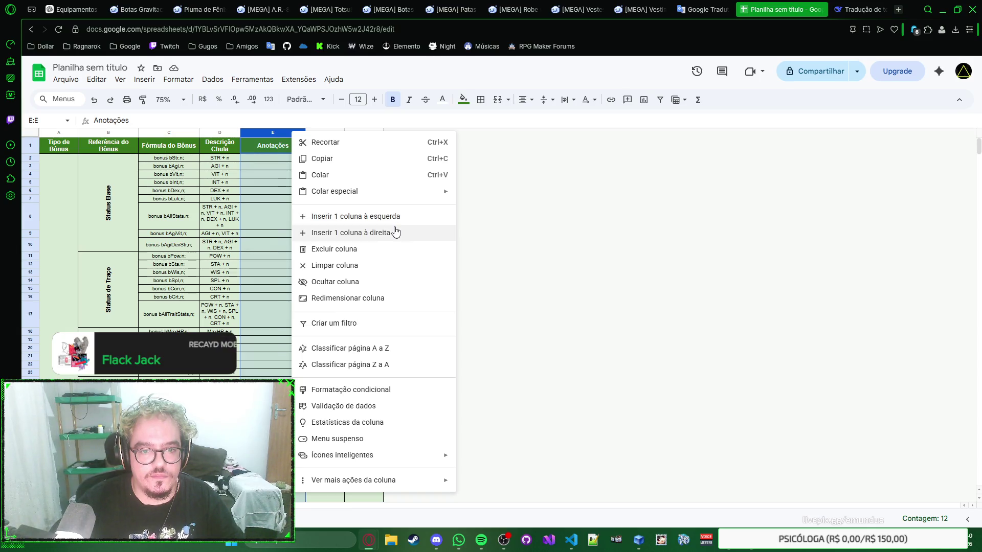
pyautogui.click(395, 233)
# Title the new column F1 'Descrição Chula Traduzida', test-paste the translations, then return to DeepSeek.
pyautogui.click(353, 143)
pyautogui.write('Descrição T')
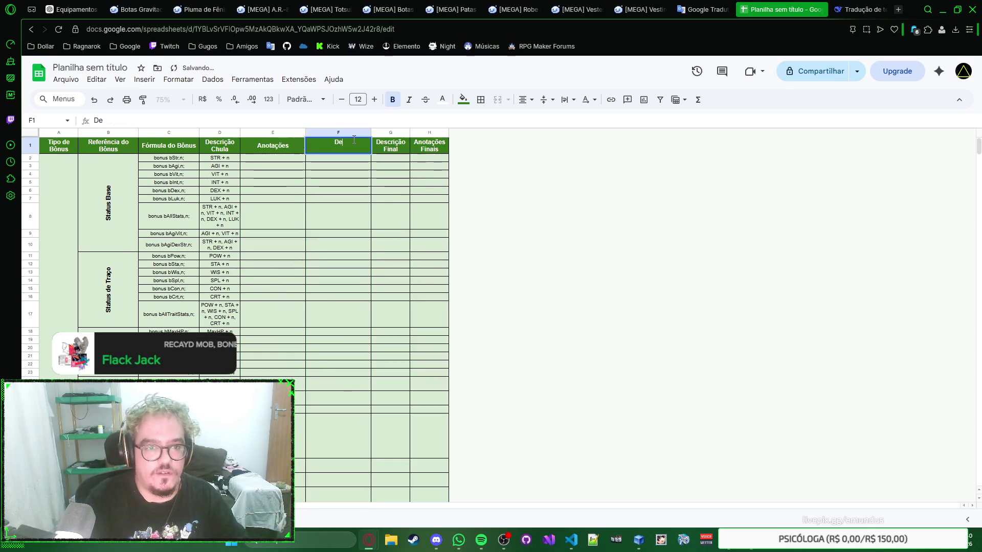
pyautogui.press('BackSpace')
pyautogui.write('Chula Traduzida')
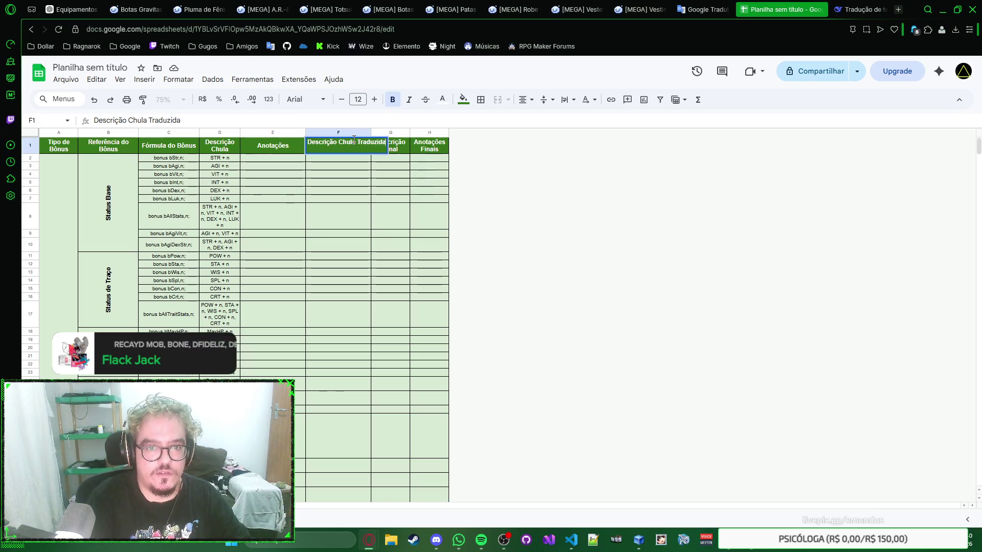
pyautogui.press('Return')
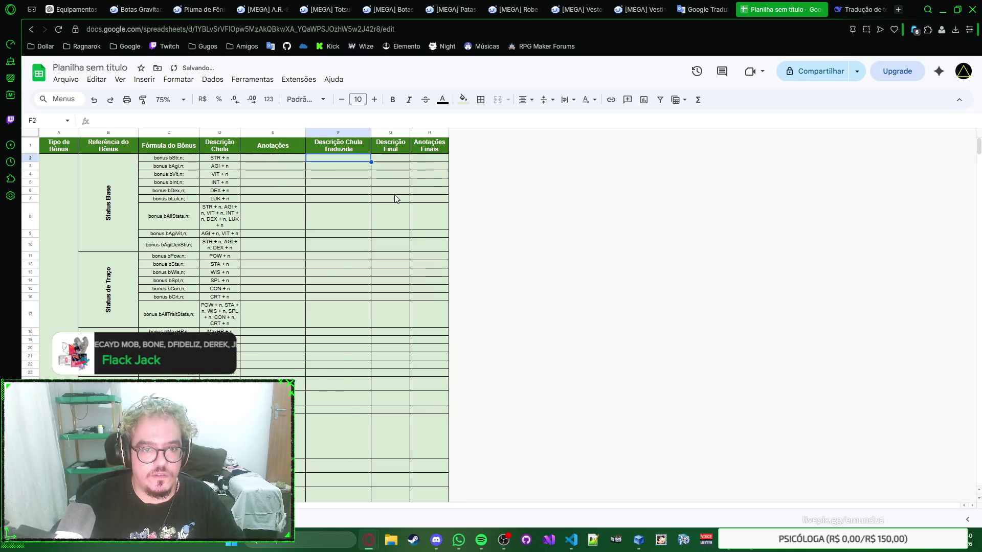
pyautogui.hotkey('ctrl', 'v')
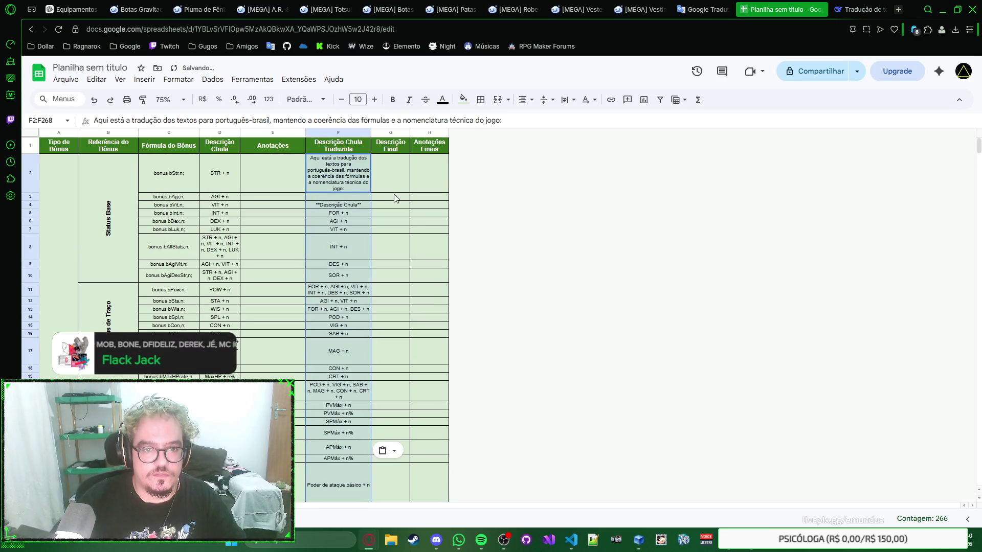
pyautogui.hotkey('ctrl', 'z')
pyautogui.click(850, 9)
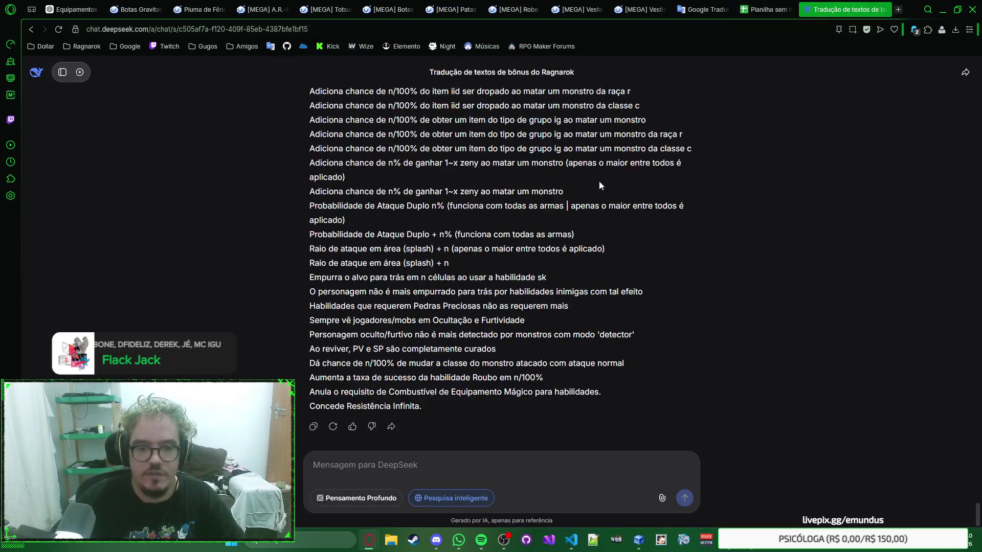
# Copy the selected Portuguese translation lines from the DeepSeek chat.
pyautogui.moveTo(434, 412)
pyautogui.mouseDown()
pyautogui.moveTo(332, 233)
pyautogui.moveTo(332, 90)
pyautogui.moveTo(338, 215)
pyautogui.moveTo(357, 289)
pyautogui.mouseUp()
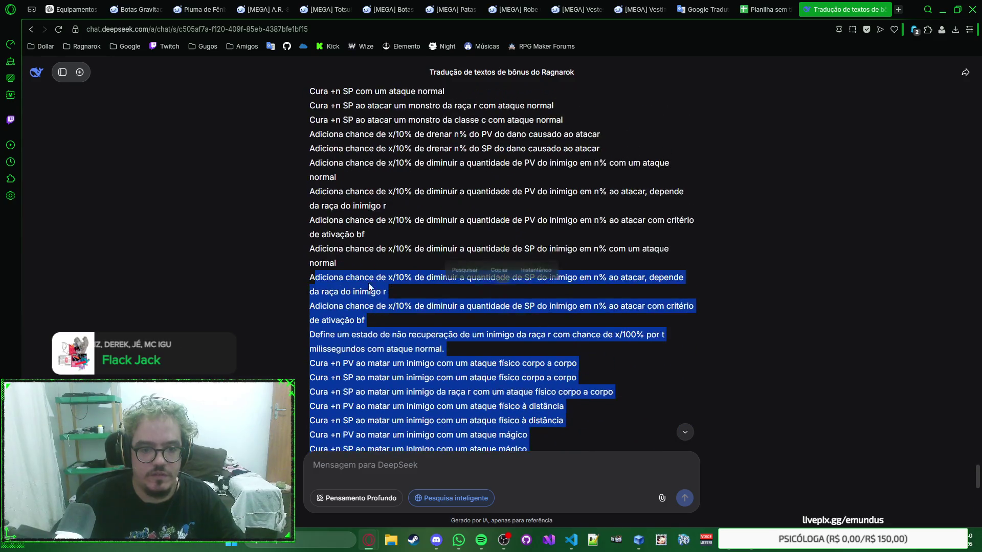
pyautogui.hotkey('ctrl', 'c')
pyautogui.hotkey('ctrl', 'shift', 'Tab')
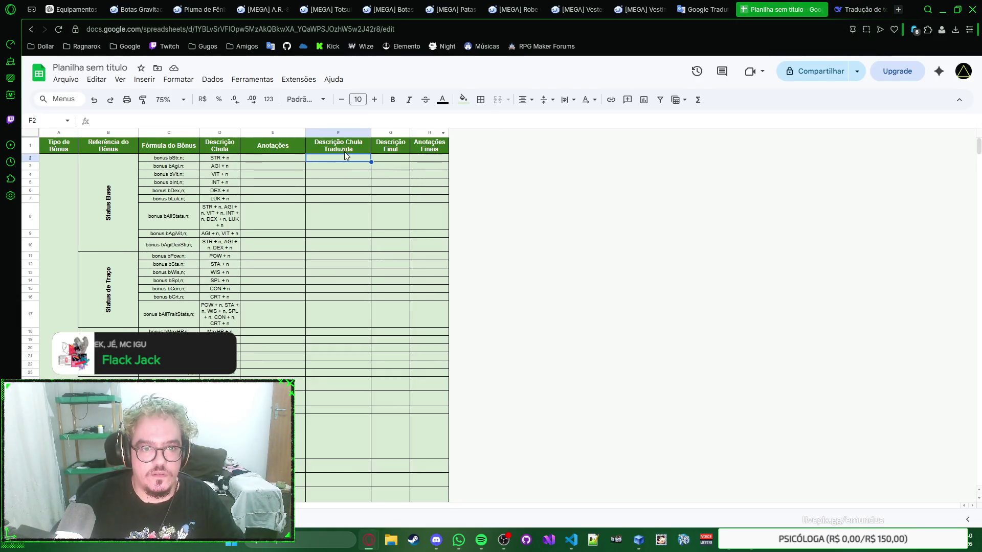
pyautogui.hotkey('ctrl', 'Tab')
# Review earlier translations in the chat, then bring up the translated text in Notepad++.
pyautogui.scroll(20, 617, 232)
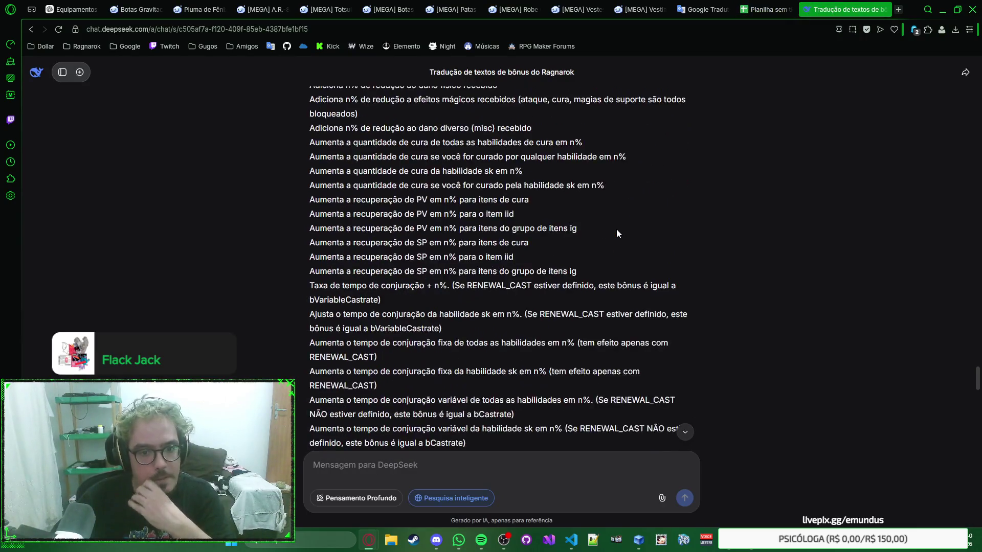
pyautogui.scroll(6, 617, 233)
pyautogui.scroll(5, 690, 445)
pyautogui.hotkey('ctrl', 'shift', 'Tab')
pyautogui.click(593, 537)
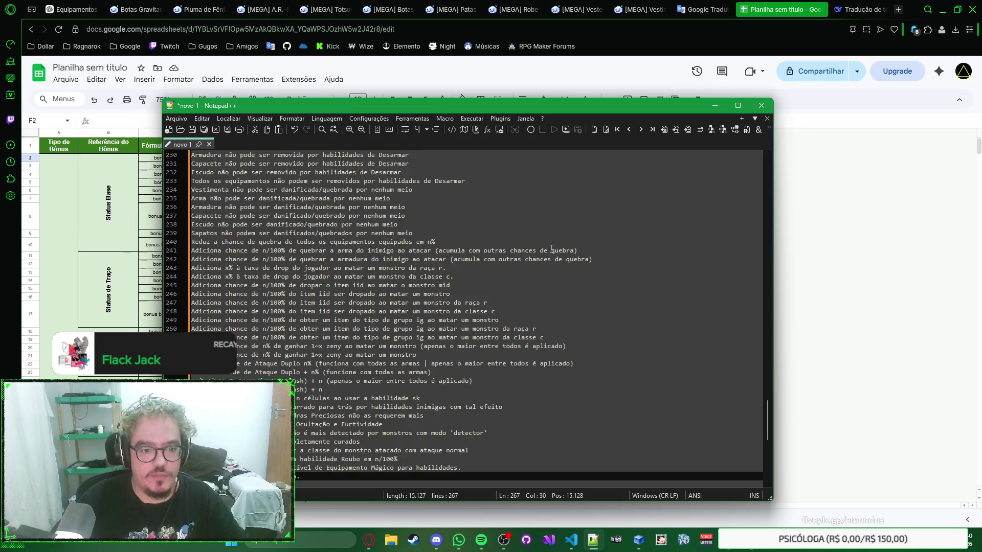
# Delete the intro and Descrição Chula heading lines, then cut the remaining translation text.
pyautogui.scroll(-4, 551, 249)
pyautogui.moveTo(766, 427); pyautogui.dragTo(778, 142)
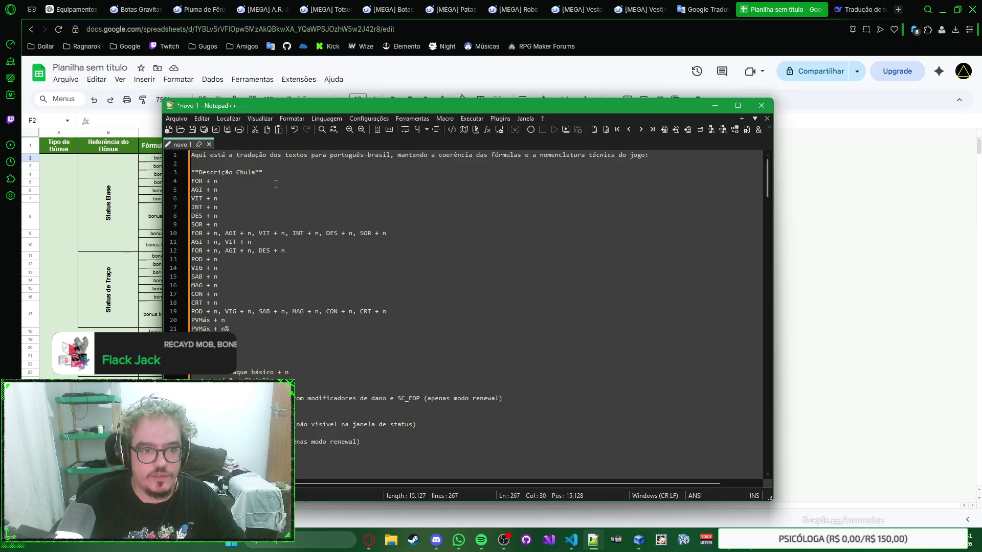
pyautogui.moveTo(263, 172); pyautogui.dragTo(158, 158)
pyautogui.press('BackSpace')
pyautogui.hotkey('ctrl', 'a')
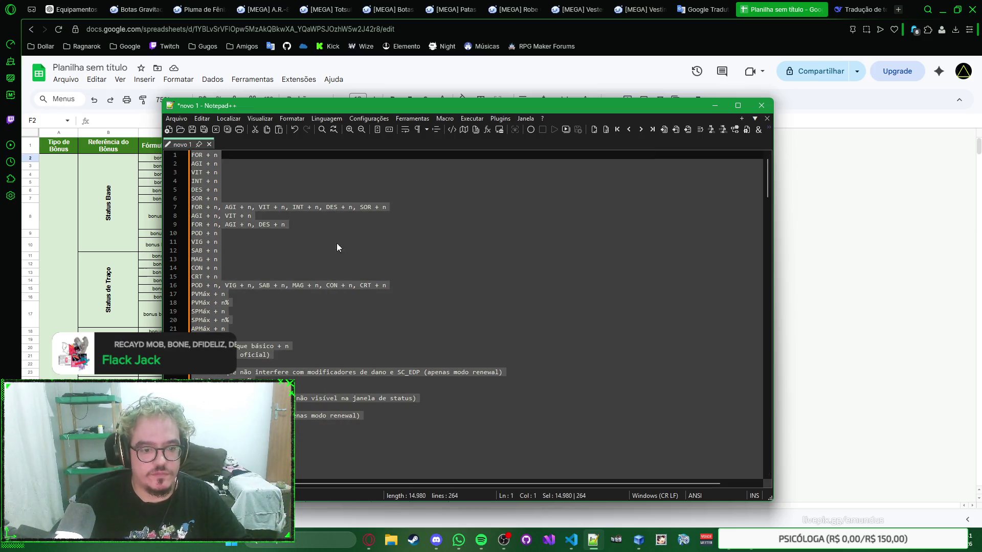
pyautogui.press('Delete')
pyautogui.click(812, 216)
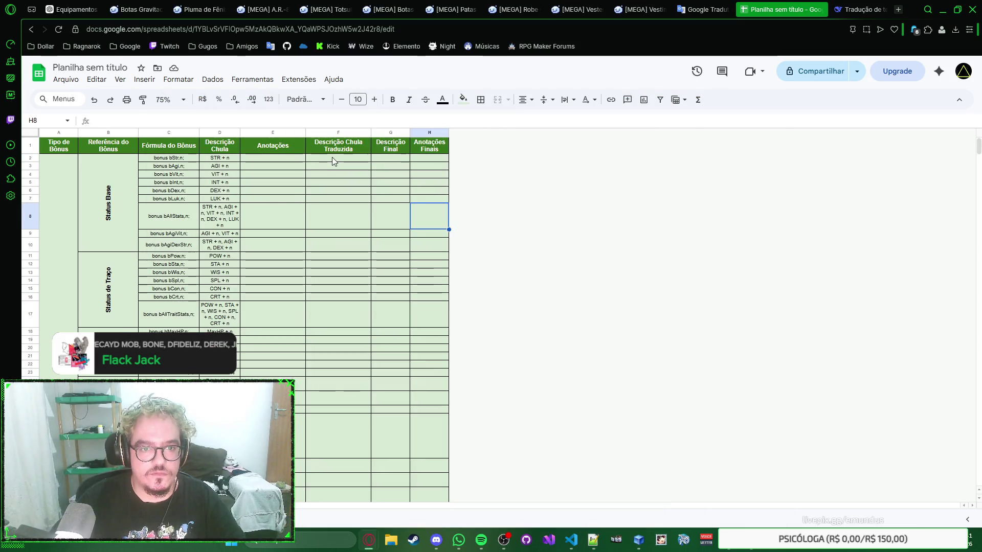
# Paste the 264 Portuguese translations into column F starting at F2 and dismiss the paste options.
pyautogui.hotkey('ctrl', 'v')
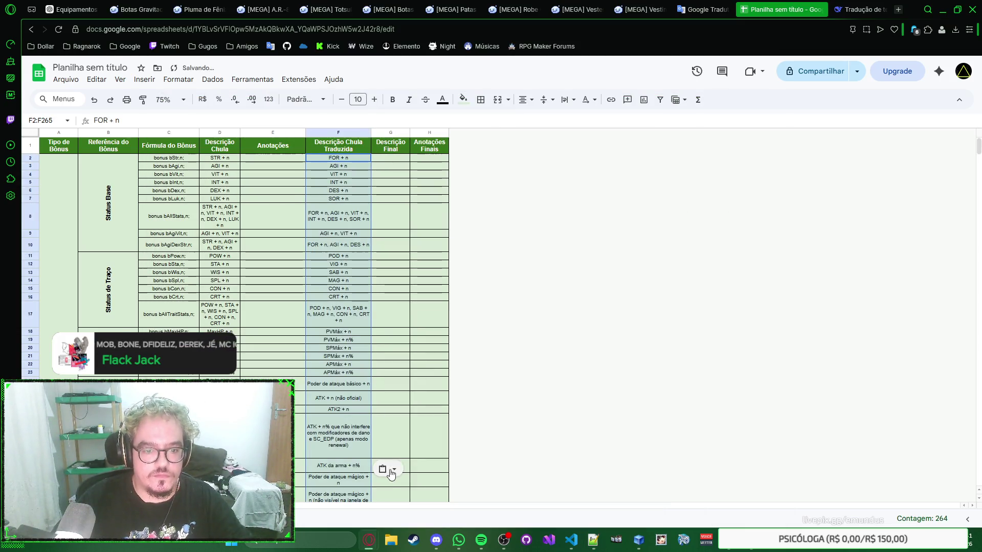
pyautogui.click(388, 469)
pyautogui.click(427, 392)
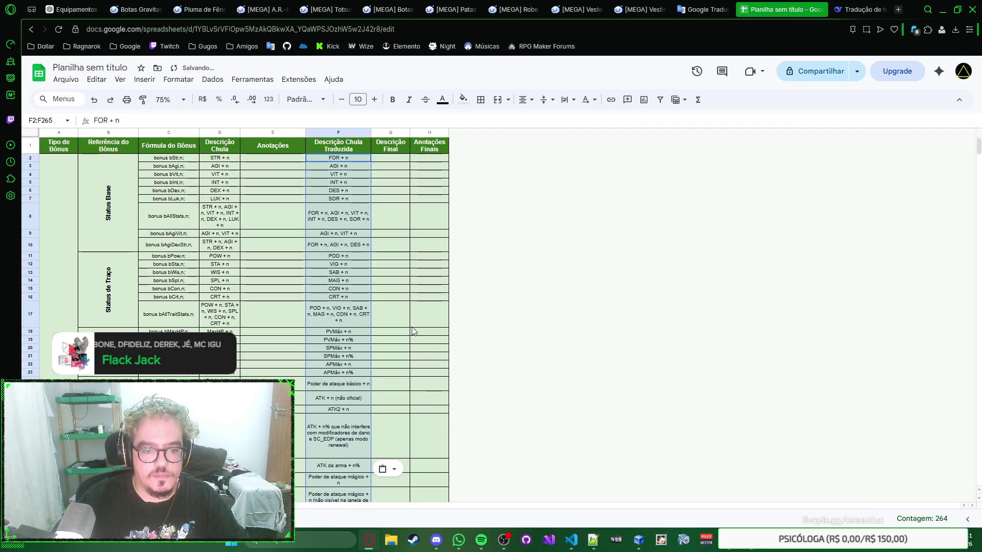
pyautogui.click(404, 316)
pyautogui.rightClick(409, 316)
pyautogui.click(388, 314)
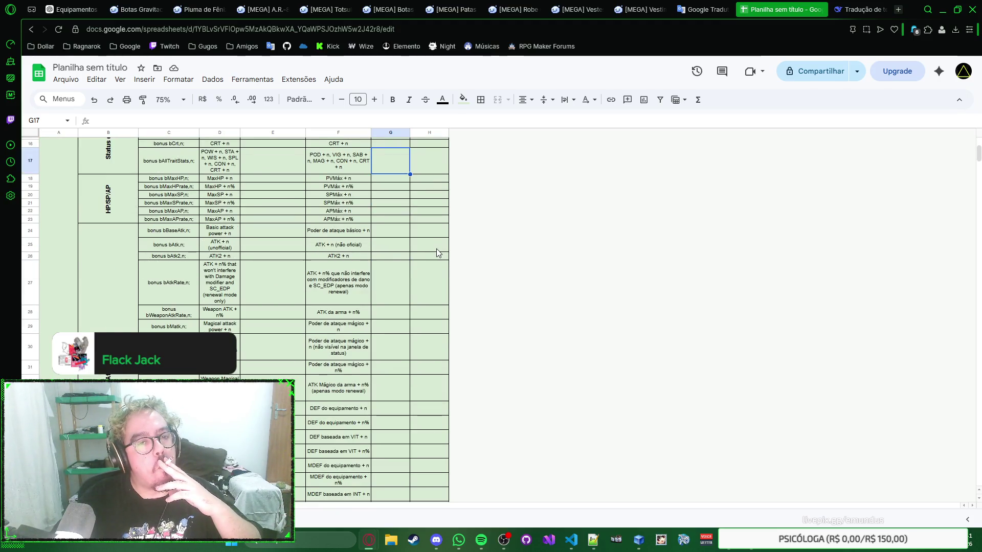
# Scroll back to the top of the sheet and widen column D very slightly.
pyautogui.scroll(2, 438, 253)
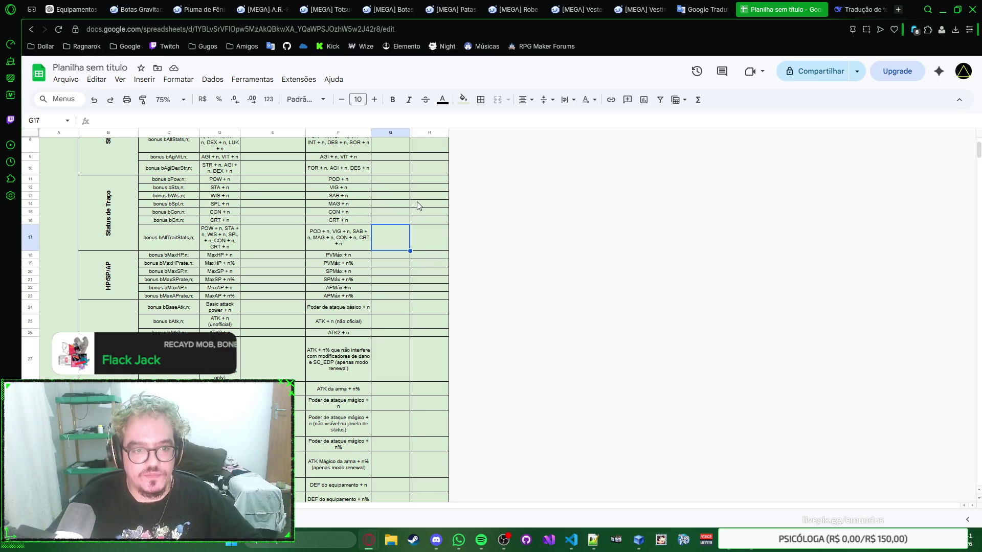
pyautogui.scroll(3, 286, 196)
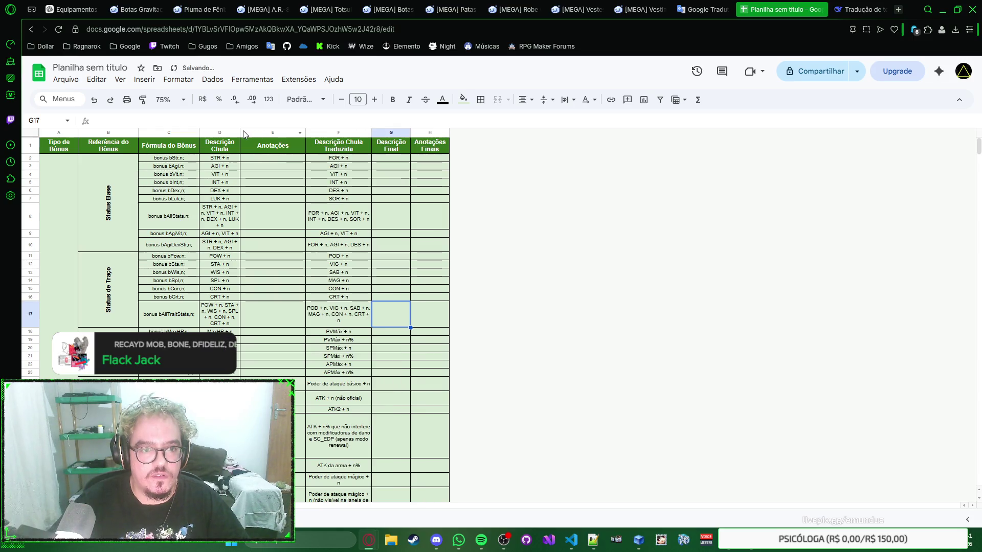
pyautogui.moveTo(240, 131); pyautogui.dragTo(242, 131)
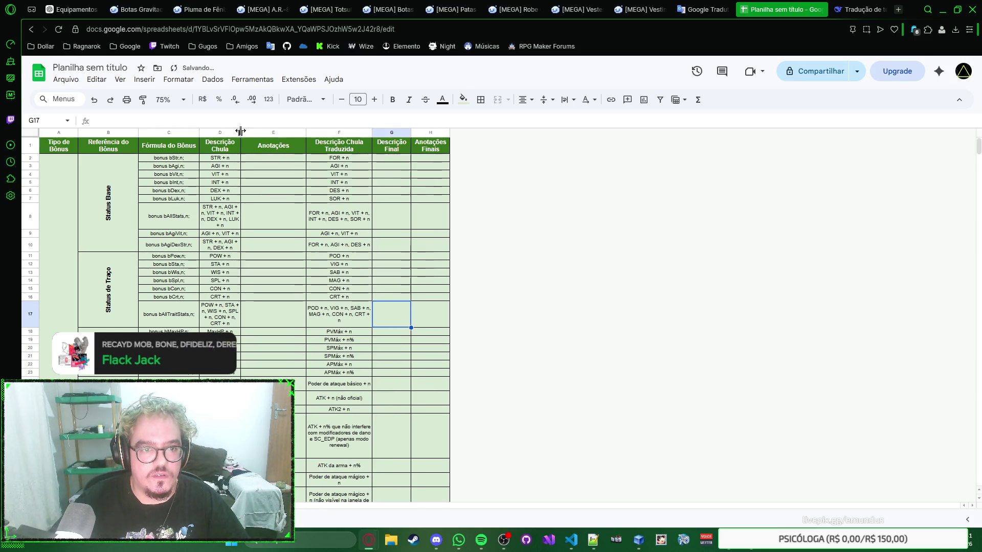
pyautogui.rightClick(342, 132)
pyautogui.click(340, 143)
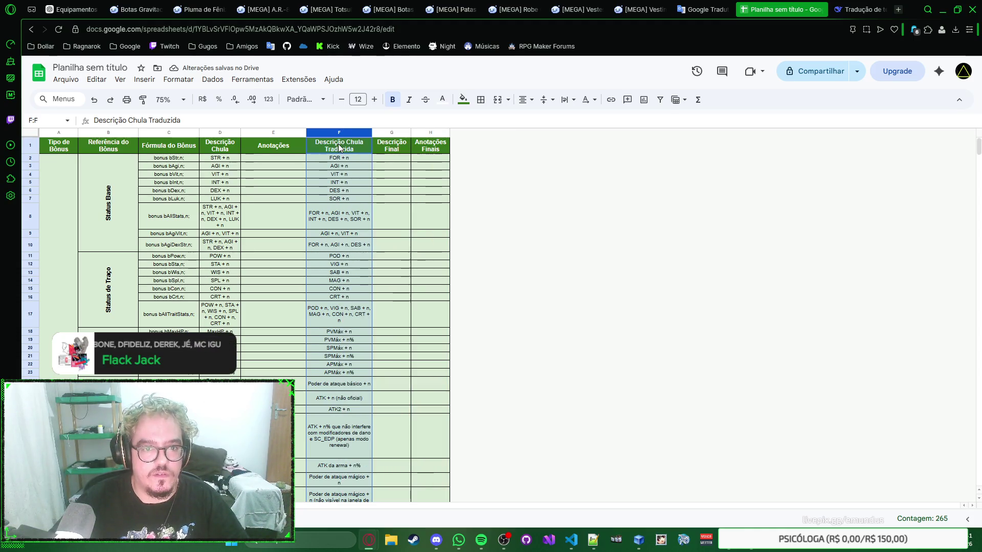
pyautogui.rightClick(343, 132)
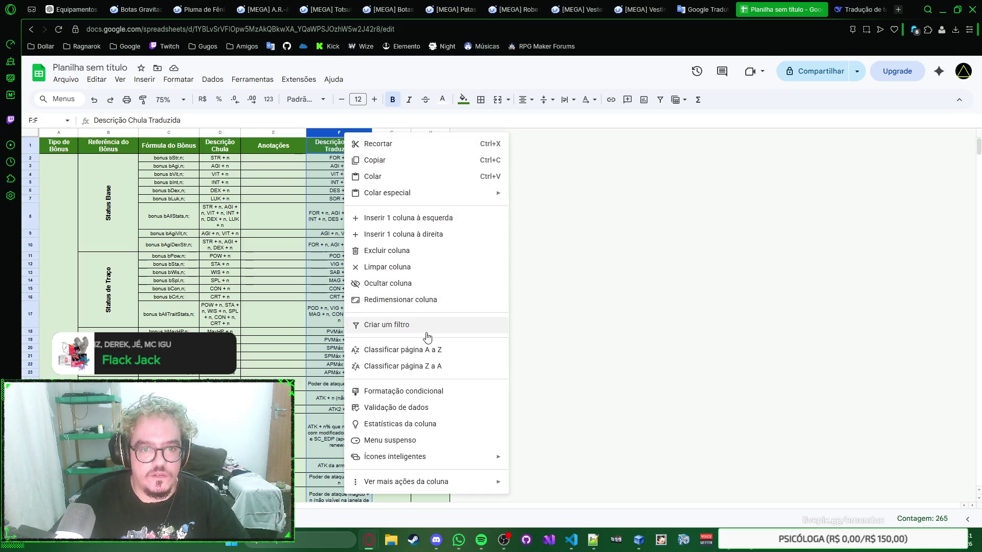
pyautogui.moveTo(423, 481)
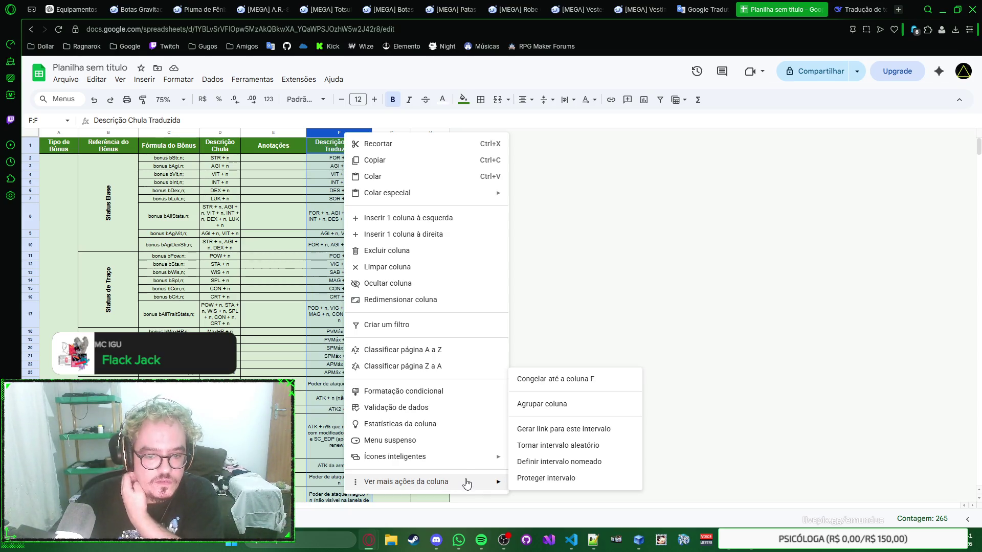
pyautogui.click(447, 429)
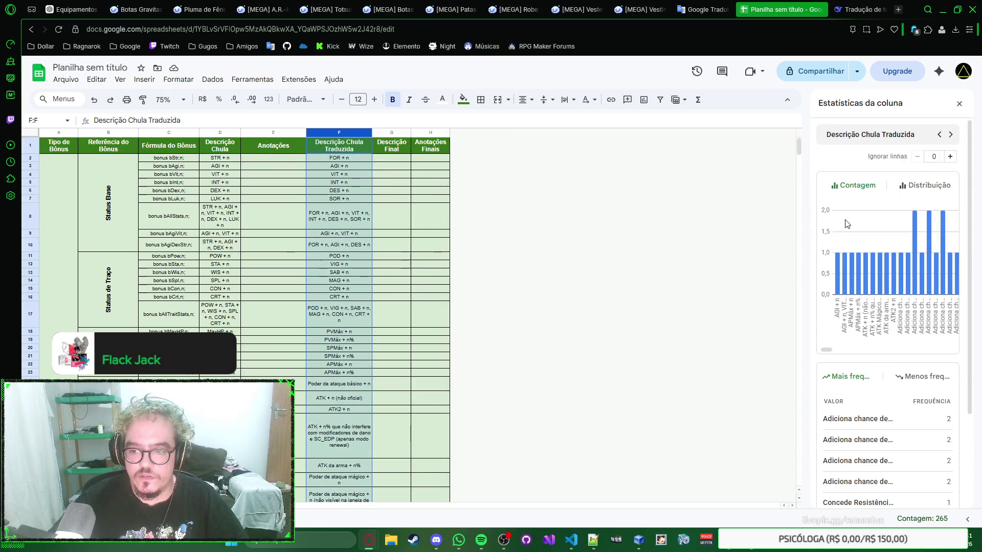
pyautogui.scroll(-3, 846, 192)
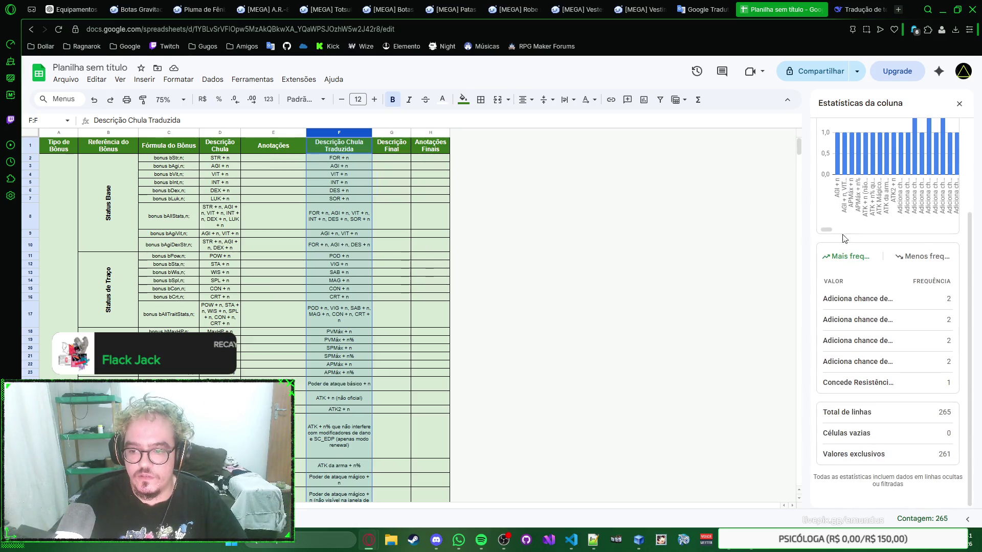
pyautogui.scroll(3, 847, 248)
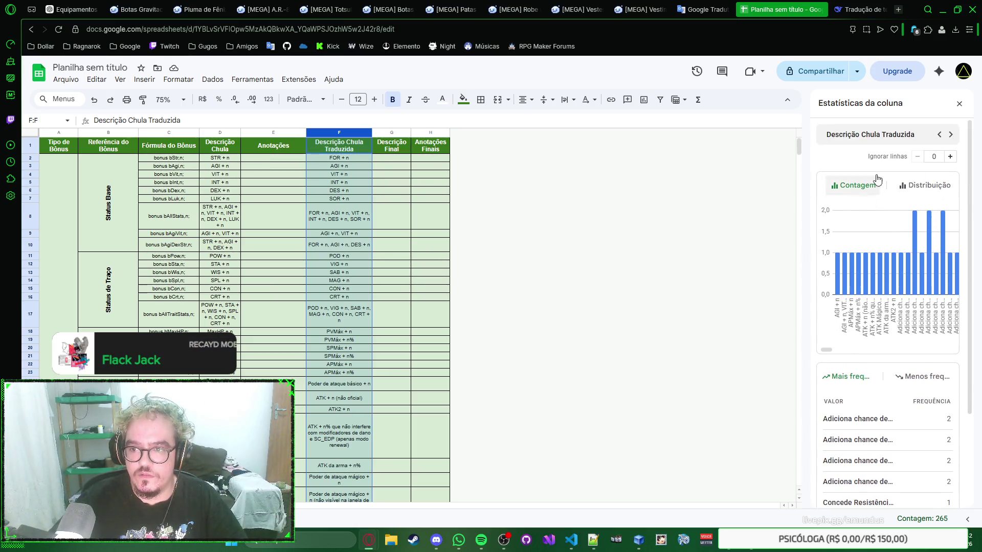
pyautogui.click(906, 185)
pyautogui.click(880, 184)
pyautogui.click(918, 186)
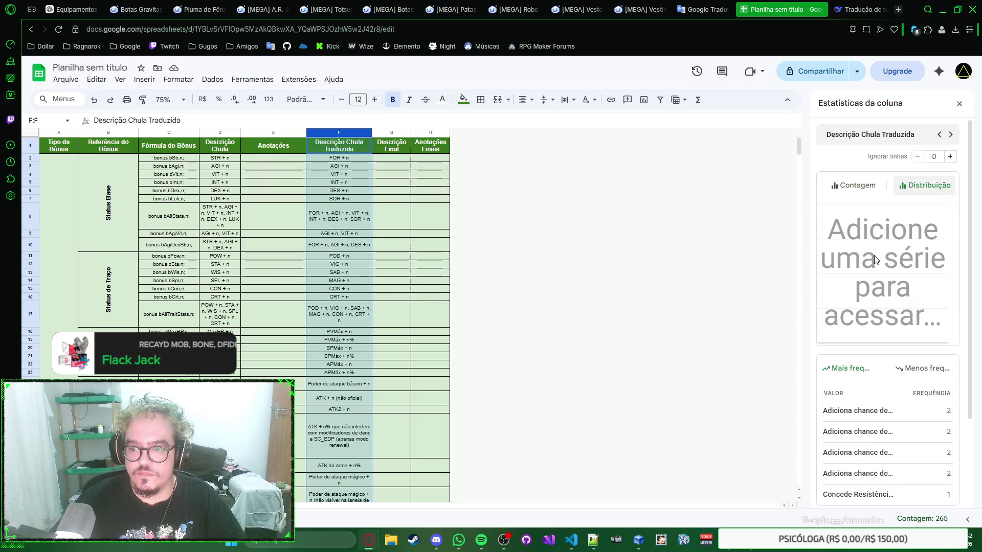
pyautogui.click(868, 194)
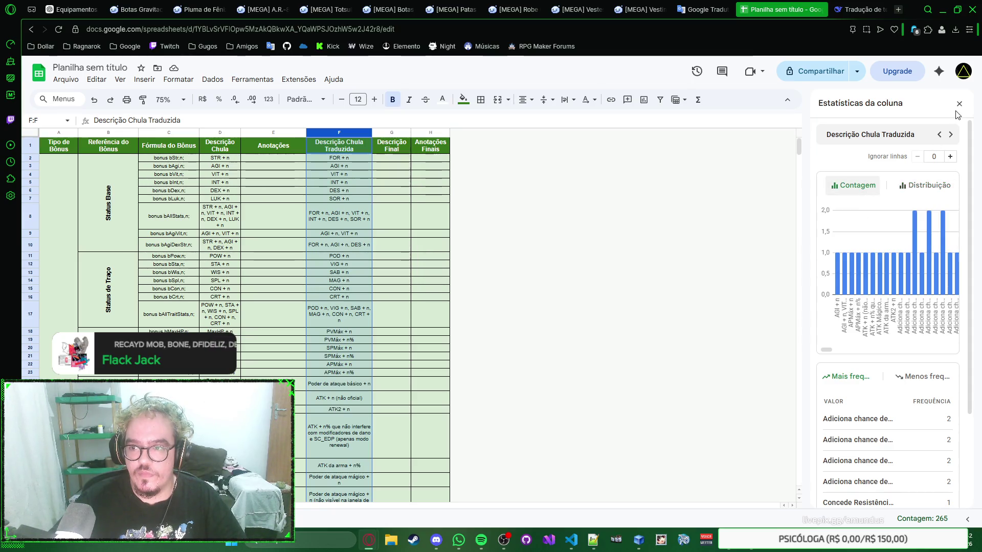
pyautogui.click(960, 104)
pyautogui.click(412, 176)
pyautogui.rightClick(412, 176)
pyautogui.press('Escape')
pyautogui.click(350, 152)
pyautogui.rightClick(350, 152)
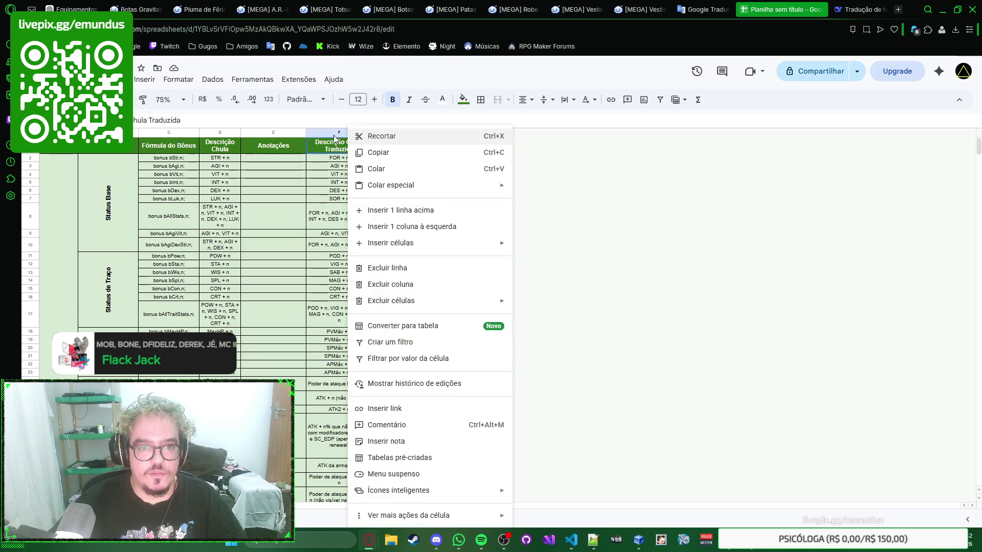
pyautogui.press('Escape')
pyautogui.rightClick(334, 134)
pyautogui.press('Escape')
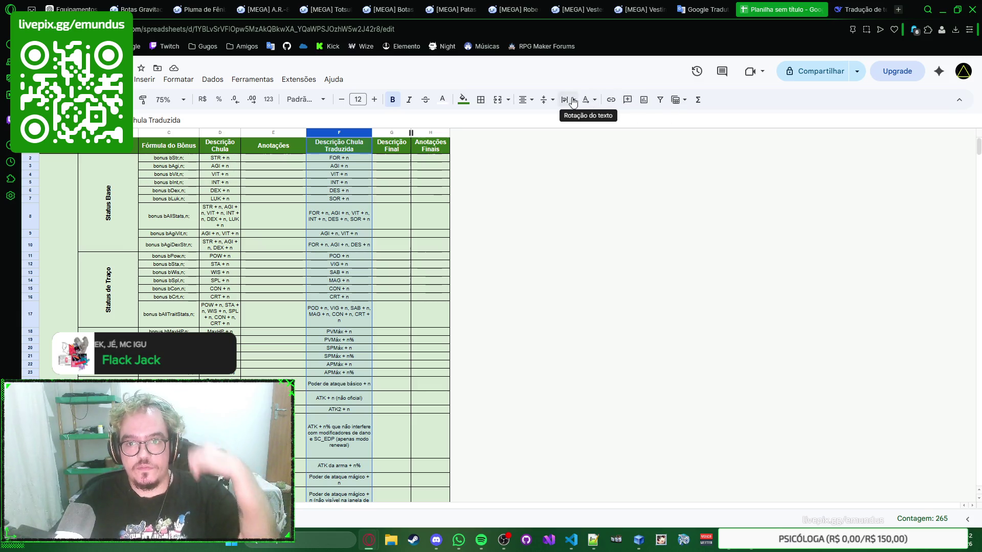
# Nudge column F's width, then resize column D to 170 pixels with Redimensionar coluna.
pyautogui.rightClick(342, 133)
pyautogui.press('Escape')
pyautogui.moveTo(373, 132); pyautogui.dragTo(370, 132)
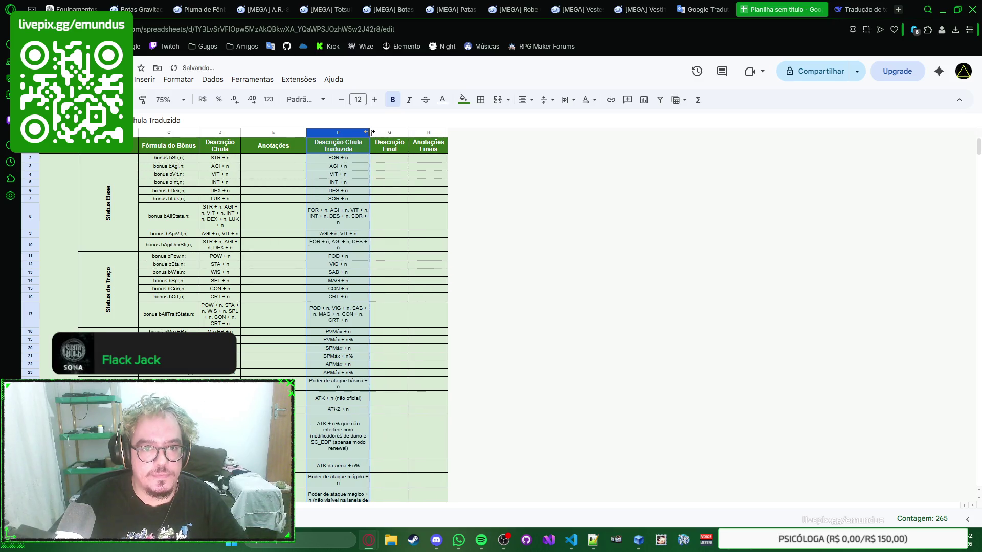
pyautogui.rightClick(220, 133)
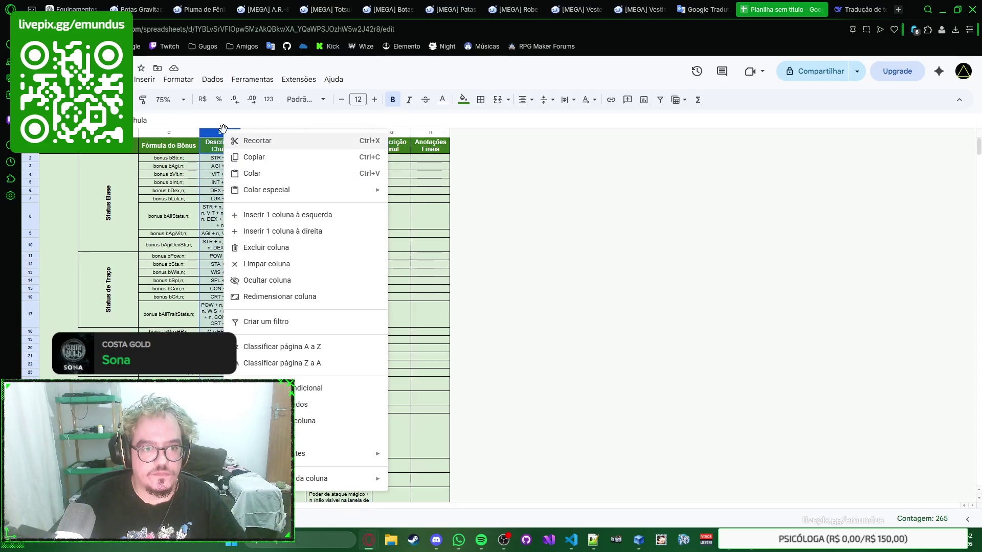
pyautogui.click(311, 300)
pyautogui.write('170')
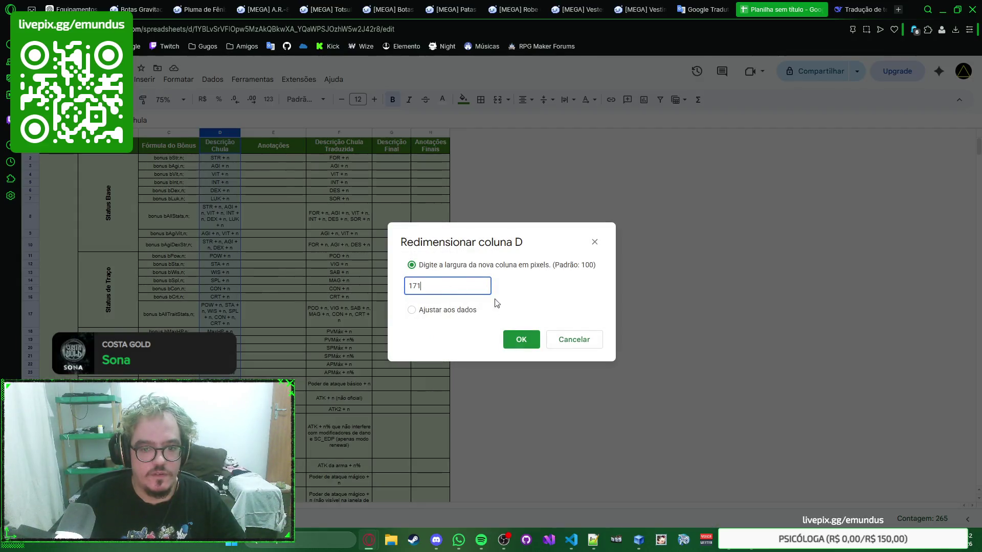
pyautogui.click(521, 339)
pyautogui.click(400, 199)
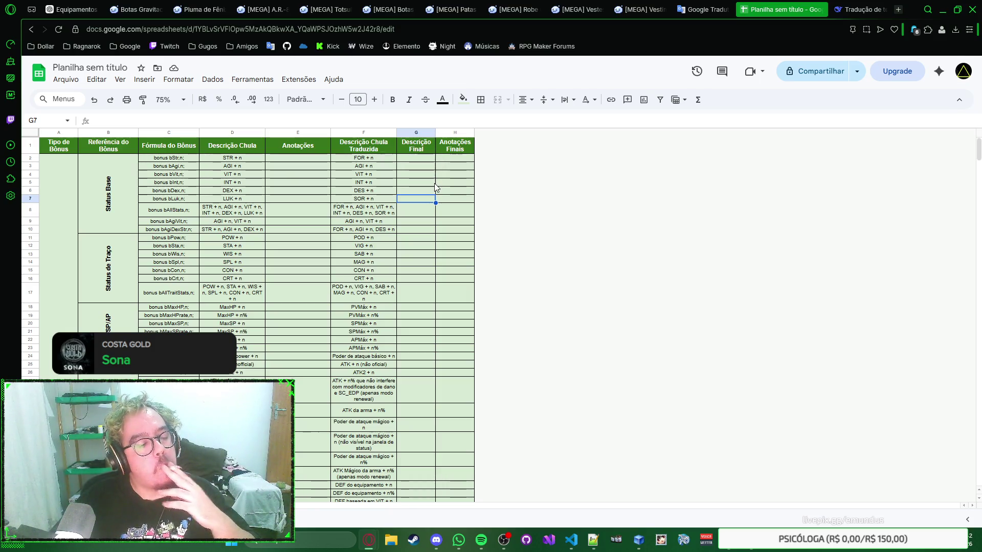
pyautogui.click(416, 167)
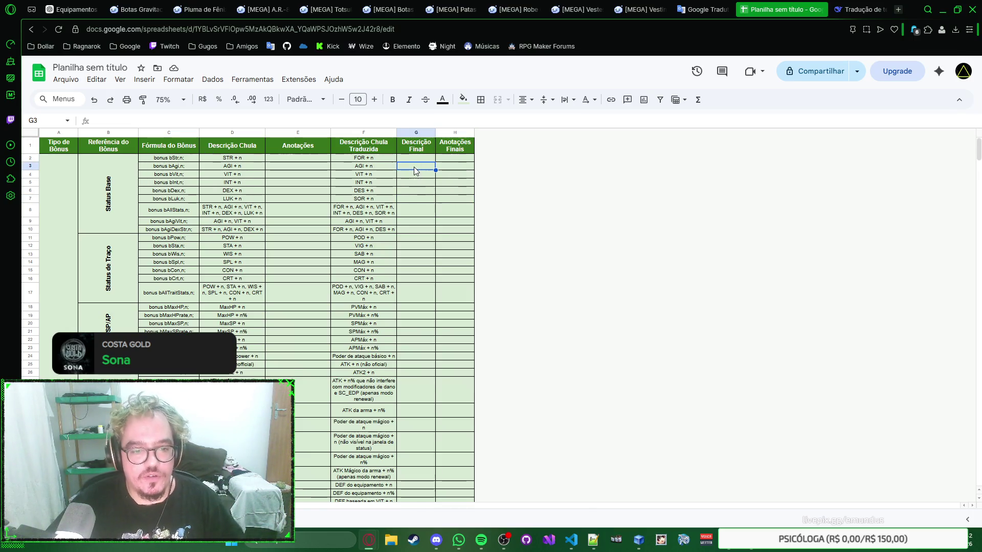
# Copy the whole Anotações column and paste it into the DeepSeek message box.
pyautogui.scroll(-10, 412, 167)
pyautogui.scroll(-15, 407, 169)
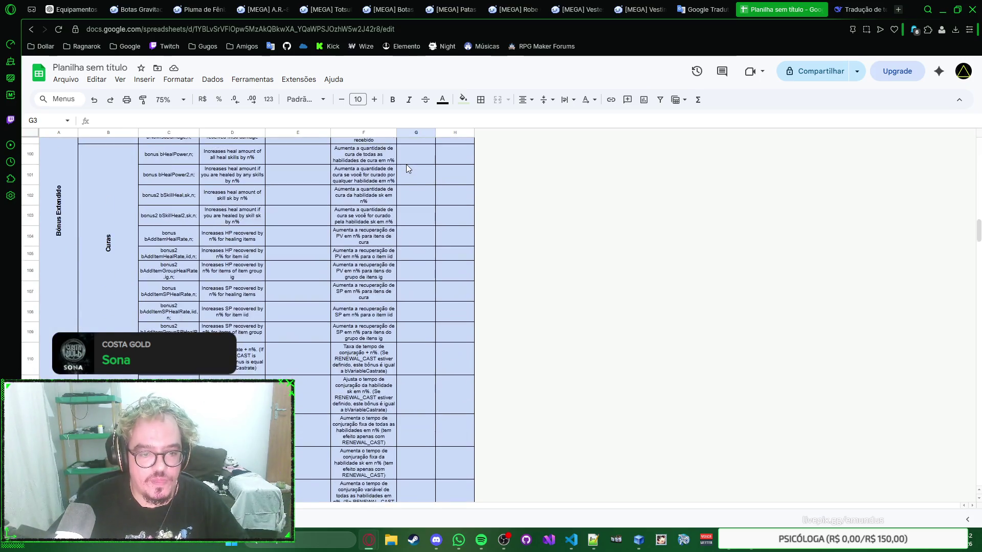
pyautogui.scroll(-8, 407, 164)
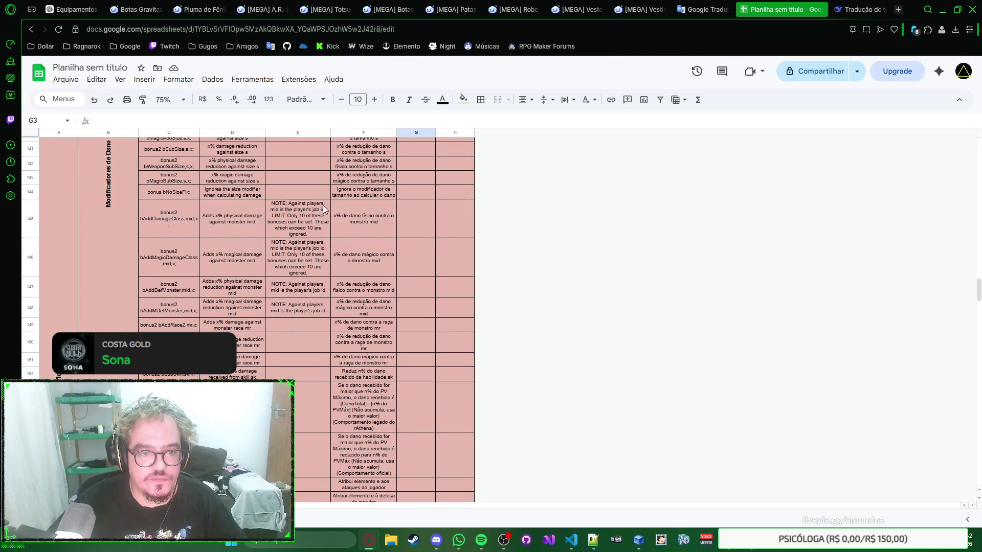
pyautogui.click(324, 214)
pyautogui.scroll(5, 367, 189)
pyautogui.moveTo(978, 274); pyautogui.dragTo(978, 149)
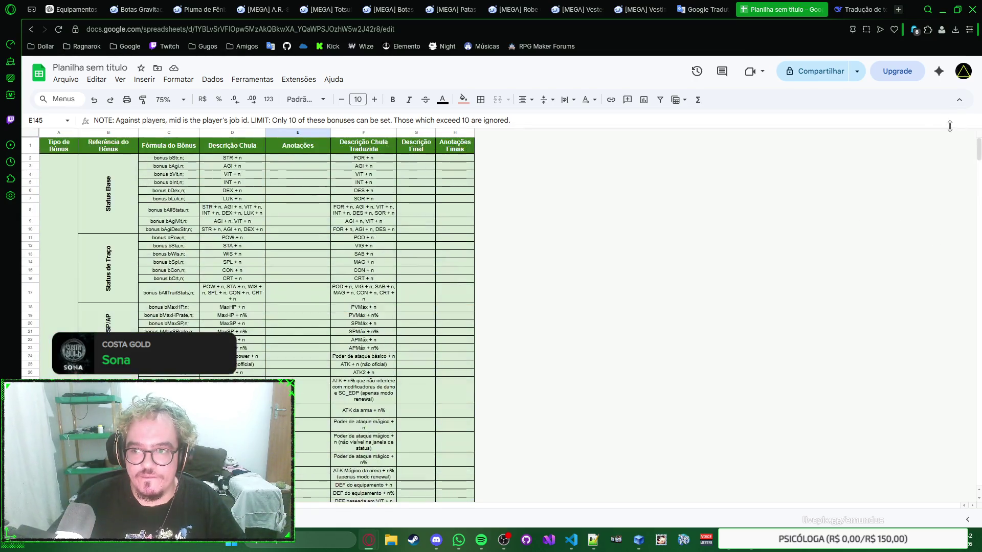
pyautogui.click(311, 134)
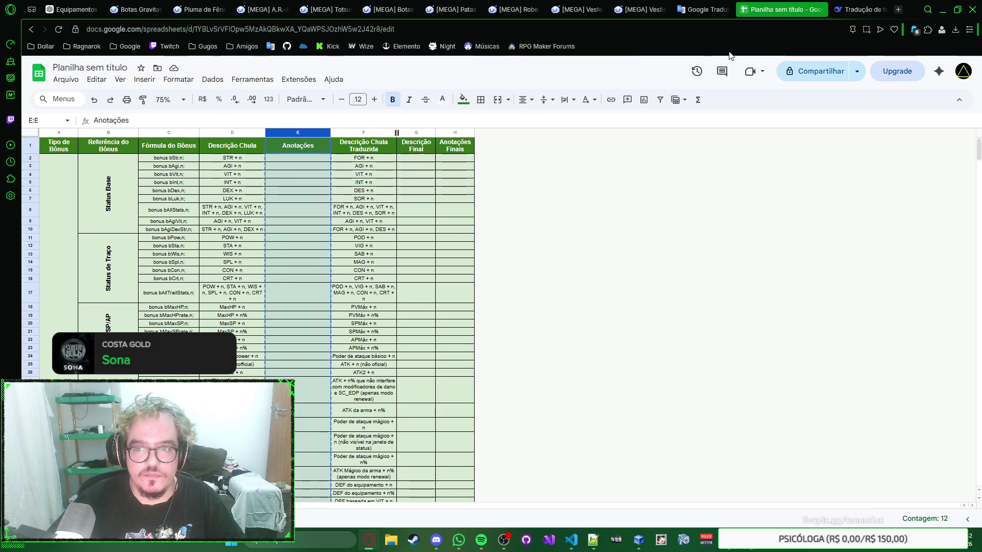
pyautogui.click(864, 9)
pyautogui.hotkey('ctrl', 'v')
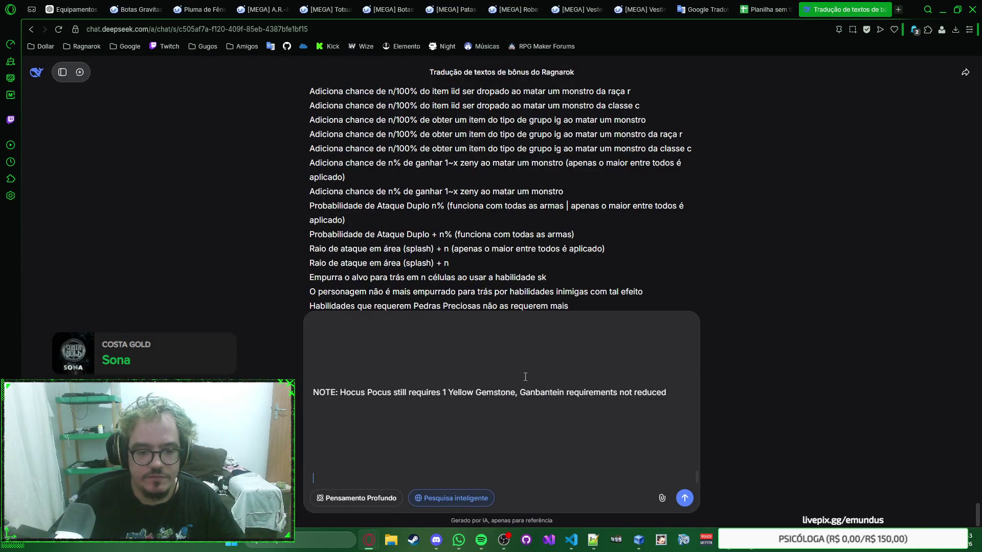
# Clear the leftover pasted notes from the DeepSeek message box.
pyautogui.scroll(1, 506, 393)
pyautogui.scroll(2, 501, 396)
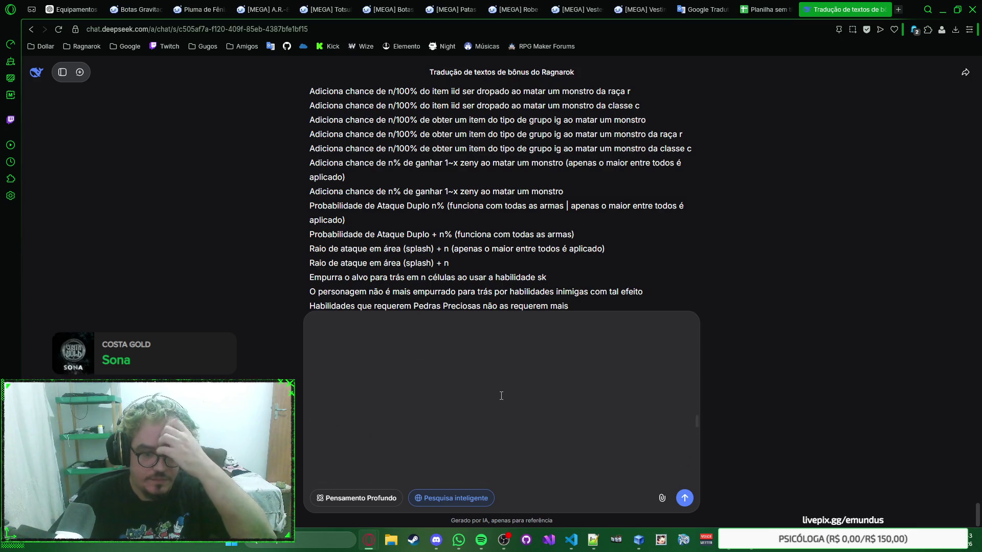
pyautogui.scroll(2, 501, 395)
pyautogui.hotkey('ctrl', 'a')
pyautogui.hotkey('ctrl', 'x')
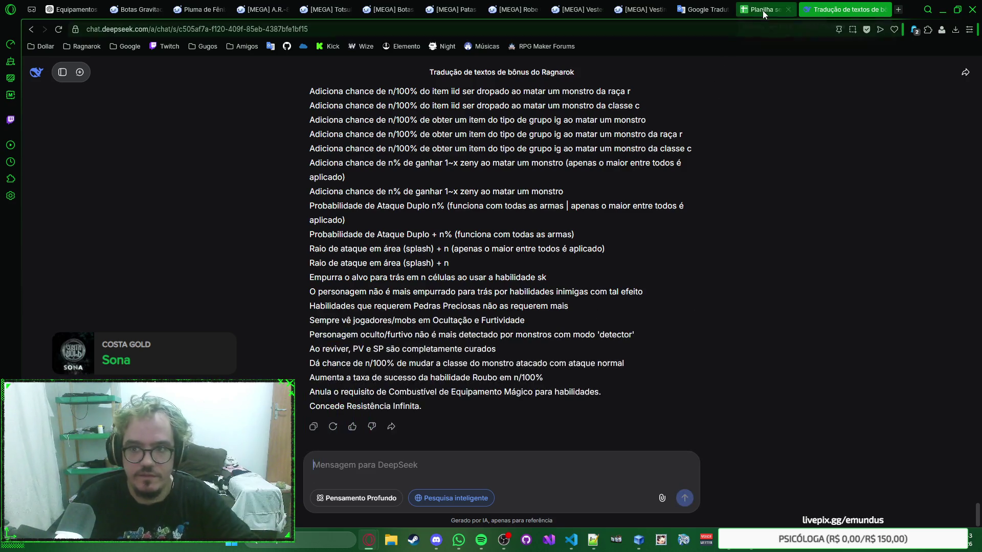
# Select only the English notes in E145:E148 and return to the DeepSeek chat.
pyautogui.click(763, 11)
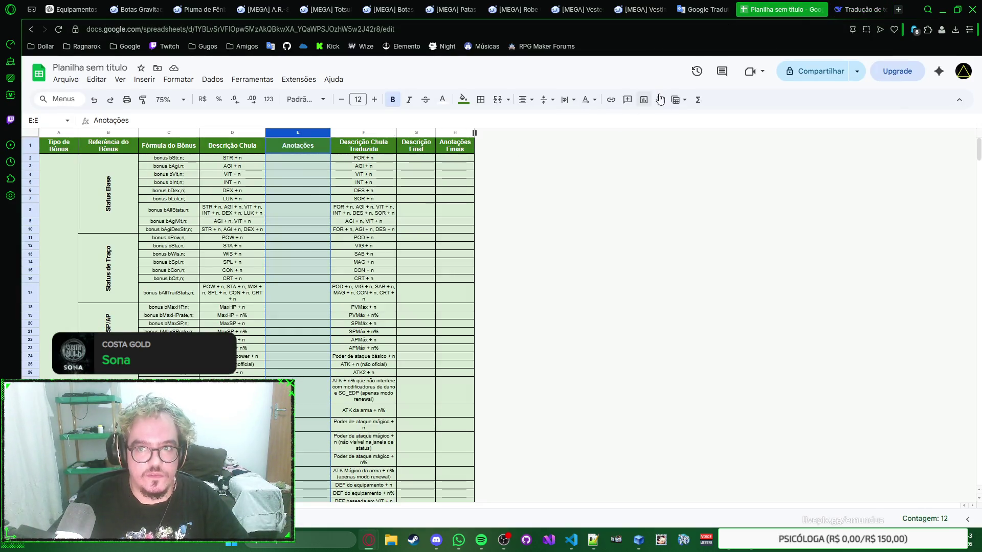
pyautogui.click(842, 12)
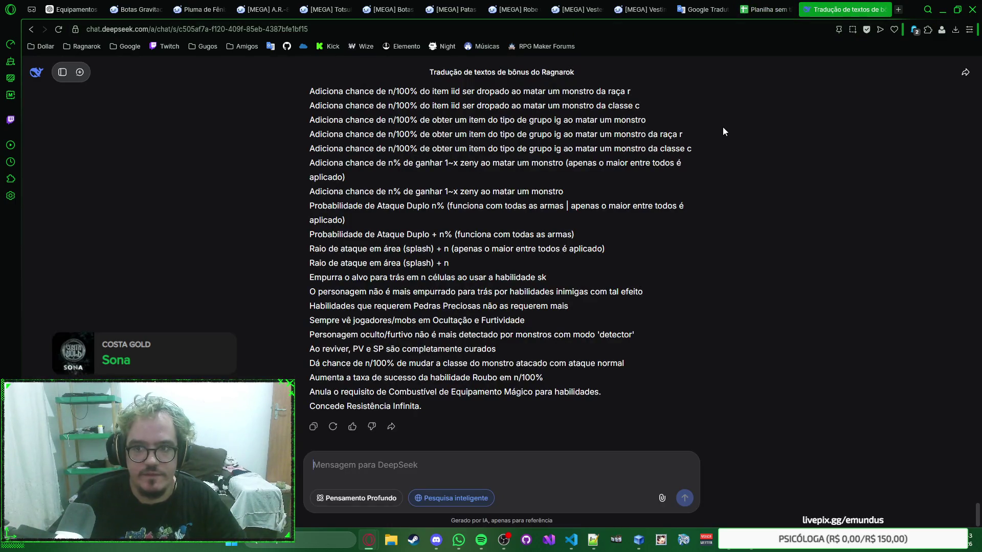
pyautogui.hotkey('ctrl', 'Tab')
pyautogui.scroll(-10, 301, 237)
pyautogui.scroll(-20, 303, 223)
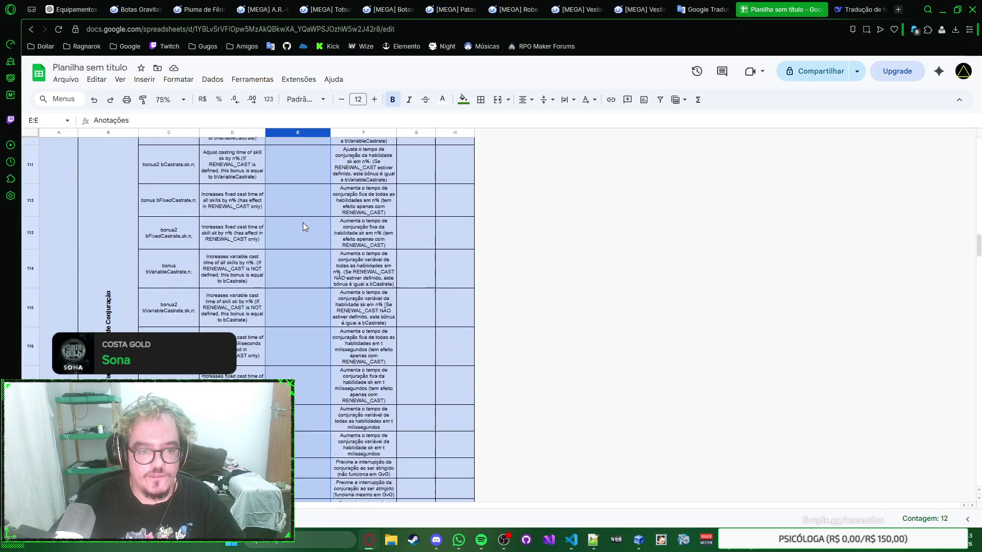
pyautogui.scroll(-10, 302, 223)
pyautogui.click(305, 186)
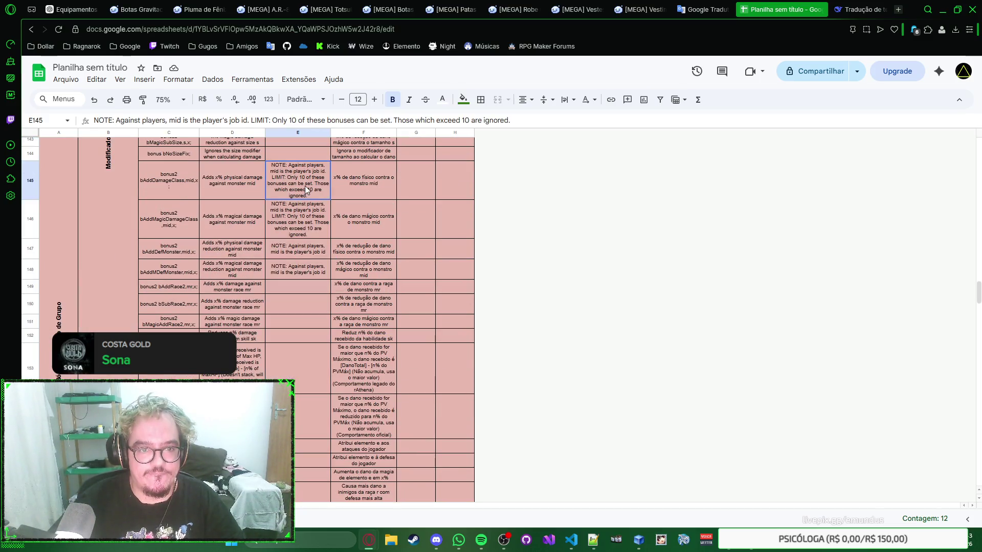
pyautogui.keyDown('shift'); pyautogui.click(305, 266); pyautogui.keyUp('shift')
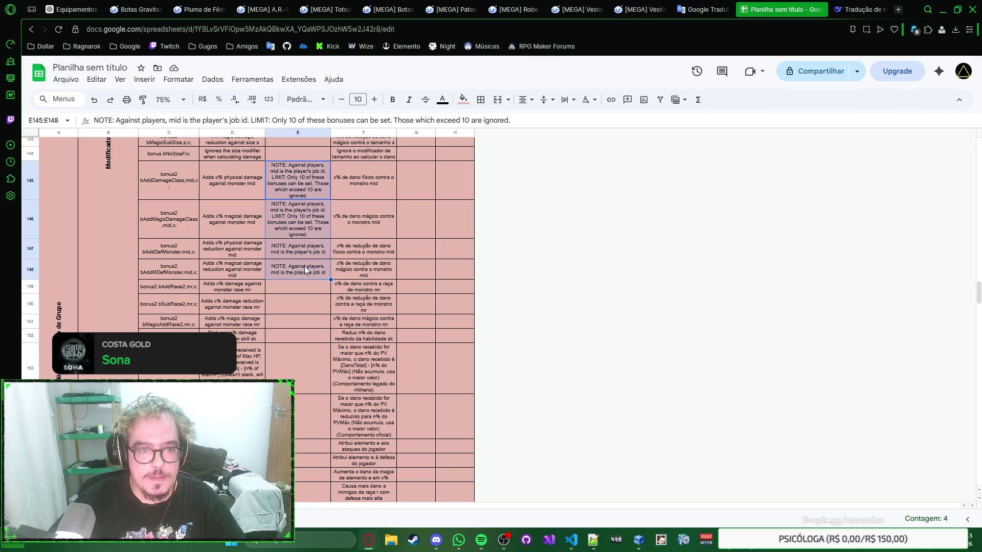
pyautogui.click(859, 10)
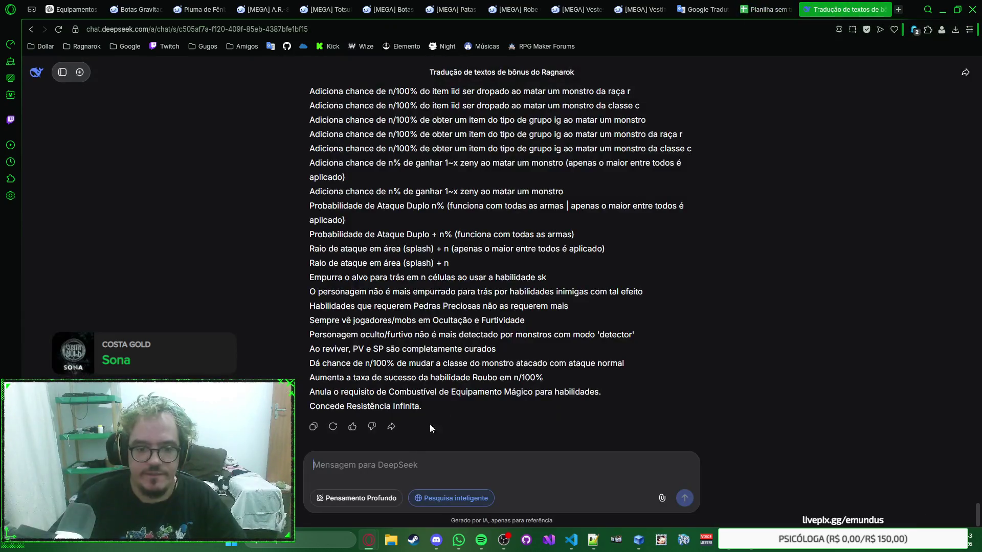
# Ask DeepSeek to translate ('tradu…') the four English notes and paste its reply into Notepad++.
pyautogui.write('tradu')
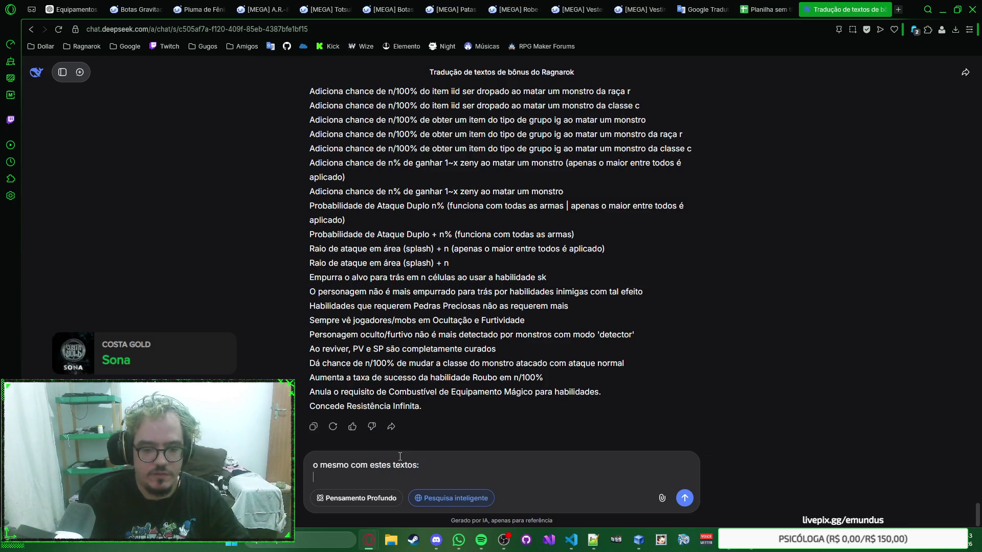
pyautogui.hotkey('ctrl', 'v')
pyautogui.press('Return')
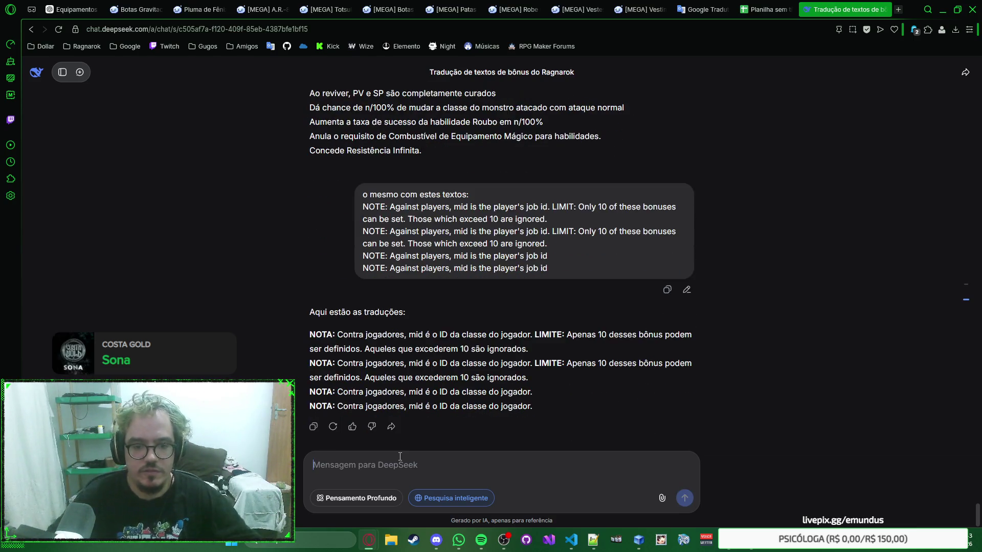
pyautogui.click(314, 426)
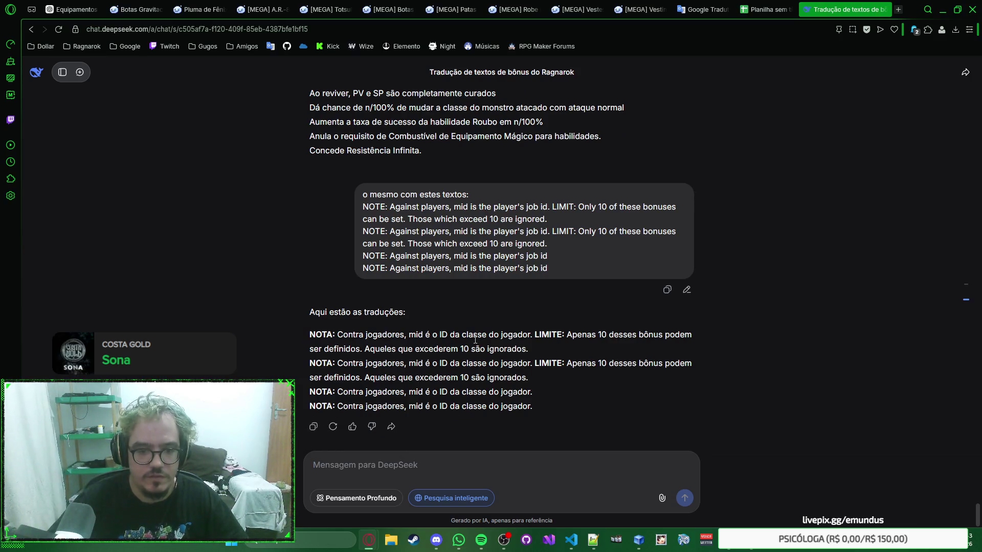
pyautogui.hotkey('alt', 'Tab')
pyautogui.hotkey('alt', 'Tab')
pyautogui.hotkey('alt', 'Tab')
pyautogui.hotkey('ctrl', 'v')
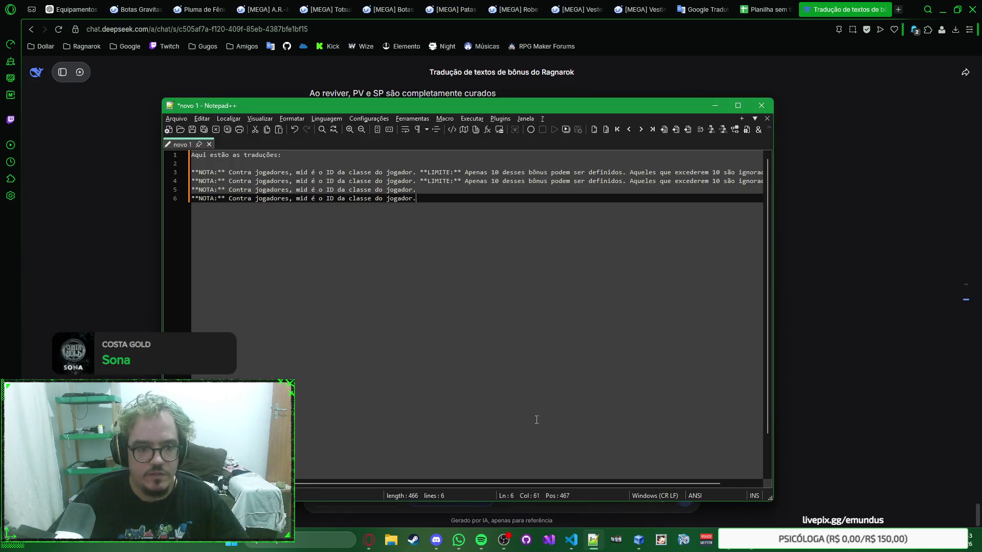
# Undo the markdown-formatted paste in Notepad++ and look for a plain-text paste option.
pyautogui.hotkey('ctrl', 'z')
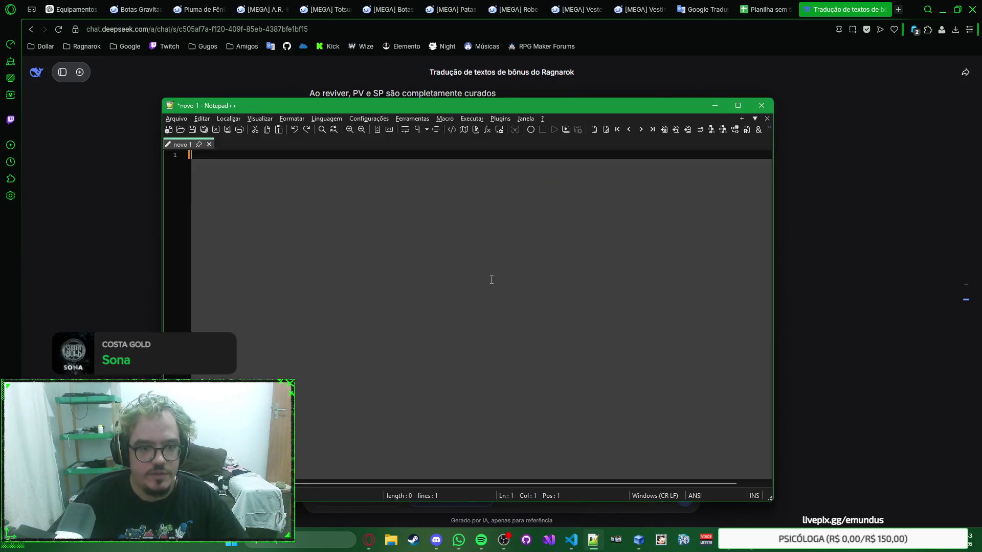
pyautogui.hotkey('ctrl', 'v')
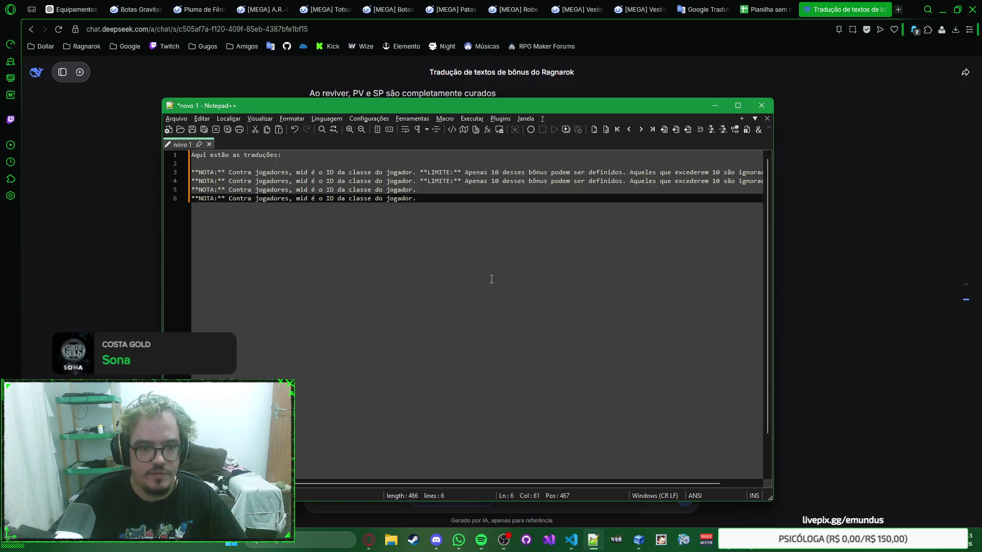
pyautogui.hotkey('ctrl', 'z')
pyautogui.hotkey('alt', 'Tab')
pyautogui.hotkey('alt', 'Tab')
pyautogui.rightClick(428, 244)
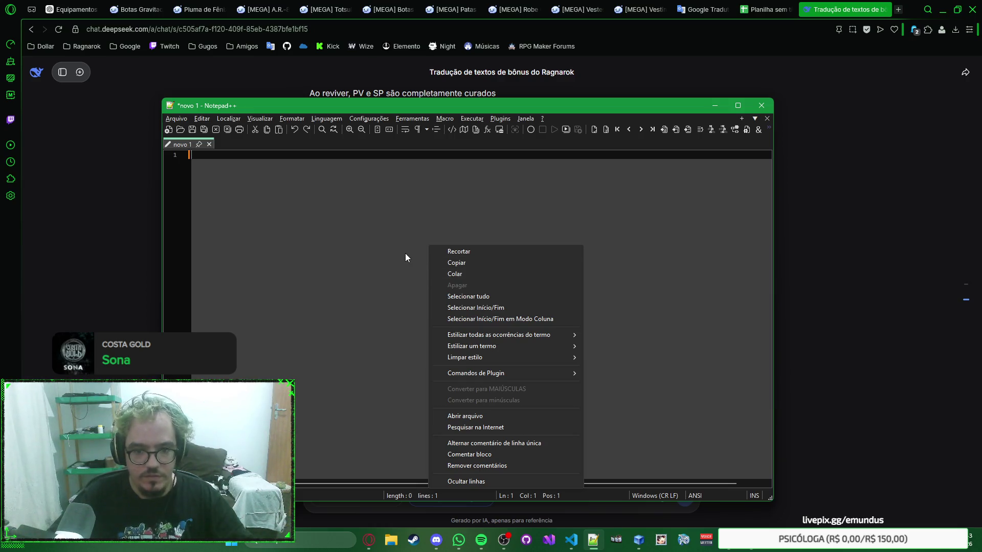
pyautogui.click(345, 212)
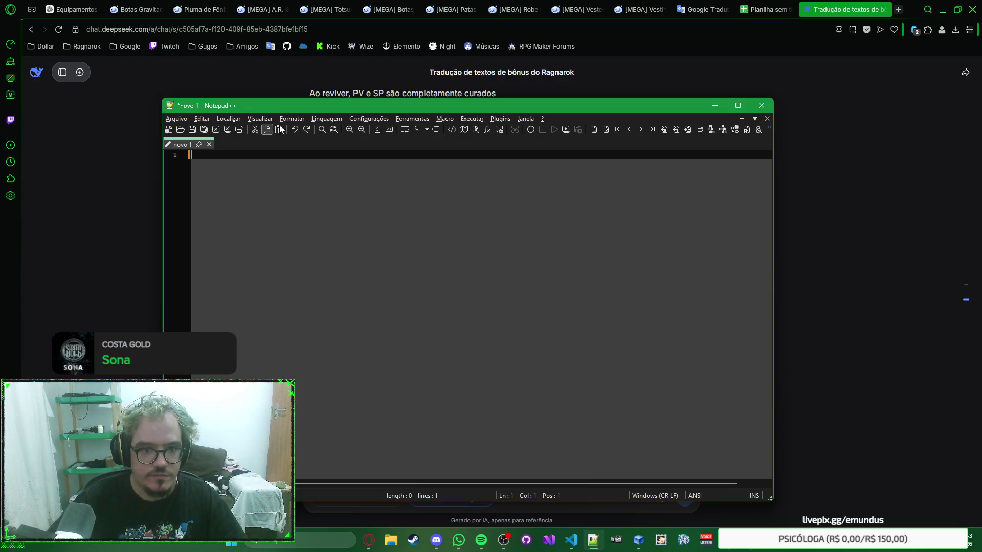
pyautogui.click(199, 117)
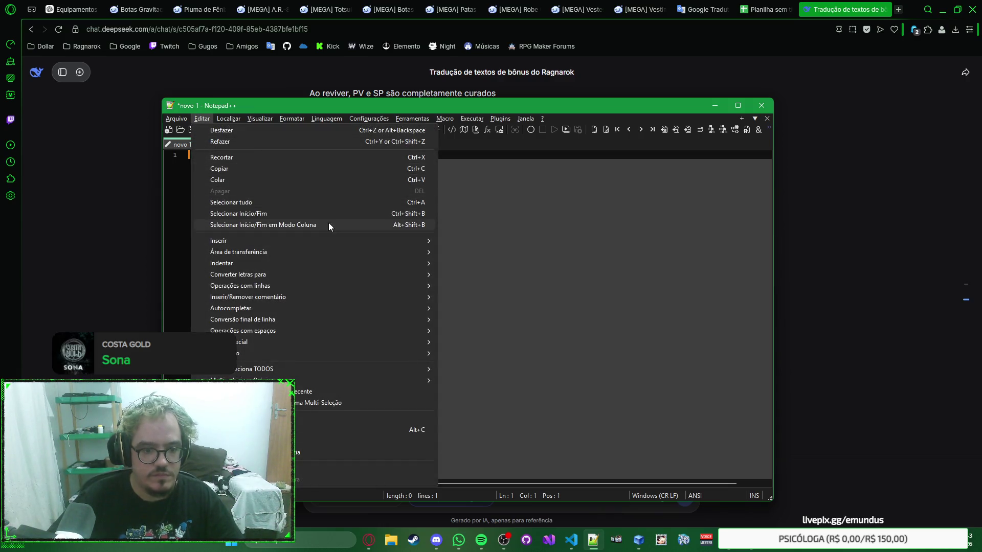
pyautogui.hotkey('alt', 'Tab')
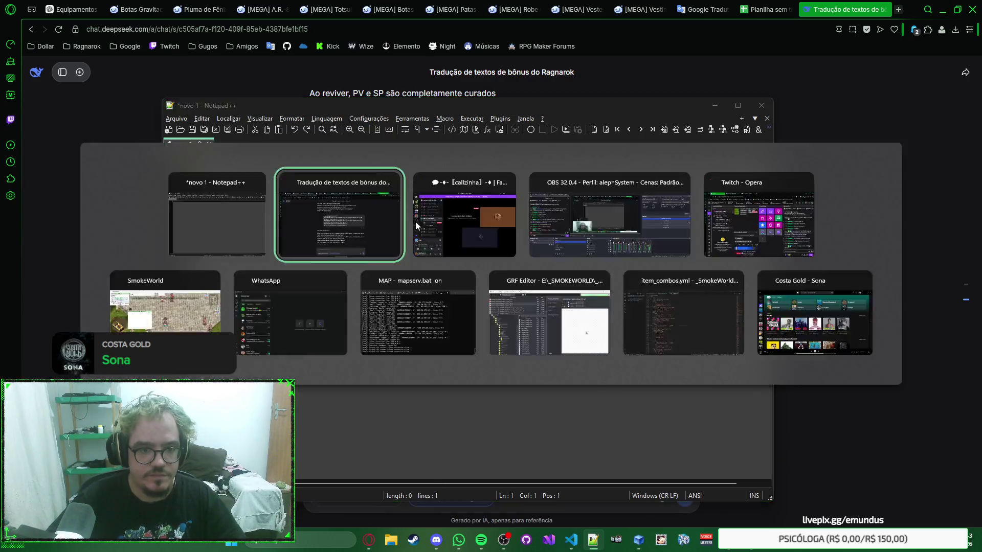
# Copy just the four NOTA lines from DeepSeek, paste them as plain text, trim blanks, and cut them.
pyautogui.moveTo(311, 338)
pyautogui.mouseDown()
pyautogui.moveTo(511, 409)
pyautogui.moveTo(309, 344)
pyautogui.moveTo(324, 334)
pyautogui.mouseUp()
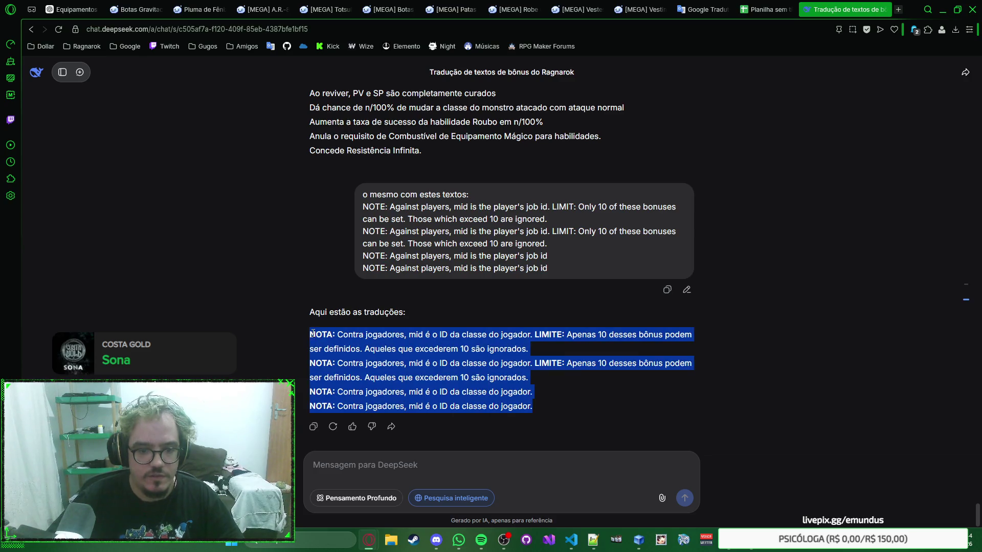
pyautogui.hotkey('ctrl', 'c')
pyautogui.hotkey('alt', 'Tab')
pyautogui.hotkey('ctrl', 'v')
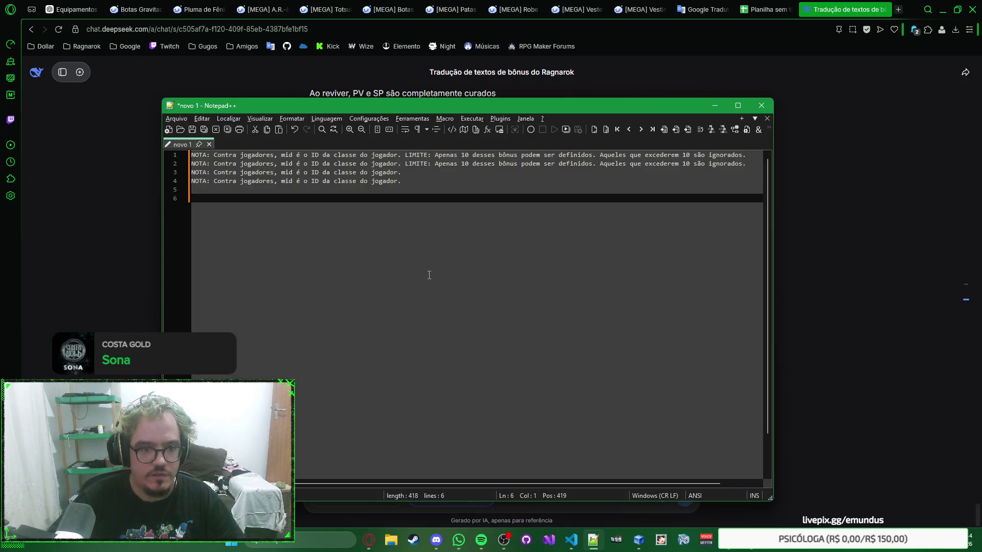
pyautogui.press('BackSpace')
pyautogui.press('BackSpace')
pyautogui.hotkey('ctrl', 'a')
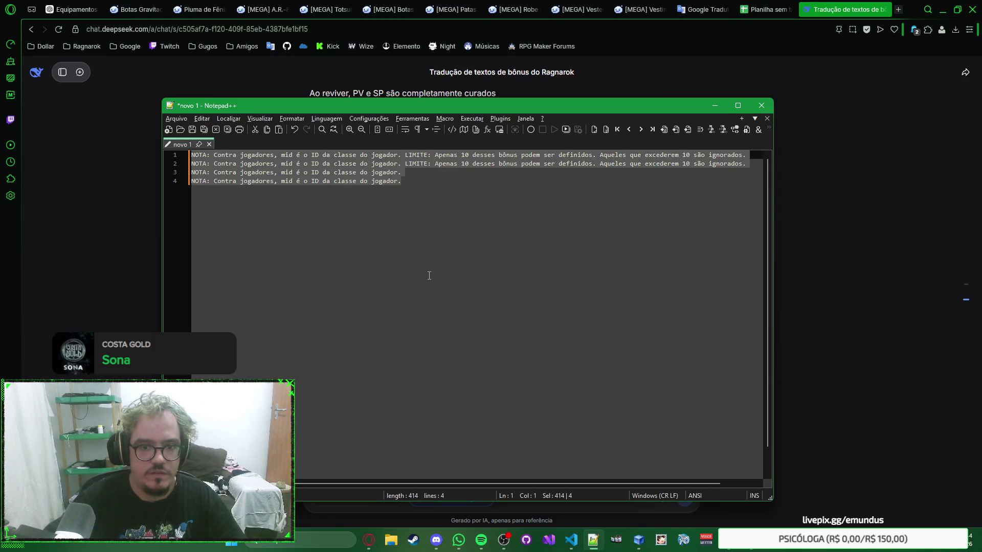
pyautogui.hotkey('ctrl', 'x')
pyautogui.hotkey('alt', 'Tab')
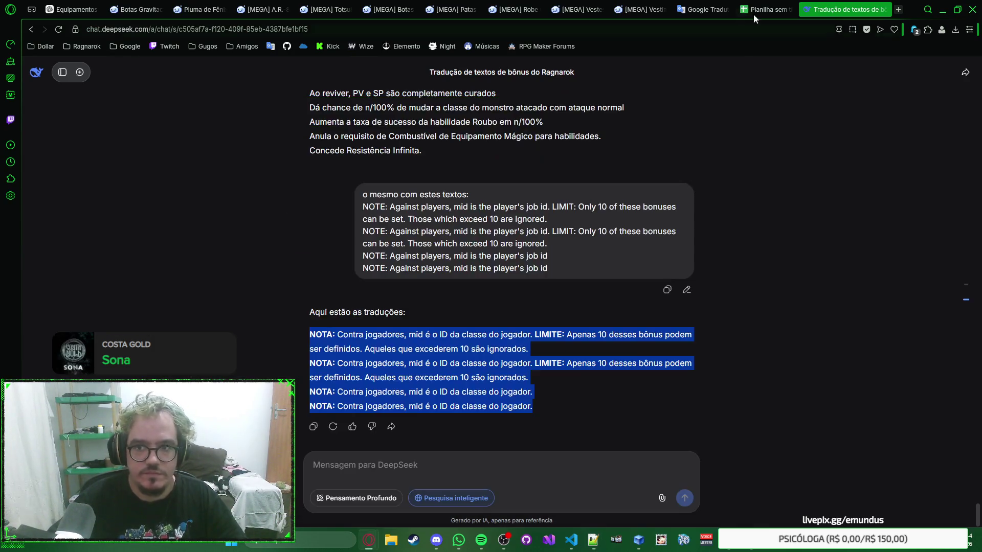
# Back in the spreadsheet, rename the Anotações header in E1 to 'Anotações Originais'.
pyautogui.click(765, 9)
pyautogui.scroll(2, 413, 231)
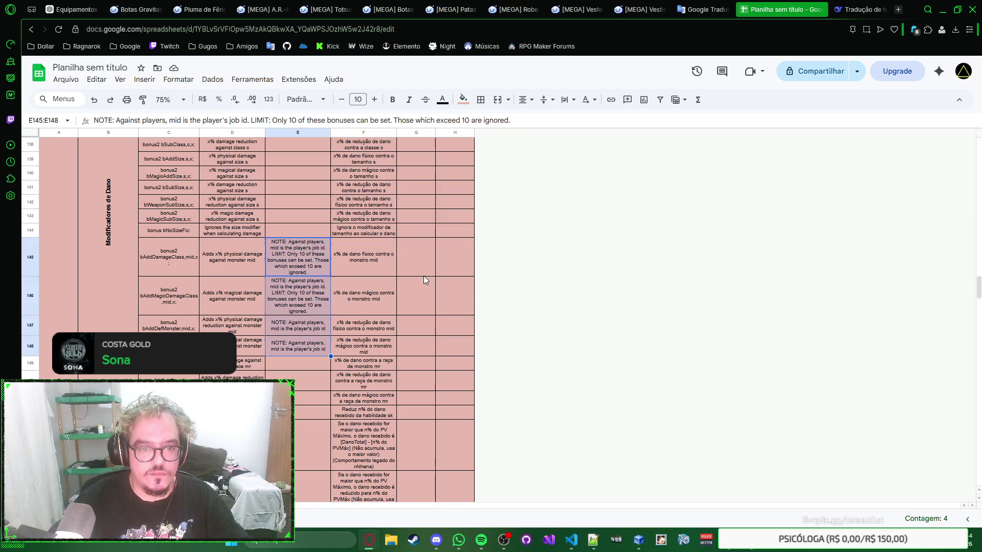
pyautogui.click(413, 248)
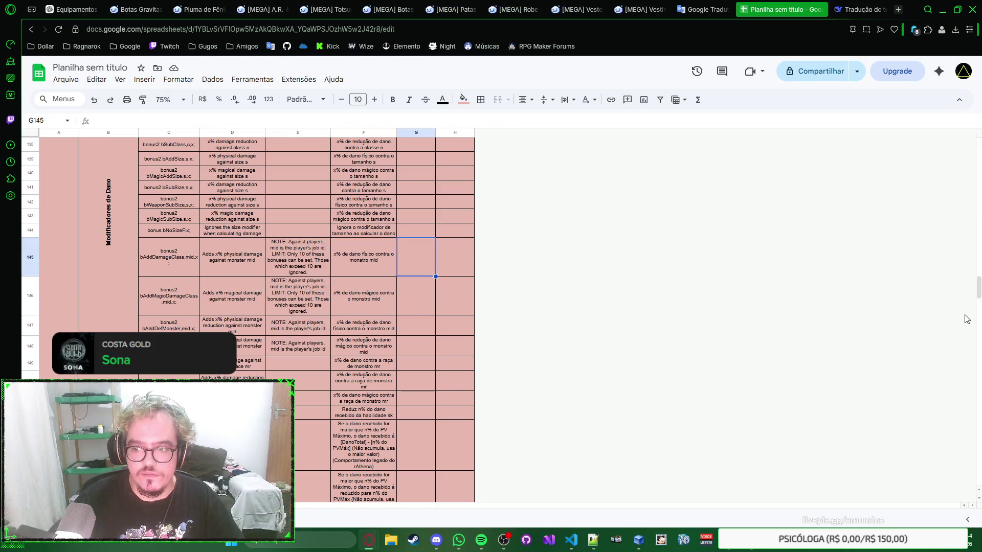
pyautogui.moveTo(978, 286); pyautogui.dragTo(978, 148)
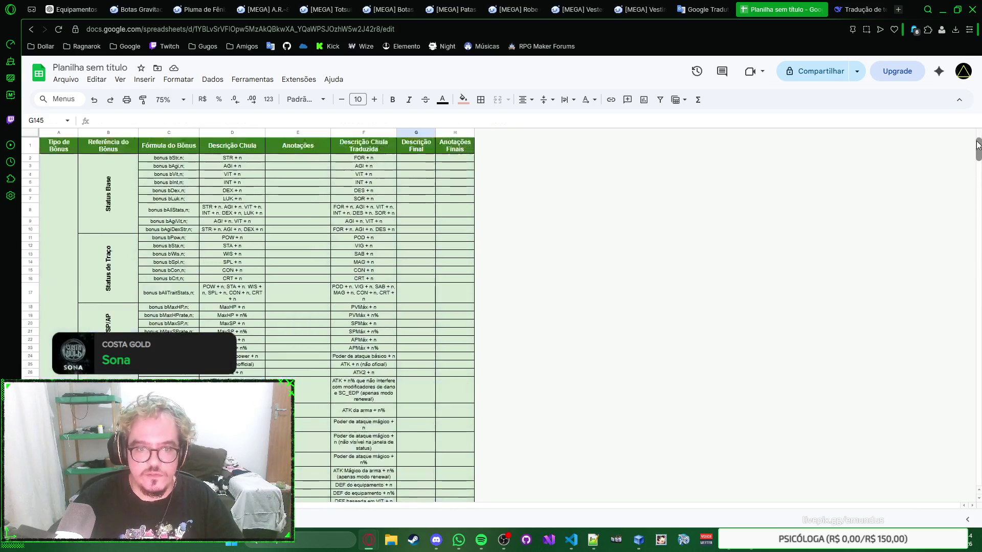
pyautogui.rightClick(387, 133)
pyautogui.click(307, 136)
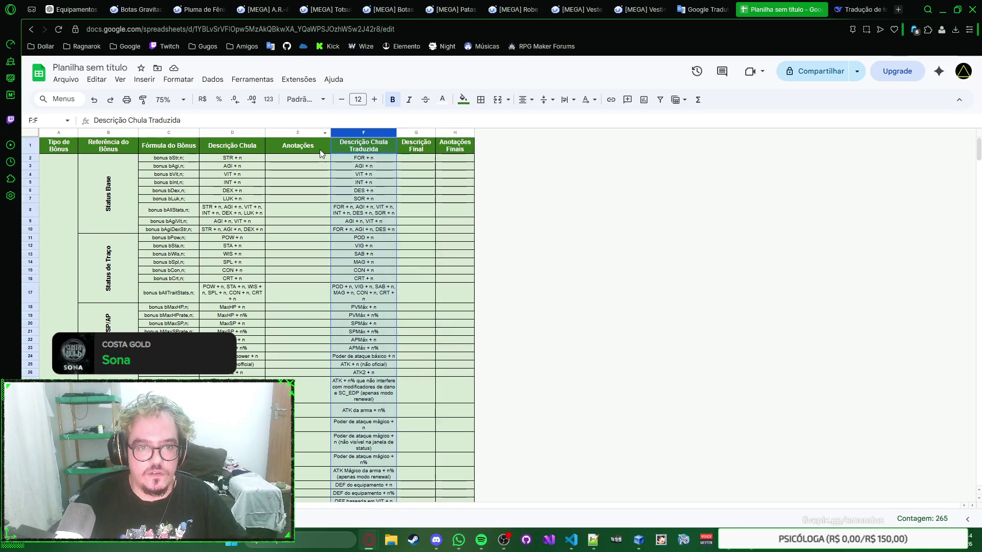
pyautogui.click(320, 150)
pyautogui.doubleClick(320, 149)
pyautogui.write('Originais')
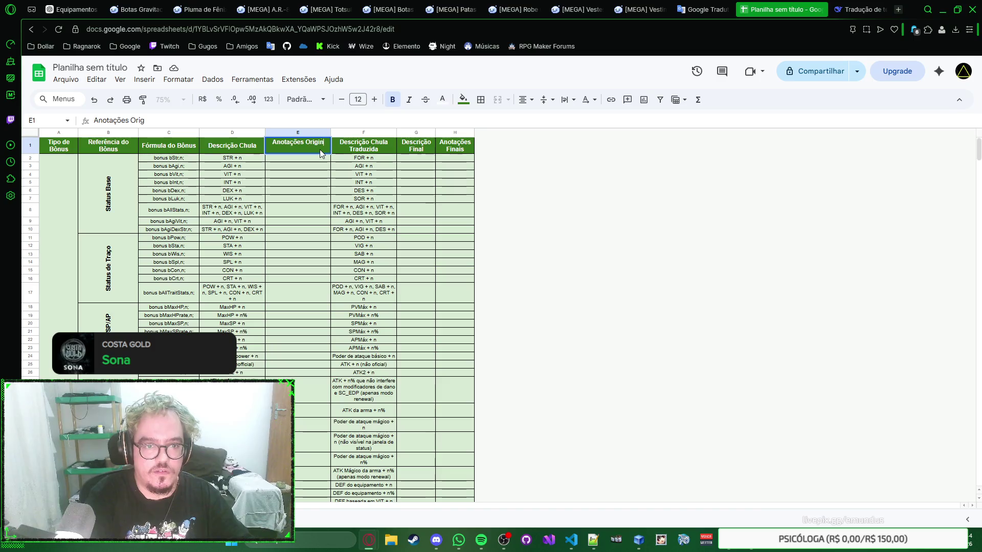
pyautogui.press('BackSpace')
pyautogui.press('BackSpace')
pyautogui.press('BackSpace')
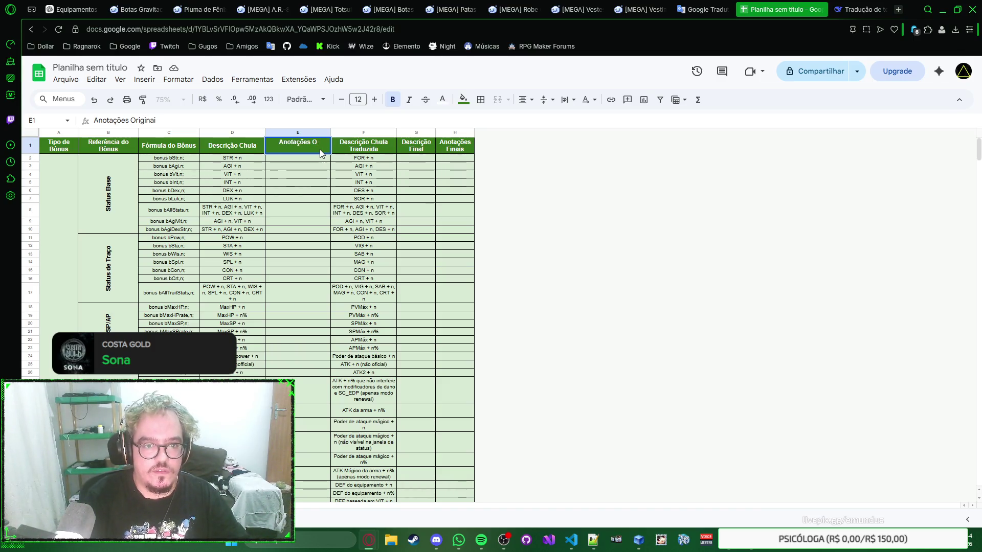
pyautogui.hotkey('ctrl', 'a')
pyautogui.write('Anotações')
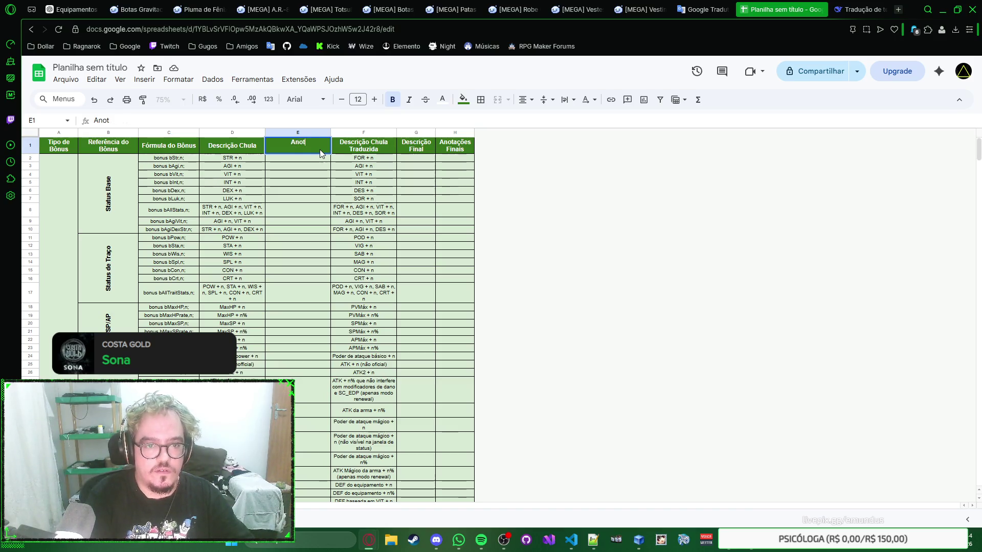
pyautogui.write(' Originais')
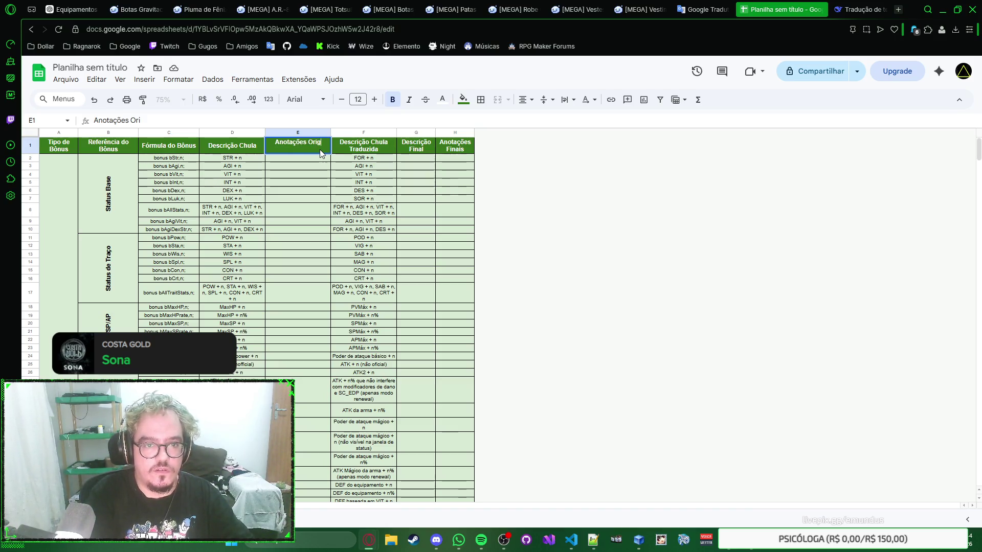
pyautogui.press('Return')
# Set the headers to 'Anotação Original' and 'Descrição Chula Original'.
pyautogui.press('Up')
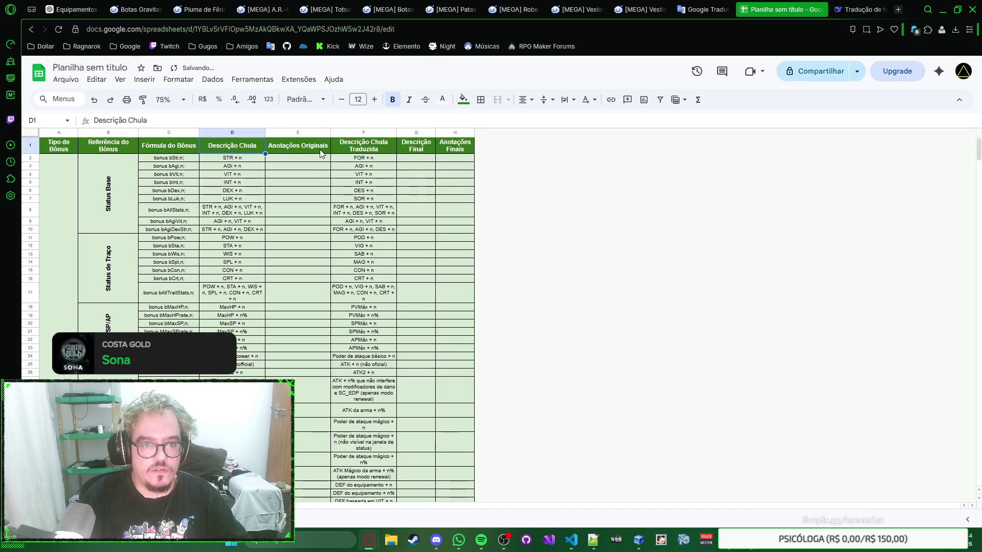
pyautogui.press('Right')
pyautogui.write('Anotação Or')
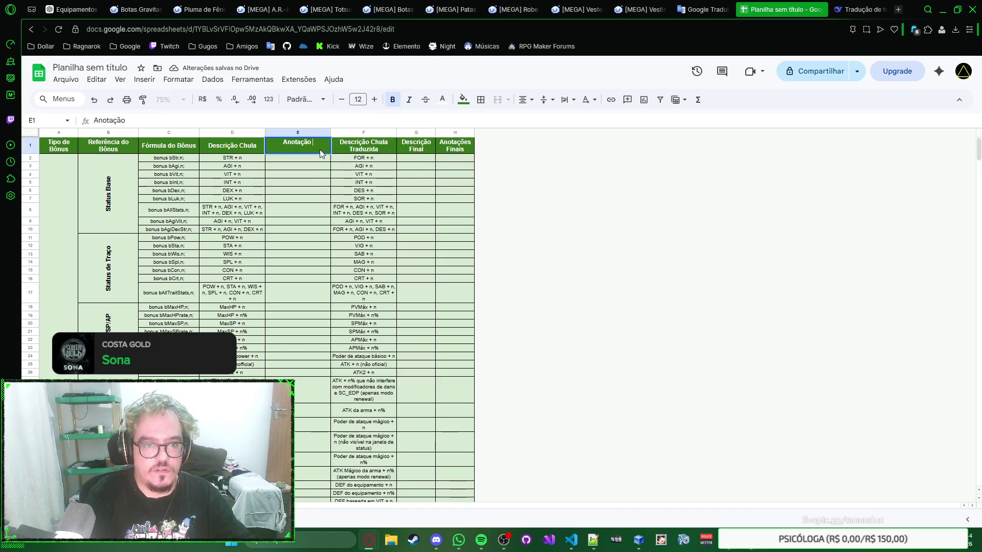
pyautogui.write('iginal')
pyautogui.press('Return')
pyautogui.press('Up')
pyautogui.write('Descri')
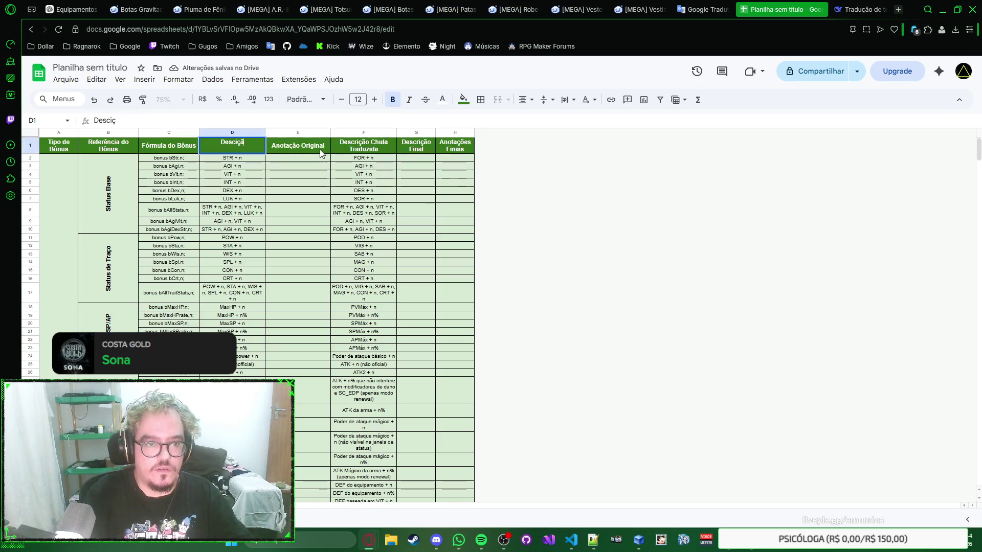
pyautogui.write('ção Chula Origin')
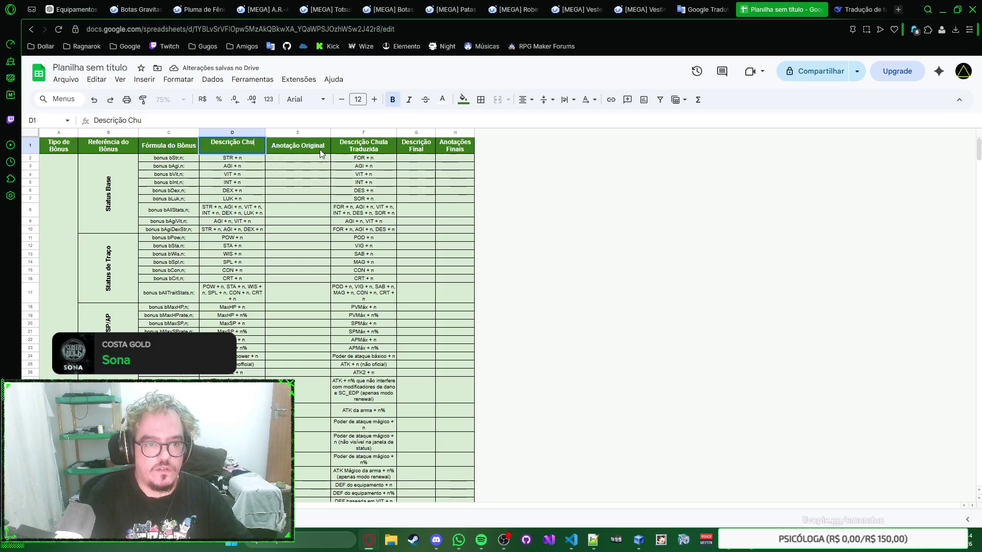
pyautogui.write('al')
pyautogui.press('Return')
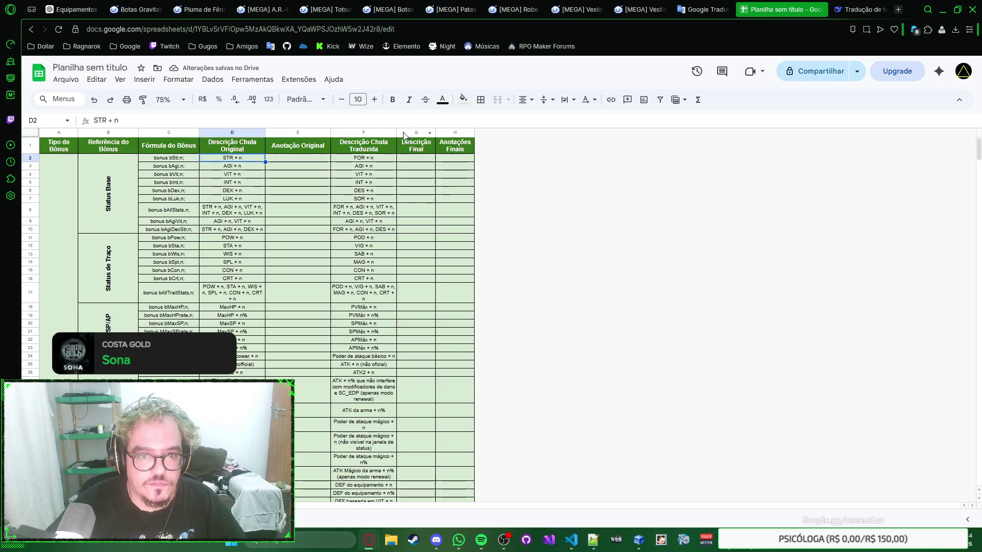
# Insert a new column after Descrição Chula Traduzida headed 'Anotação Traduzida'.
pyautogui.rightClick(381, 134)
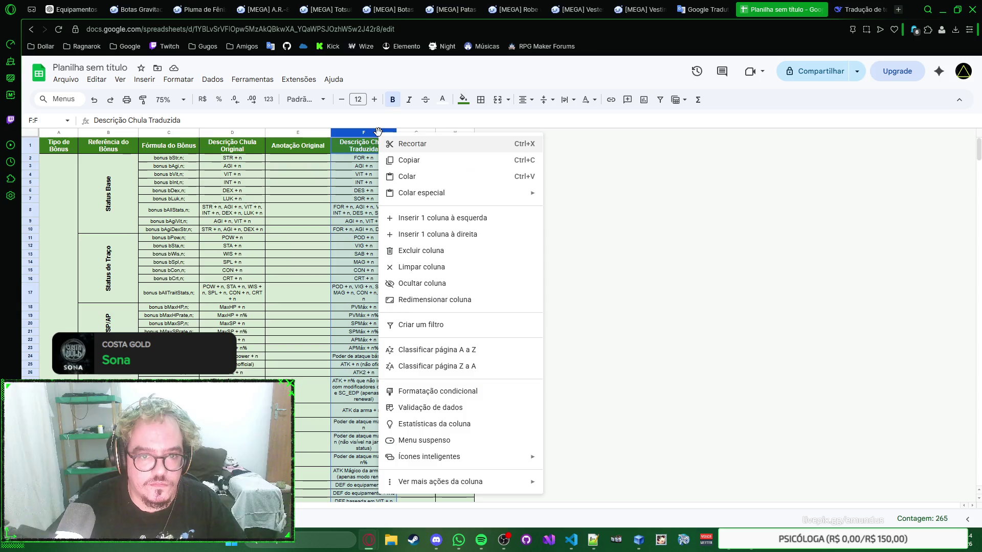
pyautogui.click(466, 234)
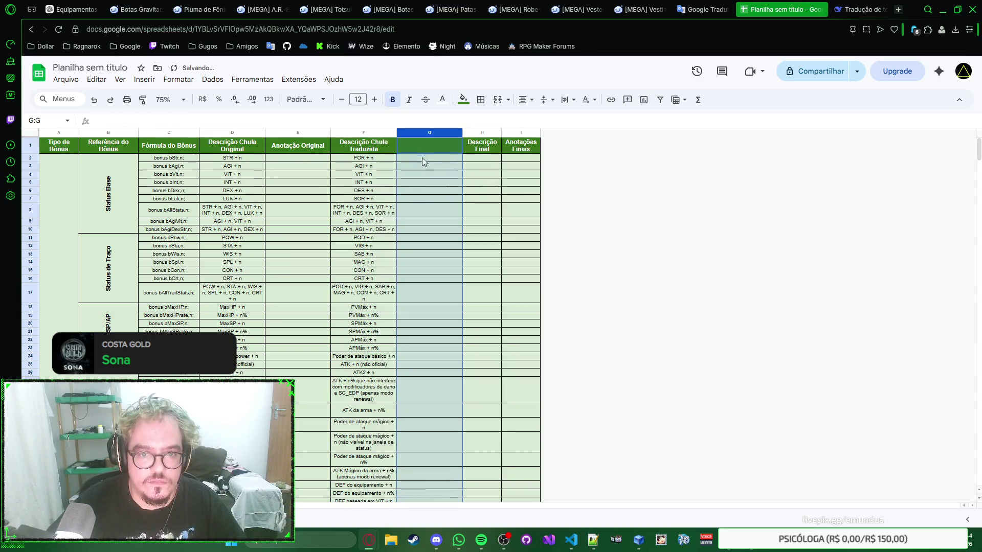
pyautogui.click(435, 143)
pyautogui.write('A')
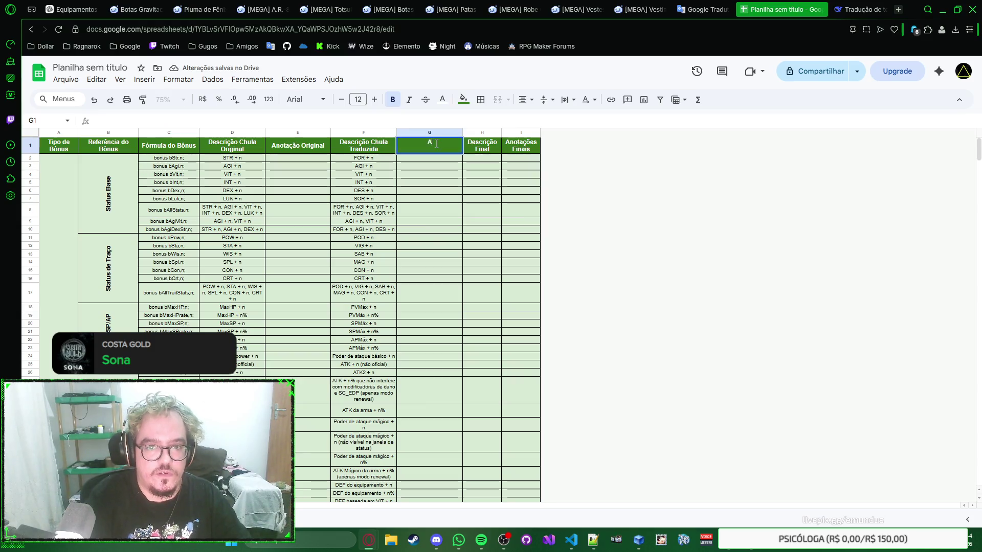
pyautogui.write('raduzida')
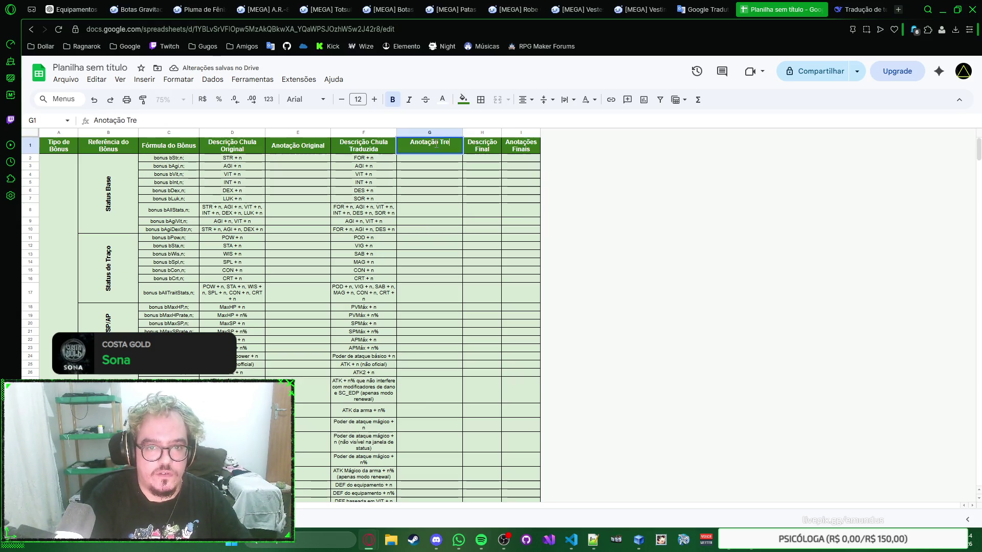
pyautogui.press('Return')
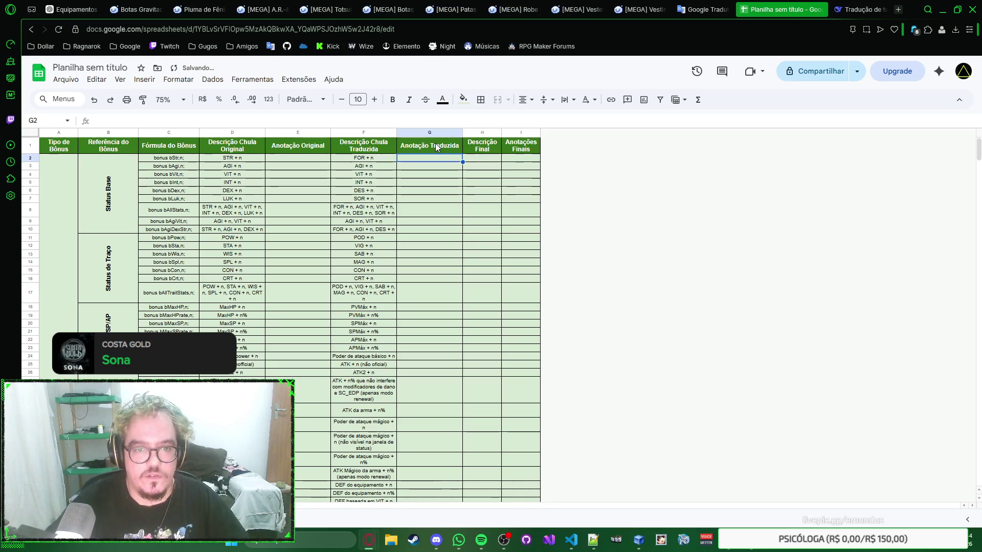
pyautogui.scroll(-5, 458, 179)
pyautogui.hotkey('alt', 'Tab')
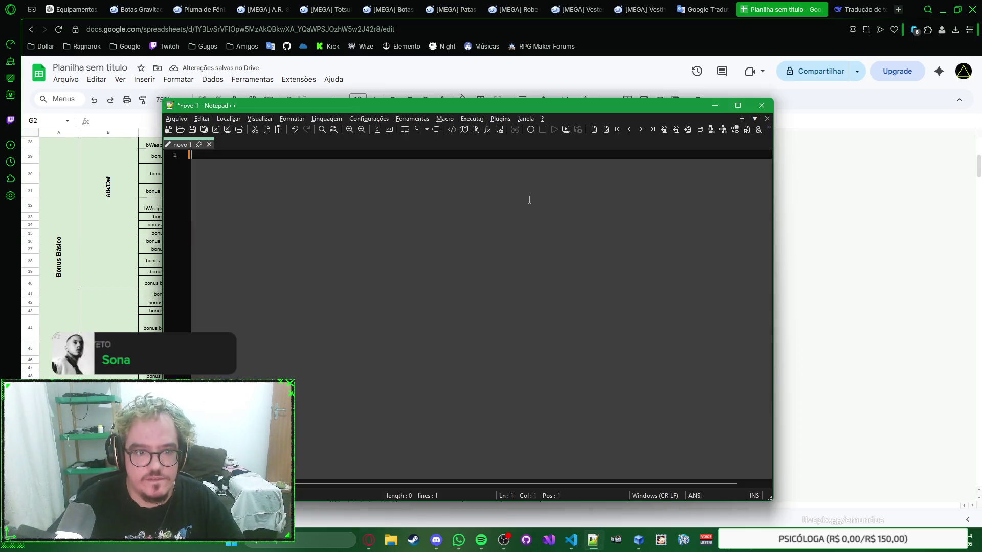
# Paste the four Portuguese NOTA translations into cells G145 to G148.
pyautogui.hotkey('ctrl', 'v')
pyautogui.hotkey('ctrl', 'z')
pyautogui.hotkey('alt', 'Tab')
pyautogui.scroll(-15, 419, 209)
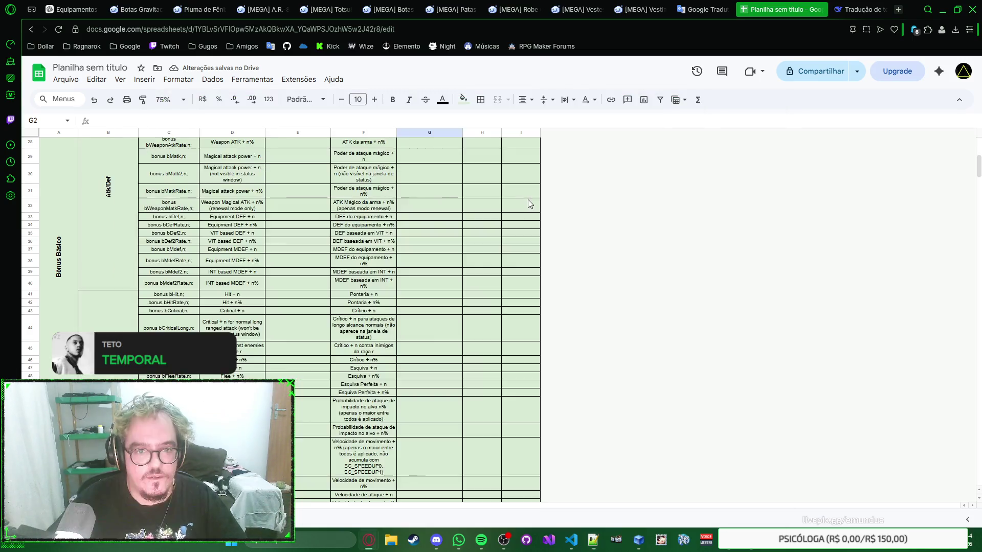
pyautogui.scroll(-15, 438, 210)
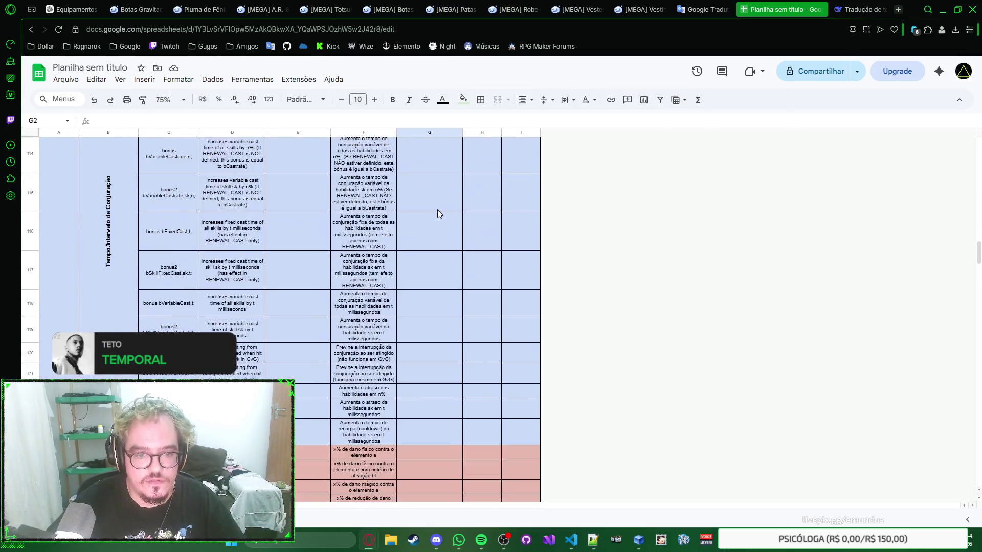
pyautogui.click(437, 257)
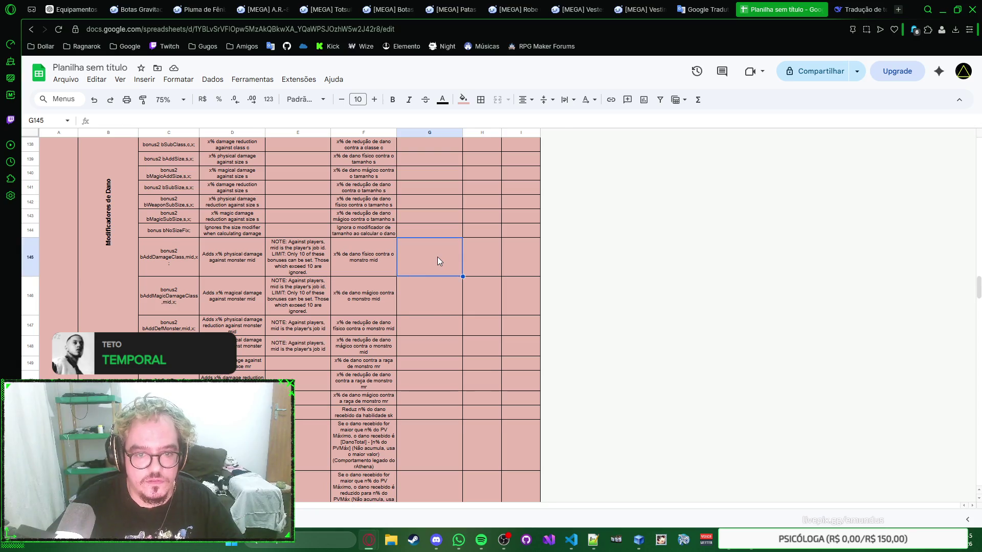
pyautogui.write('NOTA: Contra jogadores, mid é o ID da classe do jogador. LIMITE: Apenas 10 desses bônus podem ser definidos. Aqueles que excederem 10 são ignorados. NOTA: Contra jogadores, mid é o ID da classe do jogador. LIMITE: Apenas 10 desses bônus podem ser definidos. Aqueles que excederem 10 são ignorados. NOTA: Contra jogadores, mid é o ID da classe do jogador. NOTA: Contra jogadores, mid é o ID da classe do jogador.')
pyautogui.click(474, 379)
pyautogui.click(505, 397)
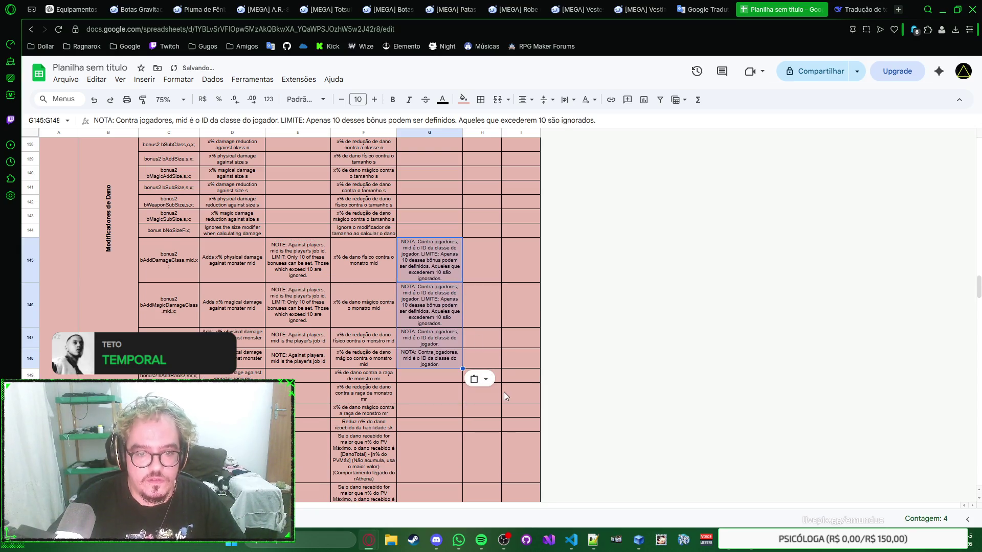
pyautogui.click(486, 356)
pyautogui.rightClick(486, 357)
pyautogui.press('Escape')
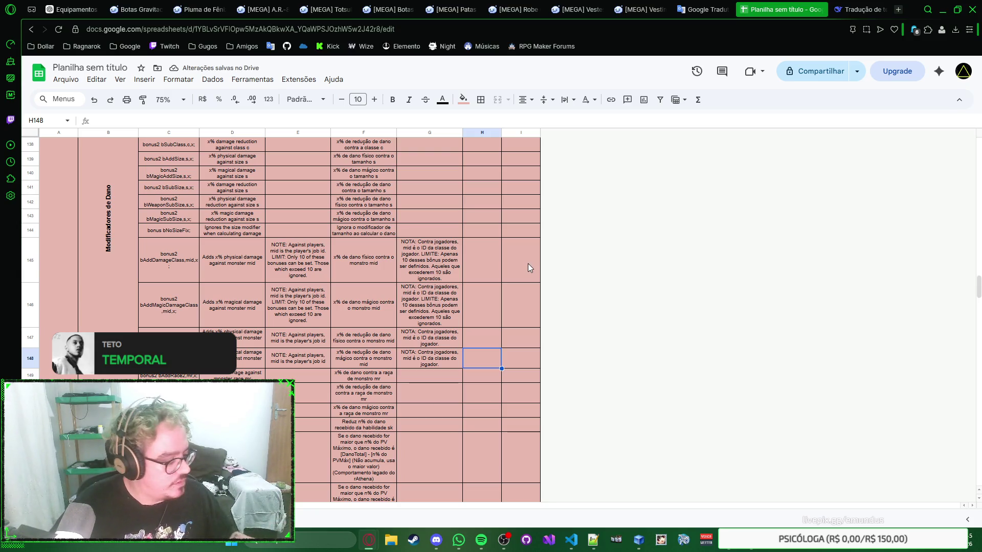
# Copy the long English note from cell E184 for translation in DeepSeek.
pyautogui.scroll(-10, 528, 263)
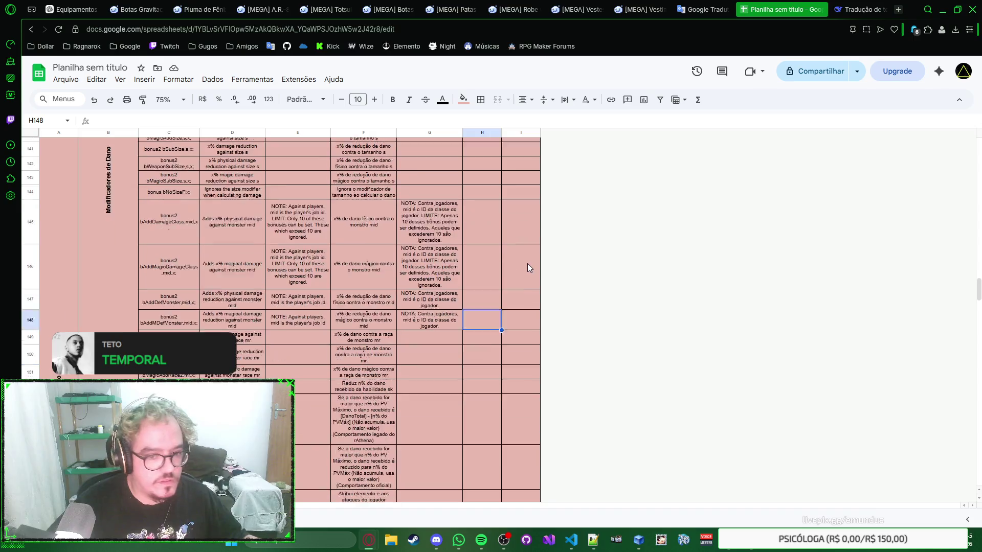
pyautogui.scroll(-10, 529, 267)
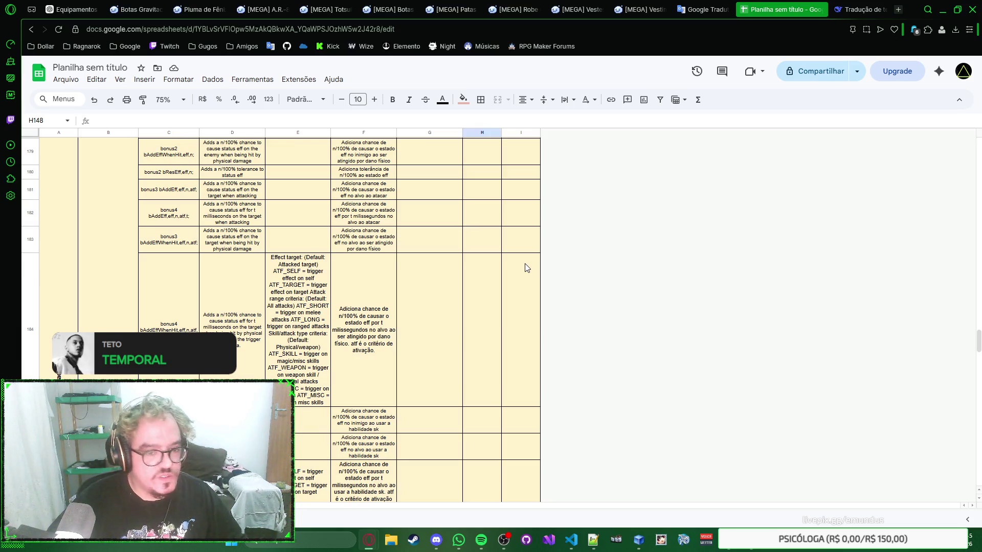
pyautogui.scroll(5, 510, 263)
pyautogui.scroll(-6, 494, 258)
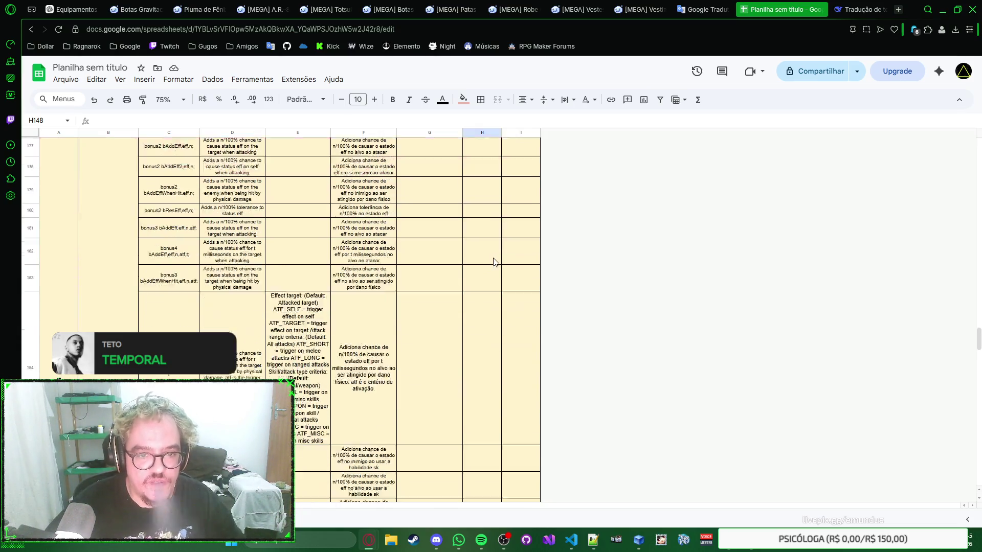
pyautogui.click(292, 222)
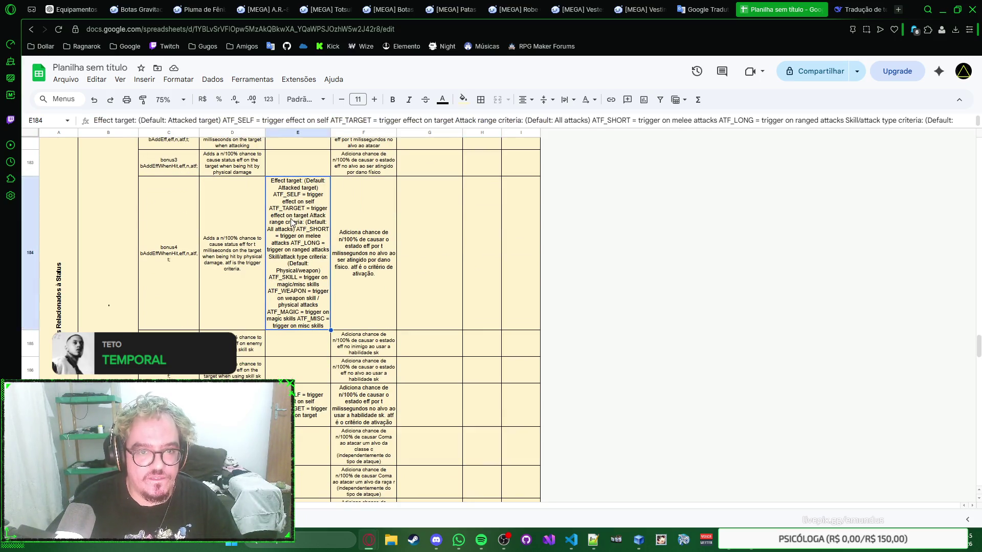
pyautogui.click(354, 119)
pyautogui.press('Escape')
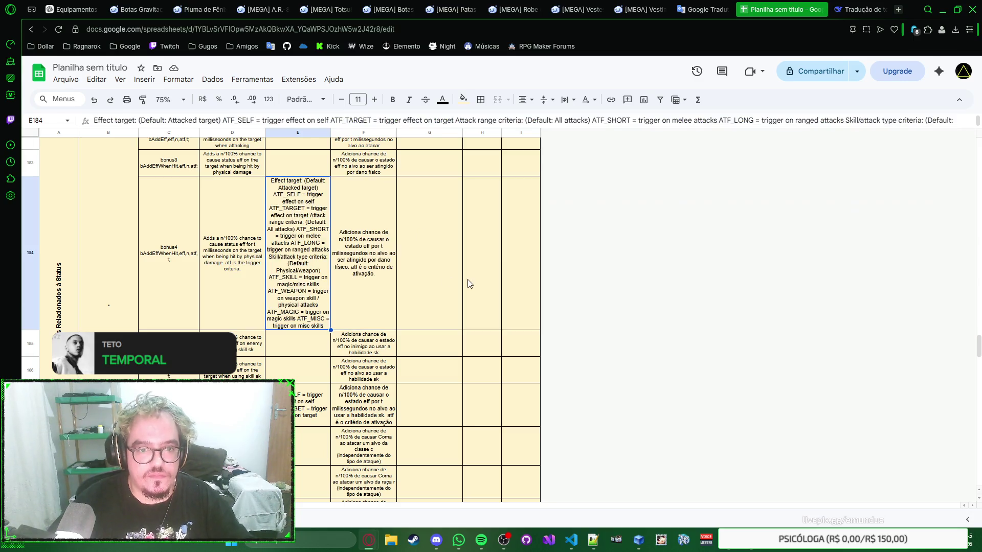
pyautogui.click(859, 6)
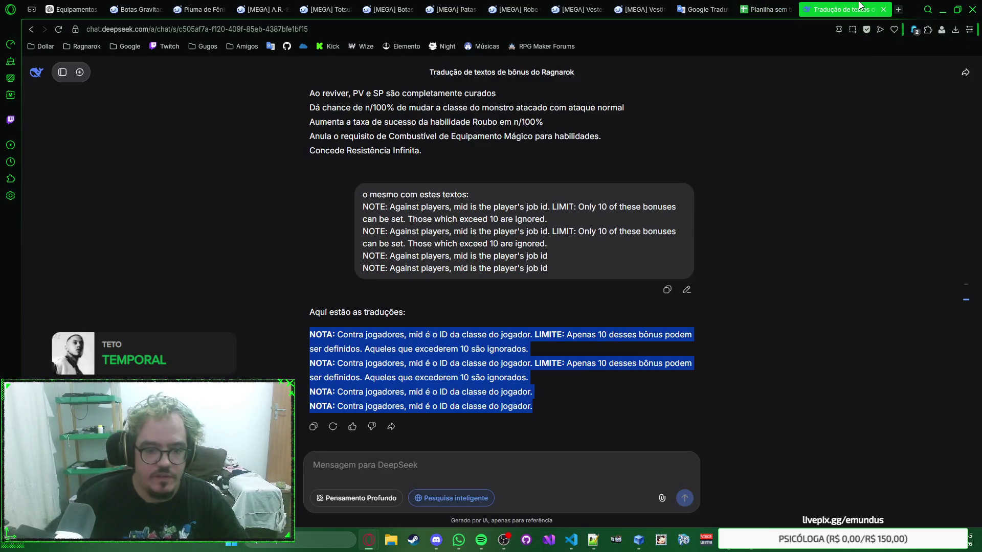
# Send DeepSeek 'o mesmo com este:' followed by the pasted English ATF_* note.
pyautogui.click(426, 469)
pyautogui.write('o mesmo com este:')
pyautogui.hotkey('shift', 'Return')
pyautogui.write('Effect target: (Default: Attacked target) ATF_SELF = trigger effect on self ATF_TARGET = trigger effect on target Attack range criteria: (Default: All attacks) ATF_SHORT = trigger on melee attacks ATF_LONG = trigger on ranged attacks Skill/attack type criteria: (Default: Physical/weapon) ATF_SKILL = trigger on magic/misc skills ATF_WEAPON = trigger on weapon skill / physical attacks ATF_MAGIC = trigger on magic skills ATF_MISC = trigger on misc skills')
pyautogui.press('Return')
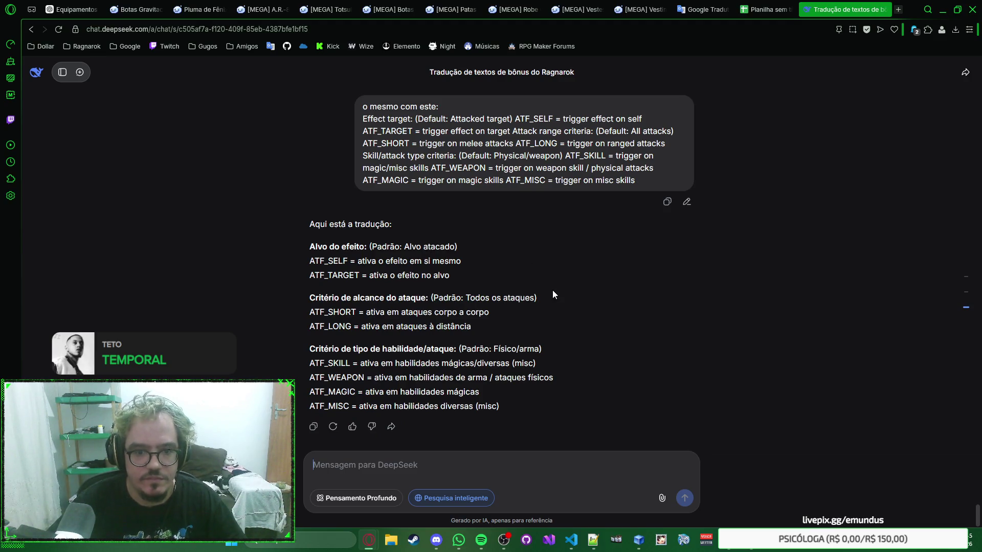
# Copy DeepSeek's Portuguese translation and paste it into cell G184.
pyautogui.moveTo(504, 407); pyautogui.dragTo(312, 248)
pyautogui.hotkey('ctrl', 'c')
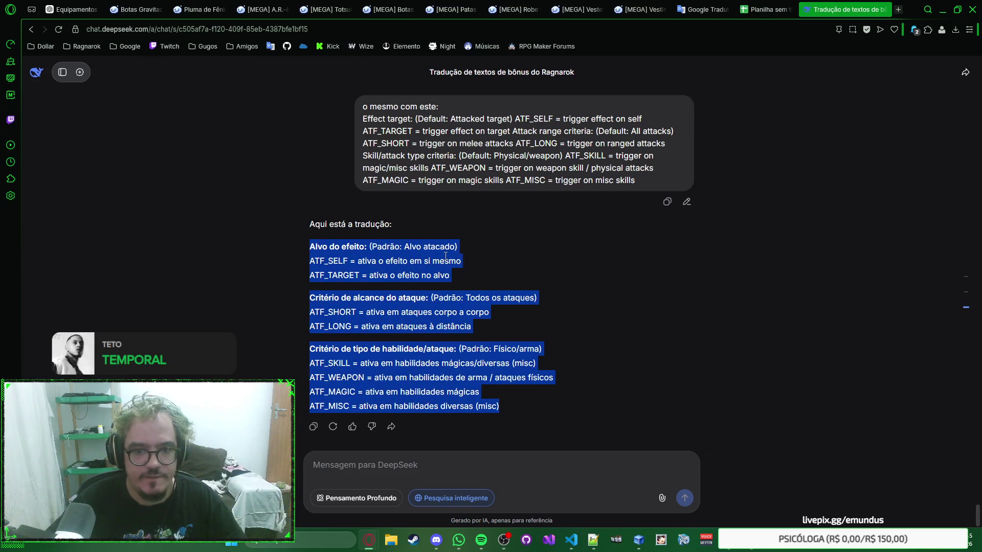
pyautogui.hotkey('alt', 'Tab')
pyautogui.hotkey('alt', 'Tab')
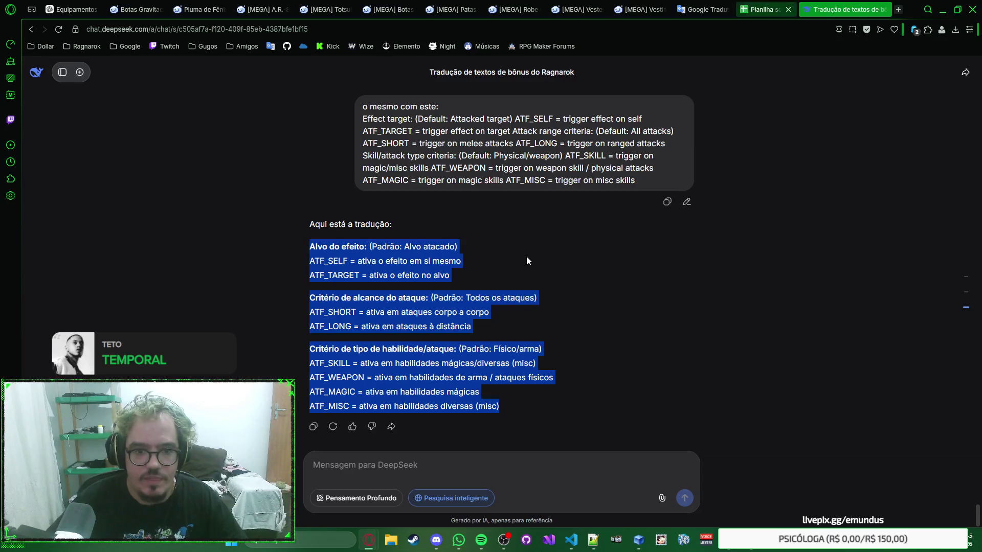
pyautogui.hotkey('ctrl', 'shift', 'Tab')
pyautogui.doubleClick(430, 259)
pyautogui.hotkey('ctrl', 'v')
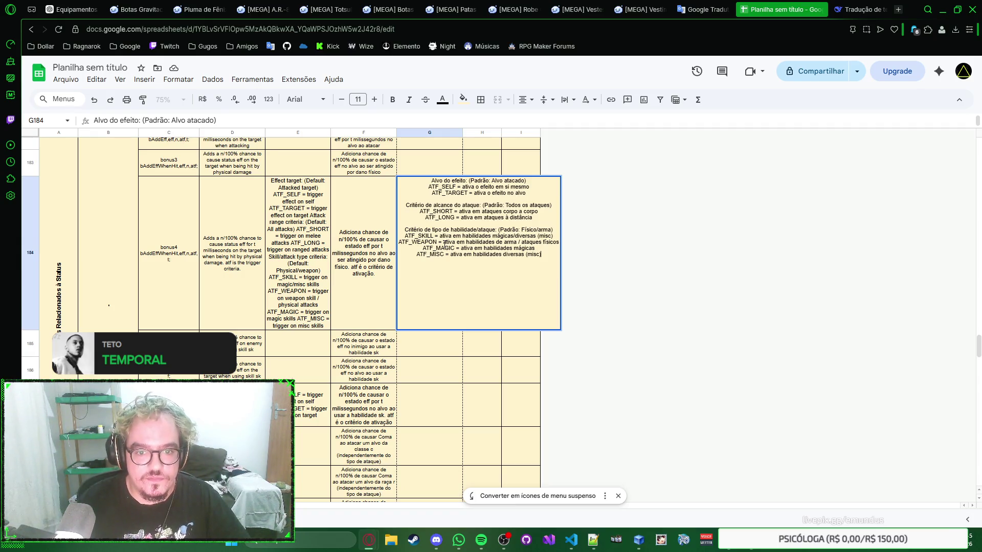
# Commit the G184 translation, dismiss the paste suggestion notice, and clear the DeepSeek selection.
pyautogui.press('Return')
pyautogui.click(442, 248)
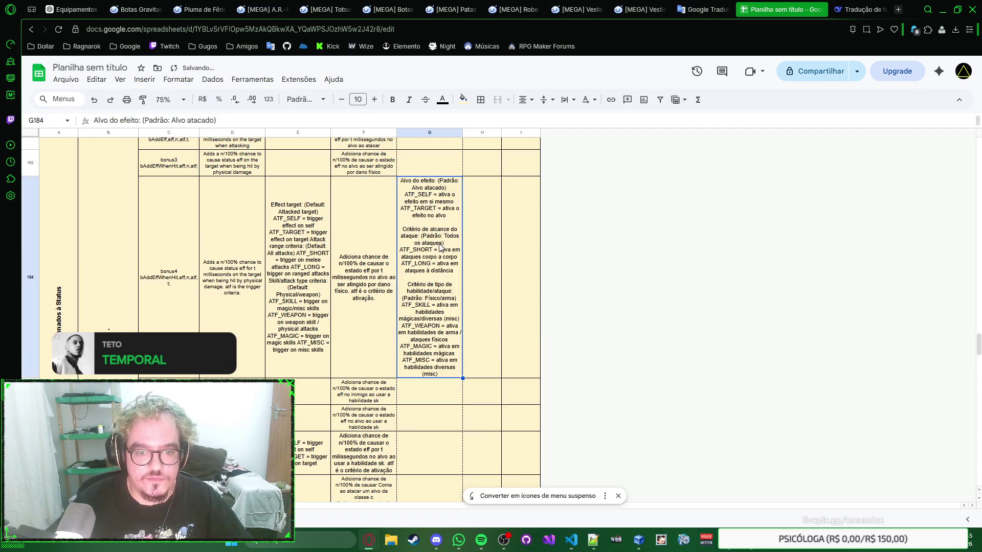
pyautogui.click(618, 497)
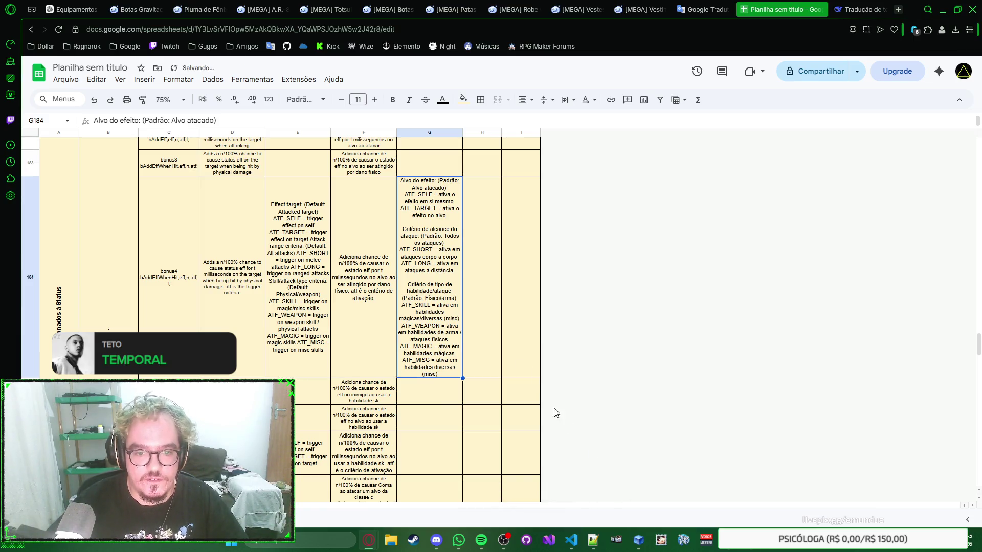
pyautogui.doubleClick(305, 287)
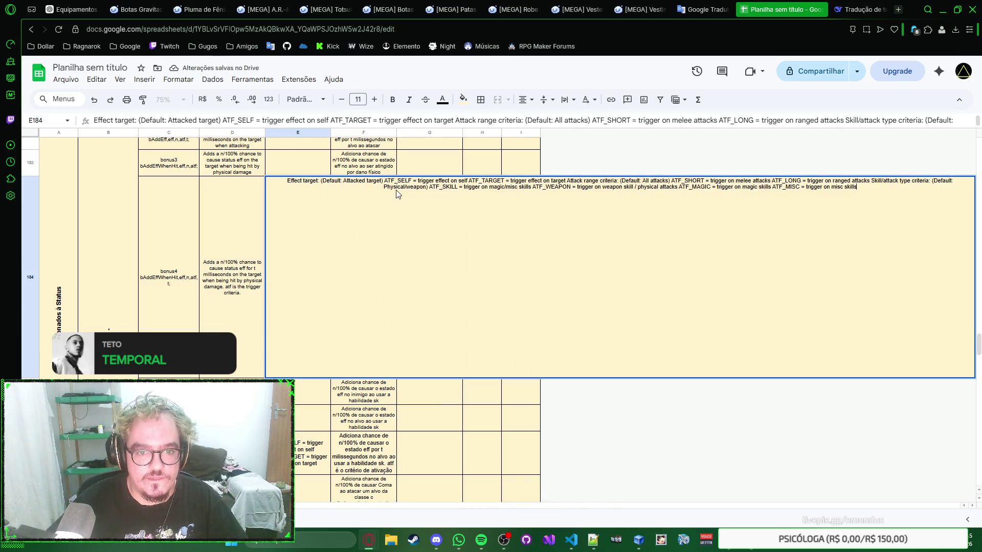
pyautogui.press('Escape')
pyautogui.hotkey('ctrl', 'Tab')
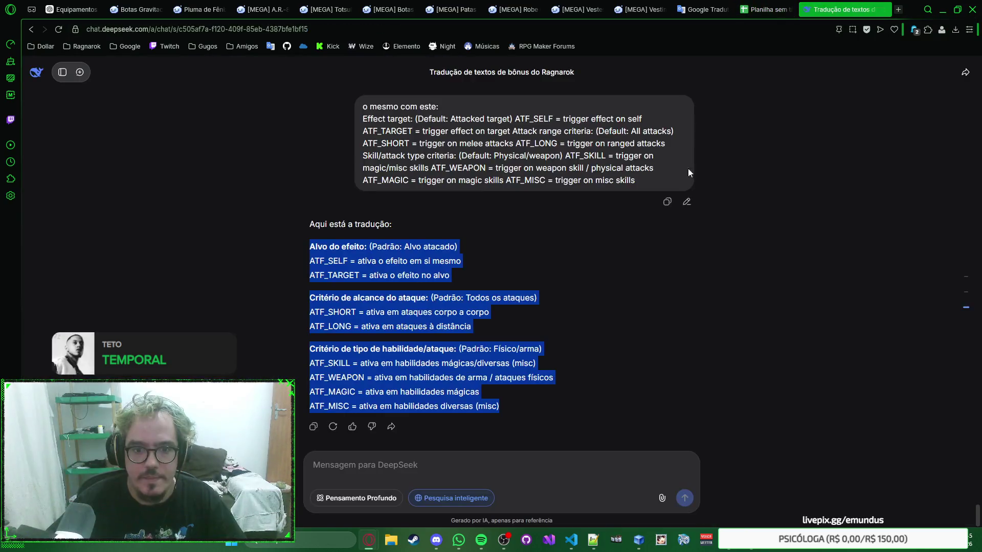
pyautogui.rightClick(604, 269)
pyautogui.click(570, 266)
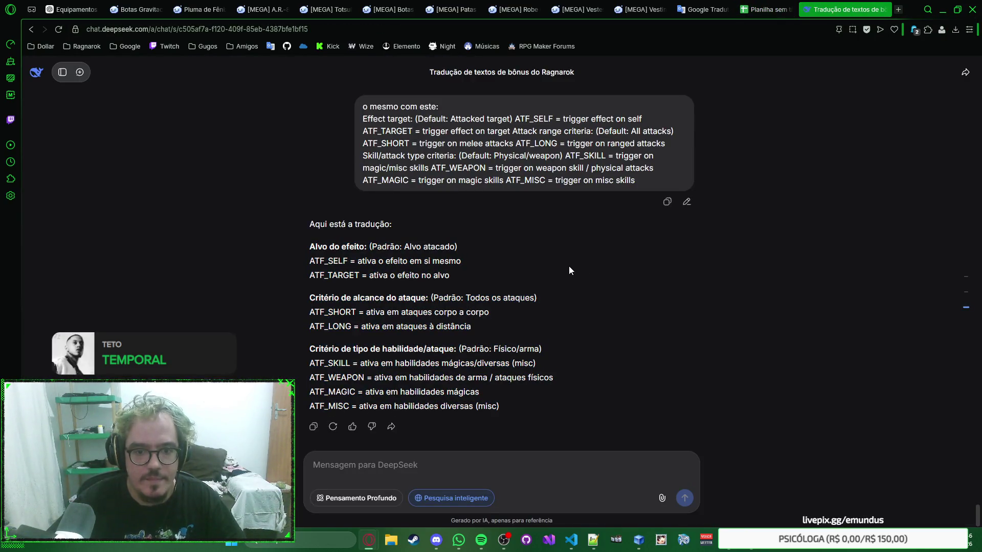
pyautogui.hotkey('ctrl', 'Tab')
pyautogui.hotkey('ctrl', 'Tab')
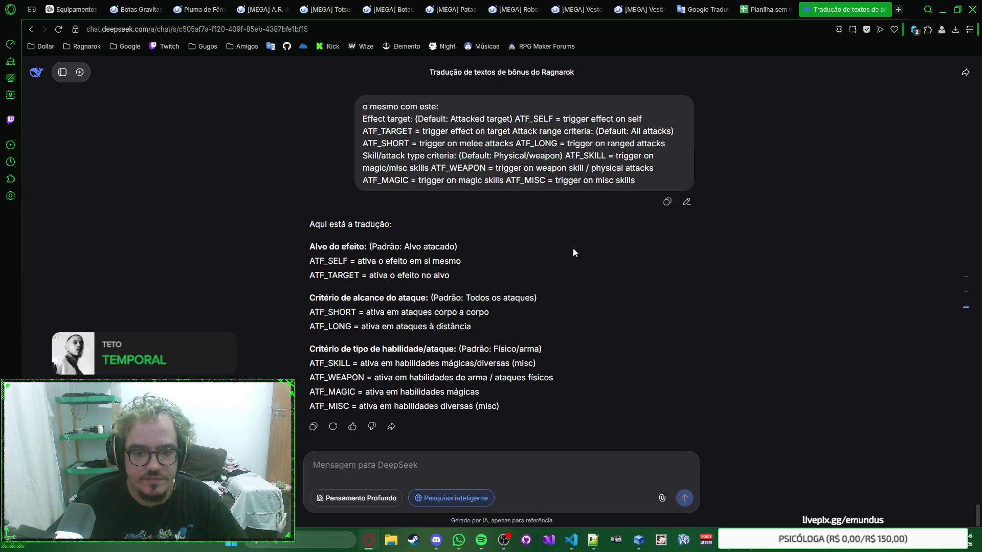
pyautogui.hotkey('ctrl', 'Tab')
# Copy all of E184's English ATF note into a blank Notepad++ document.
pyautogui.doubleClick(302, 260)
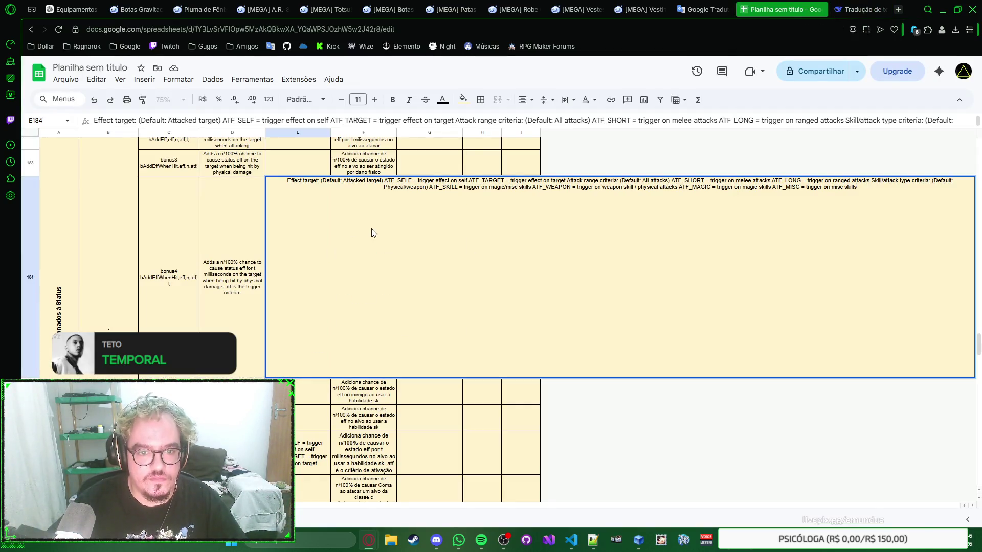
pyautogui.hotkey('ctrl', 'a')
pyautogui.hotkey('ctrl', 'c')
pyautogui.press('Escape')
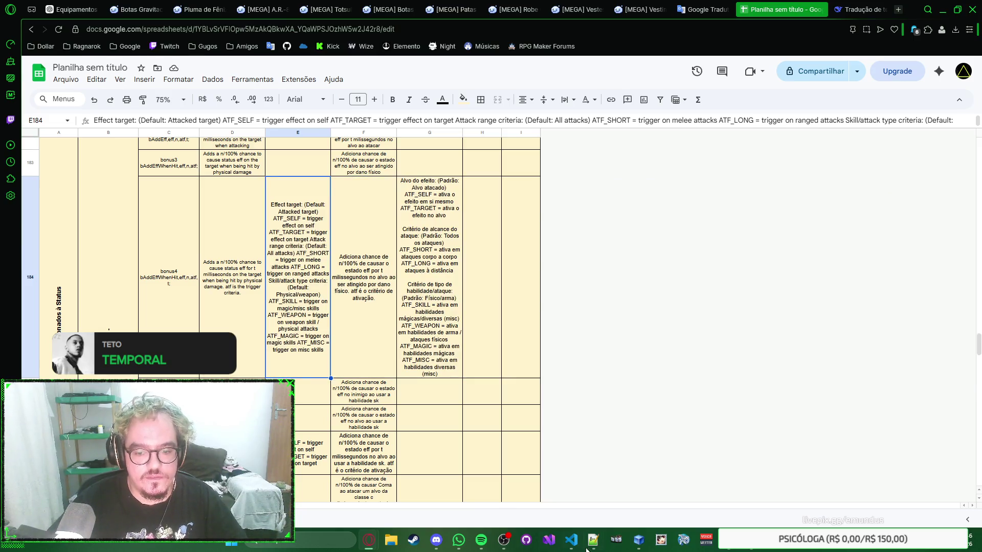
pyautogui.click(593, 540)
pyautogui.hotkey('ctrl', 'v')
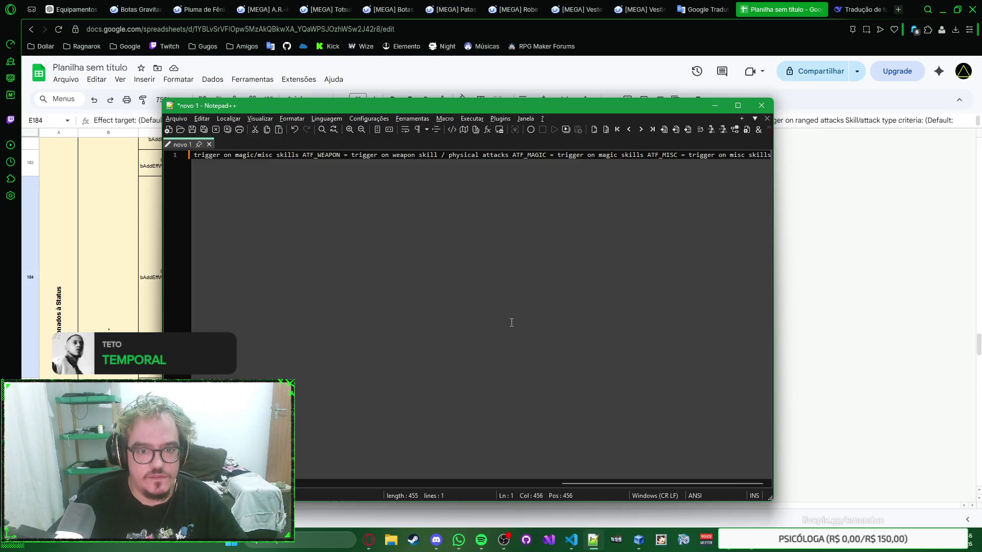
# Empty the Notepad++ document and return to the spreadsheet.
pyautogui.moveTo(629, 484); pyautogui.dragTo(359, 480)
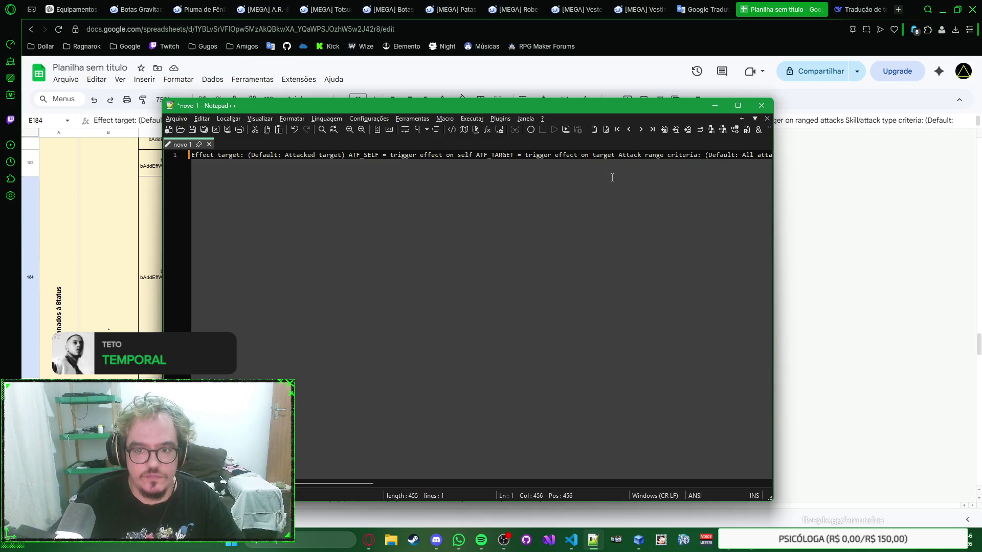
pyautogui.hotkey('ctrl', 'a')
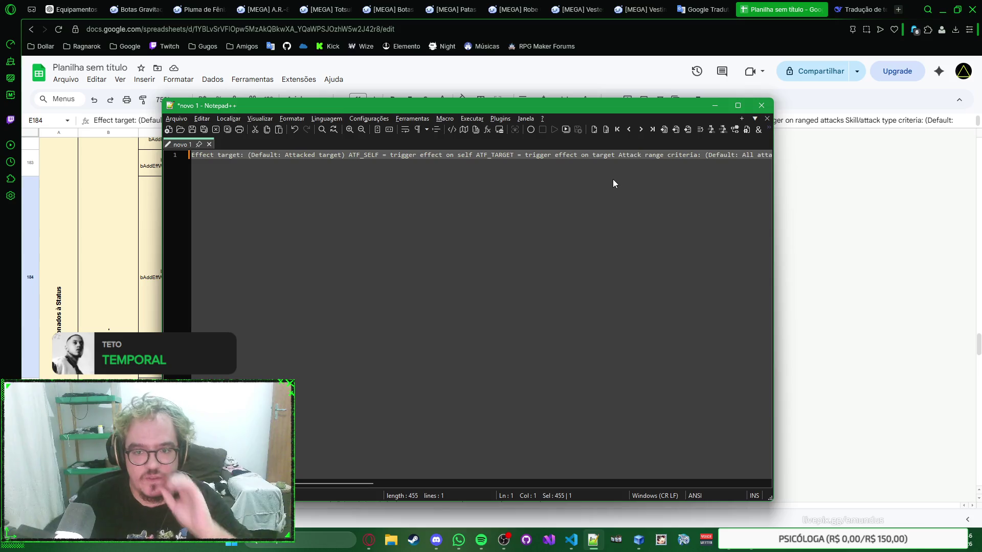
pyautogui.press('Delete')
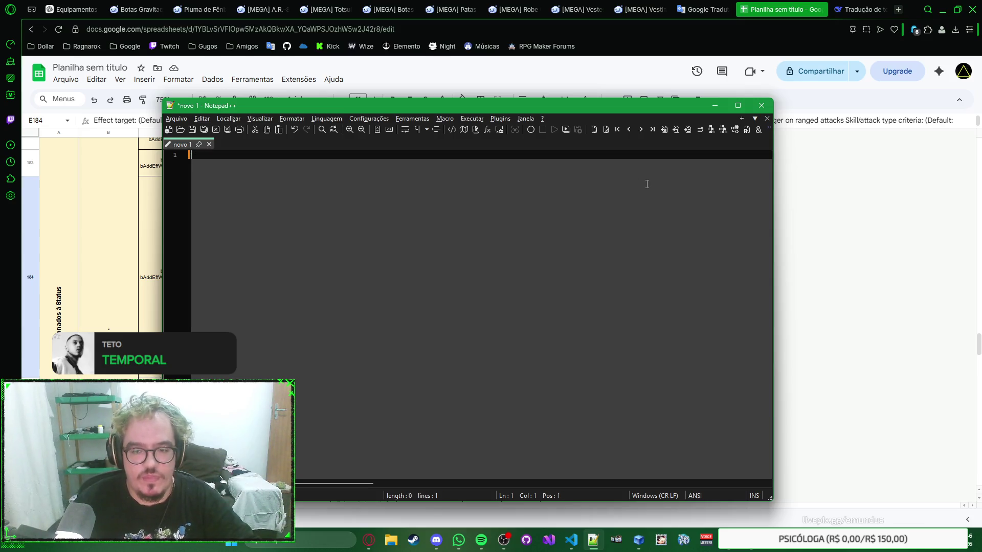
pyautogui.hotkey('alt', 'Tab')
# Compare E184's English note with G184's Portuguese text, then open E184 for editing.
pyautogui.click(409, 255)
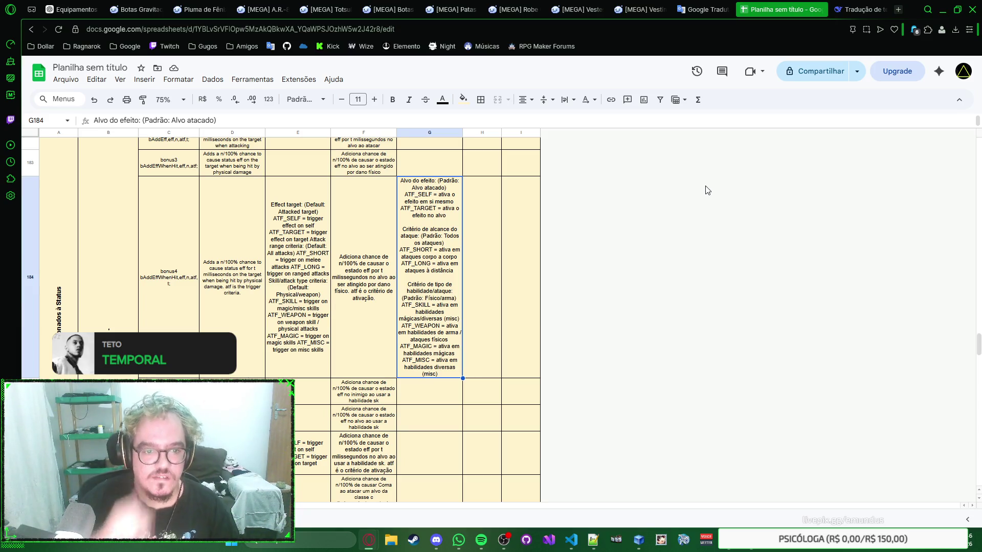
pyautogui.click(307, 219)
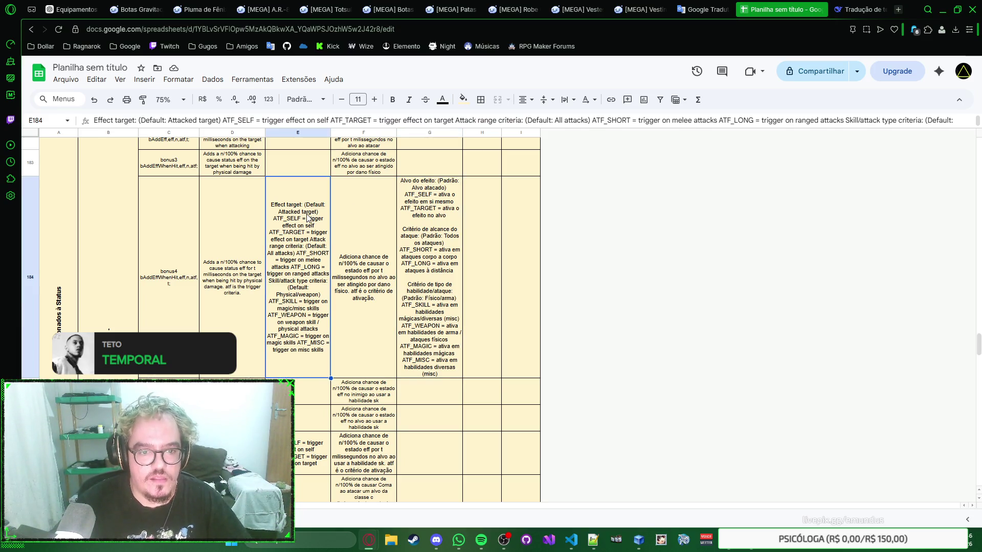
pyautogui.click(430, 224)
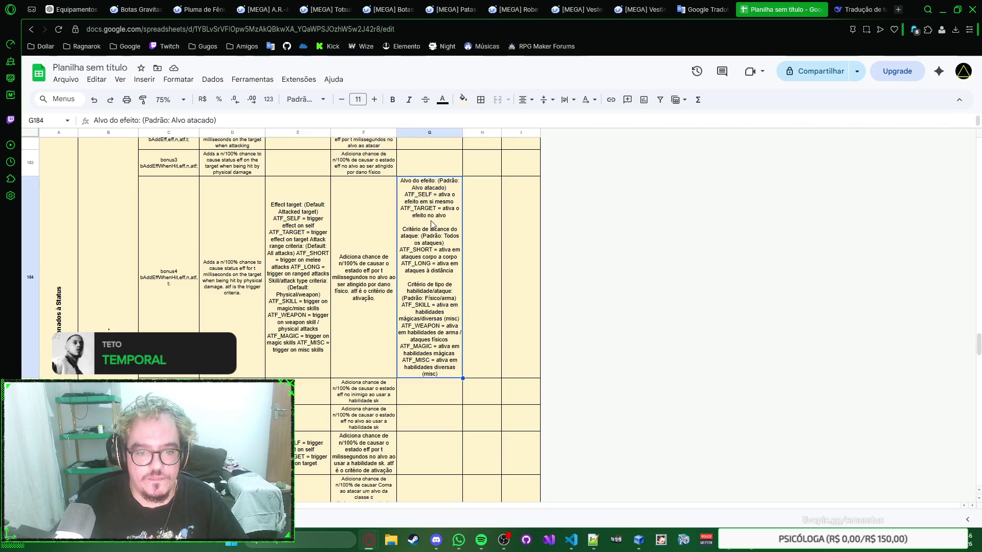
pyautogui.doubleClick(298, 221)
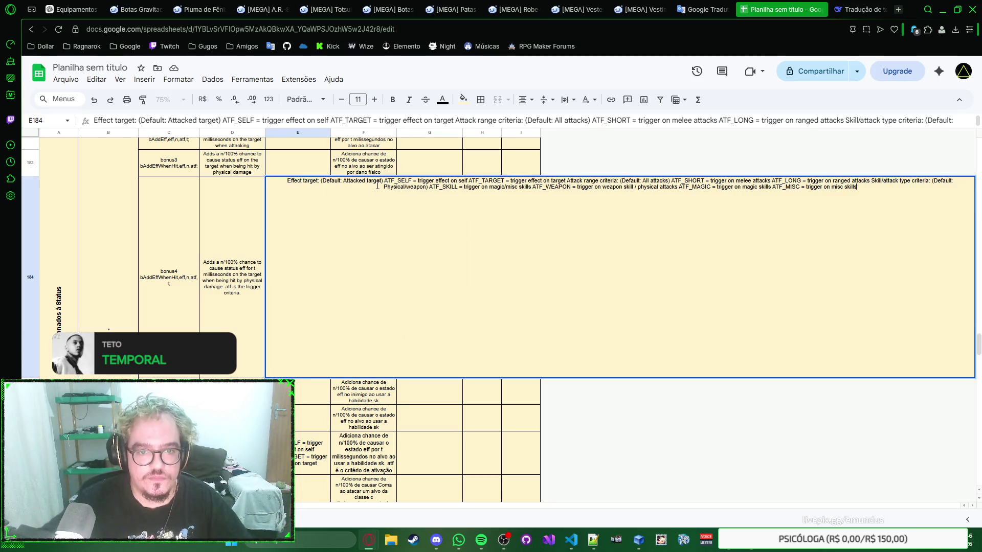
# Break the effect-target part of E184 onto lines, with ATF_SELF and ATF_TARGET separate and a blank line after.
pyautogui.click(469, 182)
pyautogui.press('BackSpace')
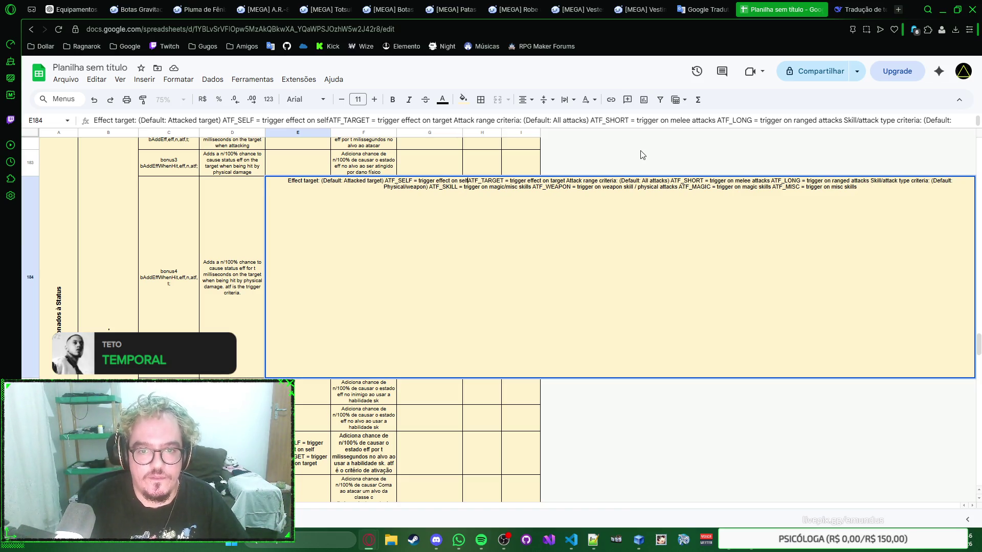
pyautogui.hotkey('alt', 'Return')
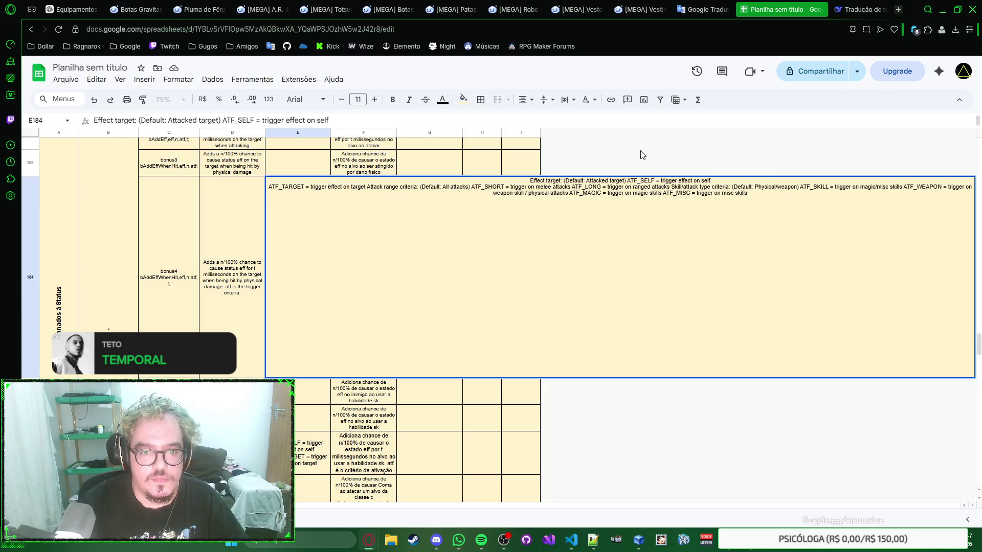
pyautogui.press('BackSpace')
pyautogui.hotkey('alt', 'Return')
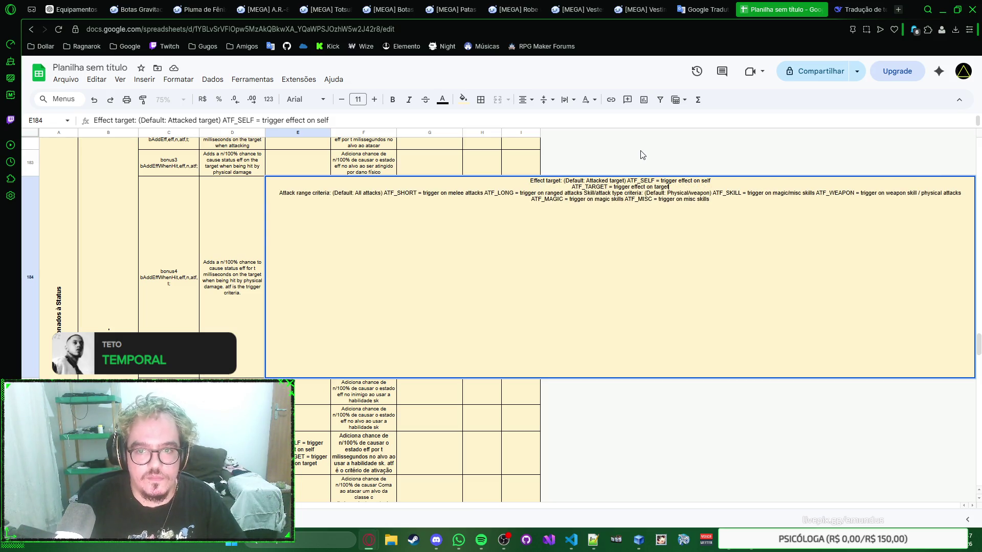
pyautogui.hotkey('alt', 'Return')
pyautogui.press('Down')
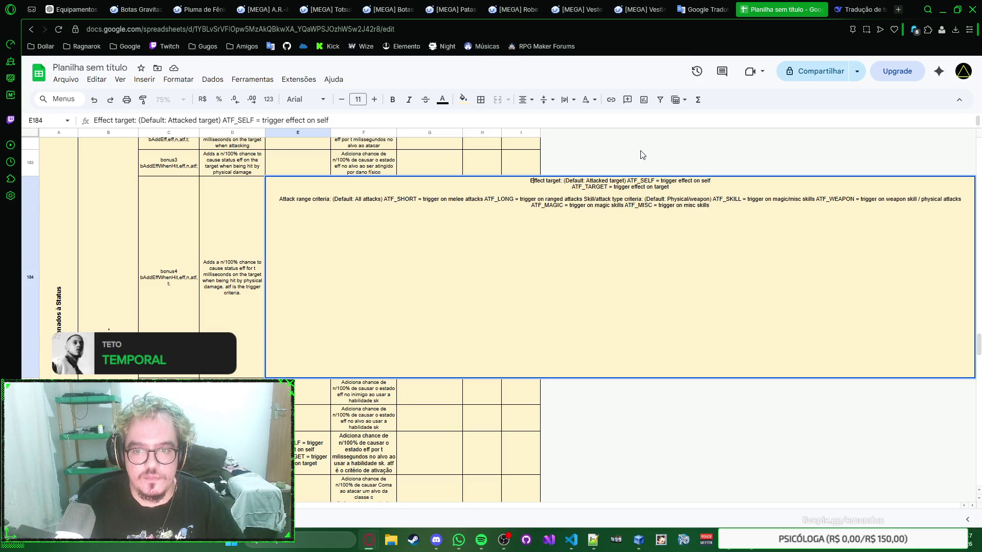
pyautogui.hotkey('ctrl', 'Left')
pyautogui.hotkey('ctrl', 'Left')
pyautogui.hotkey('ctrl', 'Left')
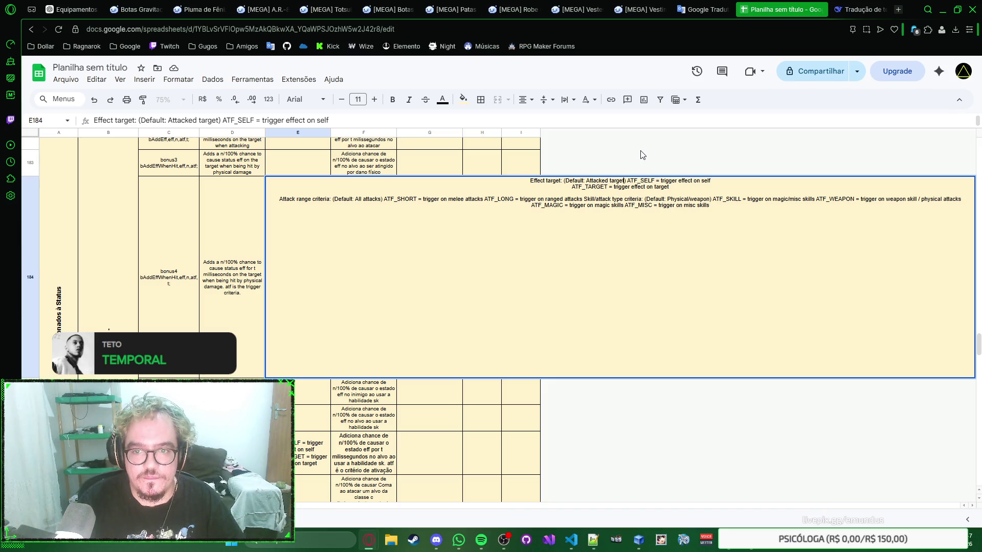
pyautogui.hotkey('alt', 'Return')
pyautogui.press('Down')
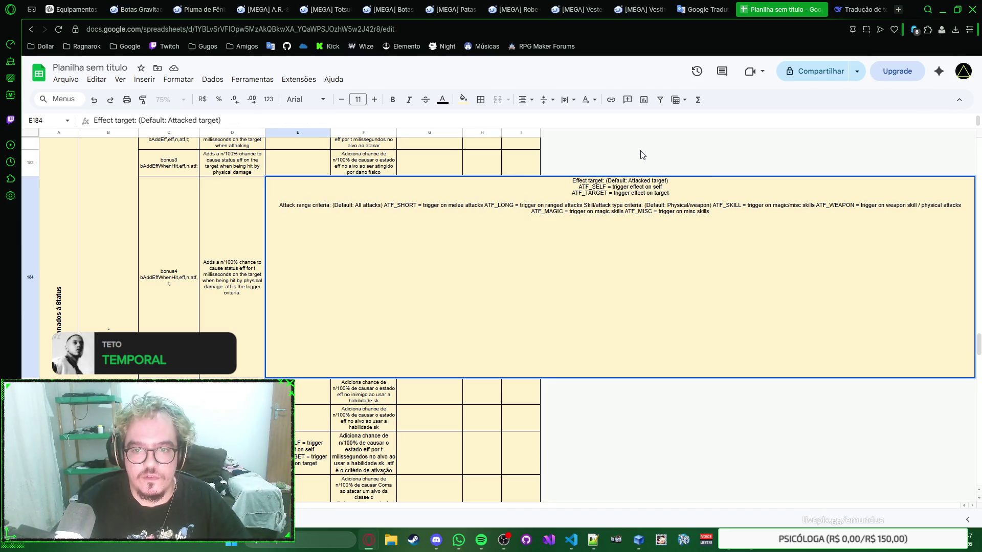
# Put ATF_SHORT and ATF_LONG on their own lines, with a blank line before Skill/attack type criteria.
pyautogui.press('Home')
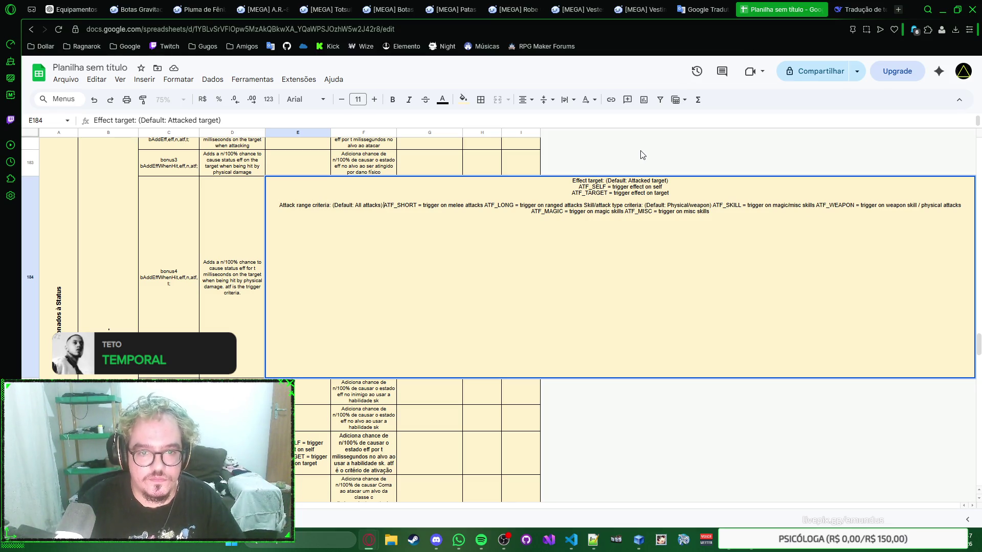
pyautogui.hotkey('alt', 'Return')
pyautogui.hotkey('ctrl', 'Right')
pyautogui.hotkey('ctrl', 'Right')
pyautogui.hotkey('ctrl', 'Right')
pyautogui.hotkey('ctrl', 'Right')
pyautogui.hotkey('ctrl', 'Right')
pyautogui.hotkey('alt', 'Return')
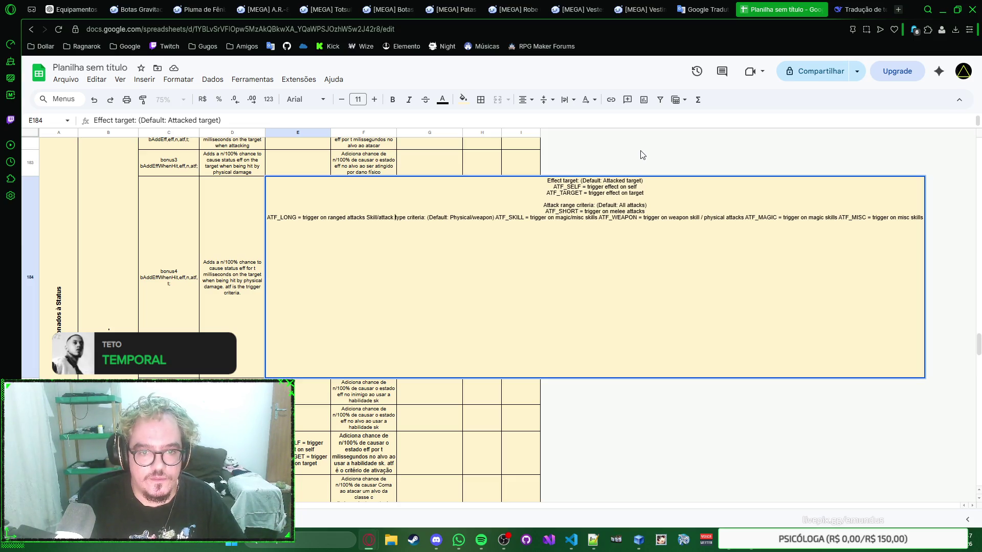
pyautogui.hotkey('alt', 'Return')
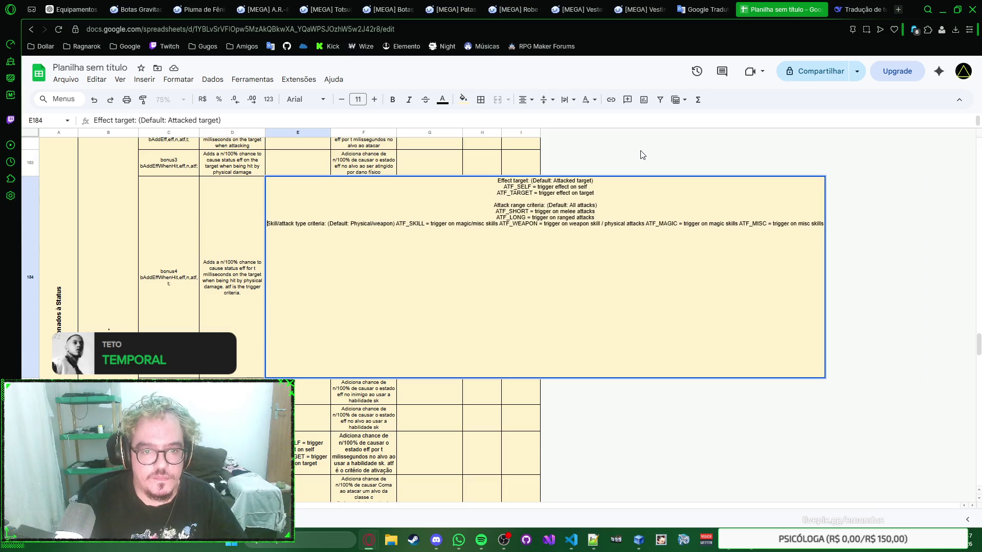
pyautogui.hotkey('alt', 'Return')
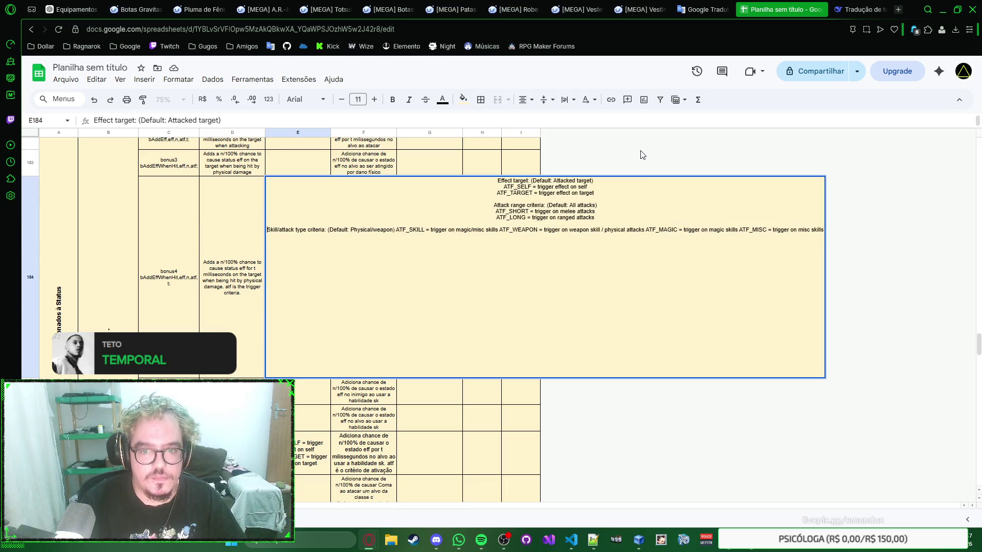
# Put ATF_SKILL, ATF_WEAPON, ATF_MAGIC and ATF_MISC each on its own line and save E184.
pyautogui.hotkey('ctrl', 'Right')
pyautogui.hotkey('ctrl', 'Right')
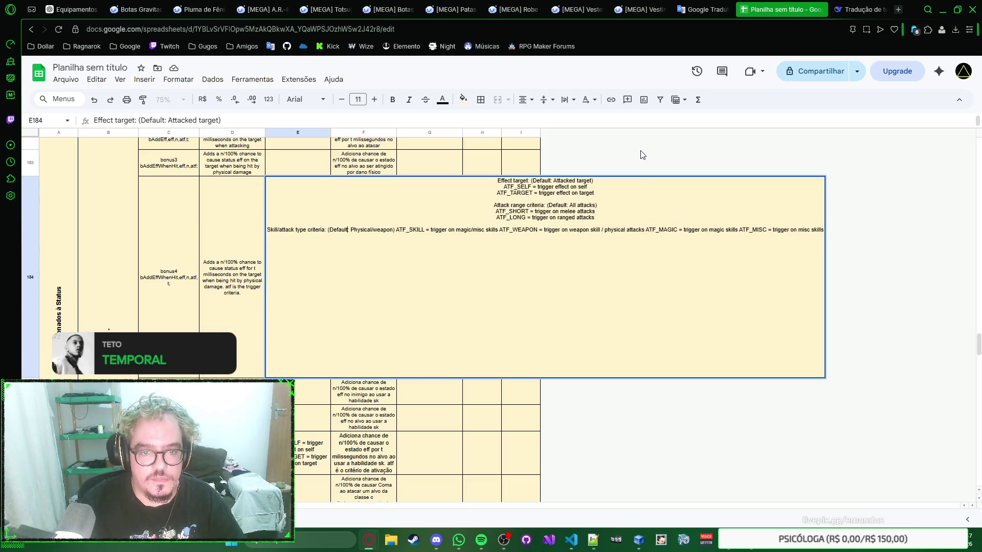
pyautogui.hotkey('ctrl', 'Right')
pyautogui.hotkey('ctrl', 'Right')
pyautogui.hotkey('ctrl', 'Right')
pyautogui.hotkey('alt', 'Return')
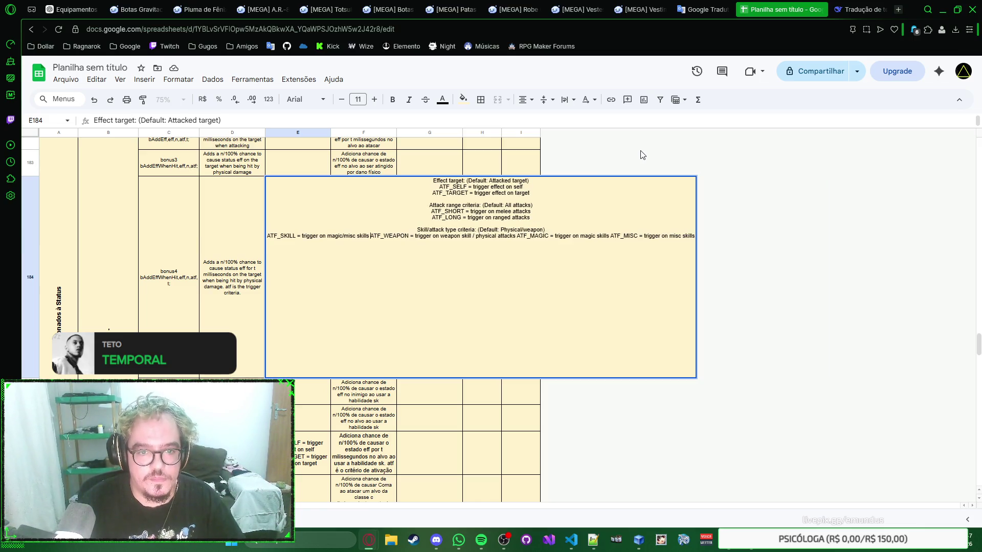
pyautogui.press('BackSpace')
pyautogui.hotkey('alt', 'Return')
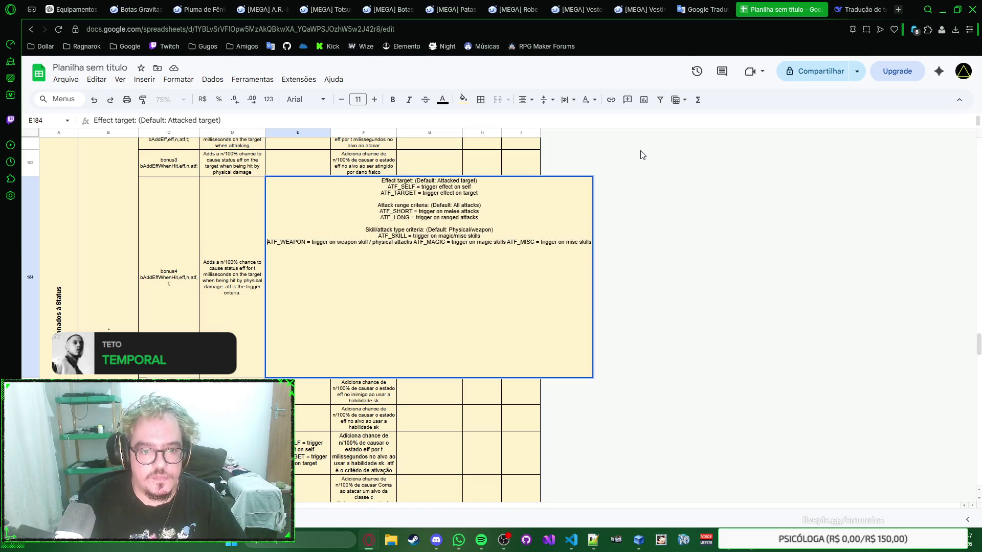
pyautogui.hotkey('ctrl', 'Right')
pyautogui.hotkey('ctrl', 'Right')
pyautogui.hotkey('ctrl', 'Right')
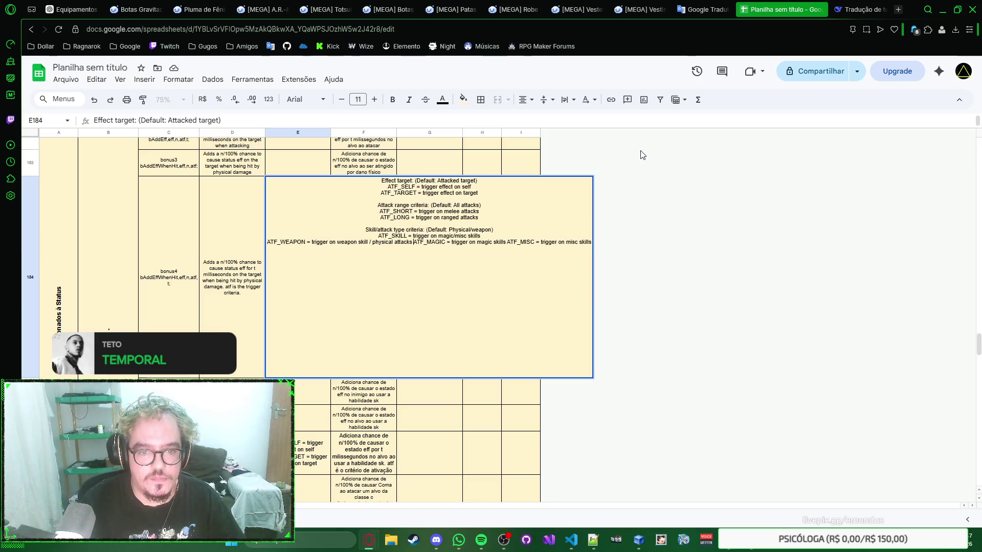
pyautogui.press('BackSpace')
pyautogui.hotkey('alt', 'Return')
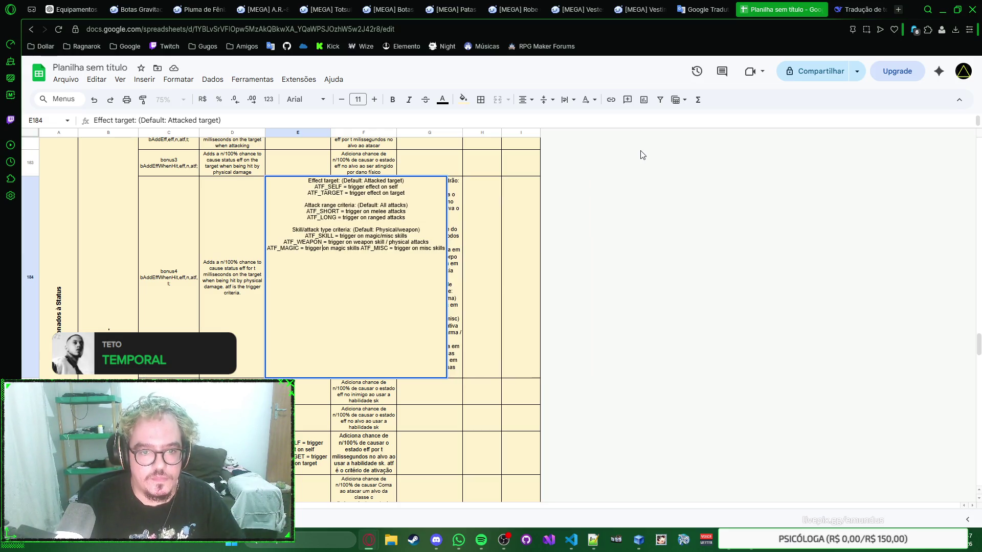
pyautogui.hotkey('ctrl', 'Left')
pyautogui.press('BackSpace')
pyautogui.hotkey('alt', 'Return')
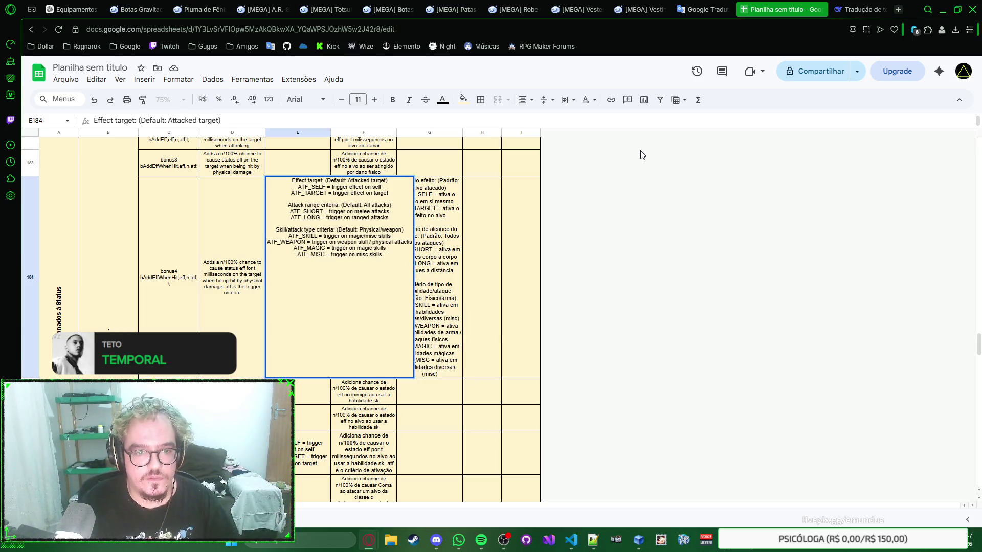
pyautogui.press('Return')
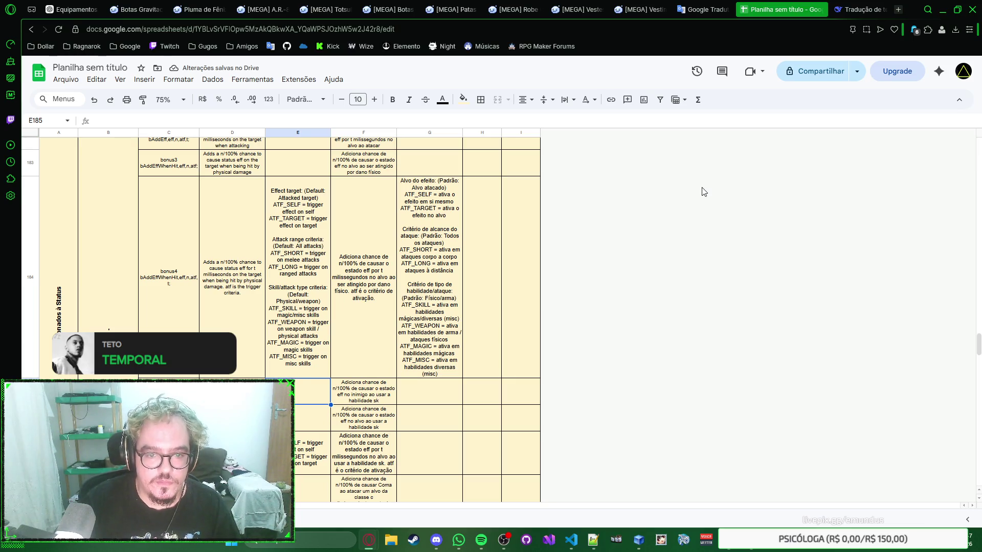
# Inspect column E and cell G184, undoing an accidental column G width change.
pyautogui.moveTo(464, 131); pyautogui.dragTo(465, 131)
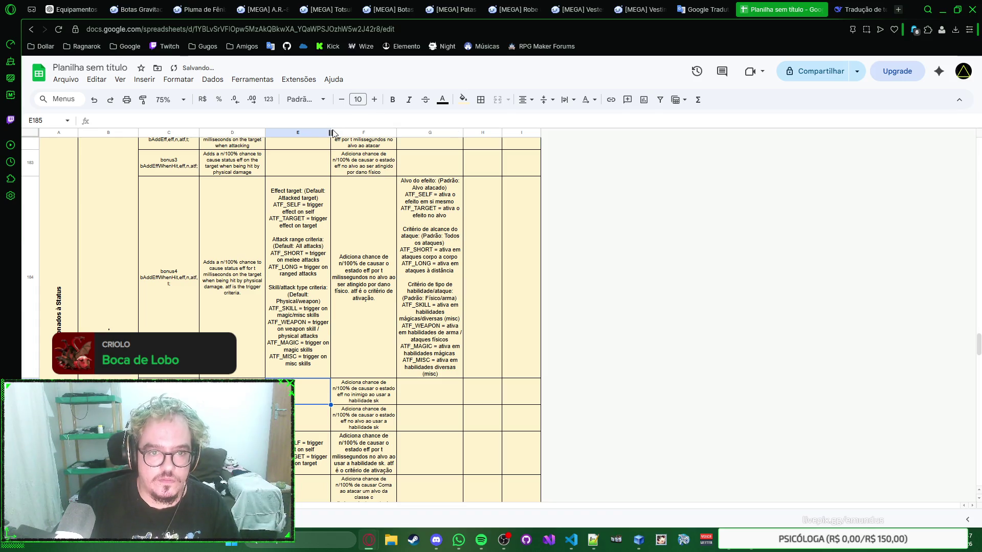
pyautogui.click(304, 129)
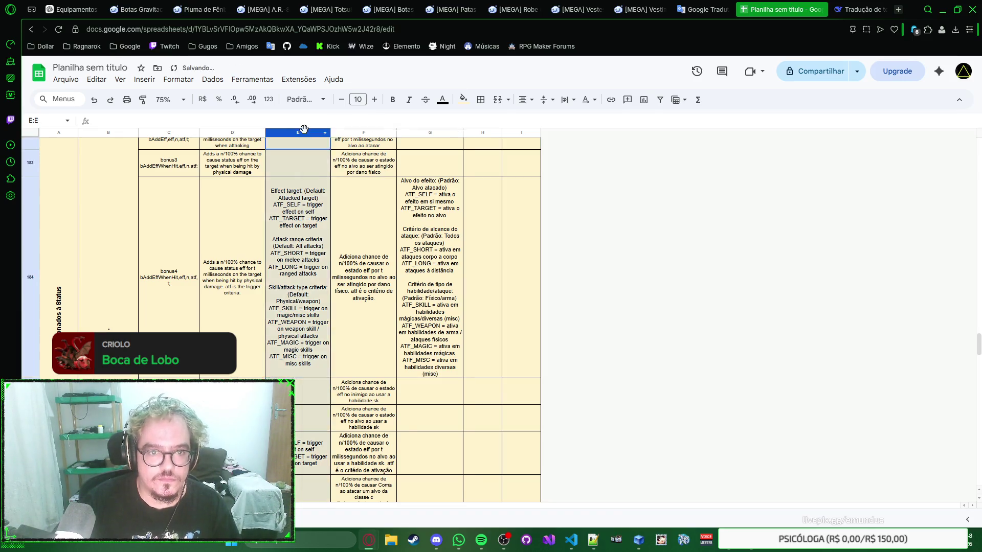
pyautogui.rightClick(304, 129)
pyautogui.press('Escape')
pyautogui.click(441, 219)
pyautogui.rightClick(441, 219)
pyautogui.press('Escape')
pyautogui.moveTo(464, 134); pyautogui.dragTo(473, 134)
pyautogui.hotkey('ctrl', 'z')
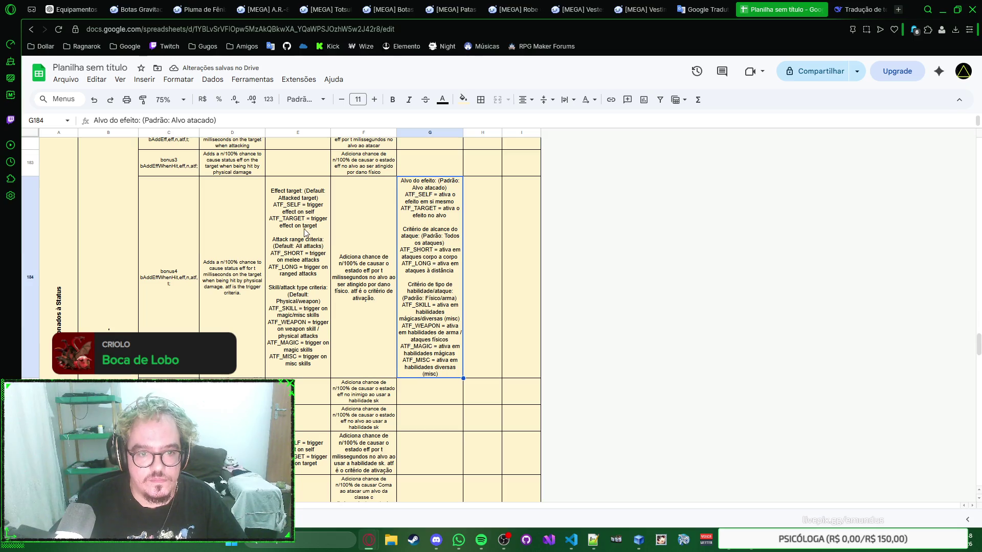
# Commit the Portuguese criteria note in G184 and select E187's English note.
pyautogui.doubleClick(341, 265)
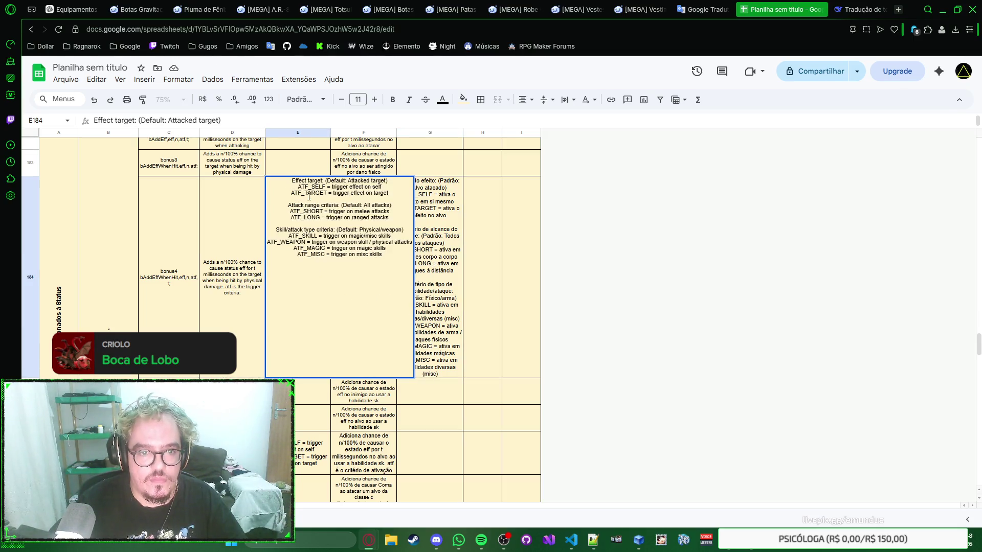
pyautogui.doubleClick(427, 226)
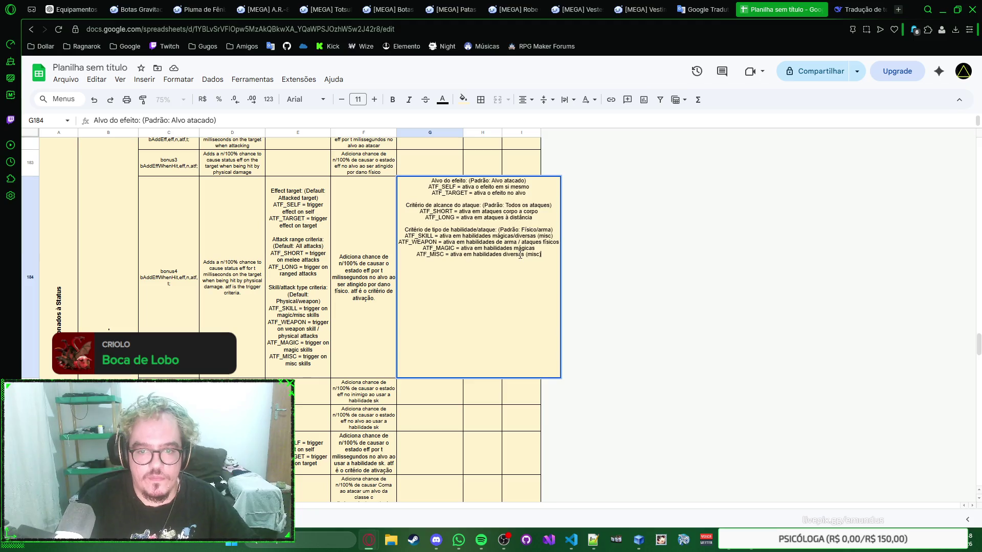
pyautogui.press('Return')
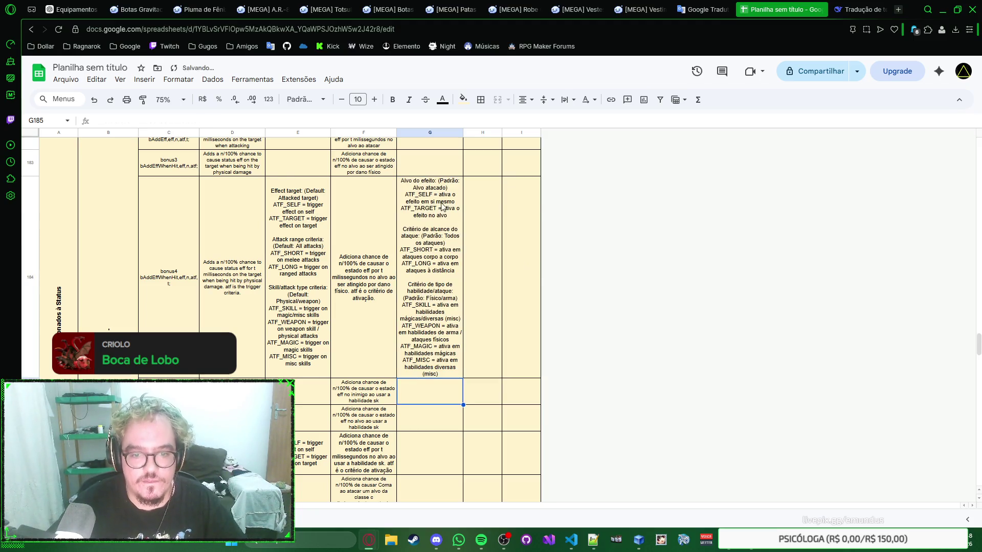
pyautogui.scroll(-5, 481, 232)
pyautogui.click(308, 220)
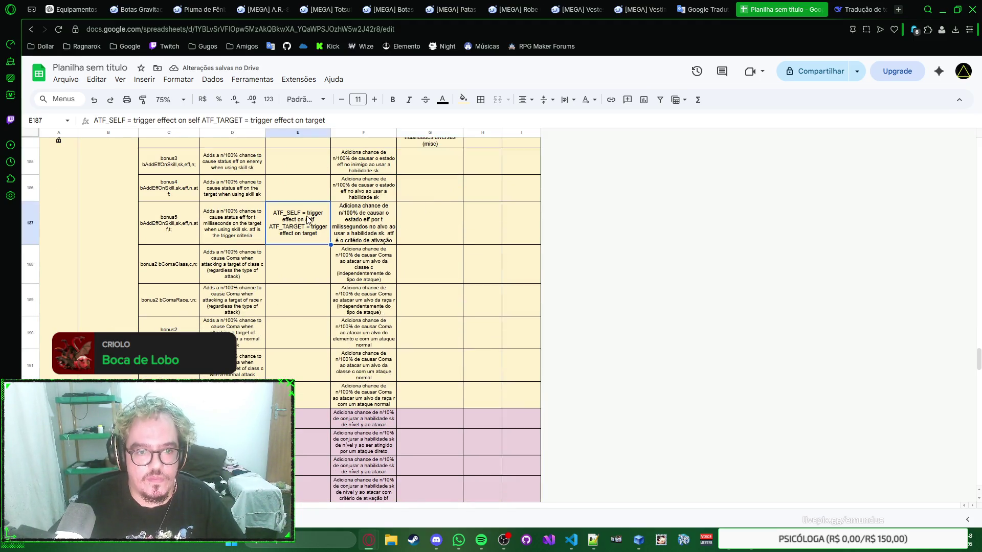
# Copy E187's English ATF_SELF / ATF_TARGET note and switch to the DeepSeek chat.
pyautogui.tripleClick(352, 119)
pyautogui.hotkey('ctrl', 'c')
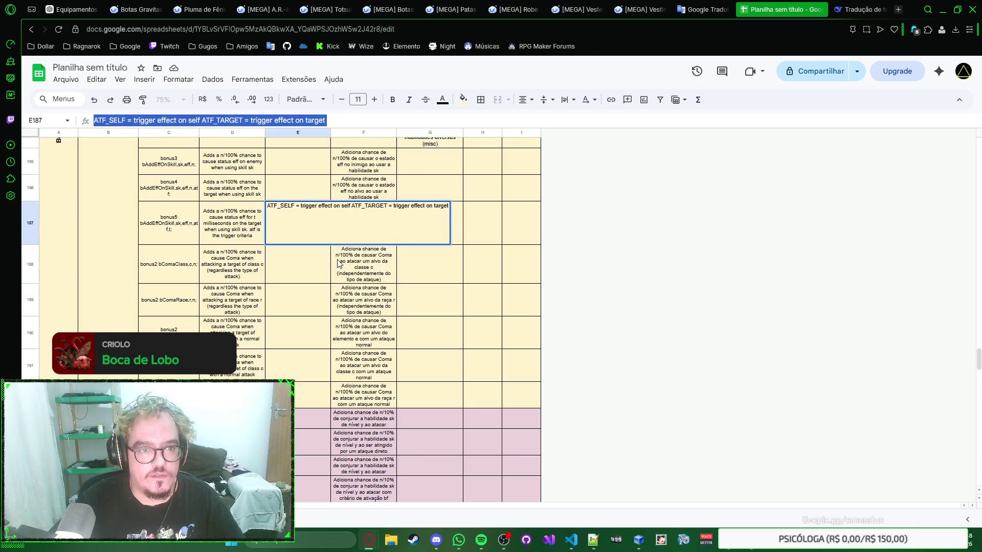
pyautogui.click(321, 261)
pyautogui.click(316, 236)
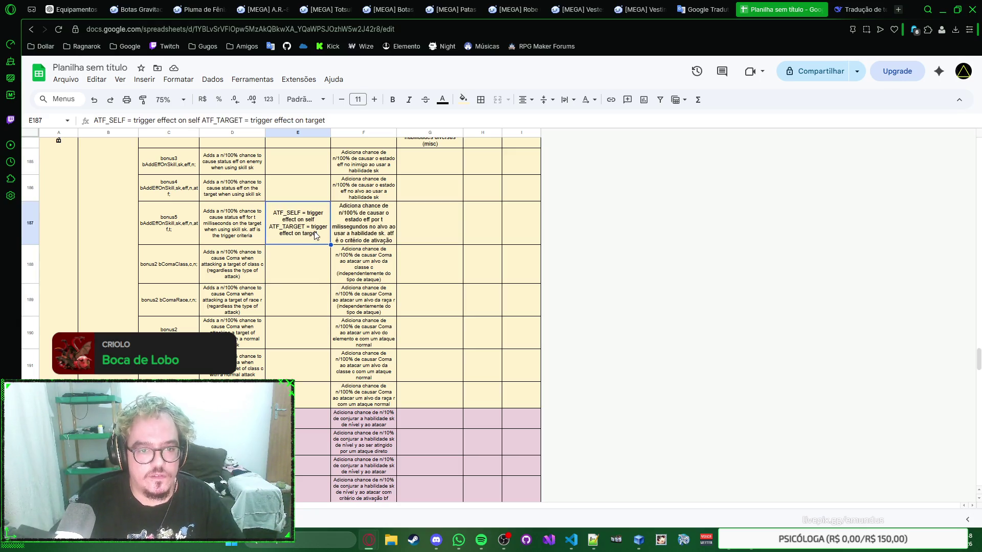
pyautogui.hotkey('ctrl', 'Tab')
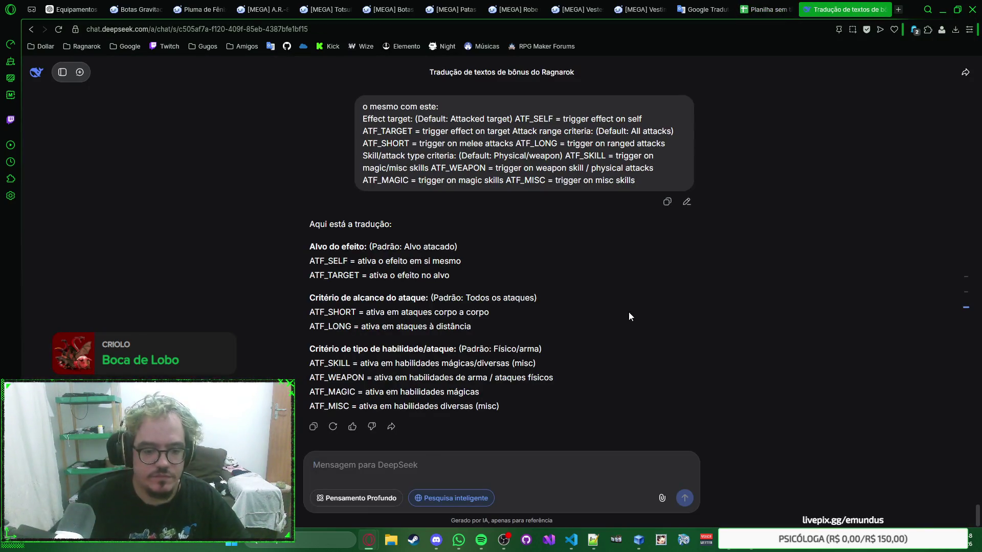
# Send DeepSeek 'o mesmo aqui:' with the pasted note, ATF_TARGET on its own line.
pyautogui.write('o mesmo aqui:')
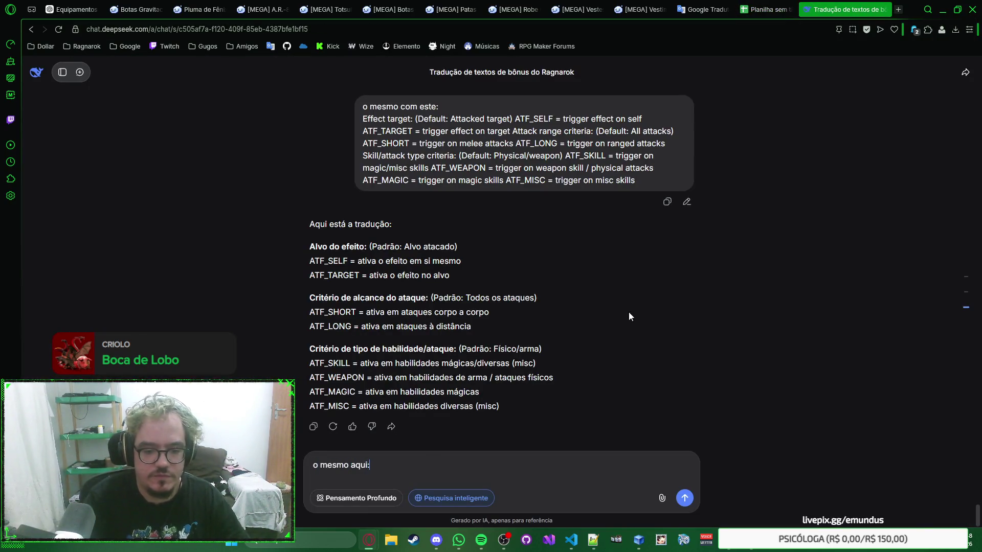
pyautogui.hotkey('ctrl', 'v')
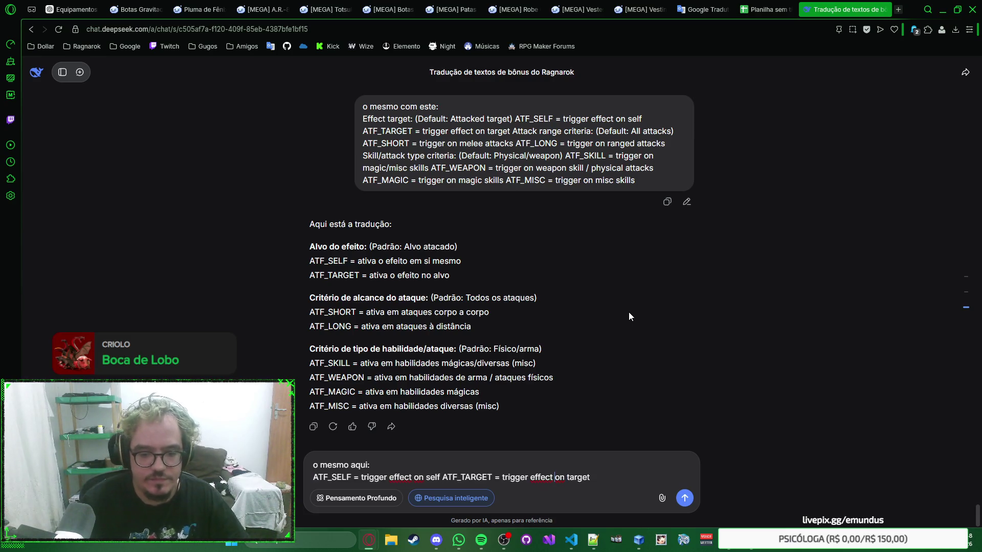
pyautogui.press('BackSpace')
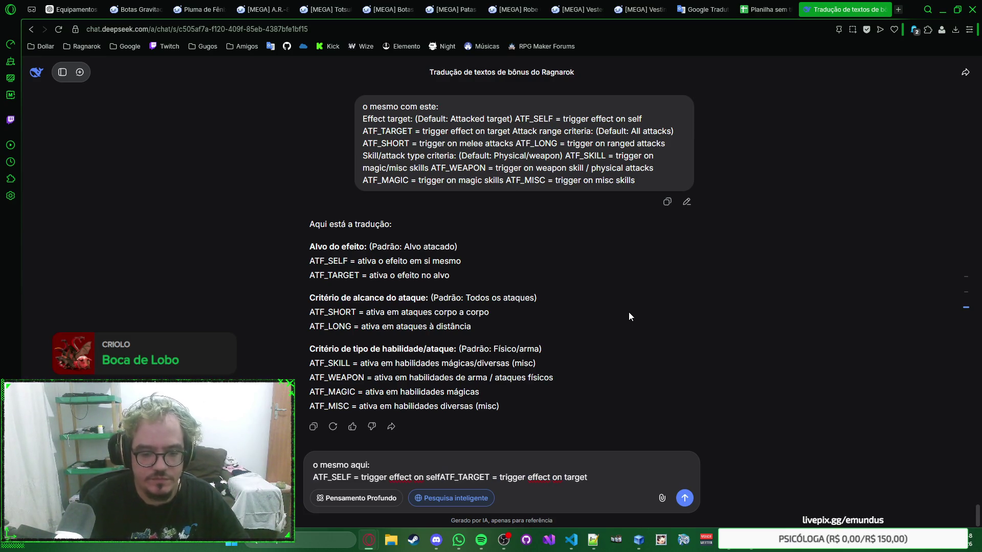
pyautogui.hotkey('shift', 'Return')
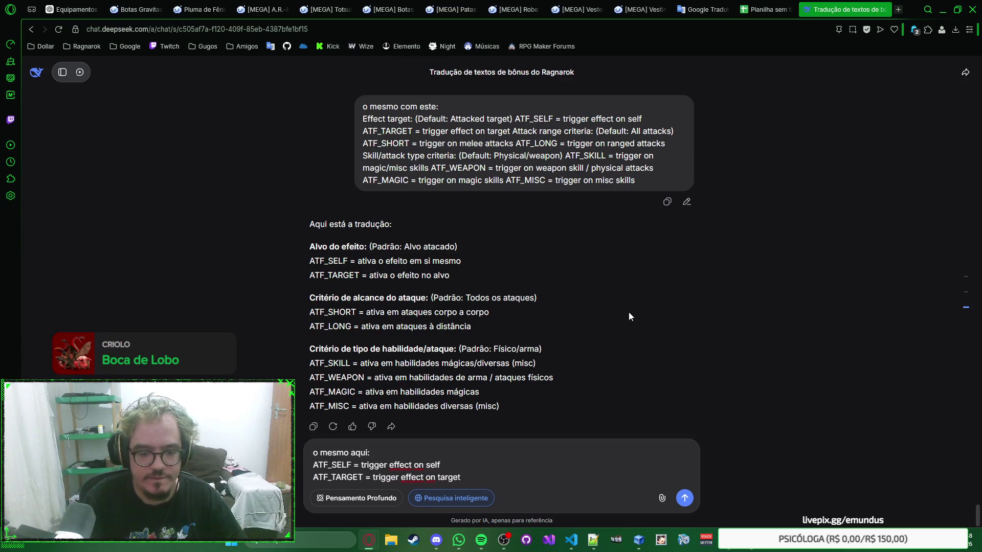
pyautogui.press('Return')
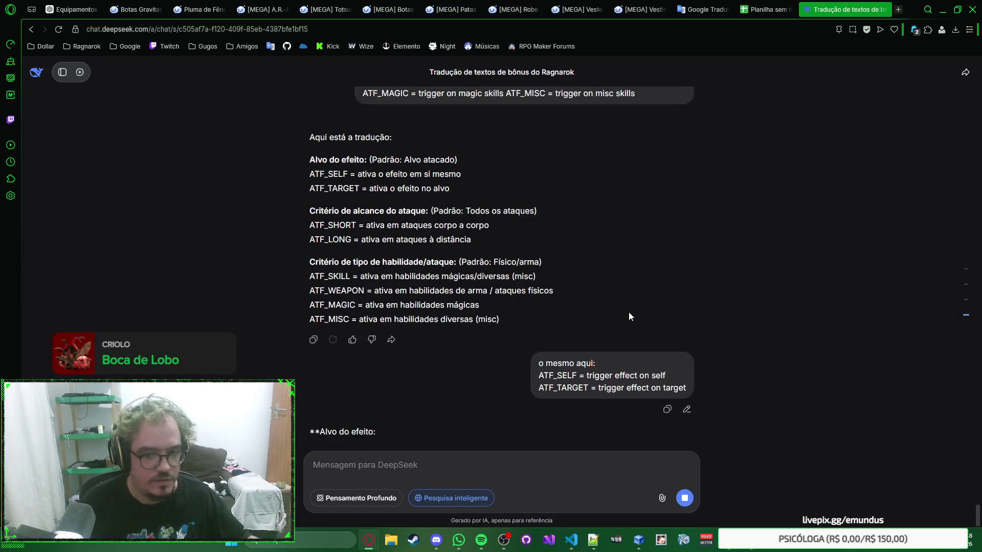
# Copy the two translated ATF lines from the reply and return to the spreadsheet.
pyautogui.moveTo(454, 413); pyautogui.dragTo(321, 397)
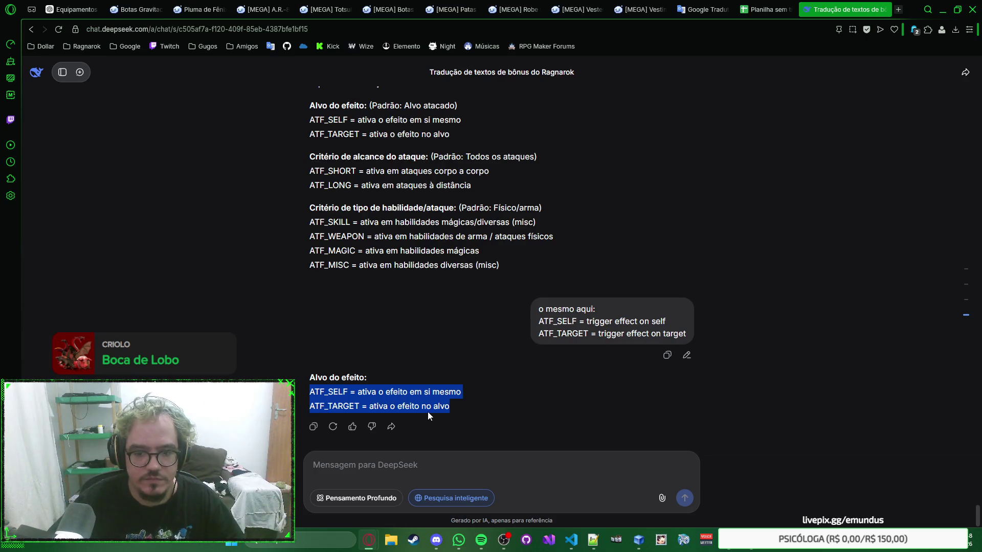
pyautogui.click(491, 388)
pyautogui.hotkey('ctrl', 'Tab')
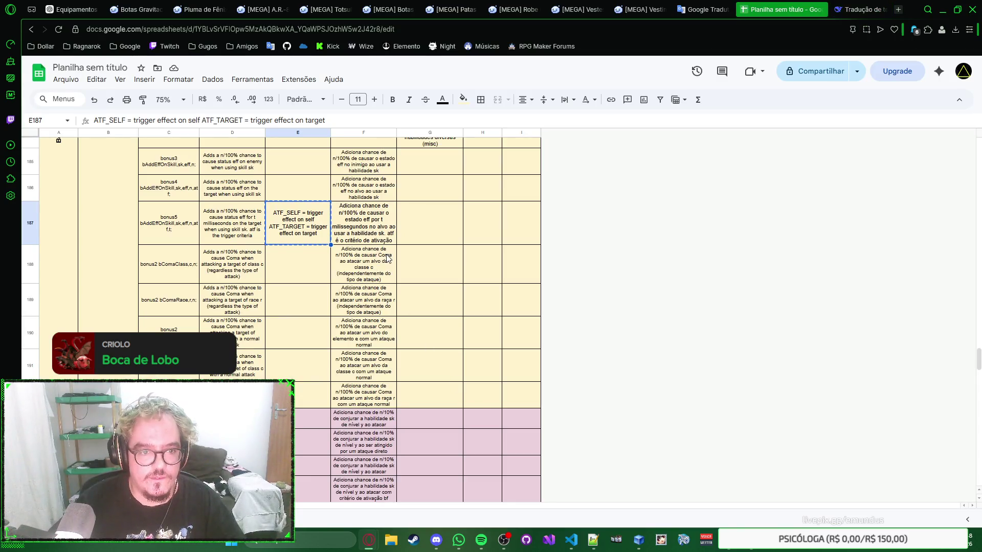
# Paste the Portuguese ATF_SELF / ATF_TARGET lines into G187 as plain text.
pyautogui.click(420, 227)
pyautogui.hotkey('ctrl', 'v')
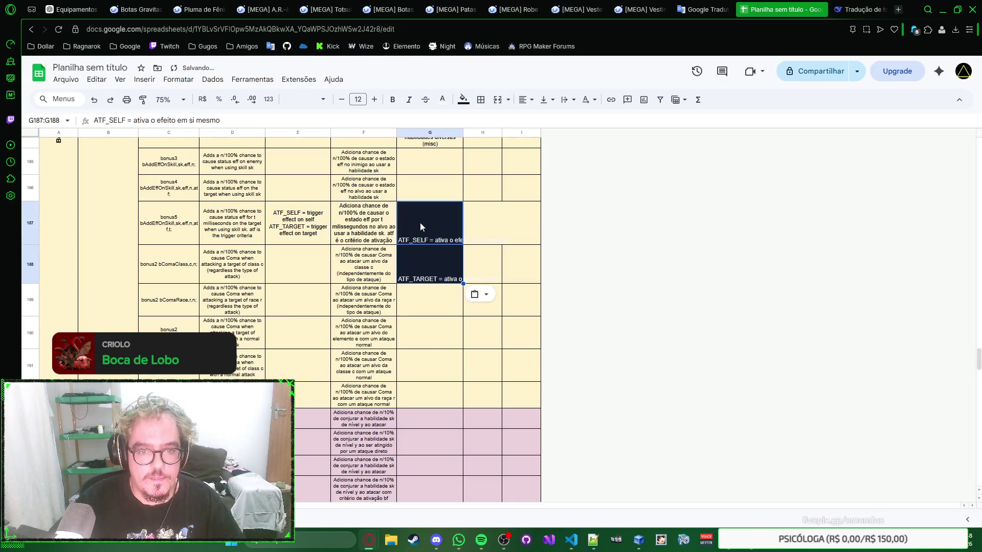
pyautogui.hotkey('ctrl', 'z')
pyautogui.press('Return')
pyautogui.write('ATF_SELF = ativa o efeito em si mesmo ATF_TARGET = ativa o efeito no alvo')
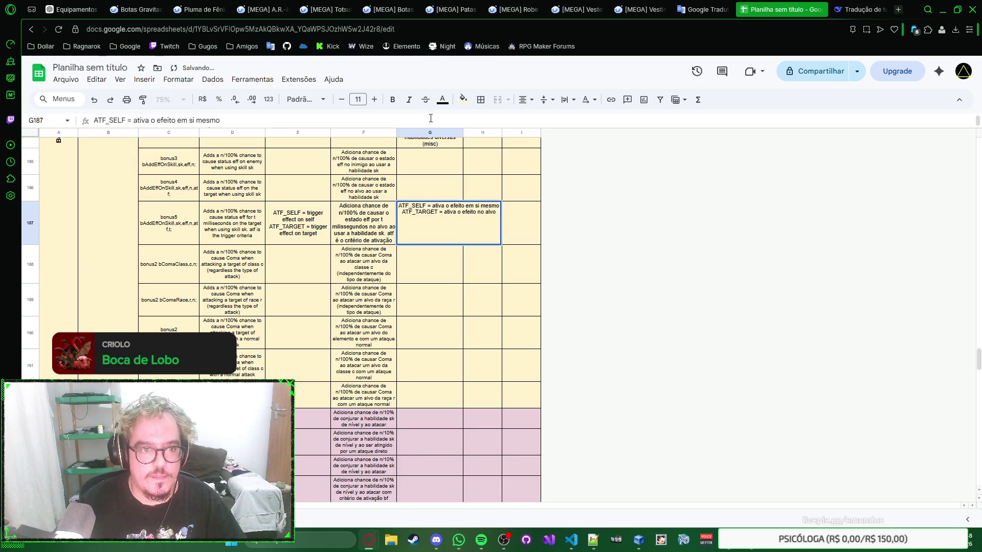
pyautogui.press('Return')
pyautogui.press('Up')
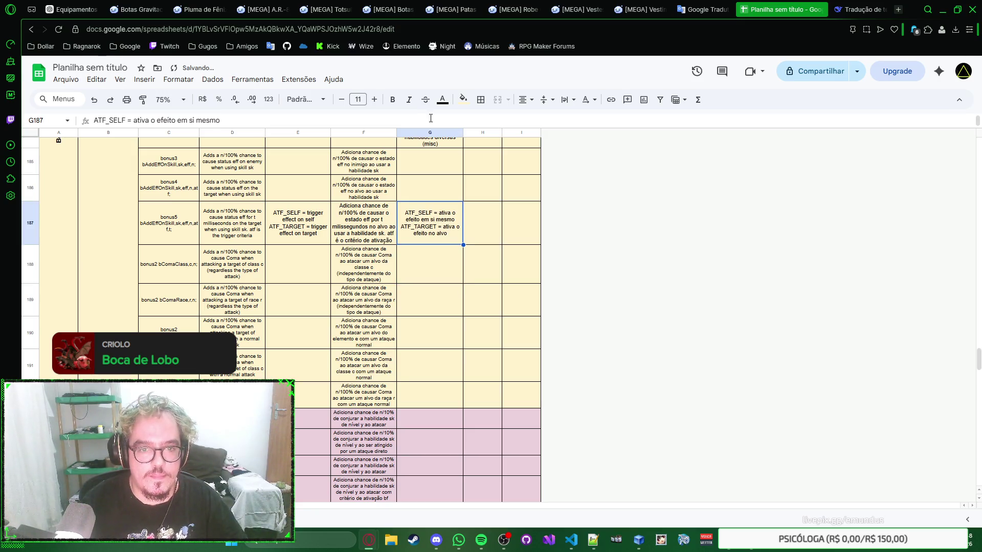
pyautogui.rightClick(435, 258)
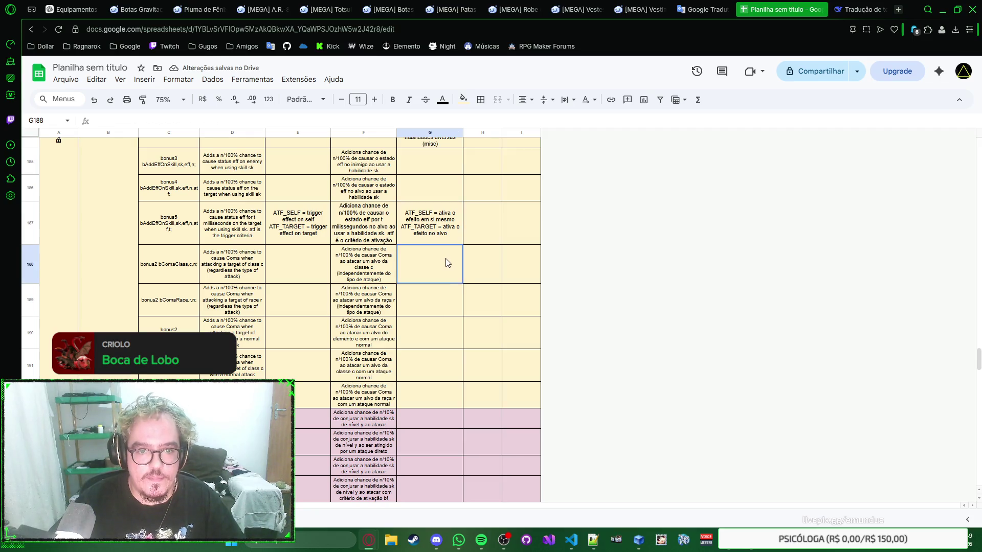
pyautogui.press('Escape')
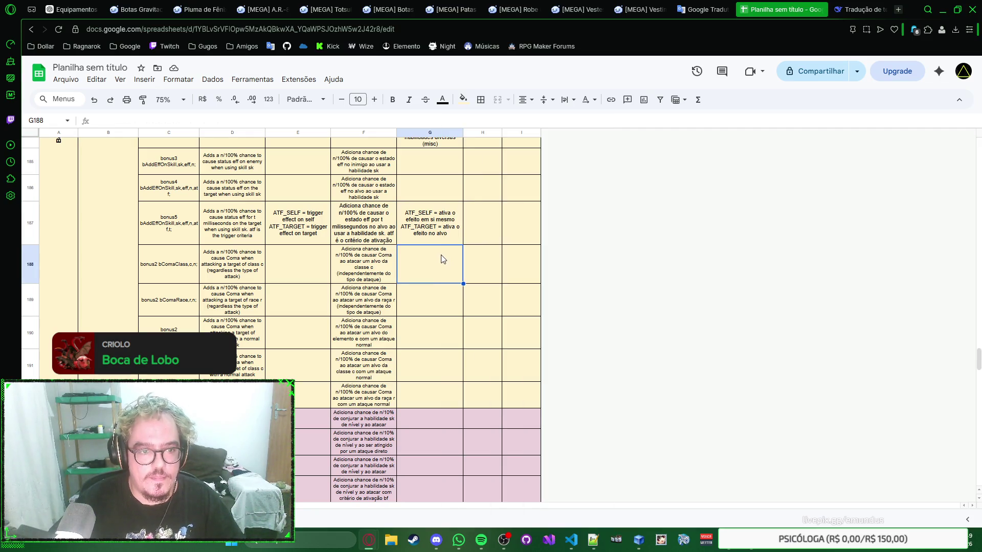
# Select the full text of E198's English bitfield options note.
pyautogui.scroll(-6, 439, 225)
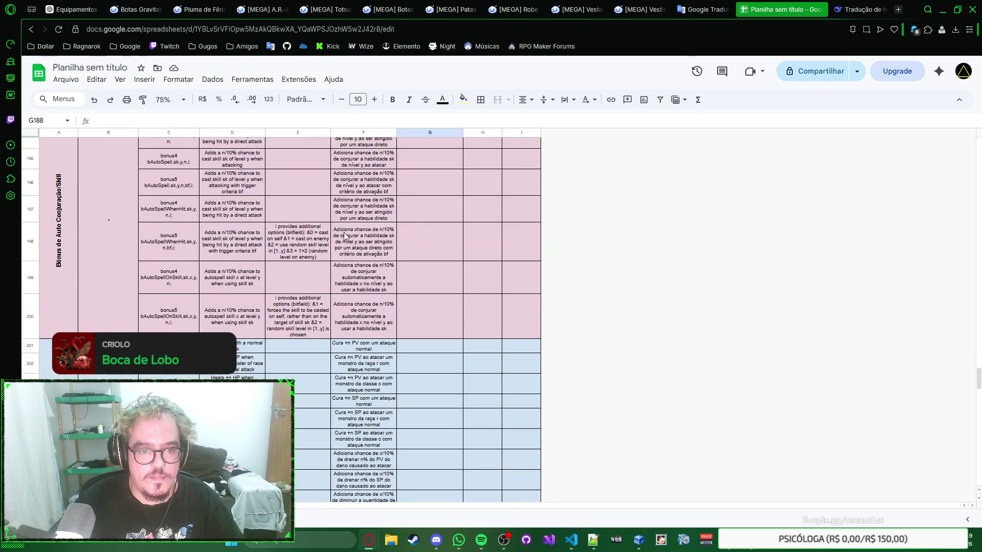
pyautogui.click(323, 236)
pyautogui.tripleClick(345, 122)
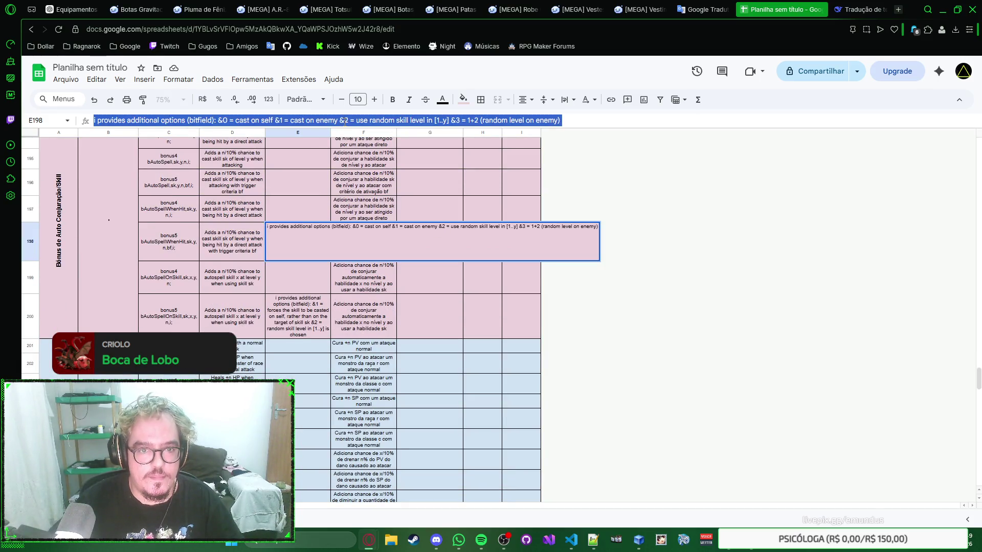
# Ask DeepSeek 'o mesmo:' to translate E198's copied bitfield note.
pyautogui.hotkey('ctrl', 'c')
pyautogui.hotkey('ctrl', 'Tab')
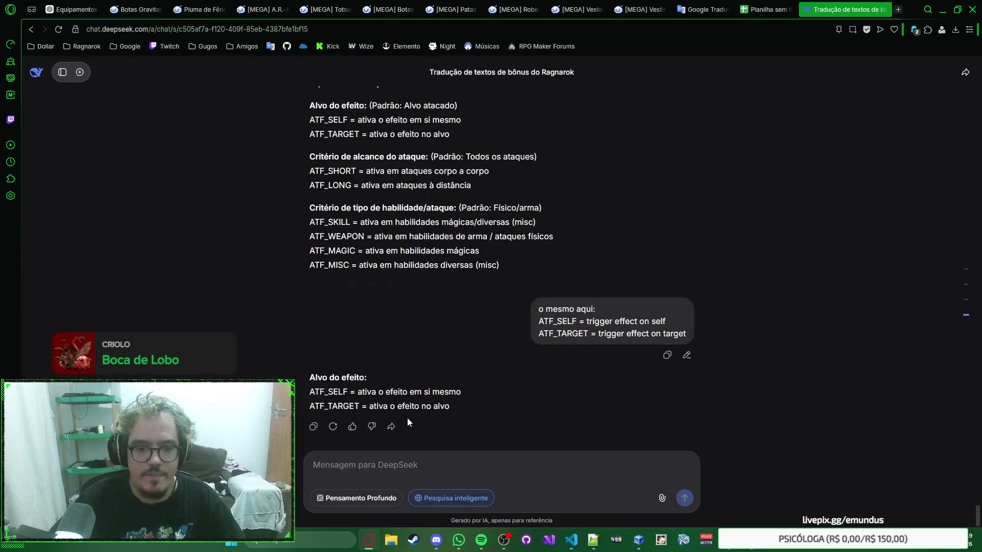
pyautogui.write('o mesmo:')
pyautogui.hotkey('ctrl', 'v')
pyautogui.press('Return')
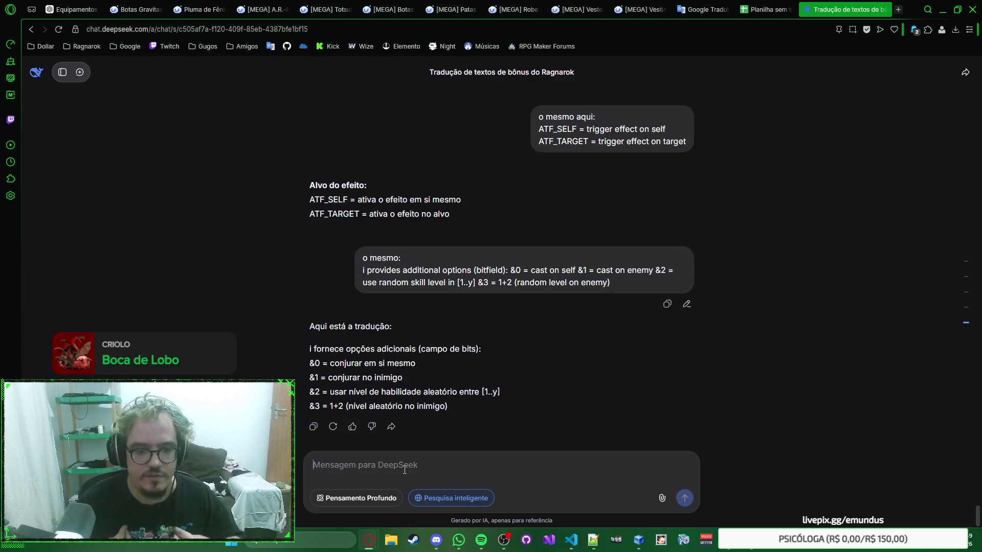
# Copy DeepSeek's Portuguese bitfield list and paste it into G198.
pyautogui.rightClick(481, 471)
pyautogui.press('Escape')
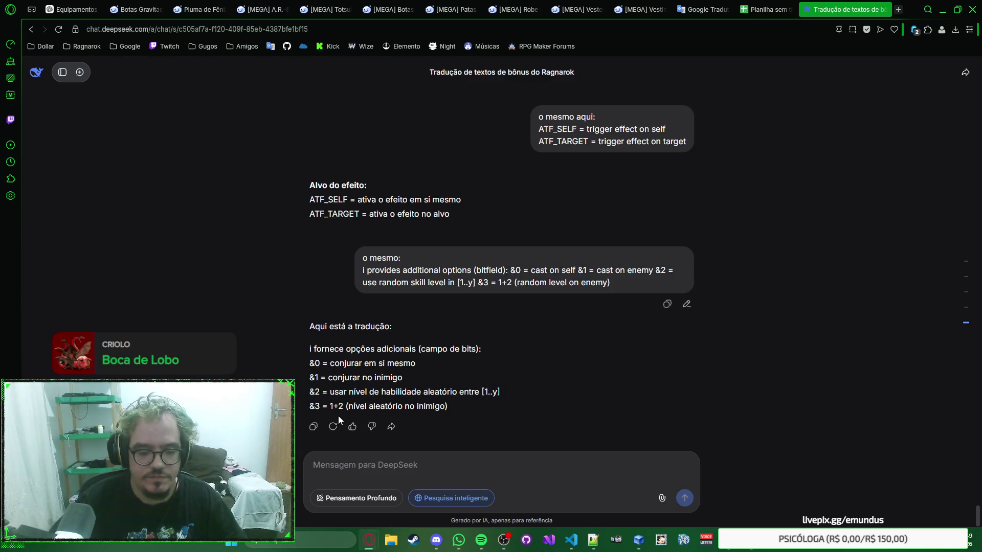
pyautogui.moveTo(454, 409)
pyautogui.mouseDown()
pyautogui.moveTo(332, 377)
pyautogui.moveTo(307, 352)
pyautogui.mouseUp()
pyautogui.click(307, 352)
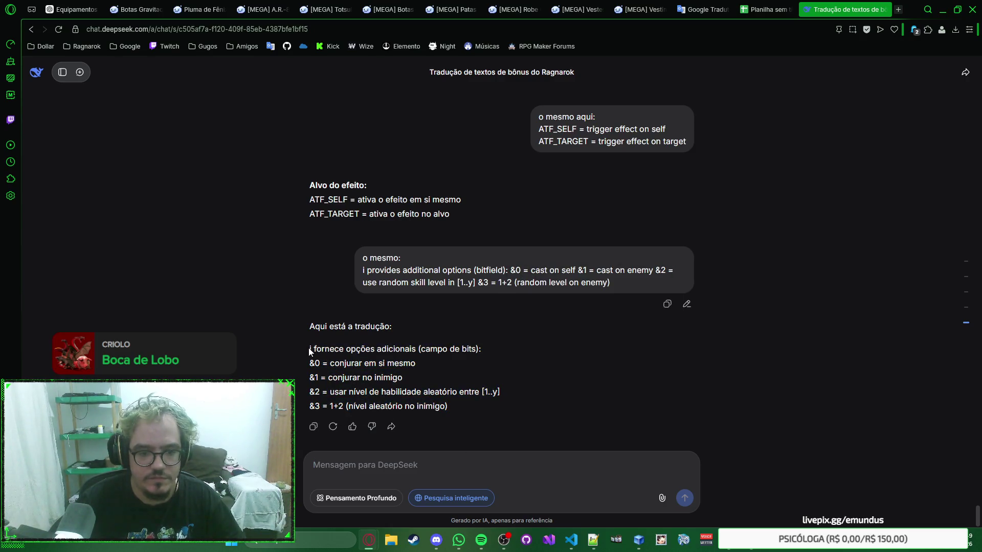
pyautogui.tripleClick(309, 351)
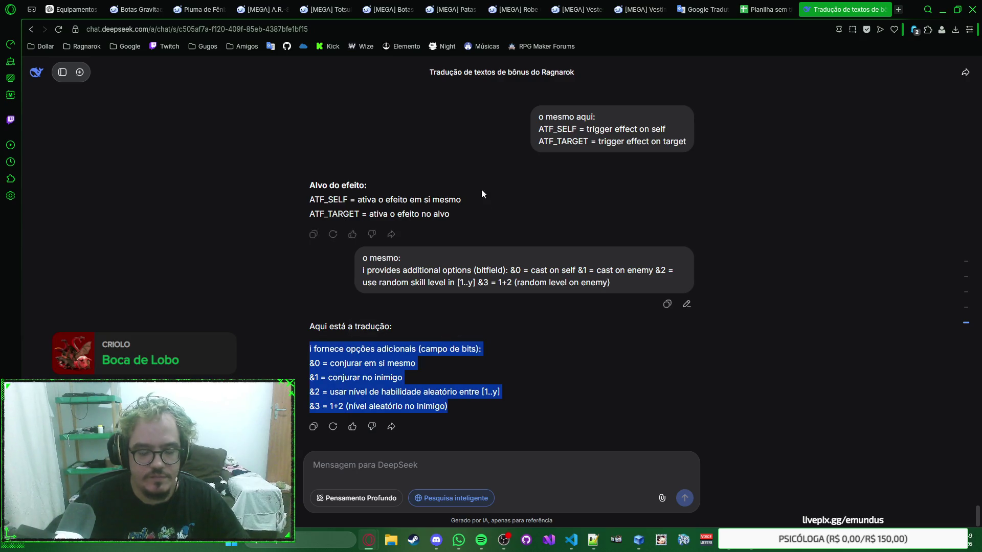
pyautogui.hotkey('ctrl', 'shift', 'Tab')
pyautogui.click(440, 241)
pyautogui.click(409, 115)
pyautogui.hotkey('ctrl', 'v')
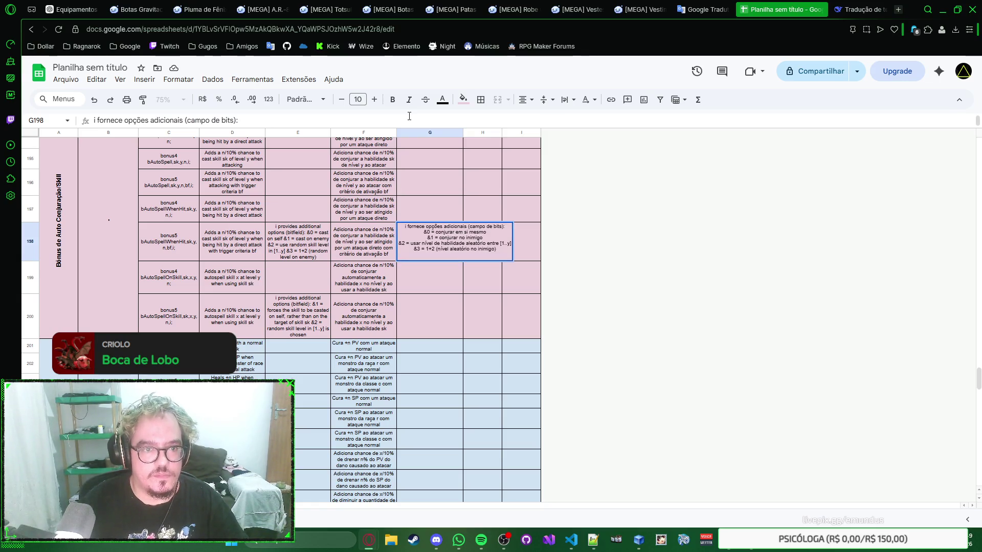
# Commit the Portuguese bitfield list in G198 and select E200.
pyautogui.press('Return')
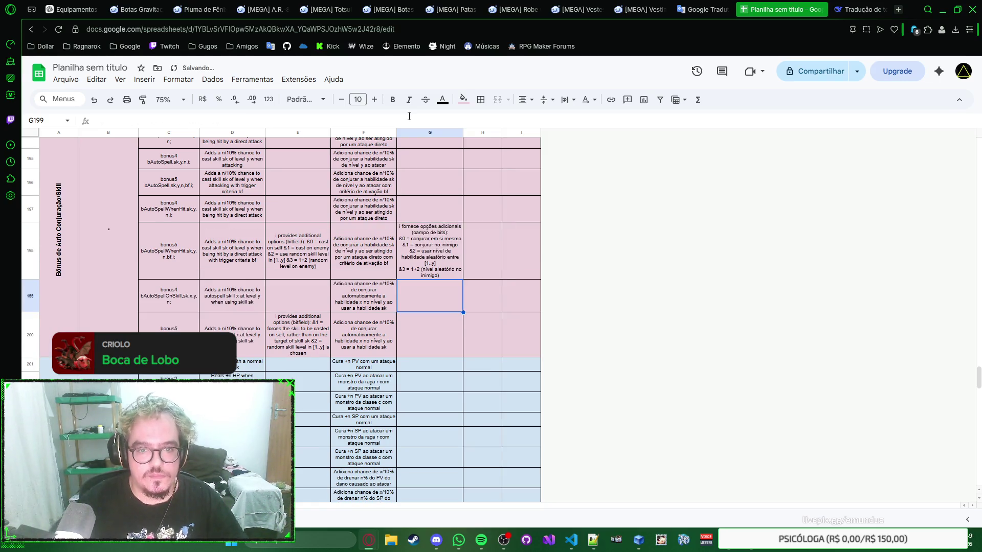
pyautogui.click(425, 327)
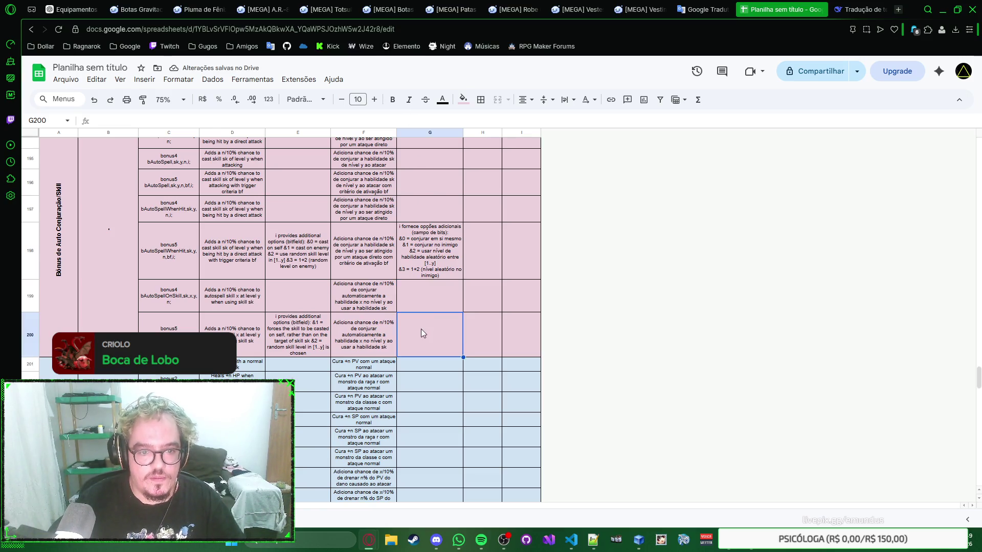
pyautogui.click(300, 330)
# Copy E200's English note text and leave G200 selected for its translation.
pyautogui.click(376, 115)
pyautogui.hotkey('ctrl', 'a')
pyautogui.hotkey('ctrl', 'c')
pyautogui.press('Escape')
pyautogui.click(430, 322)
pyautogui.hotkey('ctrl', 'Tab')
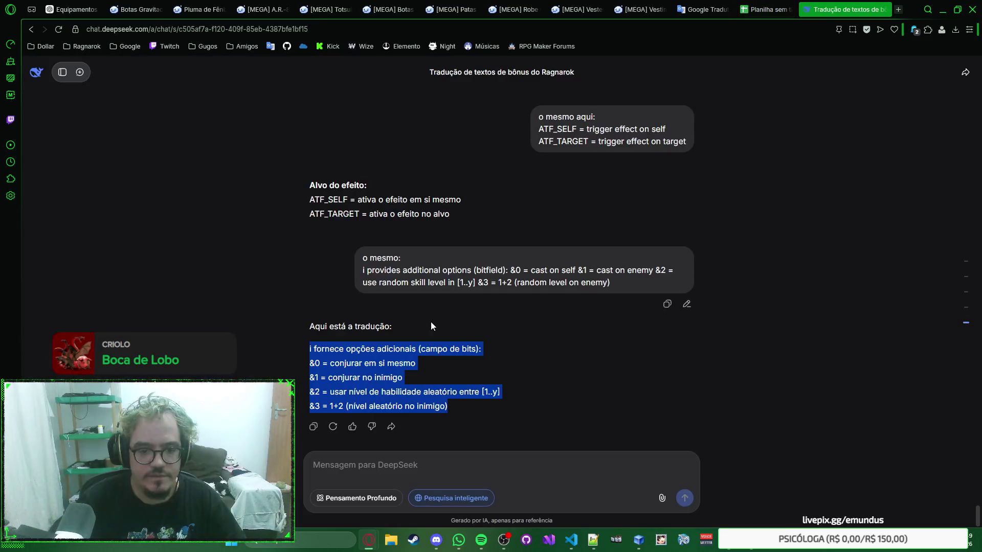
pyautogui.hotkey('ctrl', 'shift', 'Tab')
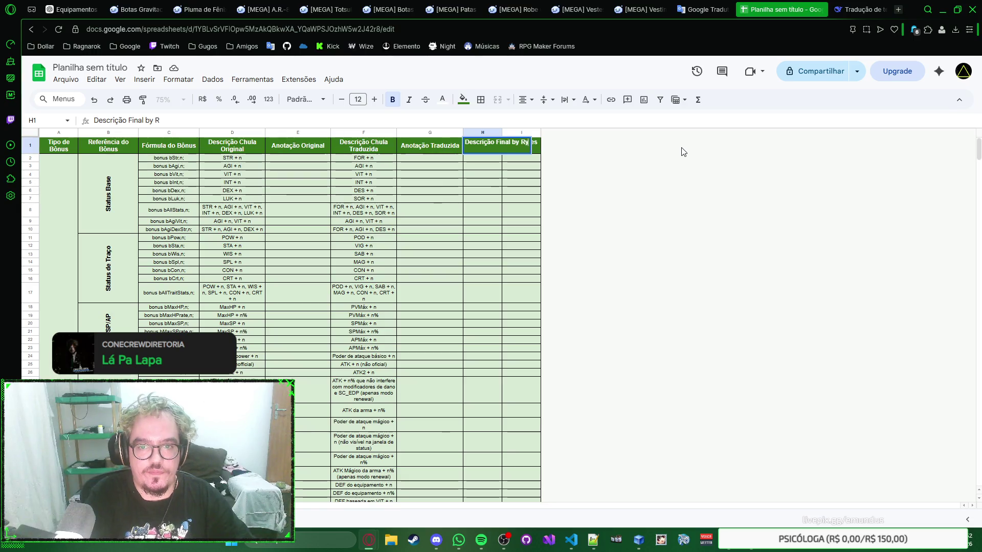
# Enter headers 'Anotações Finais do Lucio' in I1 and 'Descrição Final do Lucio' in H1.
pyautogui.press('Tab')
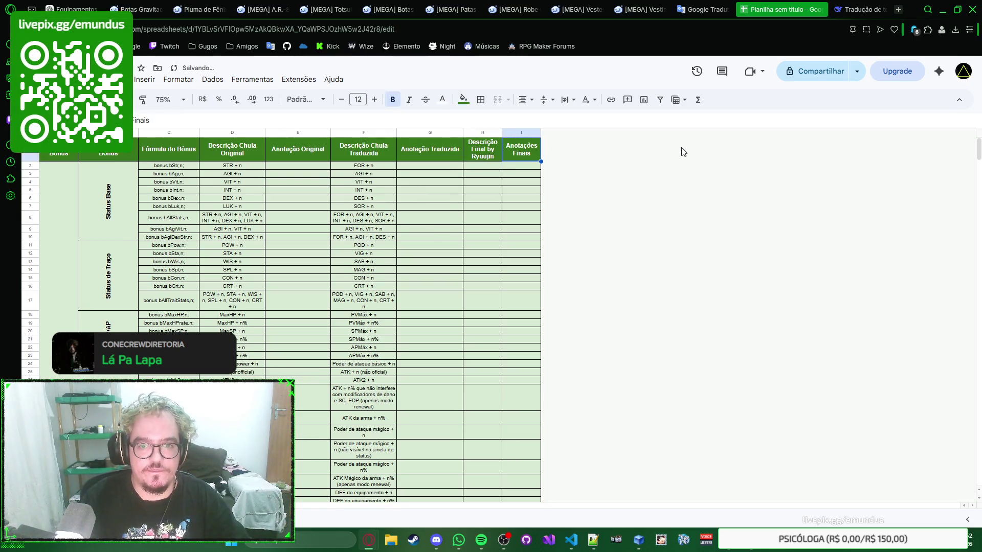
pyautogui.write('Anotações F')
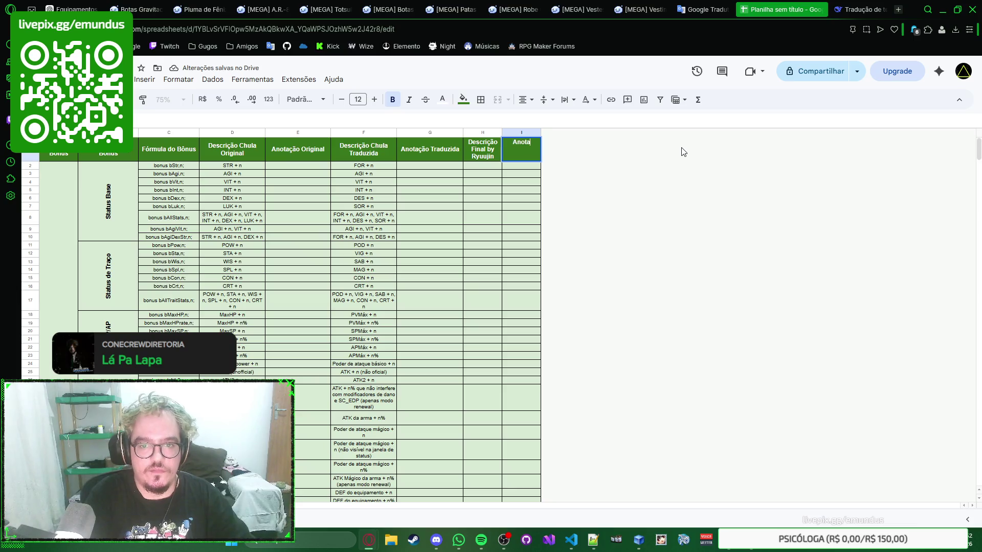
pyautogui.write('inais')
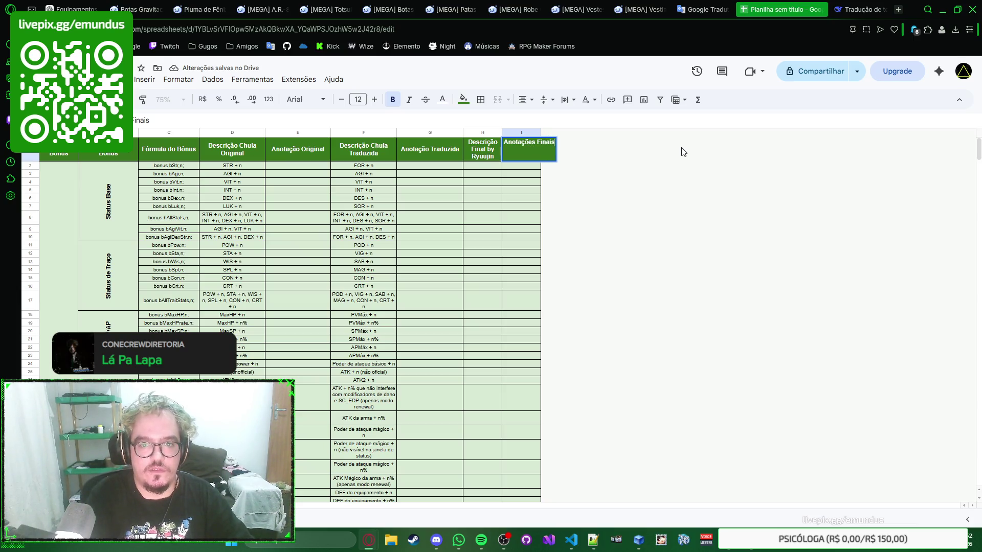
pyautogui.write(' do Ryuujin')
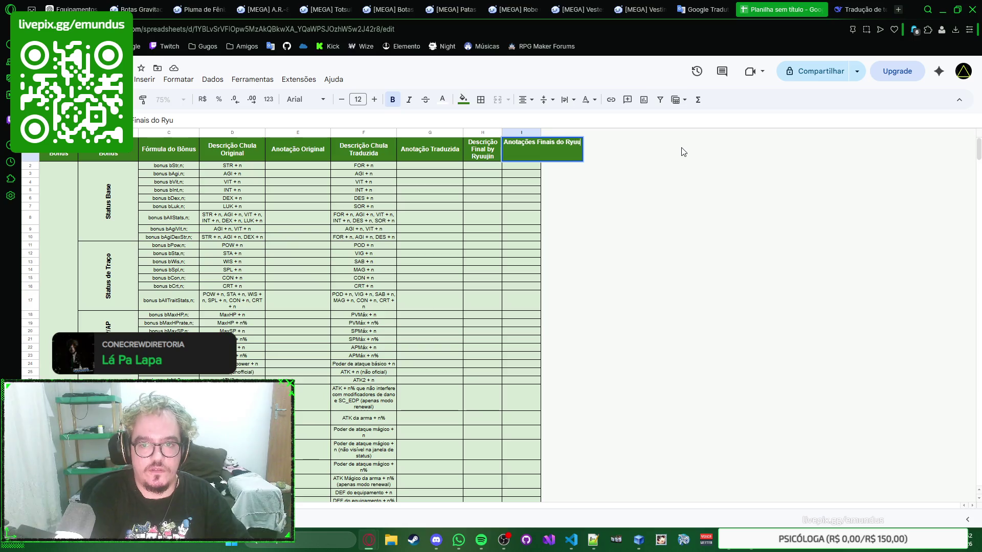
pyautogui.press('BackSpace')
pyautogui.press('BackSpace')
pyautogui.press('BackSpace')
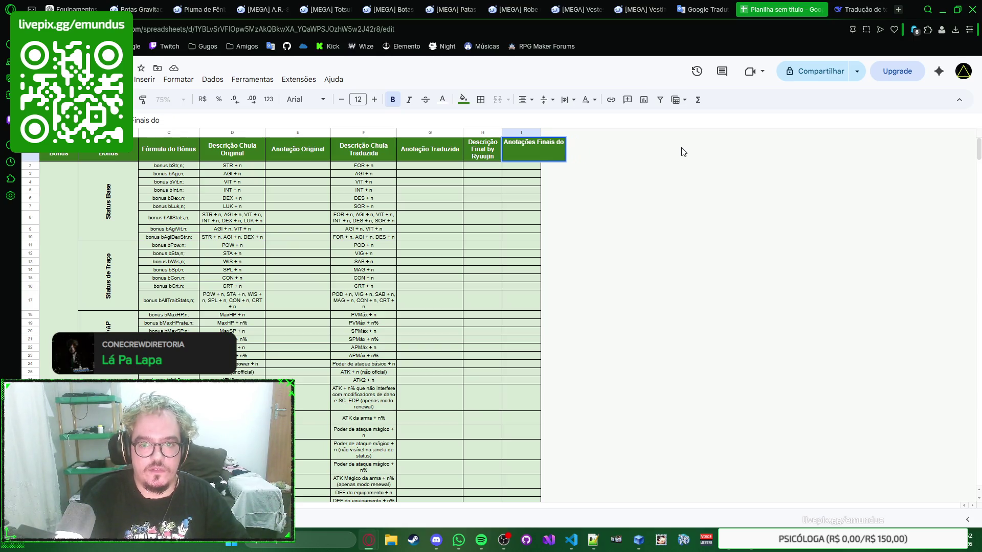
pyautogui.write('Lucio')
pyautogui.press('Return')
pyautogui.press('Up')
pyautogui.press('Left')
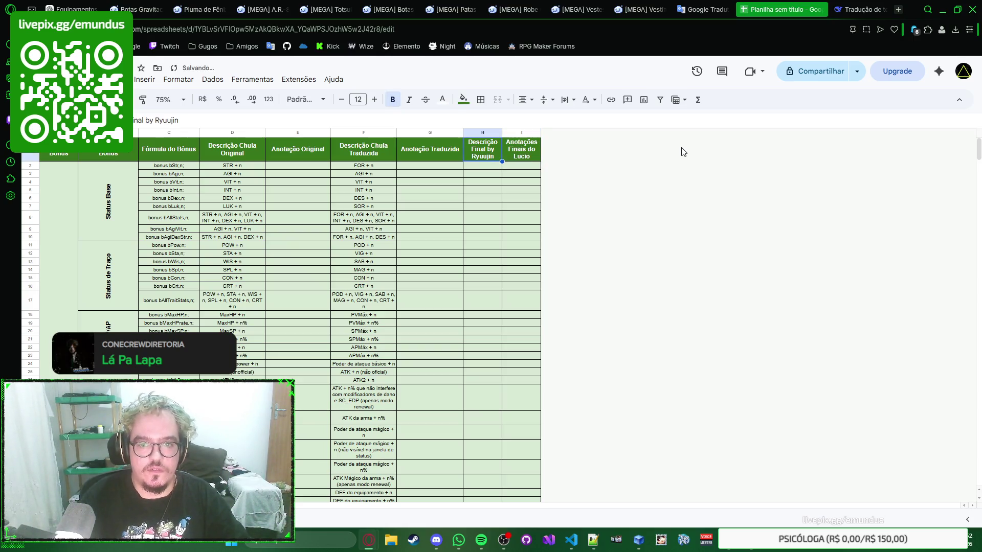
pyautogui.write('Descrição Final do')
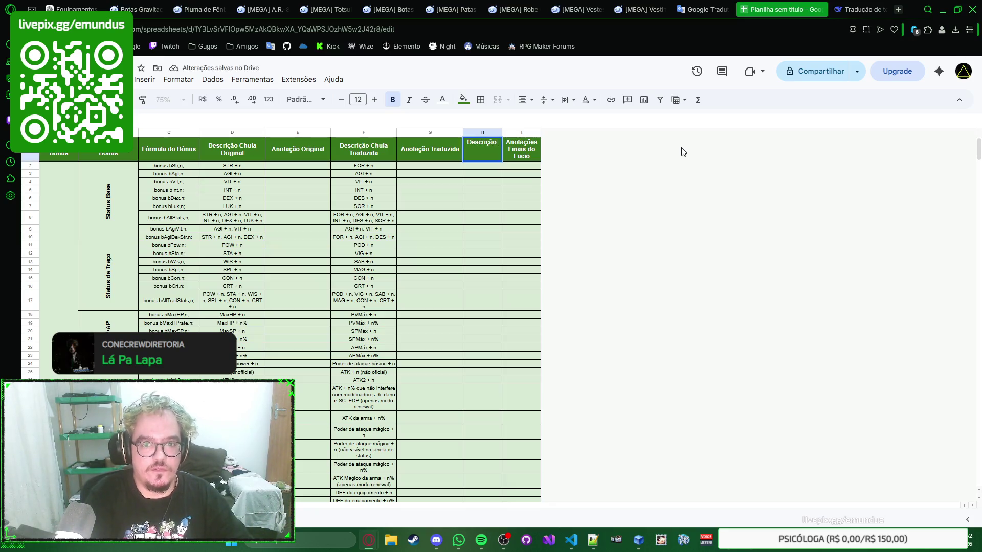
pyautogui.write(' Lucio')
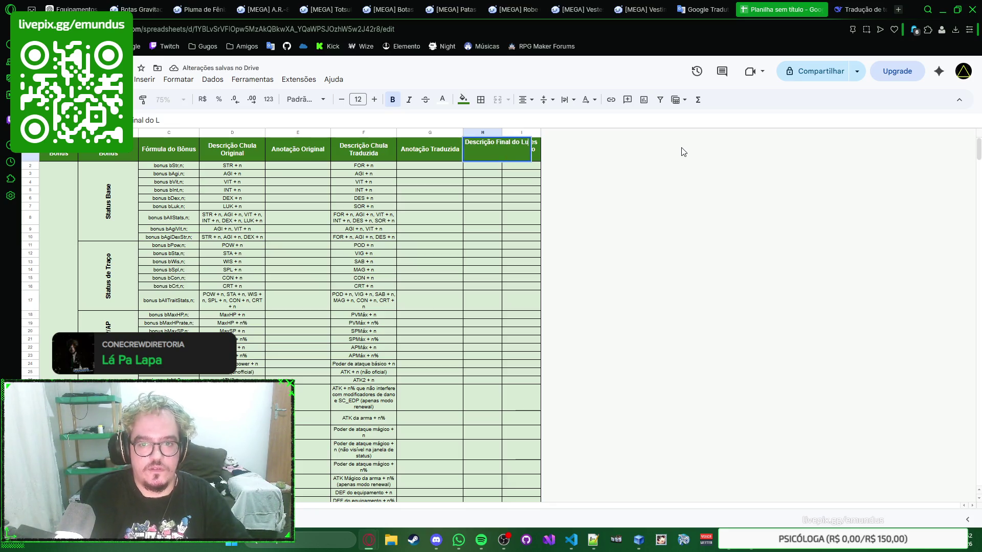
pyautogui.press('Return')
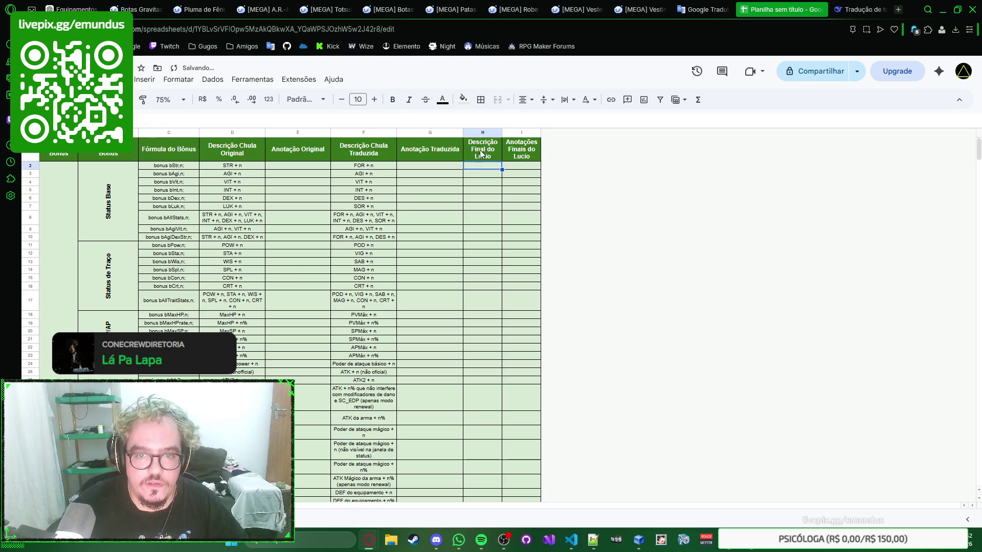
# Replace Lucio with Ryuujin in both headers and widen column H.
pyautogui.moveTo(482, 148); pyautogui.dragTo(530, 144)
pyautogui.doubleClick(530, 143)
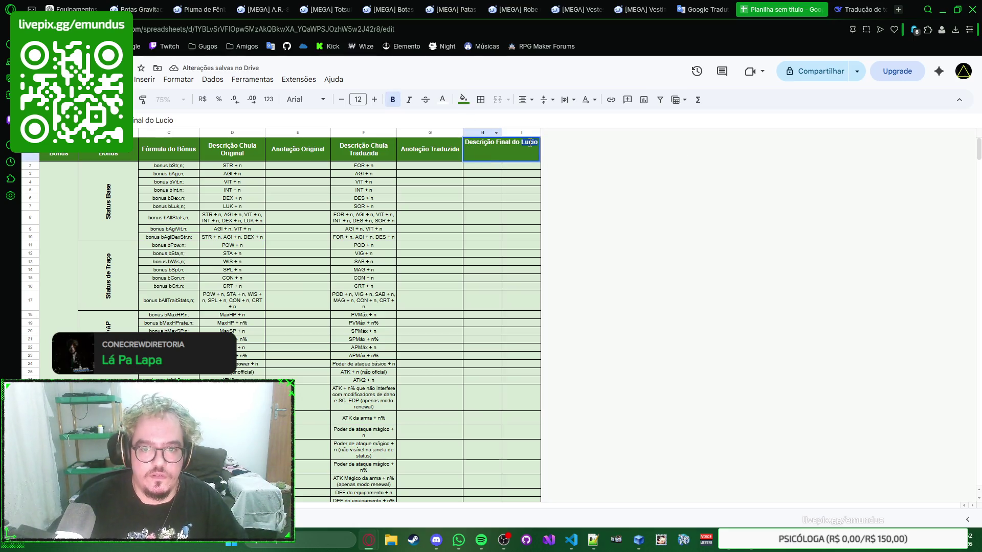
pyautogui.hotkey('ctrl', 'BackSpace')
pyautogui.write('Ryuujin')
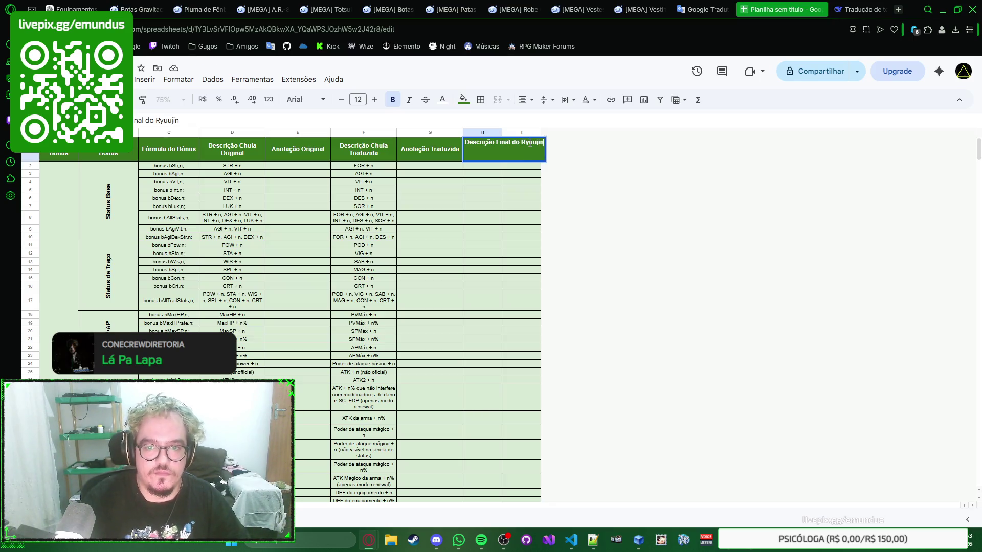
pyautogui.press('Return')
pyautogui.doubleClick(530, 144)
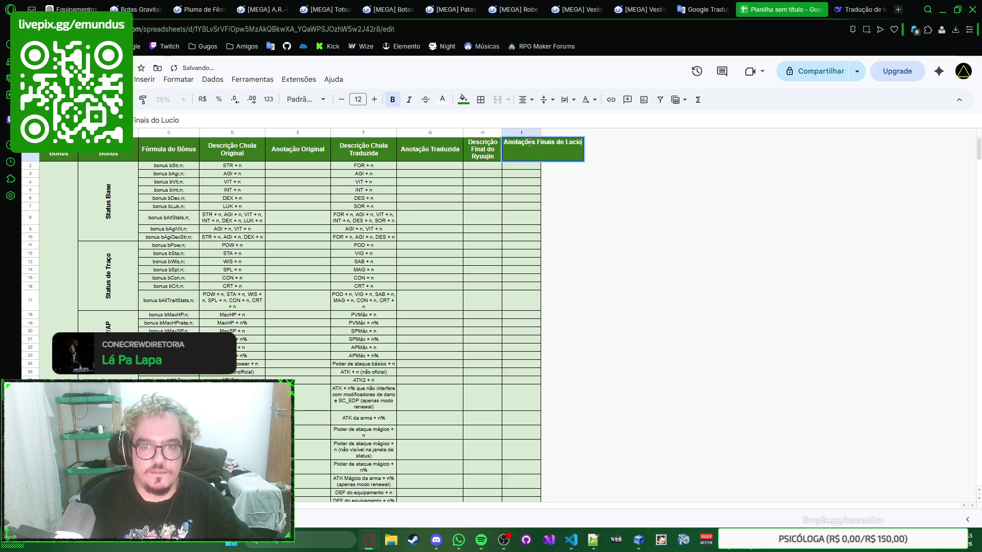
pyautogui.hotkey('ctrl', 'BackSpace')
pyautogui.write('Ryuujin')
pyautogui.press('Return')
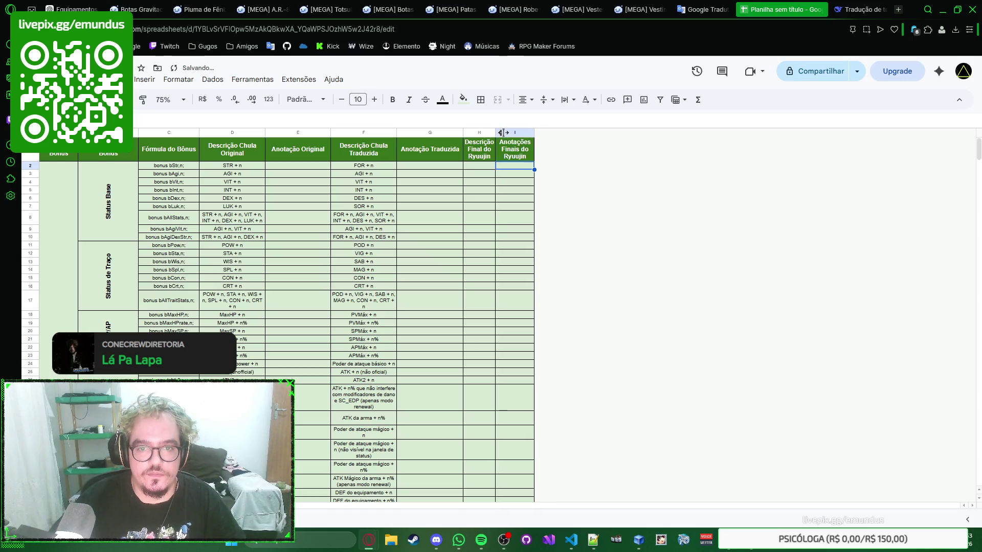
pyautogui.moveTo(501, 132); pyautogui.dragTo(515, 132)
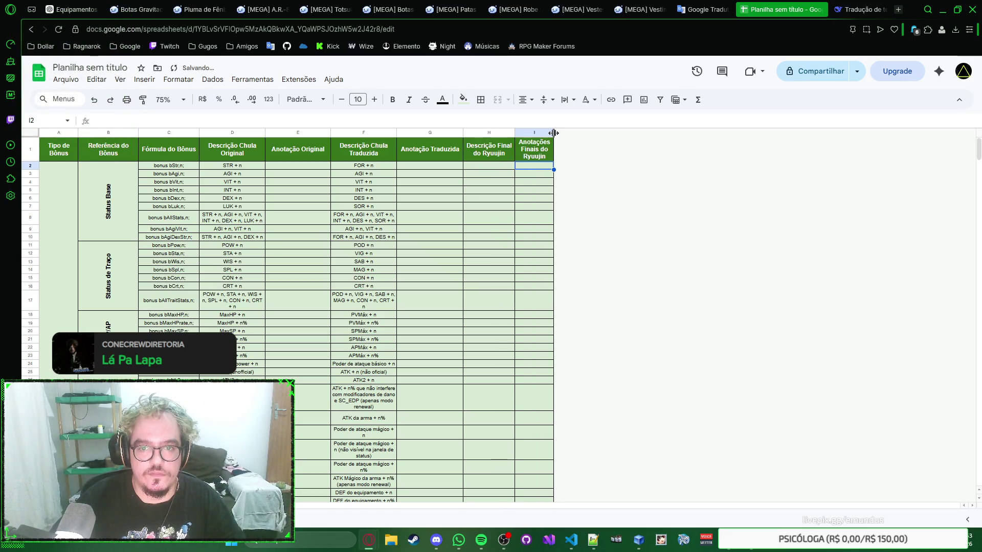
# Resize columns H and I to 133 pixels, then widen column I slightly.
pyautogui.click(507, 134)
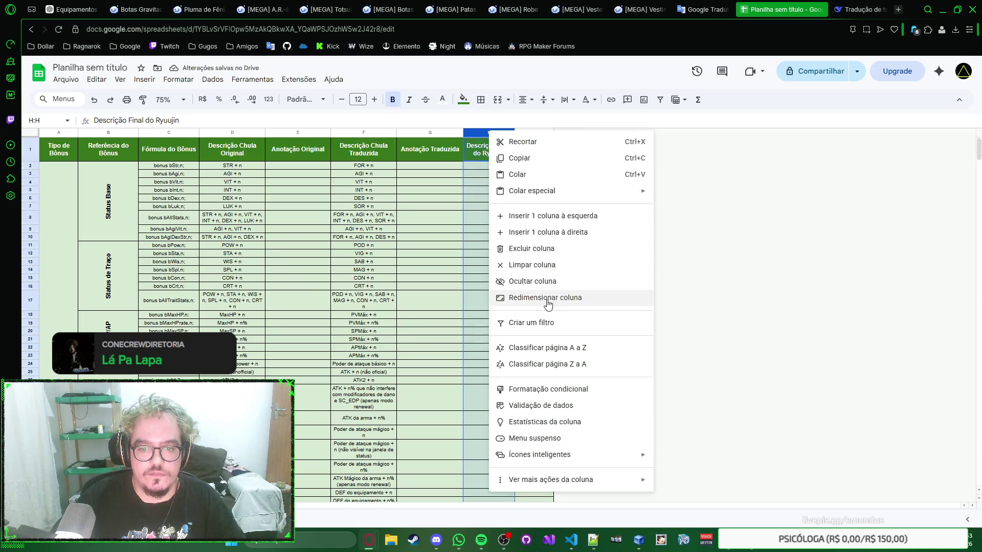
pyautogui.click(547, 302)
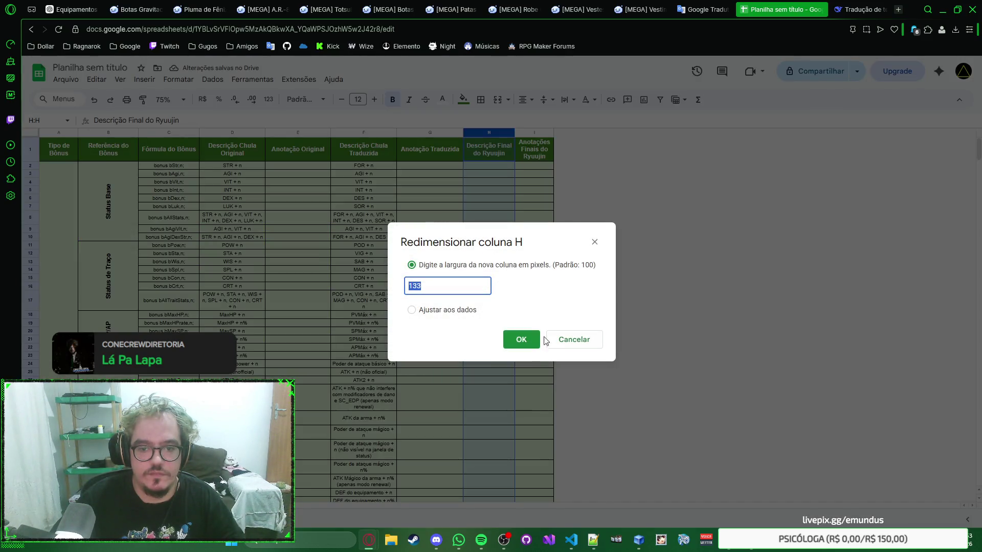
pyautogui.click(521, 339)
pyautogui.rightClick(536, 134)
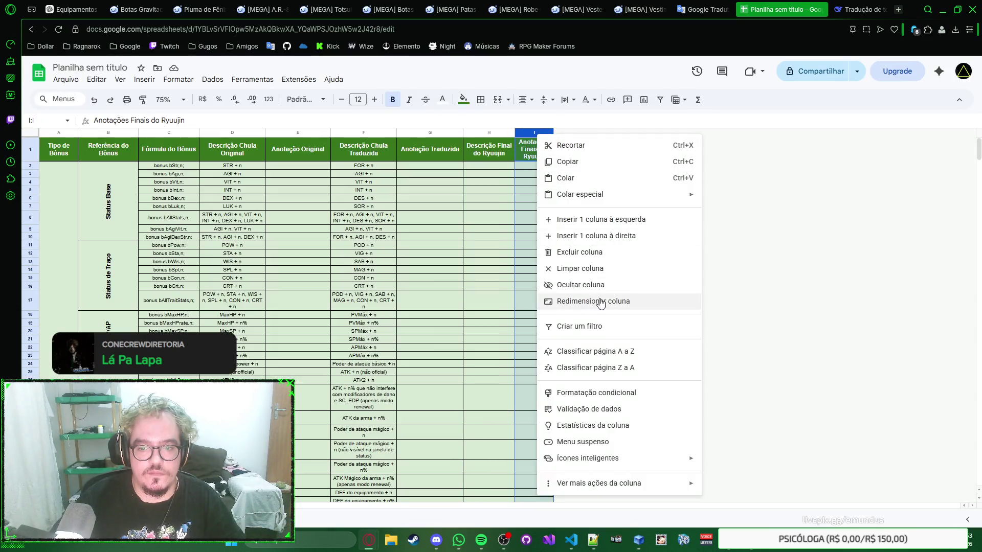
pyautogui.click(593, 301)
pyautogui.write('133')
pyautogui.click(527, 340)
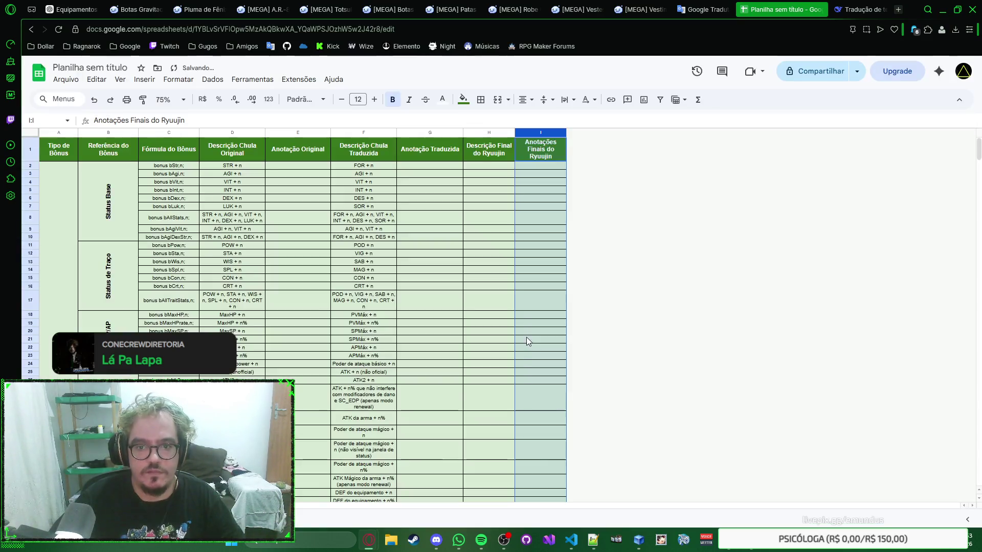
pyautogui.moveTo(566, 131); pyautogui.dragTo(572, 132)
# Deselect the widened columns and open the File menu.
pyautogui.click(552, 167)
pyautogui.rightClick(552, 164)
pyautogui.press('Escape')
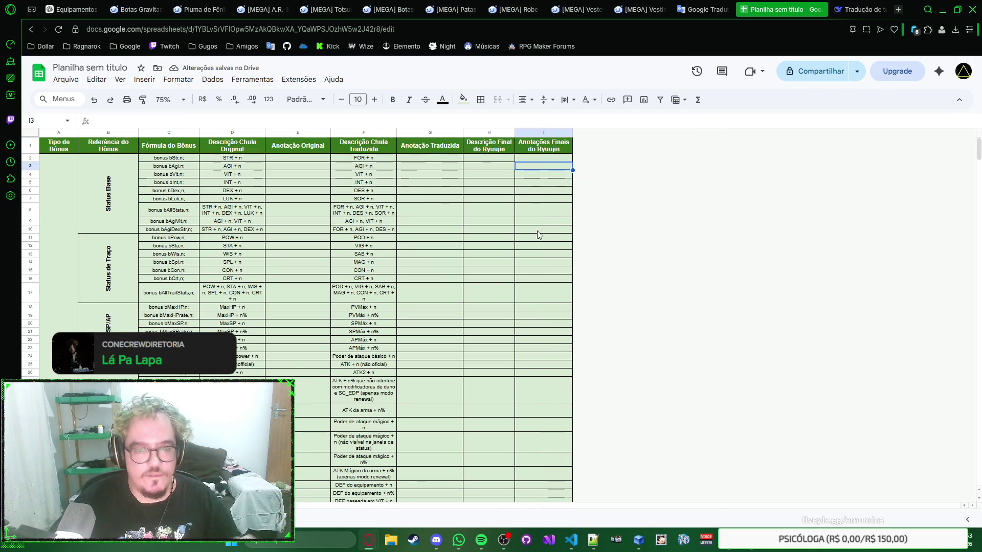
pyautogui.rightClick(481, 190)
pyautogui.press('Escape')
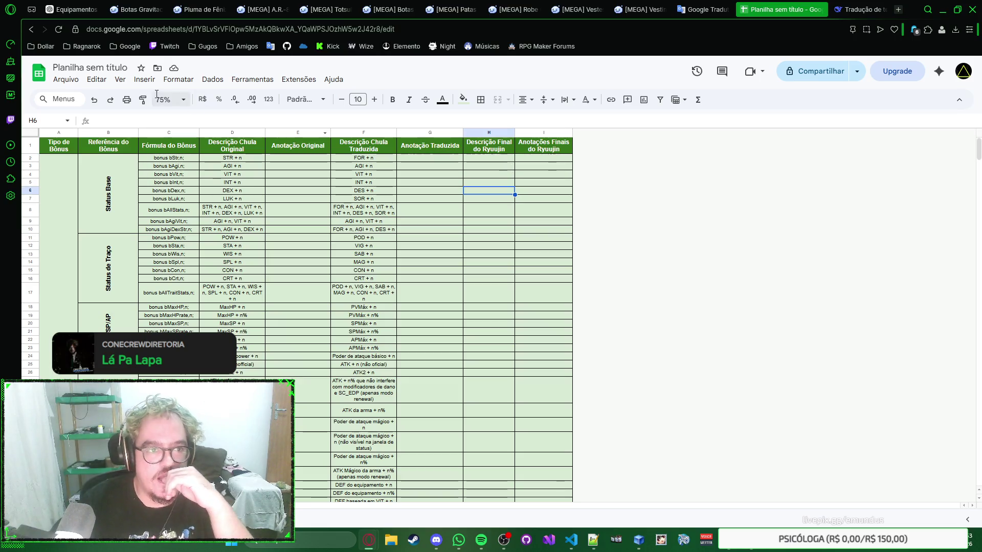
pyautogui.click(55, 81)
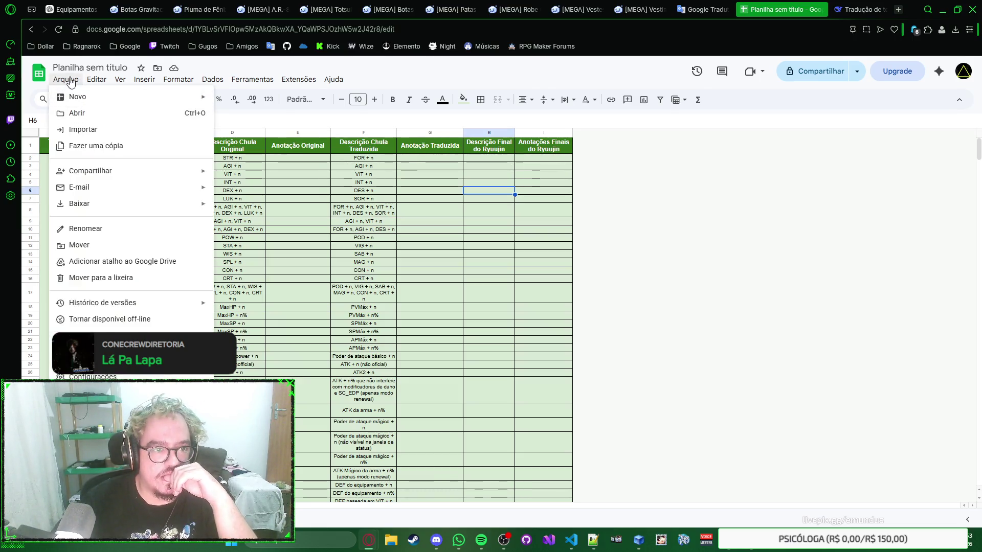
# Retitle 'Planilha sem título' as 'Item_Bonus by SmokeWorld' and star the file.
pyautogui.click(65, 79)
pyautogui.click(86, 68)
pyautogui.press('BackSpace')
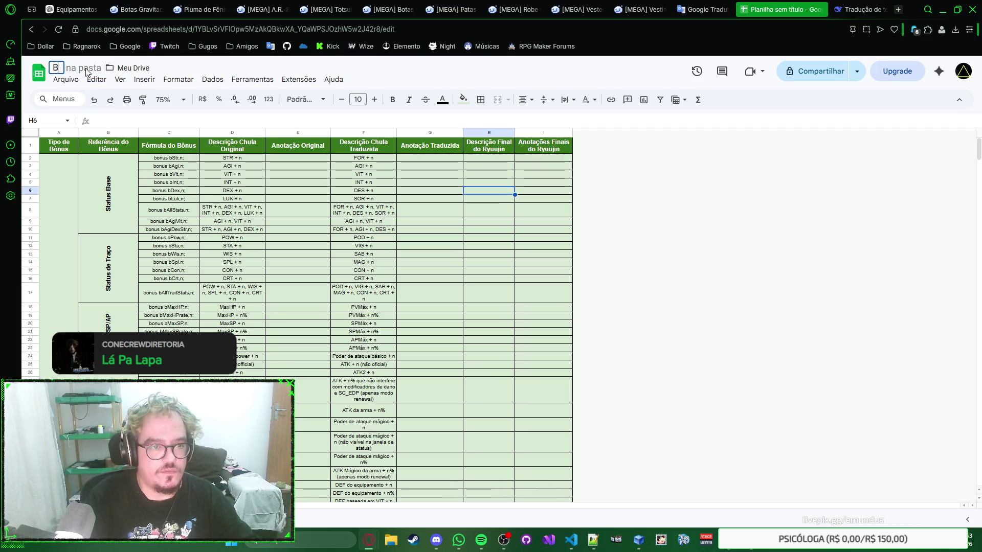
pyautogui.write('Item_')
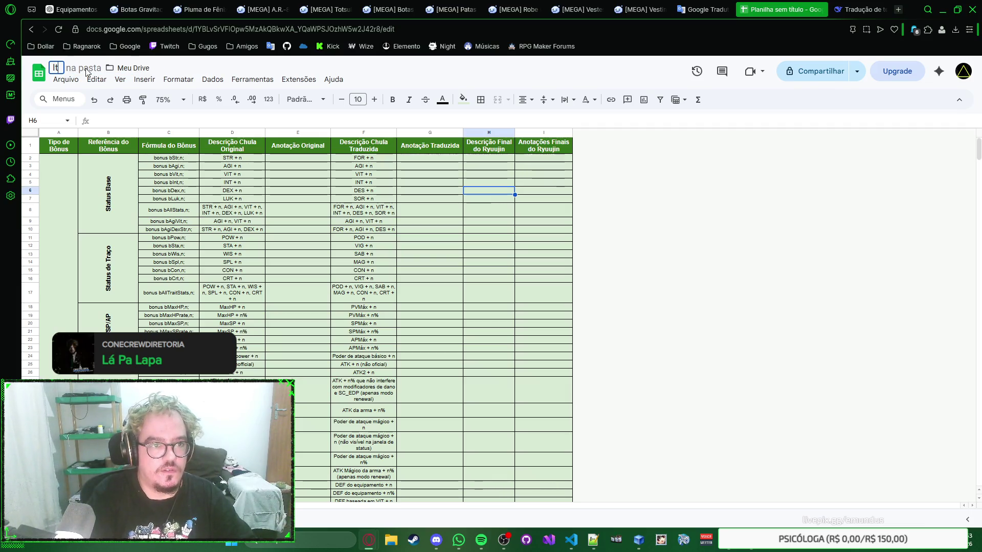
pyautogui.write('Bonus')
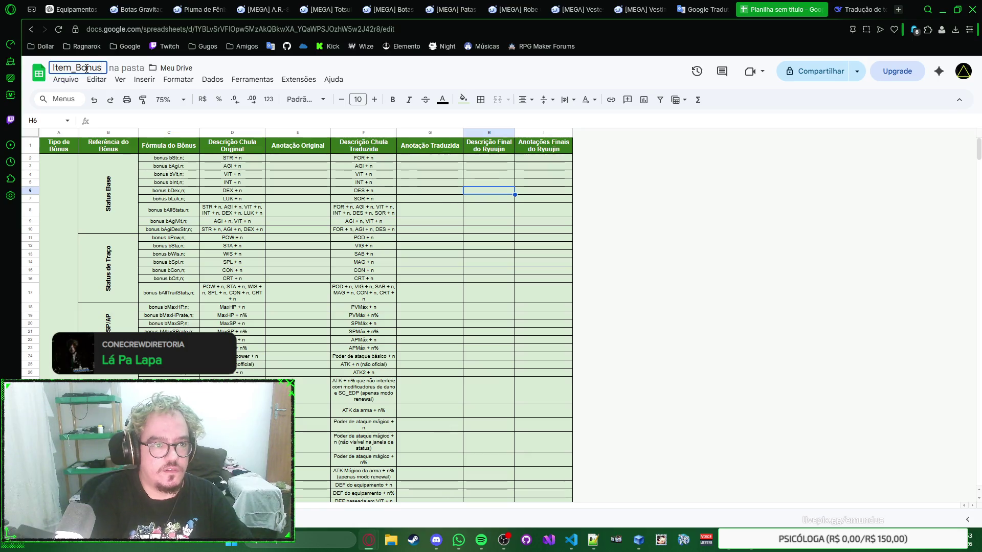
pyautogui.doubleClick(86, 68)
pyautogui.write('Item')
pyautogui.write('_Bonus')
pyautogui.write(' by Emundu')
pyautogui.press('BackSpace')
pyautogui.press('BackSpace')
pyautogui.press('BackSpace')
pyautogui.write('SmokeWorld')
pyautogui.press('Return')
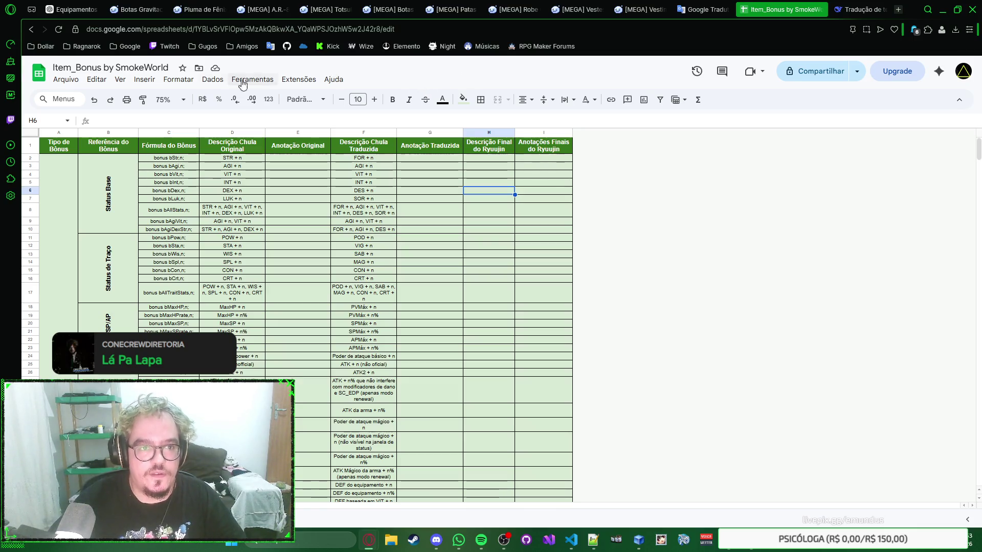
pyautogui.click(183, 67)
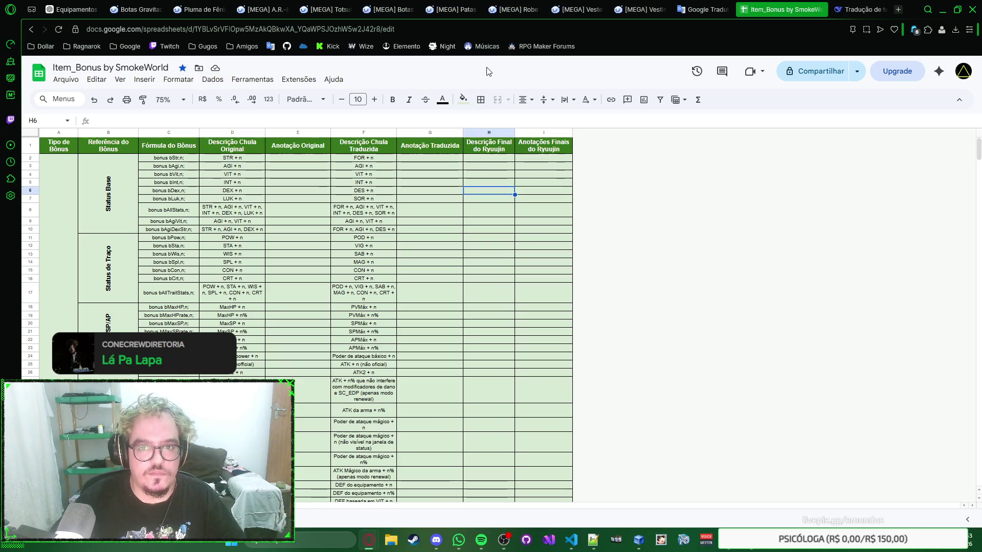
# Copy the spreadsheet's share link from the sharing settings, keeping access restricted.
pyautogui.click(834, 70)
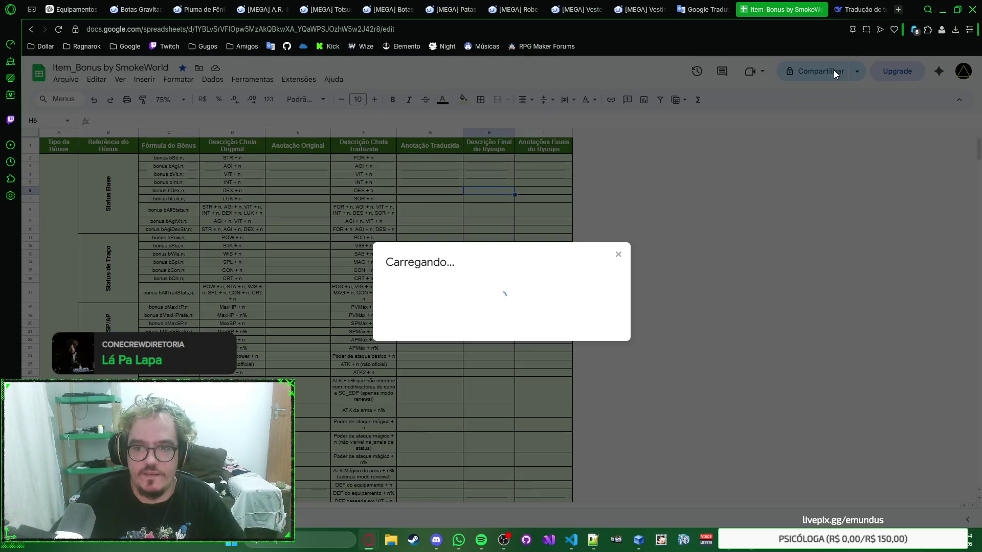
pyautogui.click(432, 384)
pyautogui.click(577, 381)
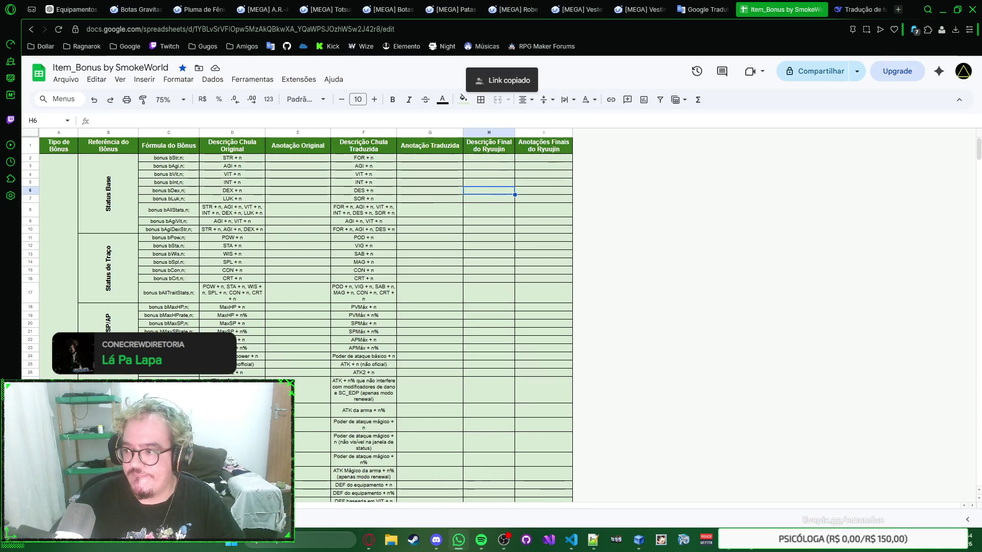
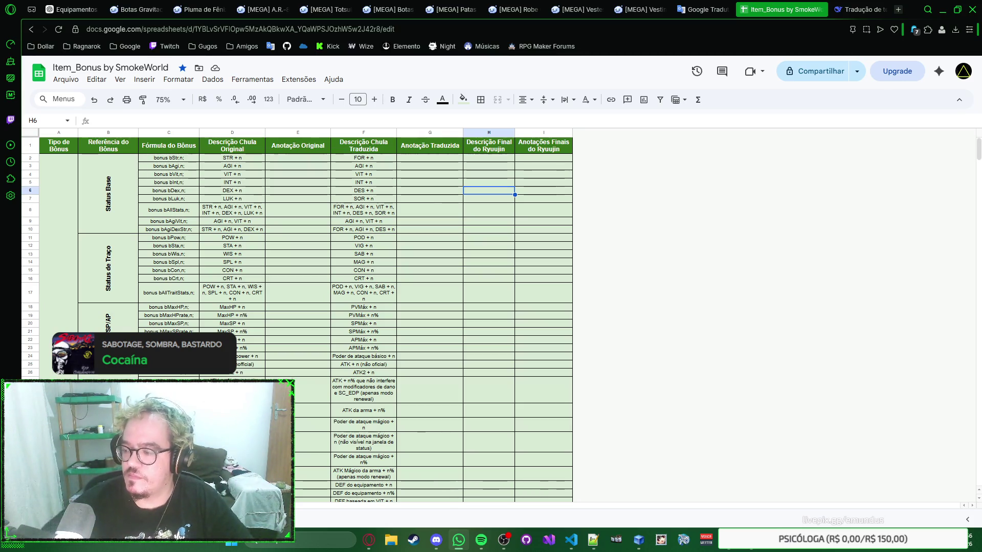
# Bring the SmokeWorld game window to the front and close its chat room window.
pyautogui.hotkey('alt', 'Tab')
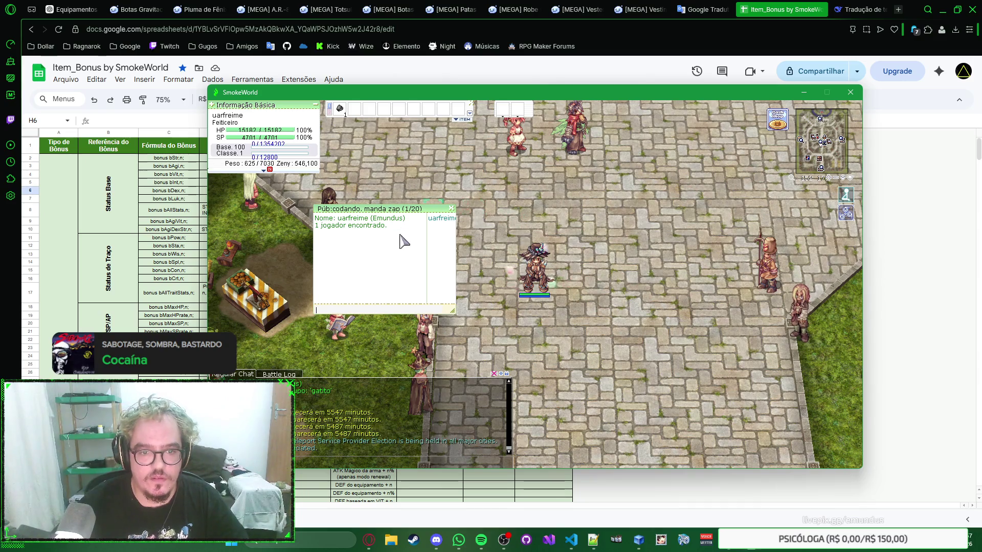
pyautogui.click(453, 209)
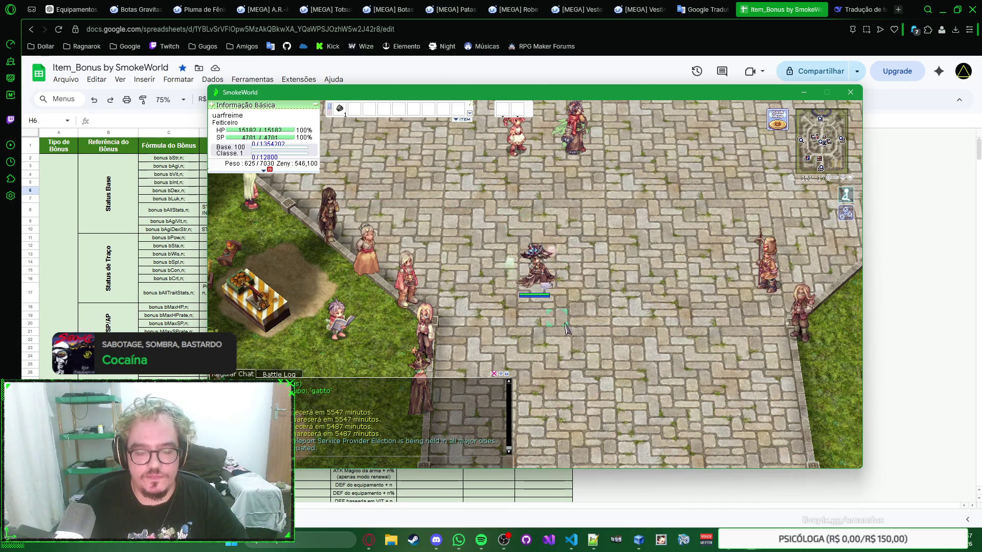
pyautogui.click(486, 212)
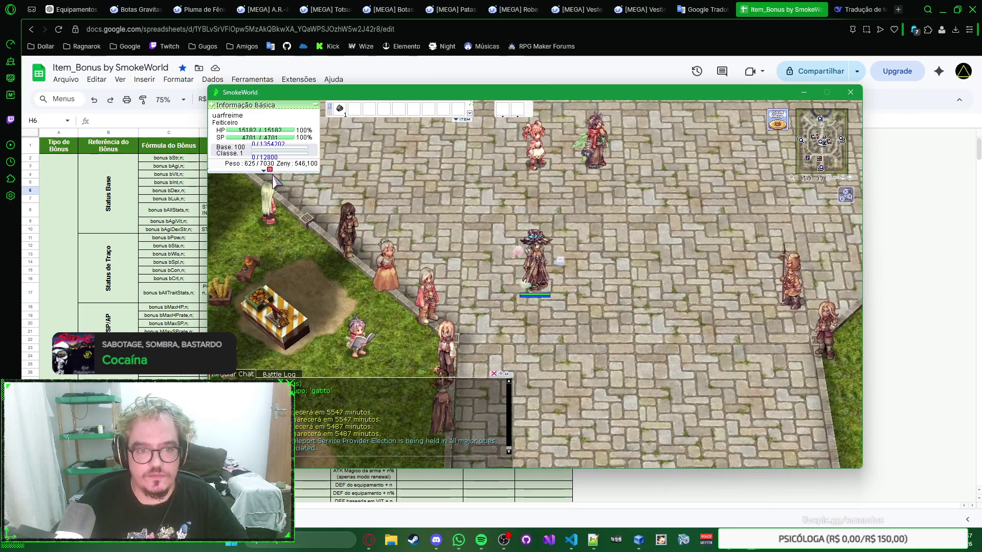
# Open and close the Conquistas achievements window from the menu grid, then walk across the plaza.
pyautogui.click(264, 171)
pyautogui.click(284, 230)
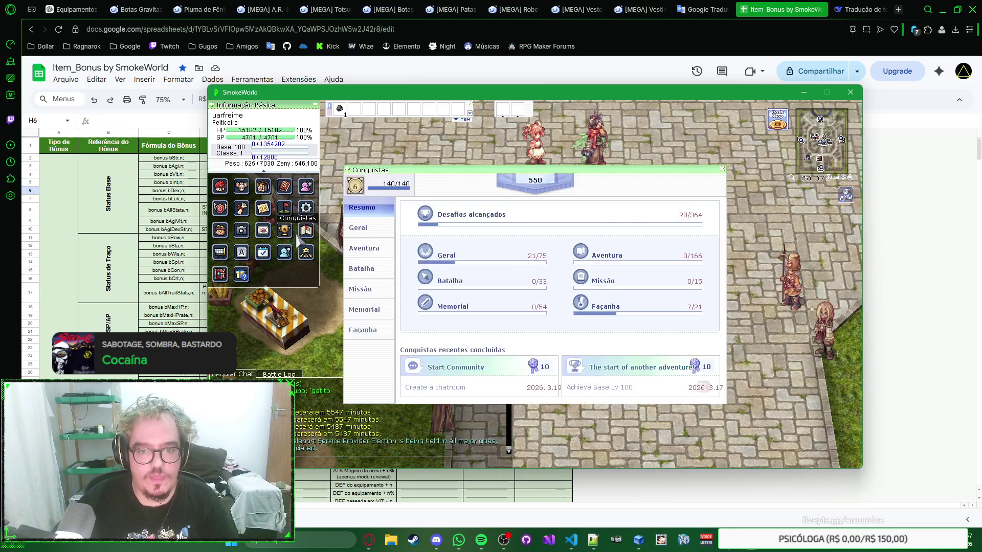
pyautogui.click(721, 170)
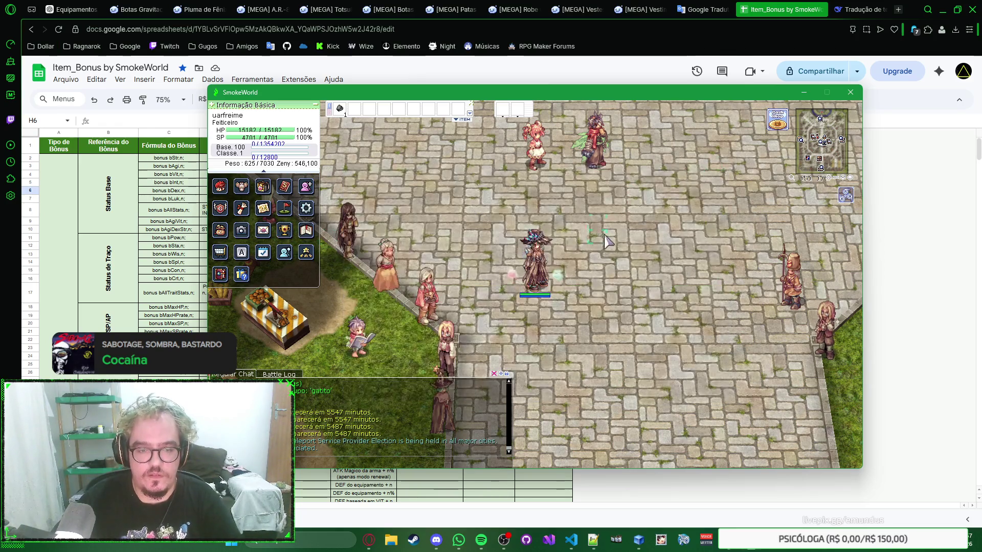
pyautogui.click(263, 172)
pyautogui.click(588, 320)
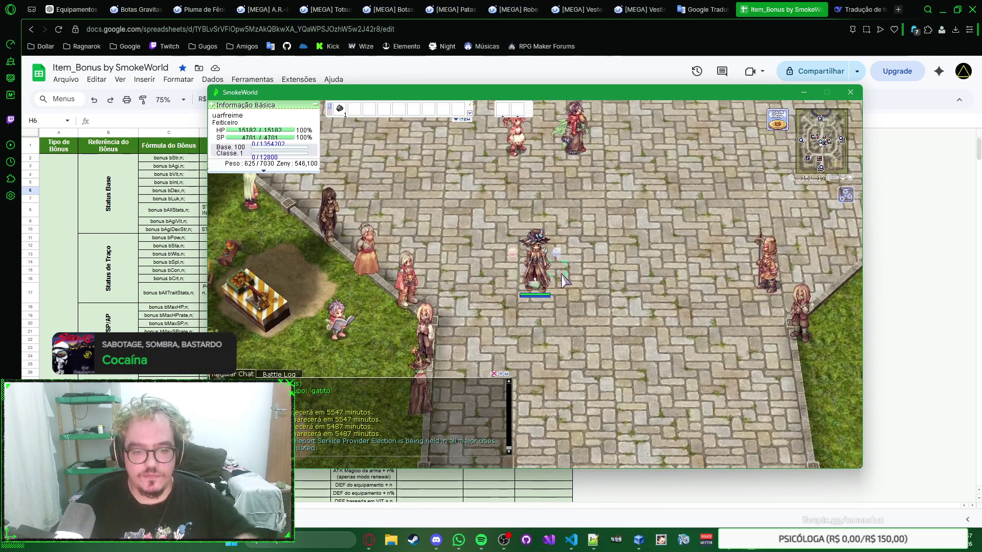
pyautogui.hotkey('alt', 'Tab')
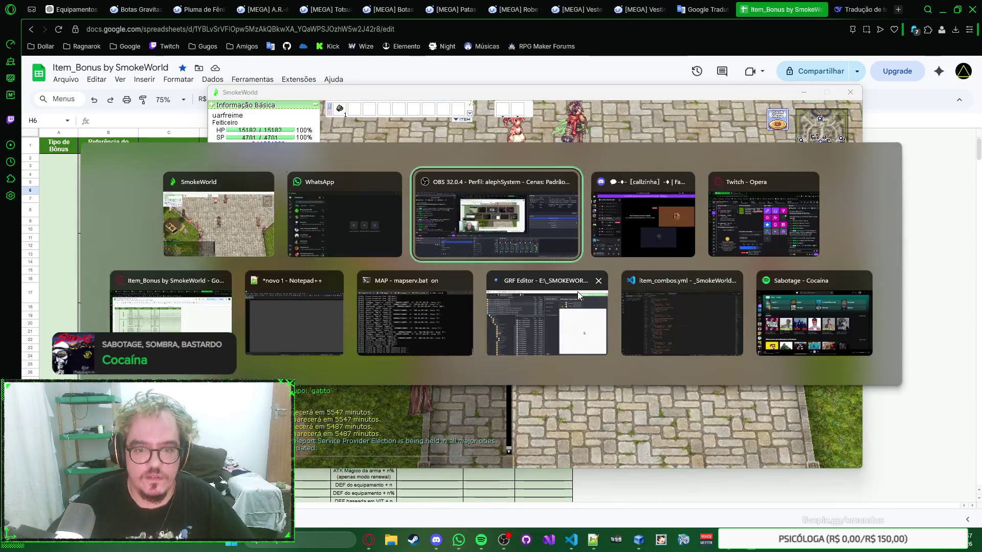
# Return to the spreadsheet and look over the column I cells around I10 and the Anotações Finais header.
pyautogui.hotkey('alt', 'Tab')
pyautogui.hotkey('alt', 'Tab')
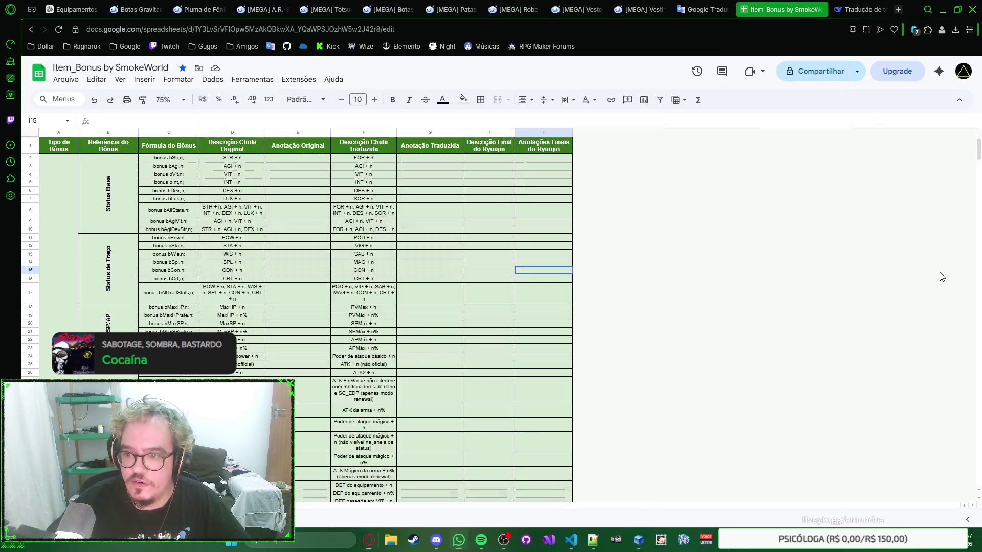
pyautogui.rightClick(941, 277)
pyautogui.click(785, 256)
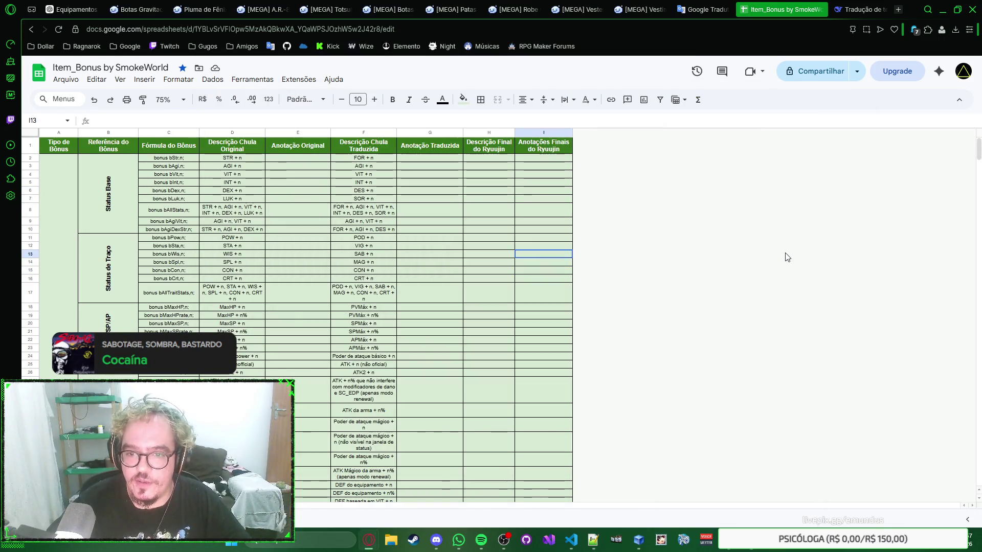
pyautogui.click(788, 249)
pyautogui.click(717, 230)
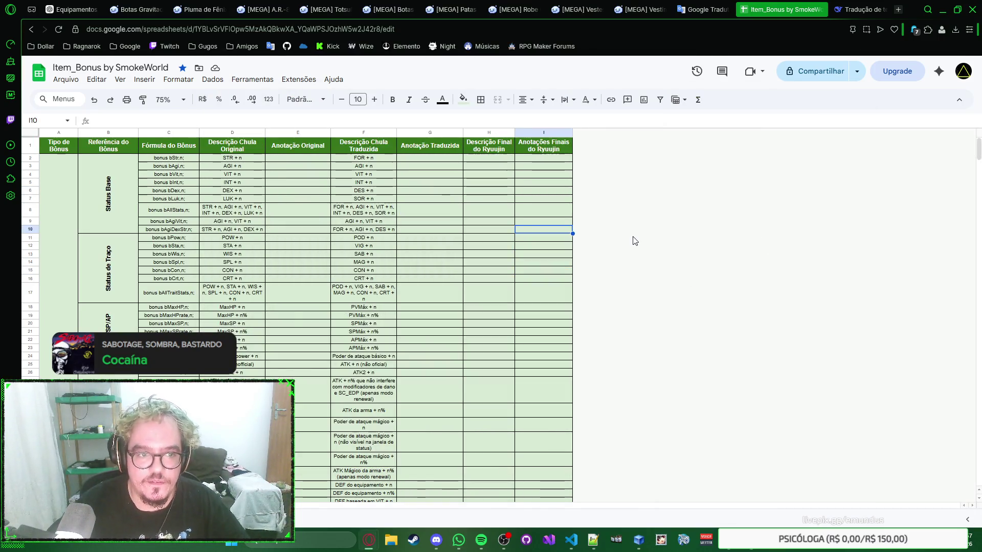
pyautogui.scroll(-10, 621, 225)
pyautogui.scroll(10, 618, 207)
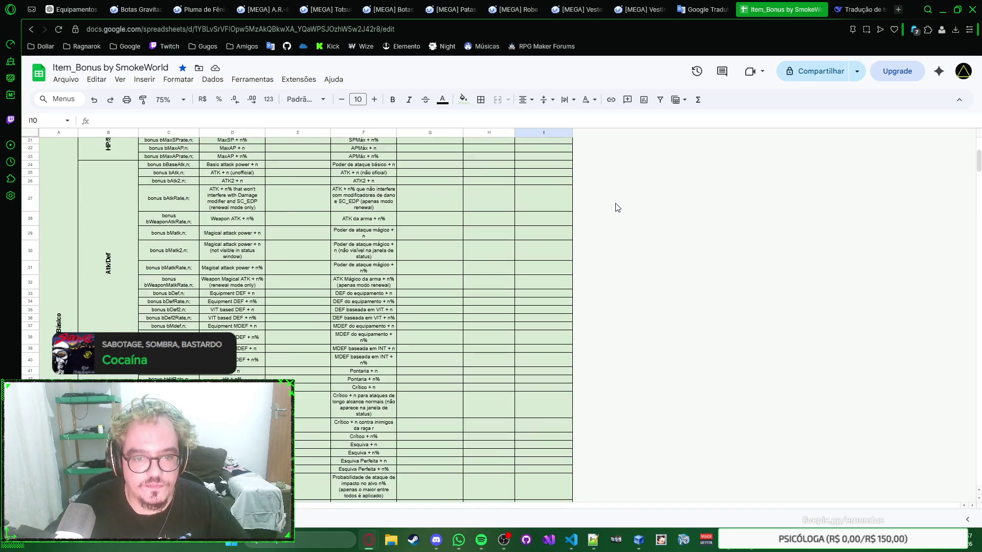
pyautogui.click(548, 152)
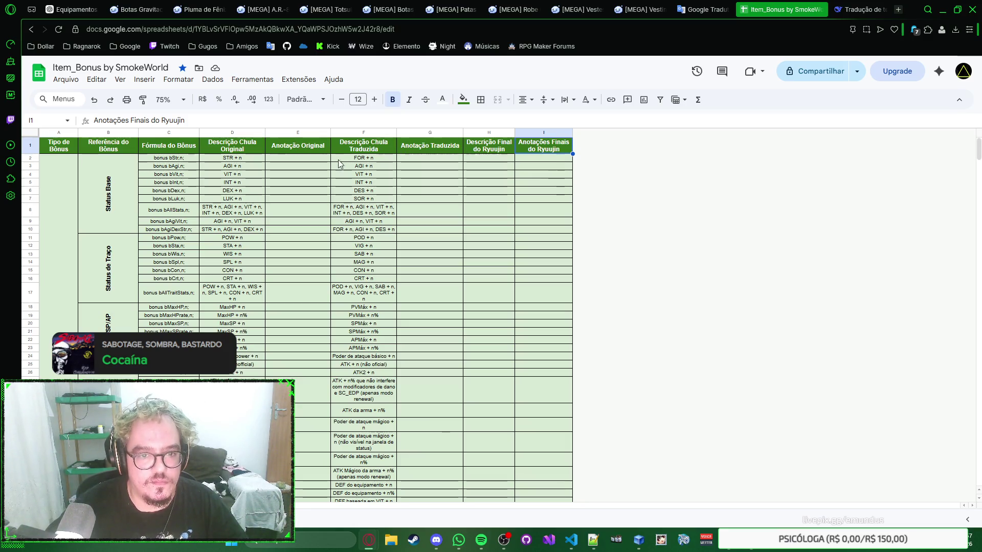
# Toggle bold on column C on and off, leaving its formulas in regular weight.
pyautogui.click(183, 133)
pyautogui.click(393, 101)
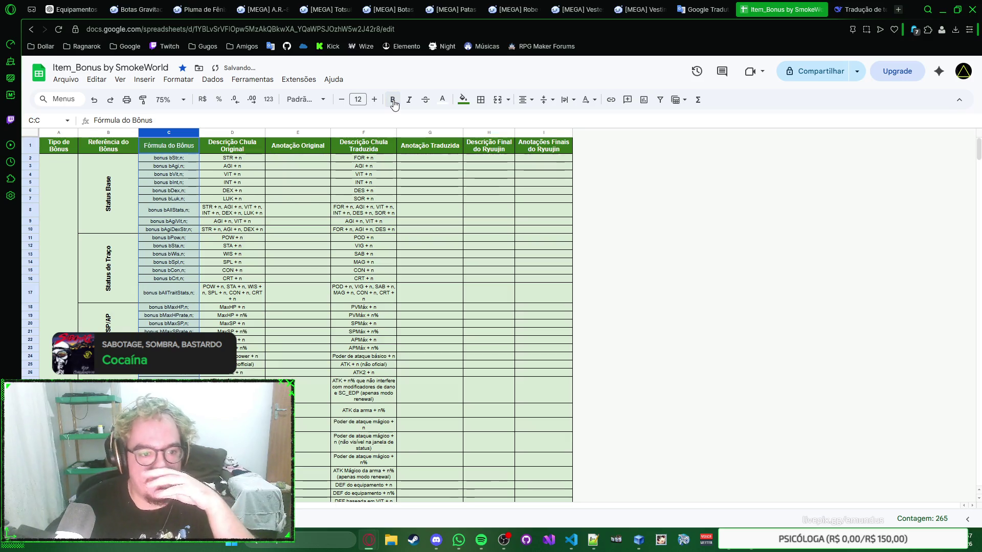
pyautogui.click(393, 100)
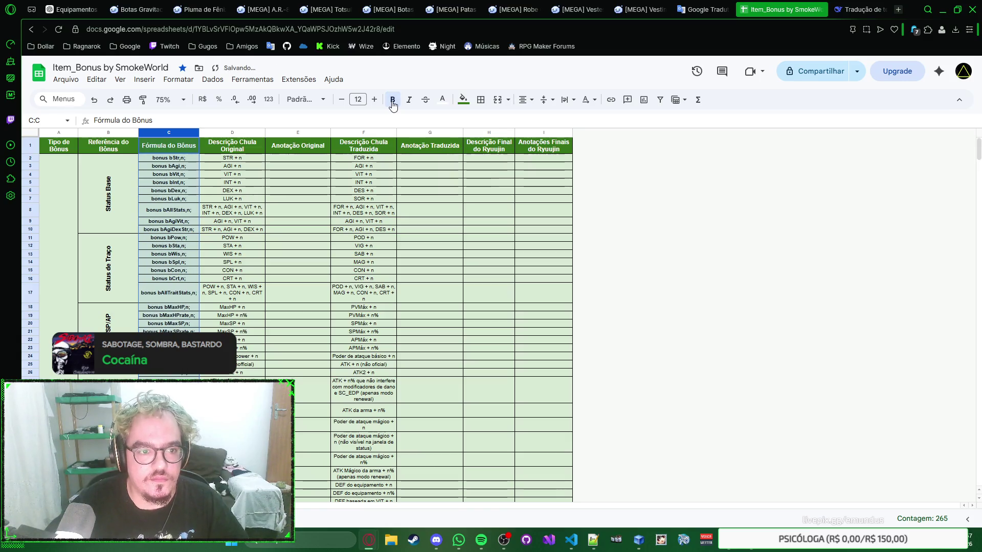
pyautogui.click(393, 102)
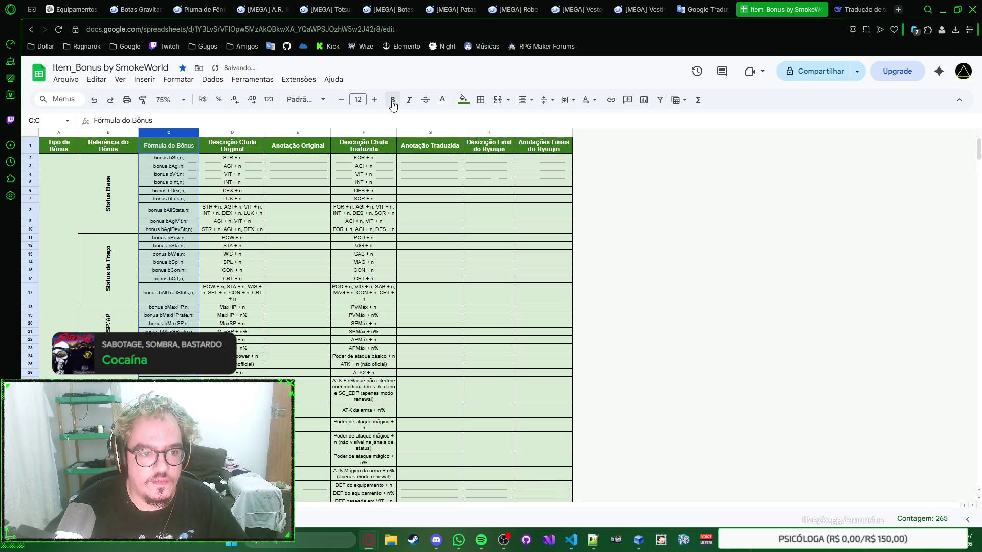
pyautogui.click(248, 160)
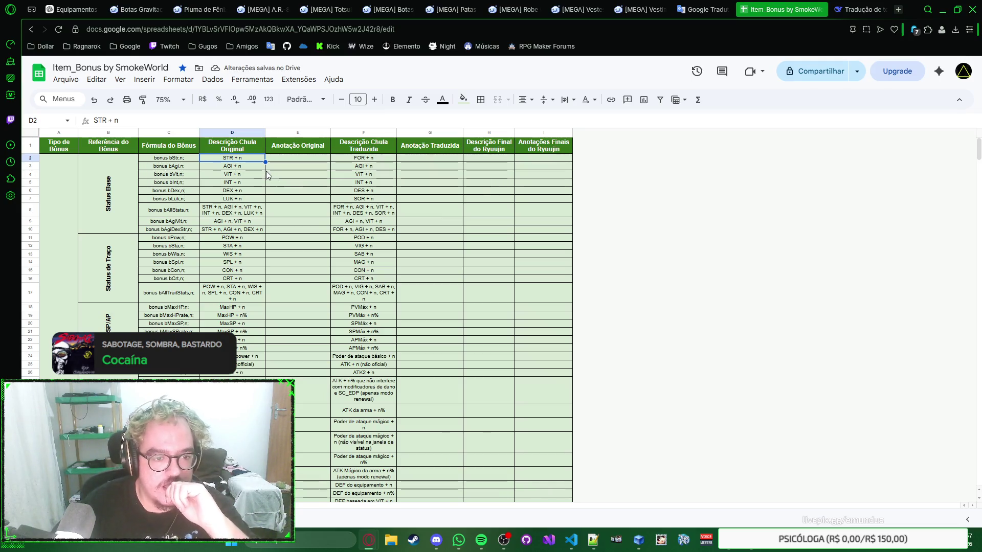
# Scroll down through the item bonus sections and back toward the top.
pyautogui.scroll(-10, 263, 247)
pyautogui.scroll(-8, 263, 247)
pyautogui.scroll(-15, 263, 247)
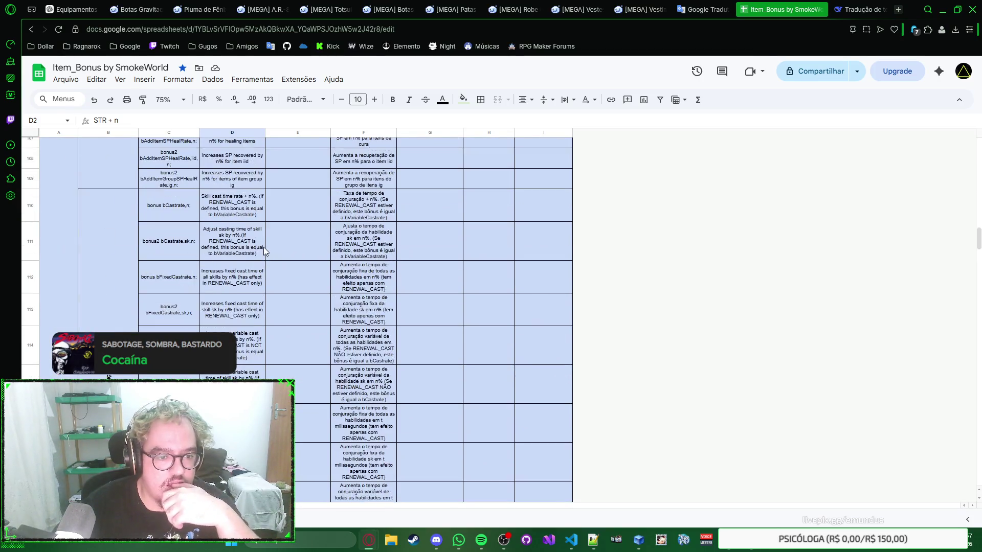
pyautogui.scroll(-4, 328, 243)
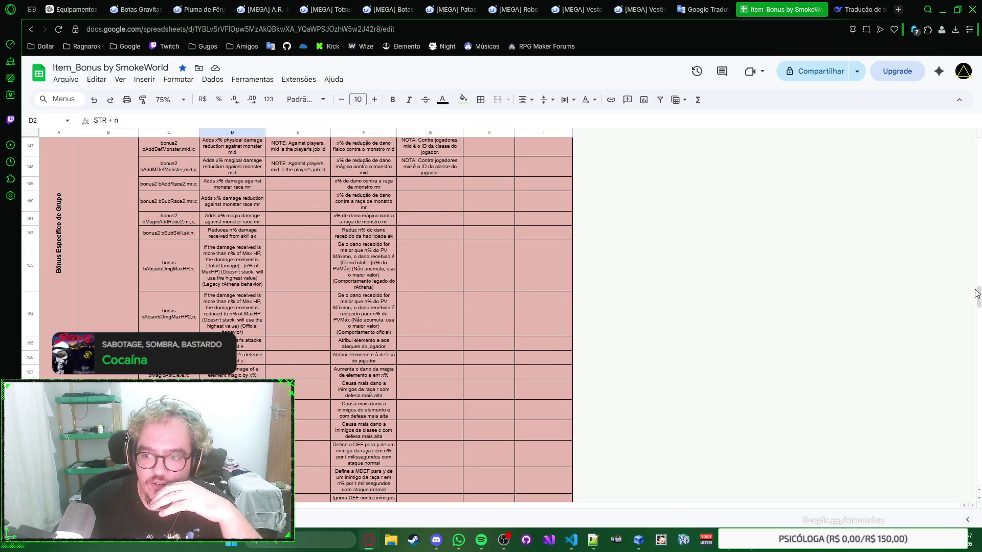
pyautogui.moveTo(978, 296)
pyautogui.mouseDown()
pyautogui.moveTo(975, 366)
pyautogui.moveTo(971, 312)
pyautogui.moveTo(964, 327)
pyautogui.moveTo(933, 333)
pyautogui.mouseUp()
pyautogui.scroll(20, 934, 332)
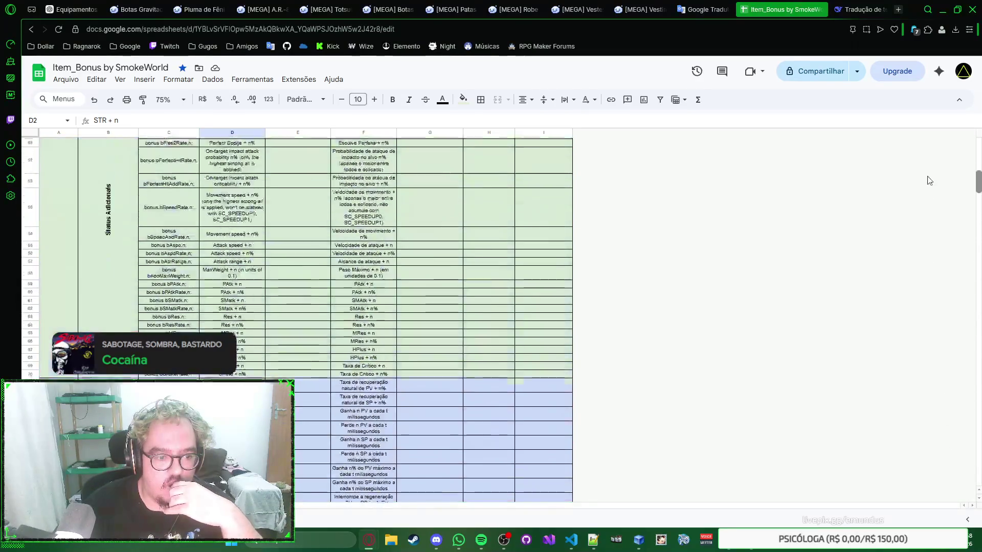
# Copy cell I3 with Copiar, then move to the DeepSeek translation chat.
pyautogui.rightClick(811, 167)
pyautogui.click(821, 153)
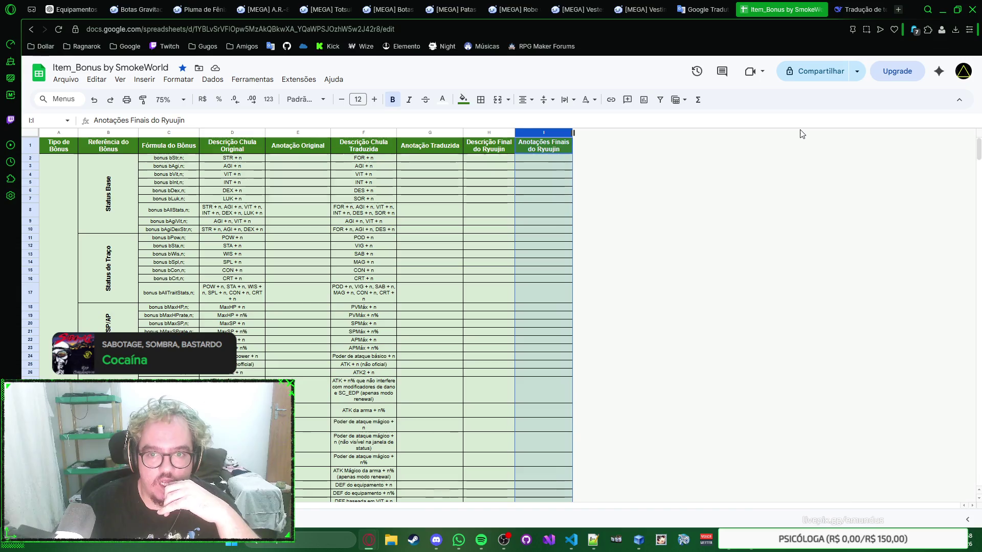
pyautogui.press('Down')
pyautogui.press('Down')
pyautogui.press('Down')
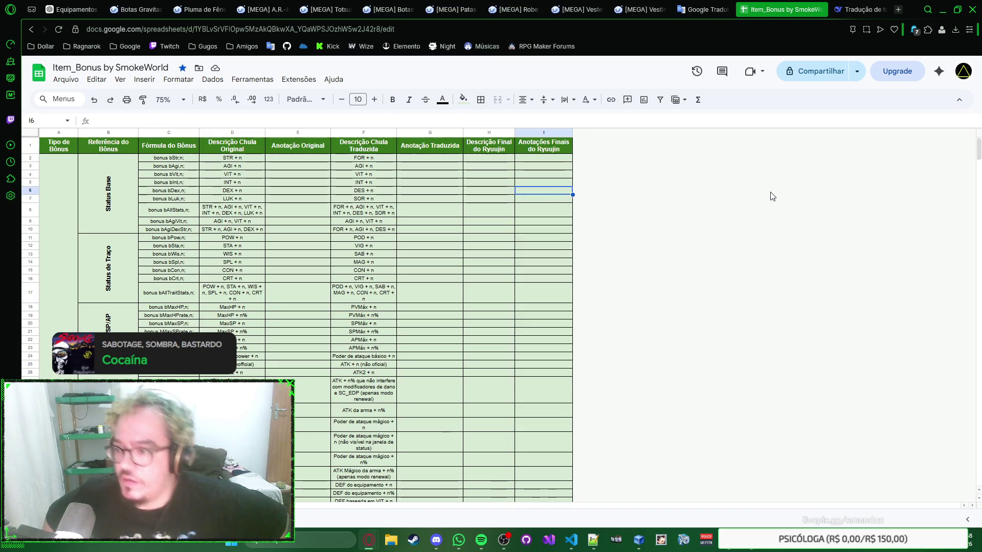
pyautogui.press('Up')
pyautogui.press('Up')
pyautogui.press('Up')
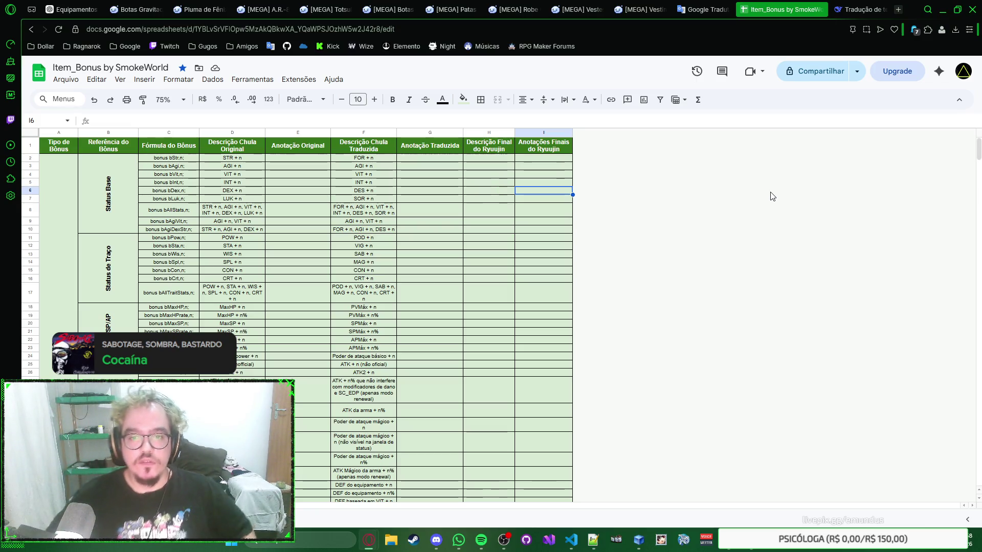
pyautogui.rightClick(726, 170)
pyautogui.press('Escape')
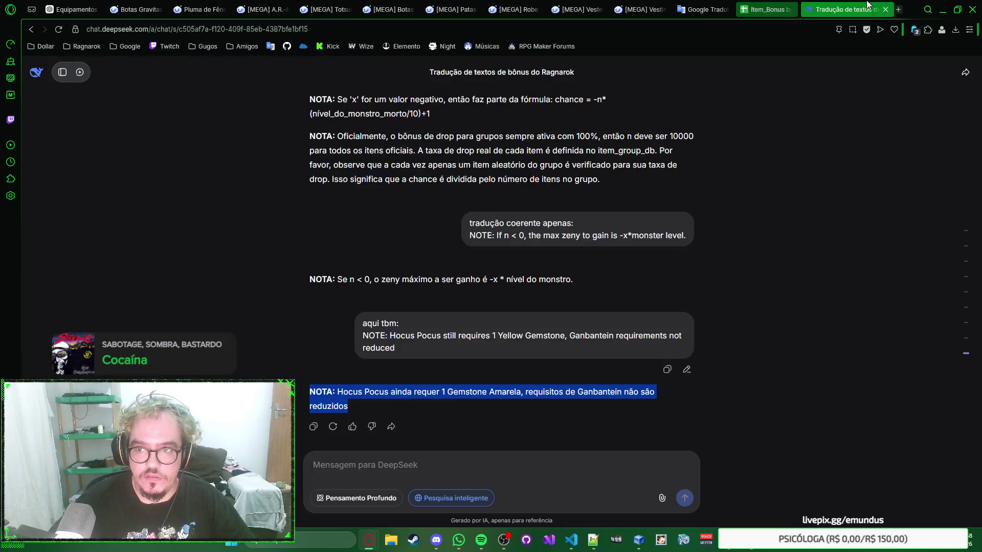
pyautogui.hotkey('ctrl', 'Tab')
pyautogui.click(833, 150)
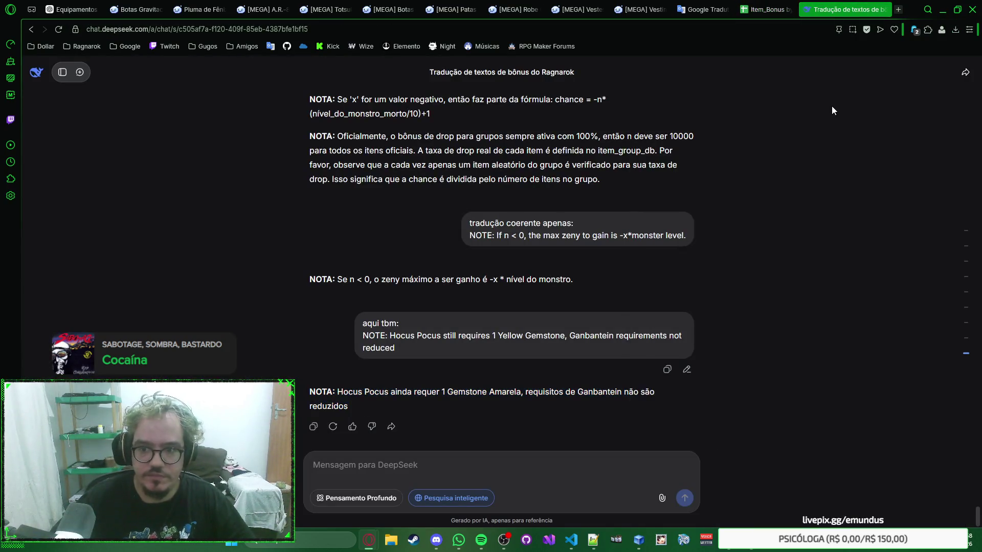
# Send DeepSeek the thank-you message 'obrigado meu lindo, vc é o cara <3' and read its reply.
pyautogui.rightClick(818, 179)
pyautogui.click(851, 150)
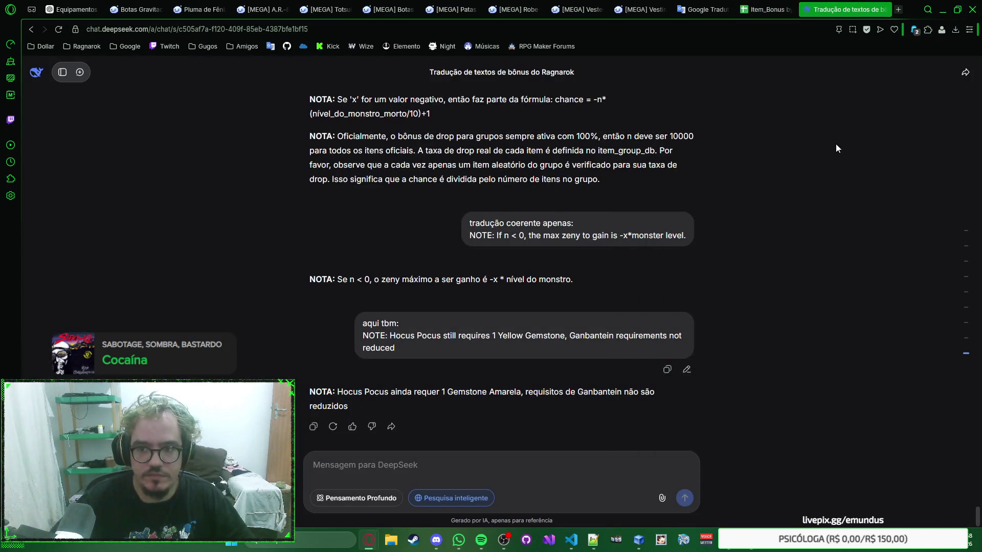
pyautogui.write('obrigado meu lindo, ')
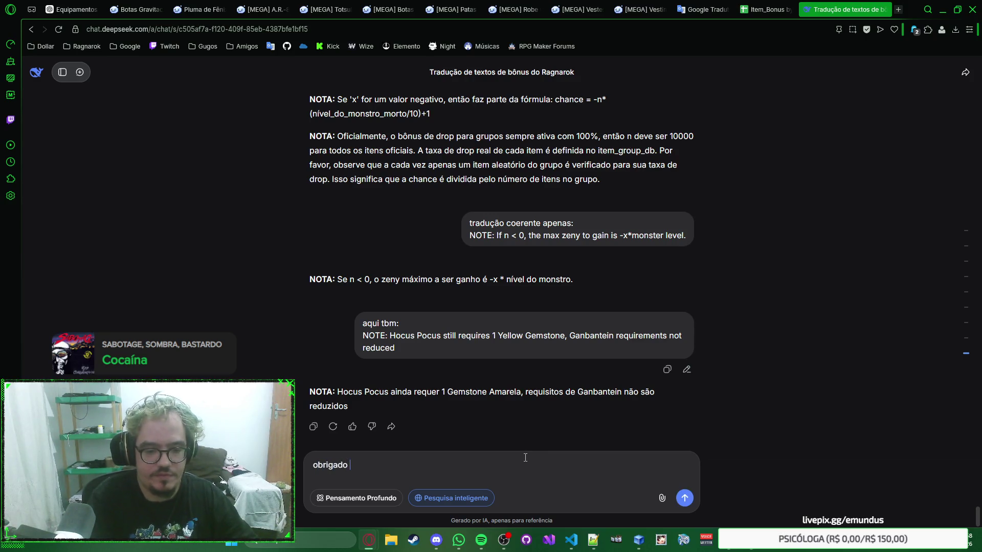
pyautogui.write('vc é o cara <3')
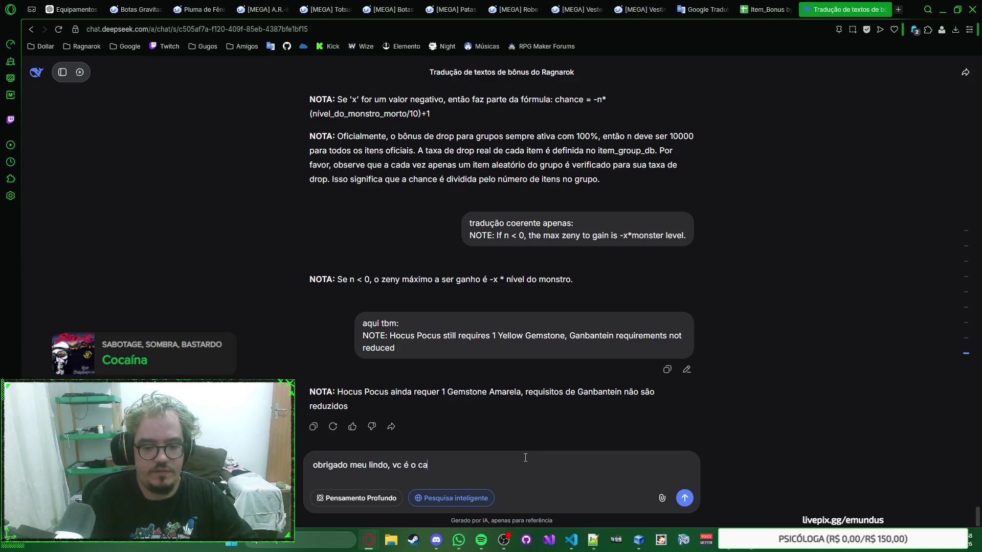
pyautogui.press('Return')
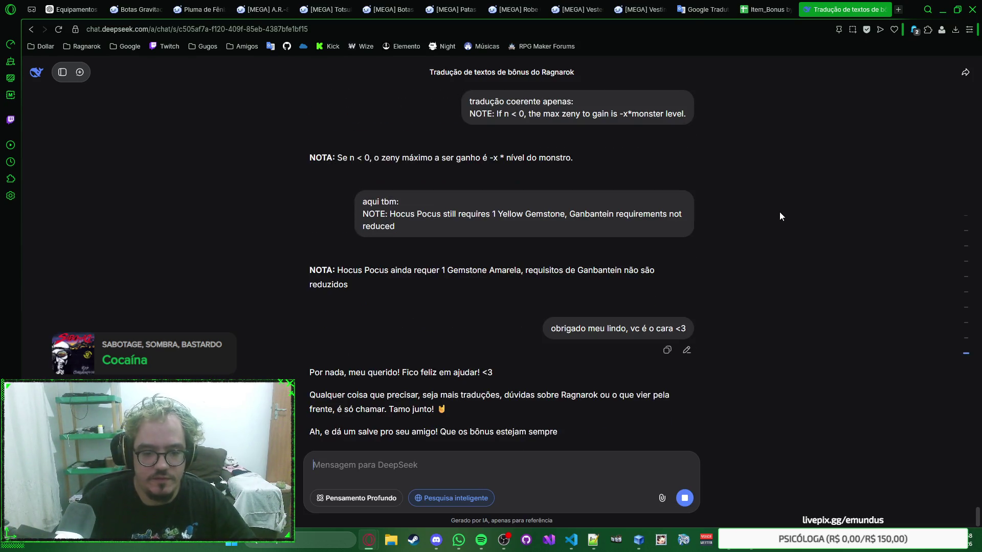
pyautogui.rightClick(783, 213)
pyautogui.click(784, 164)
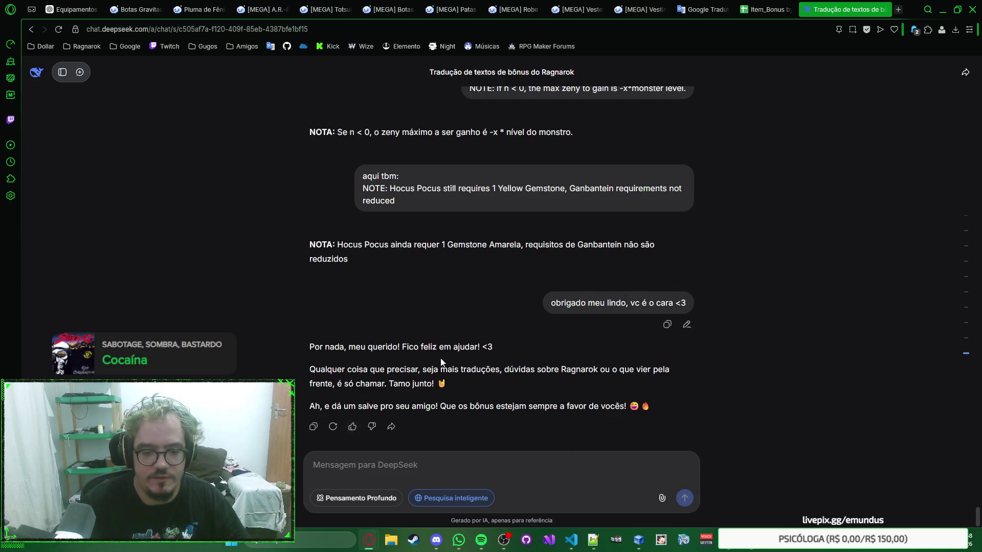
# Go back to the Item_Bonus spreadsheet with the selection on cell I4.
pyautogui.hotkey('ctrl', 'shift', 'Tab')
pyautogui.rightClick(785, 212)
pyautogui.press('Escape')
pyautogui.press('Up')
pyautogui.press('Up')
pyautogui.press('Up')
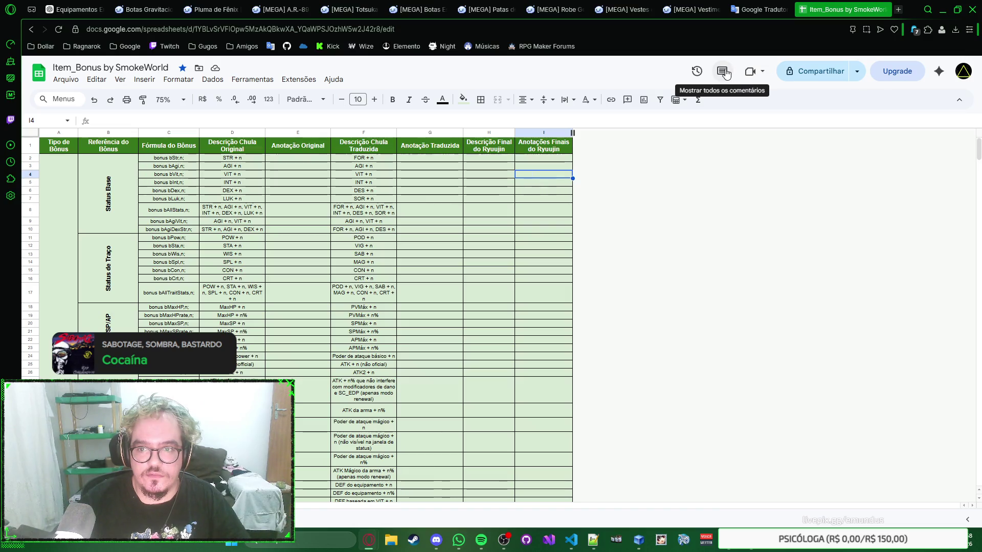
# Close the Google Tradutor, Vestimenta de Seda and Botas Gravitacionais G09 tabs with Ctrl+W.
pyautogui.click(777, 6)
pyautogui.hotkey('ctrl', 'w')
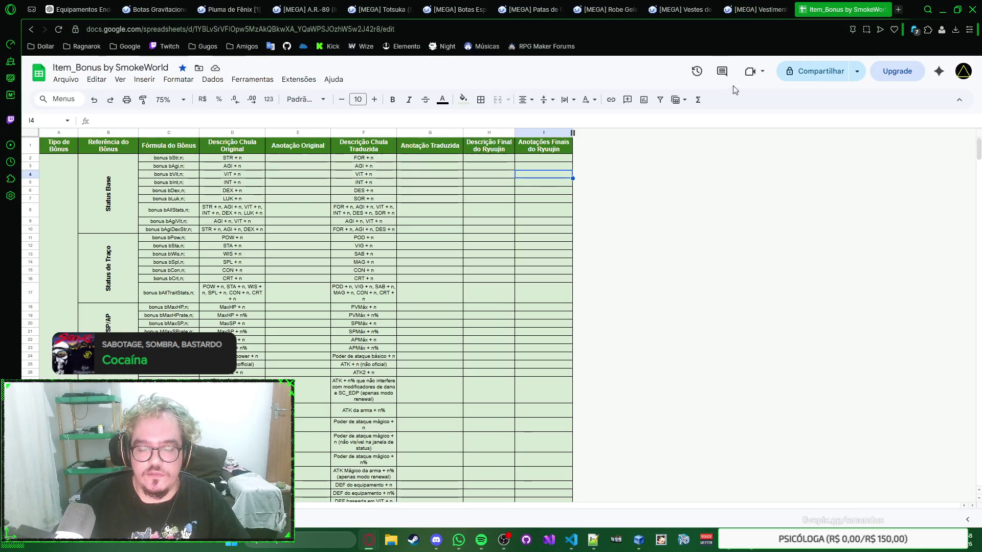
pyautogui.click(770, 10)
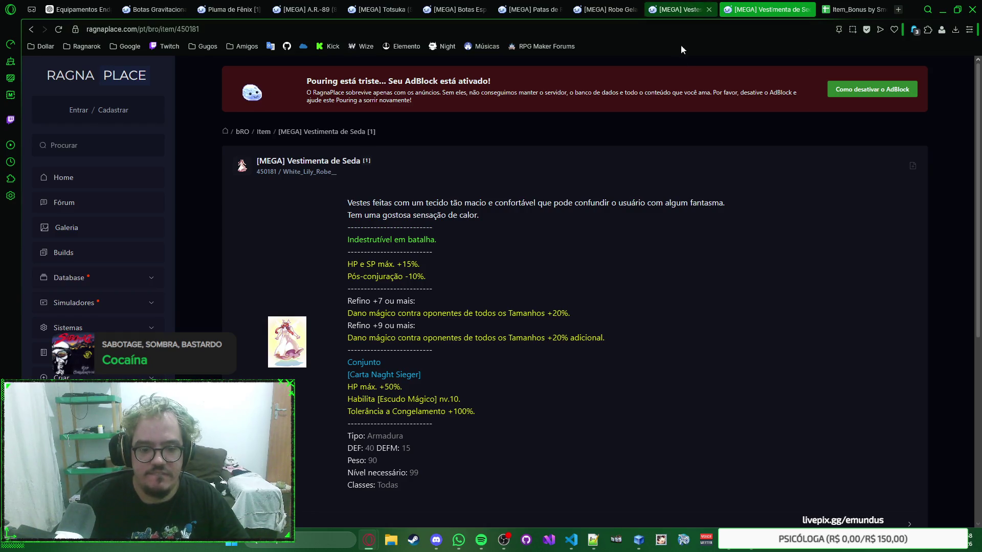
pyautogui.hotkey('ctrl', 'w')
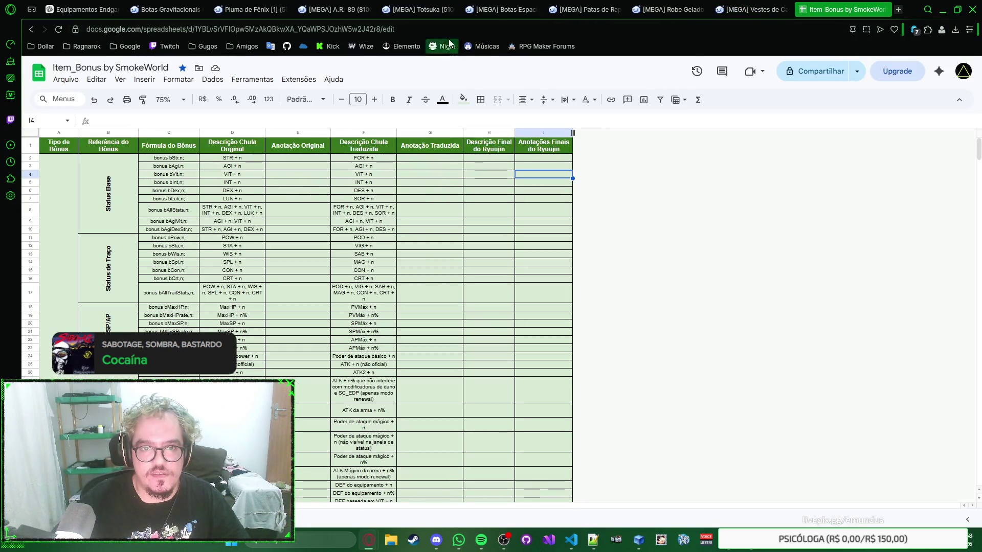
pyautogui.click(82, 10)
pyautogui.click(188, 6)
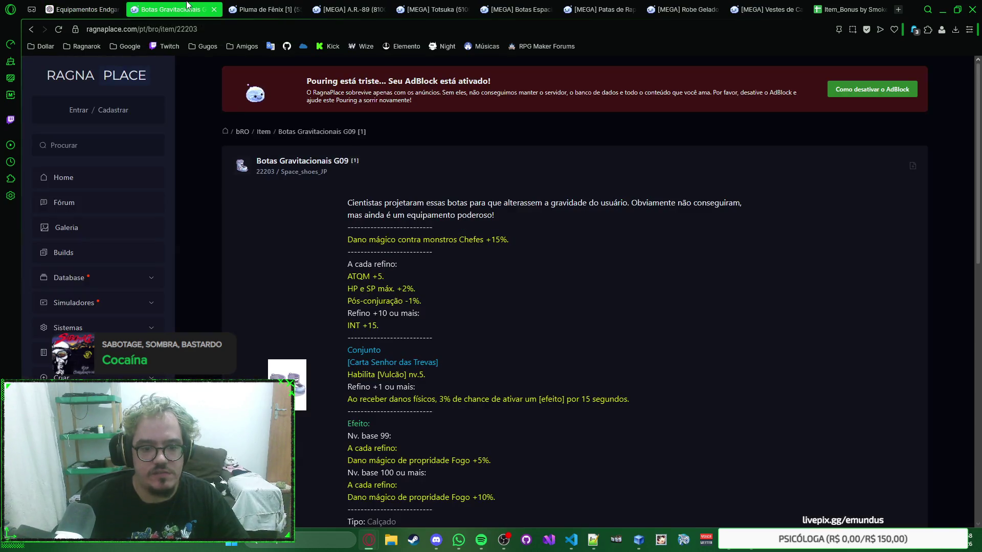
pyautogui.scroll(-3, 578, 231)
pyautogui.scroll(3, 578, 231)
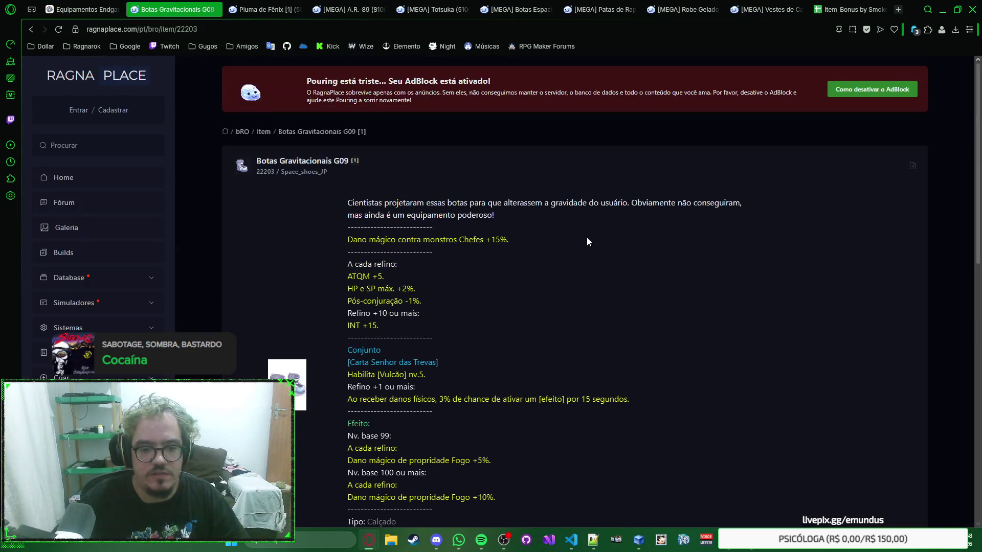
pyautogui.hotkey('ctrl', 'w')
pyautogui.hotkey('ctrl', 'w')
pyautogui.hotkey('ctrl', 'w')
pyautogui.hotkey('ctrl', 'w')
pyautogui.hotkey('ctrl', 'w')
pyautogui.hotkey('ctrl', 'w')
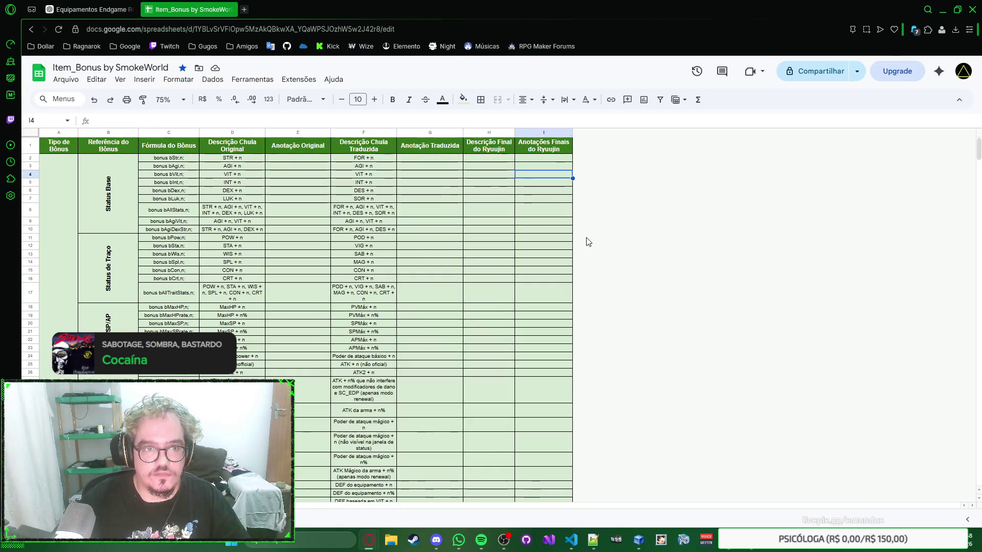
# In the Equipamentos Endgame chat, ask whether Automatic equipment is the current Renewal end-game set in kRO.
pyautogui.click(87, 10)
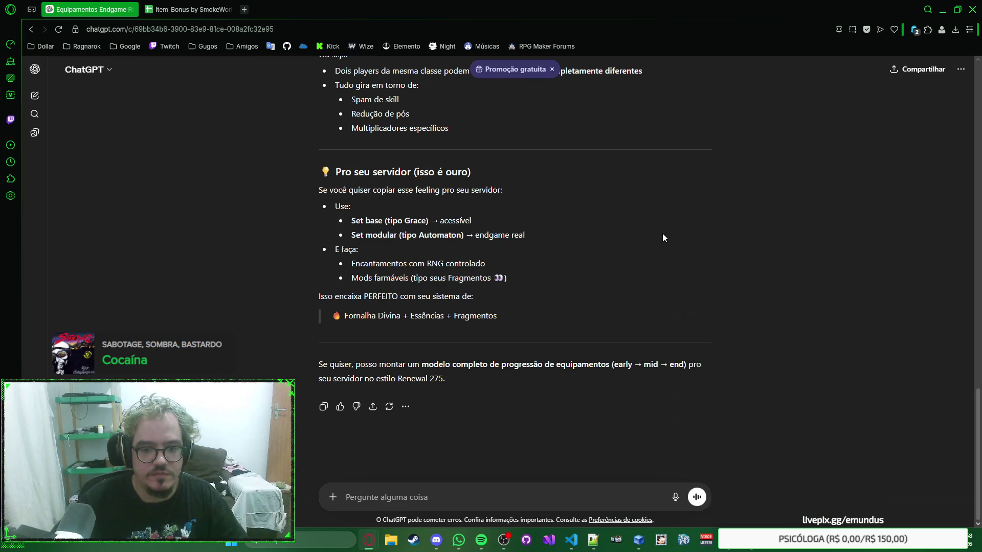
pyautogui.write('ent~]a')
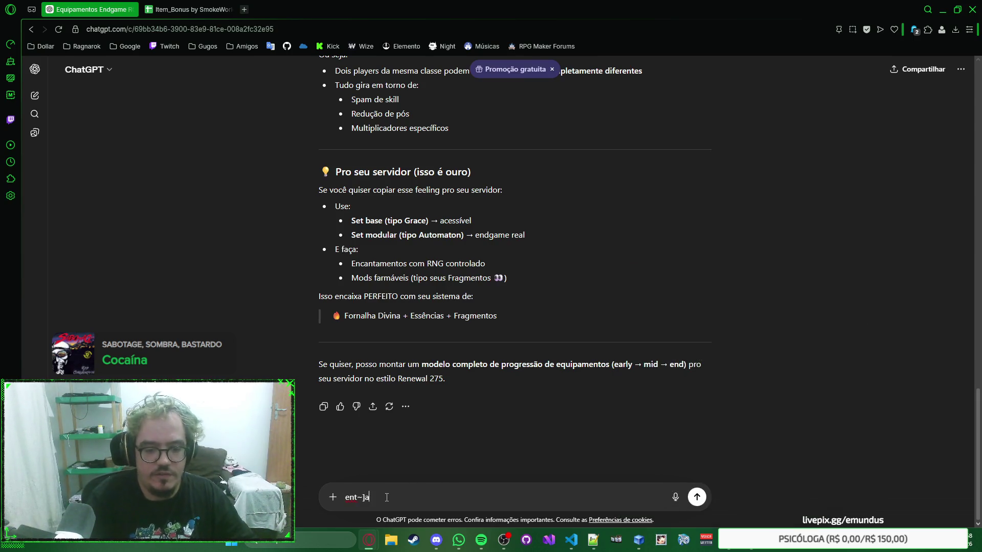
pyautogui.write('o o set en')
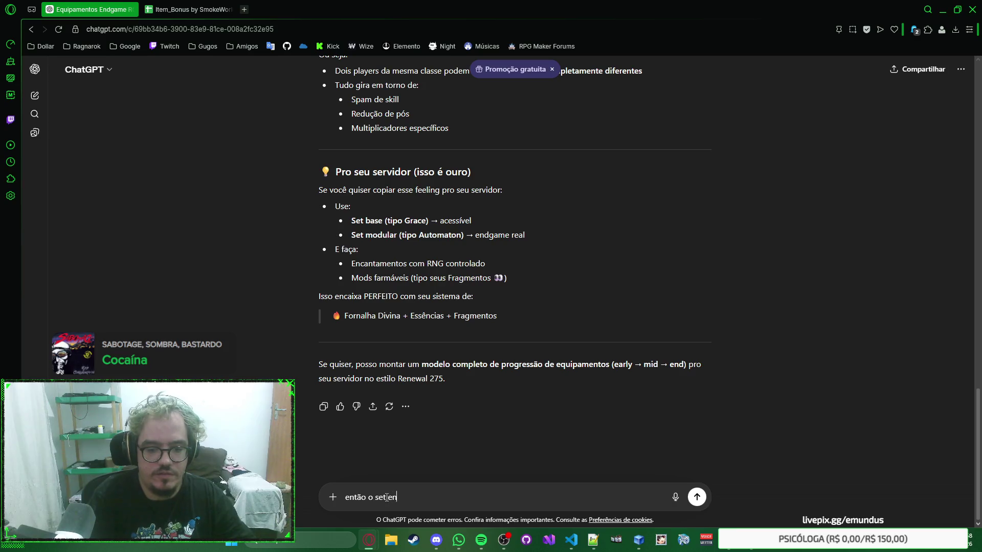
pyautogui.write('-game atualmente no ragnarok online ra')
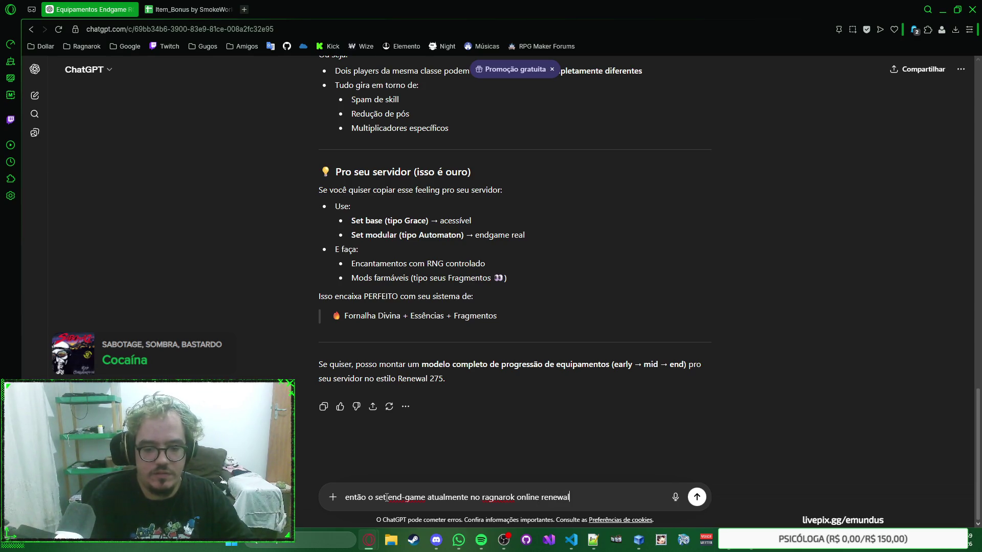
pyautogui.press('BackSpace')
pyautogui.write('onm')
pyautogui.press('BackSpace')
pyautogui.write('siderando o i')
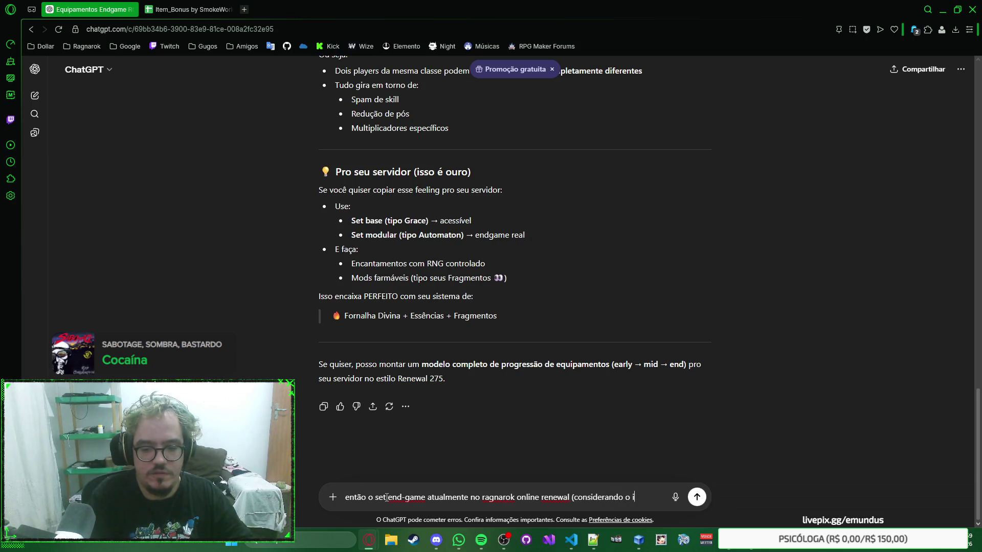
pyautogui.write('kRO ')
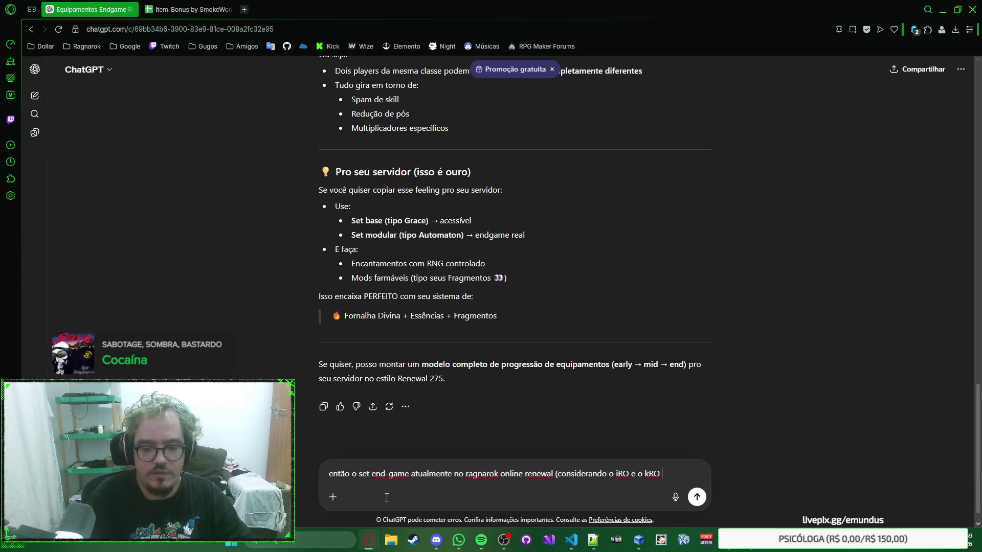
pyautogui.write('tomati')
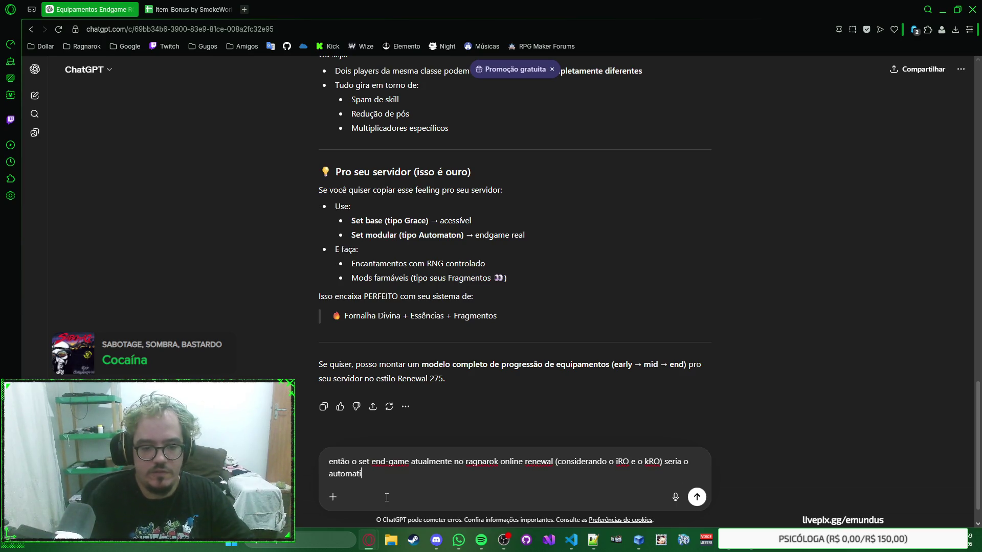
pyautogui.hotkey('ctrl', 'Left')
pyautogui.hotkey('ctrl', 'Left')
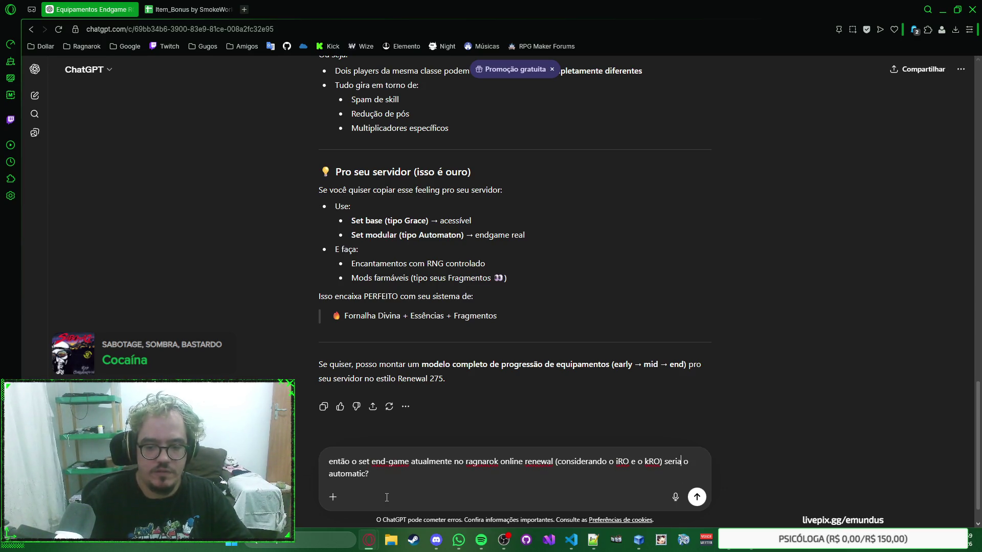
pyautogui.write('eqipam entos')
pyautogui.press('Delete')
pyautogui.write('A')
pyautogui.press('Return')
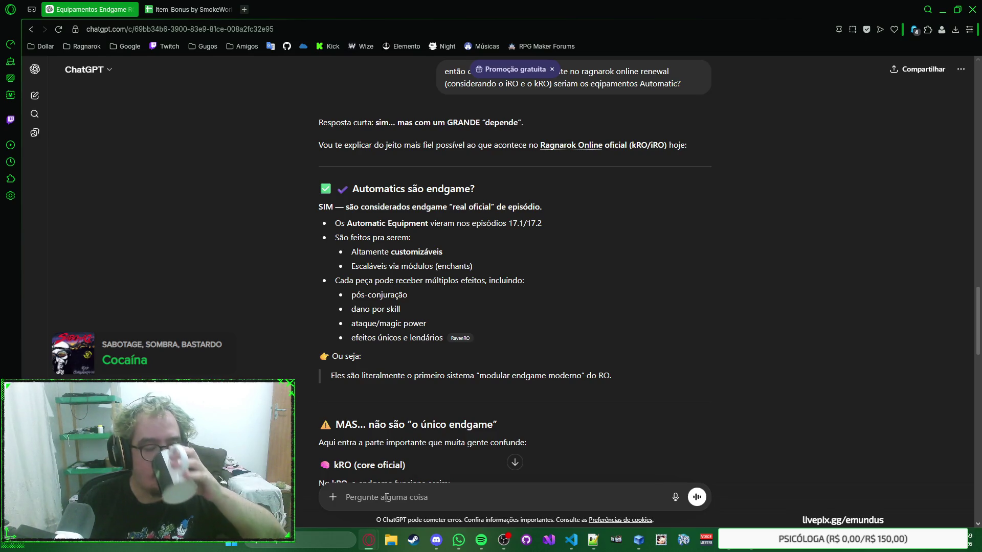
pyautogui.scroll(-5, 554, 222)
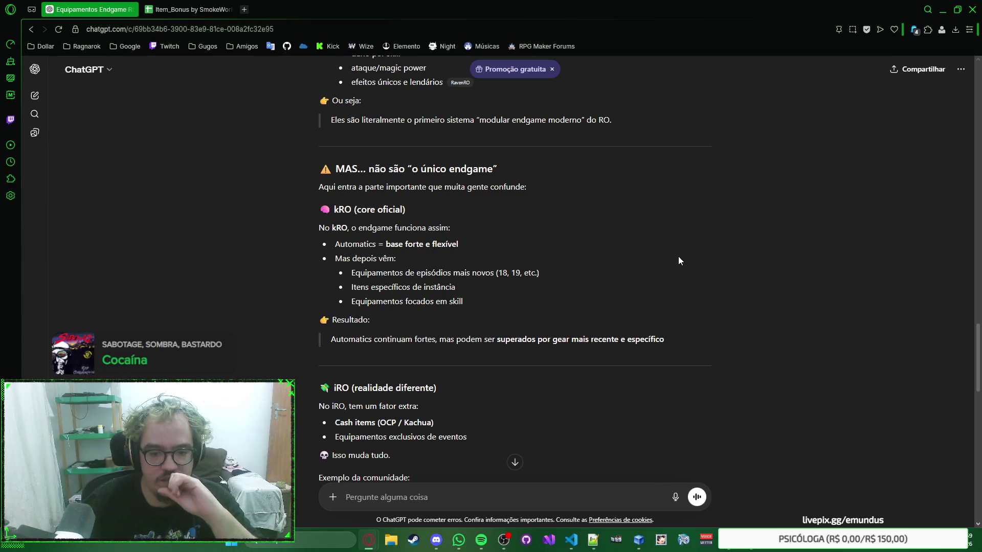
pyautogui.scroll(-4, 670, 249)
pyautogui.scroll(-1, 670, 249)
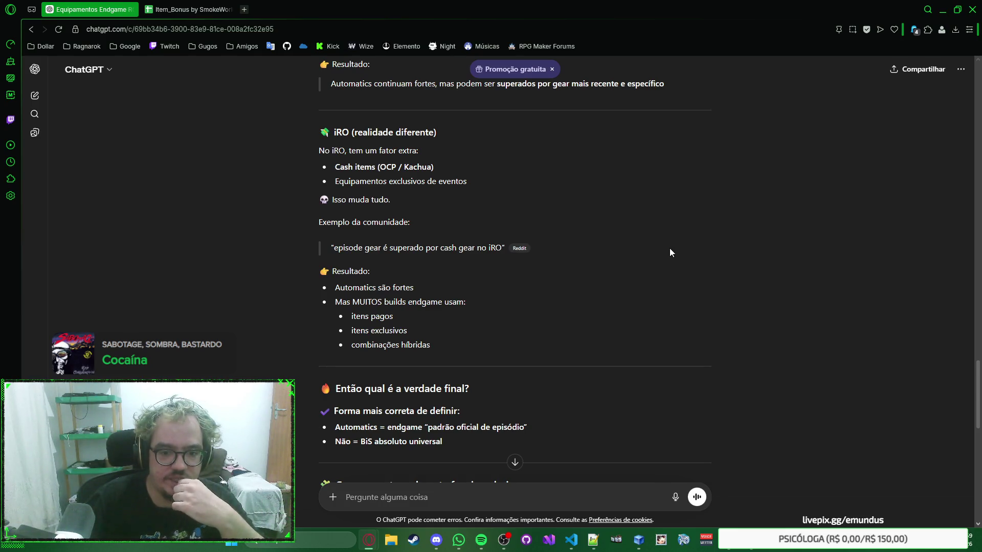
pyautogui.scroll(-4, 670, 251)
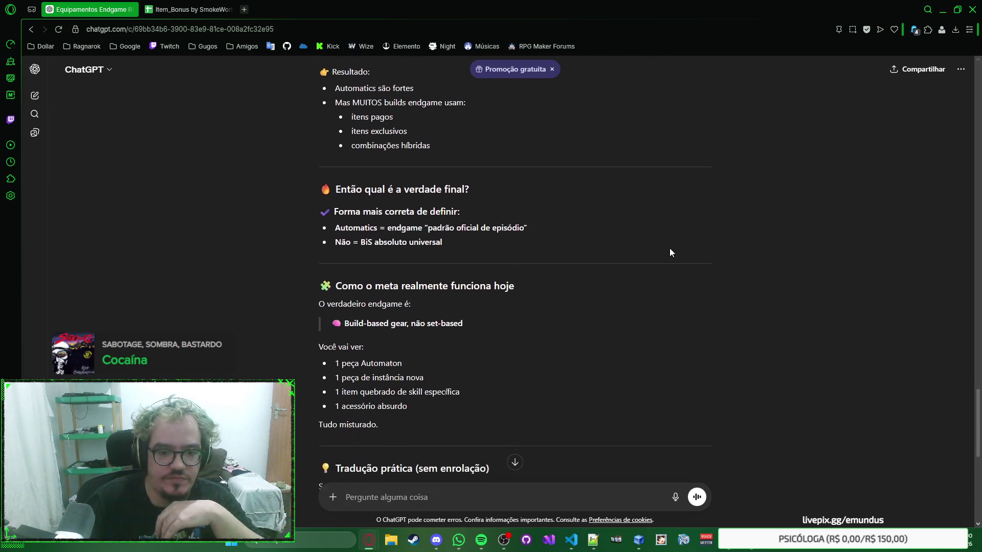
pyautogui.scroll(2, 665, 238)
pyautogui.scroll(-4, 664, 237)
pyautogui.scroll(1, 664, 236)
pyautogui.rightClick(661, 232)
pyautogui.press('Escape')
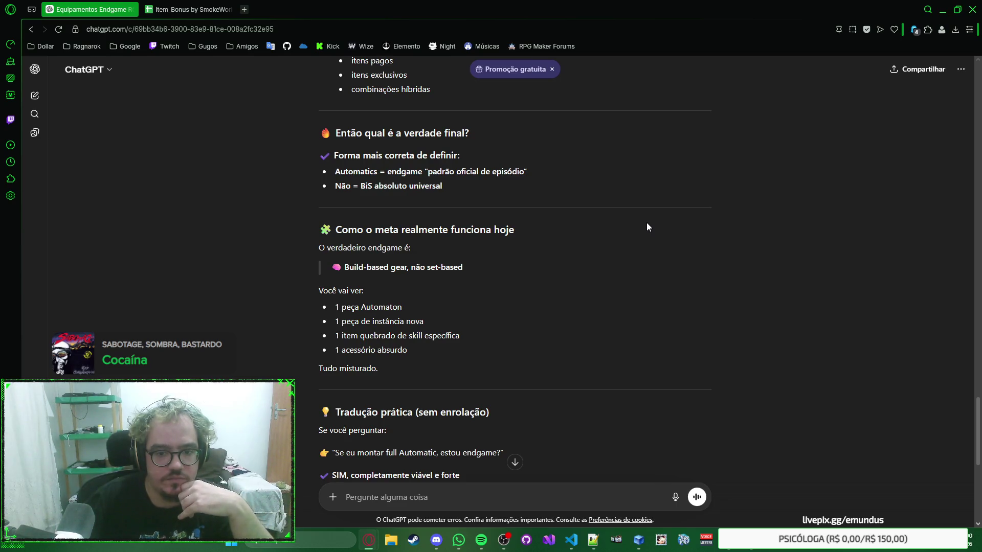
pyautogui.scroll(-6, 647, 222)
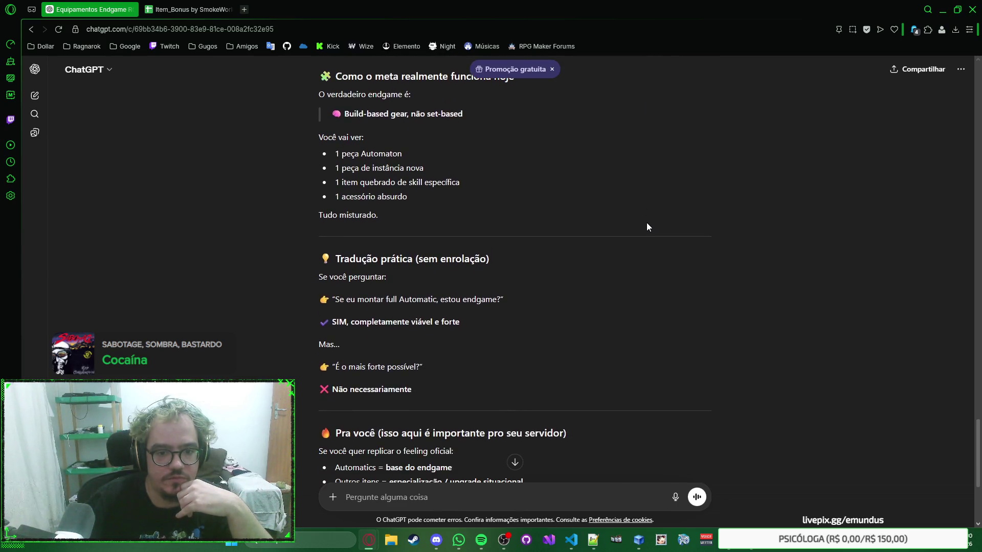
pyautogui.scroll(5, 647, 223)
pyautogui.moveTo(567, 10)
pyautogui.mouseDown()
pyautogui.moveTo(672, 85)
pyautogui.moveTo(496, 37)
pyautogui.moveTo(553, 66)
pyautogui.mouseUp()
pyautogui.doubleClick(554, 65)
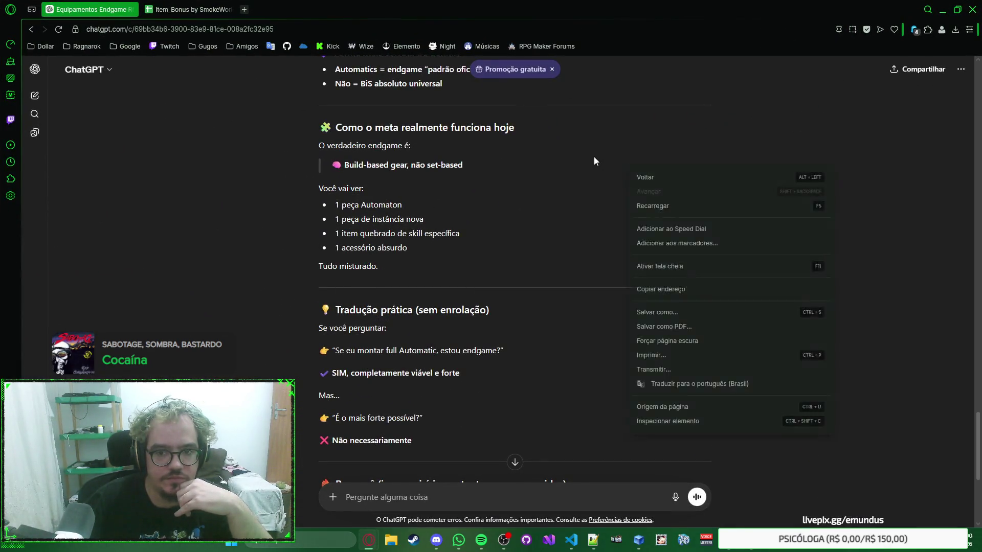
pyautogui.click(593, 540)
pyautogui.click(761, 105)
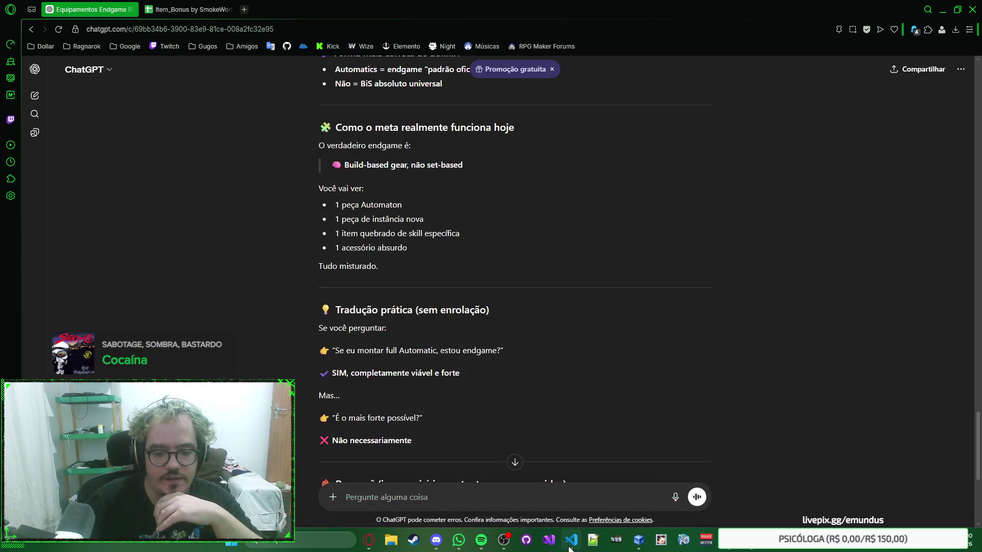
pyautogui.click(636, 541)
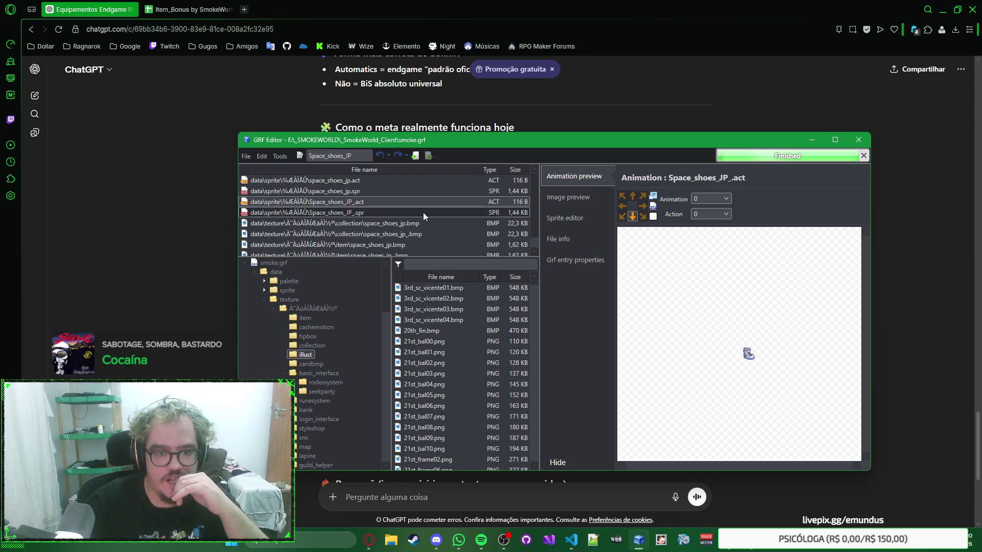
pyautogui.click(859, 139)
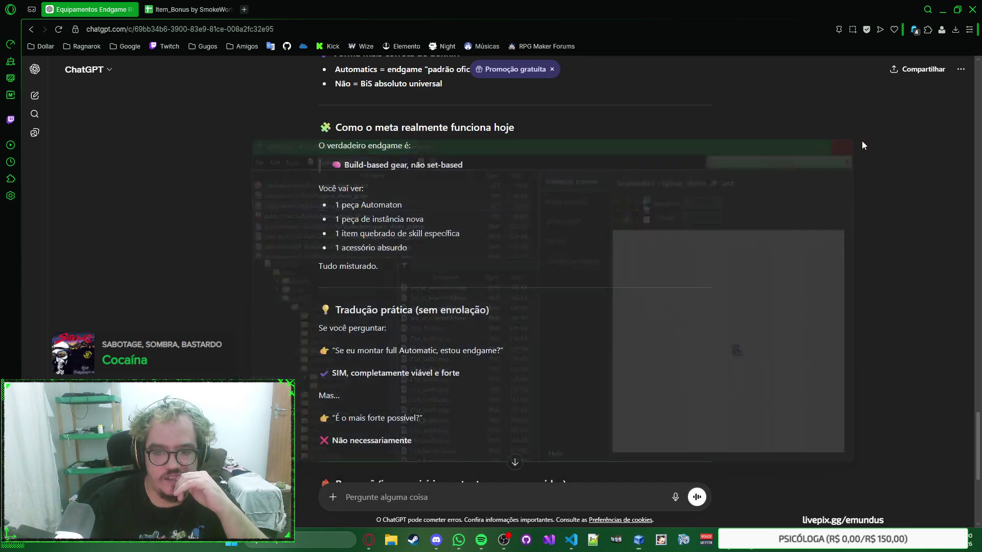
pyautogui.rightClick(860, 147)
pyautogui.click(831, 116)
pyautogui.scroll(-1, 793, 133)
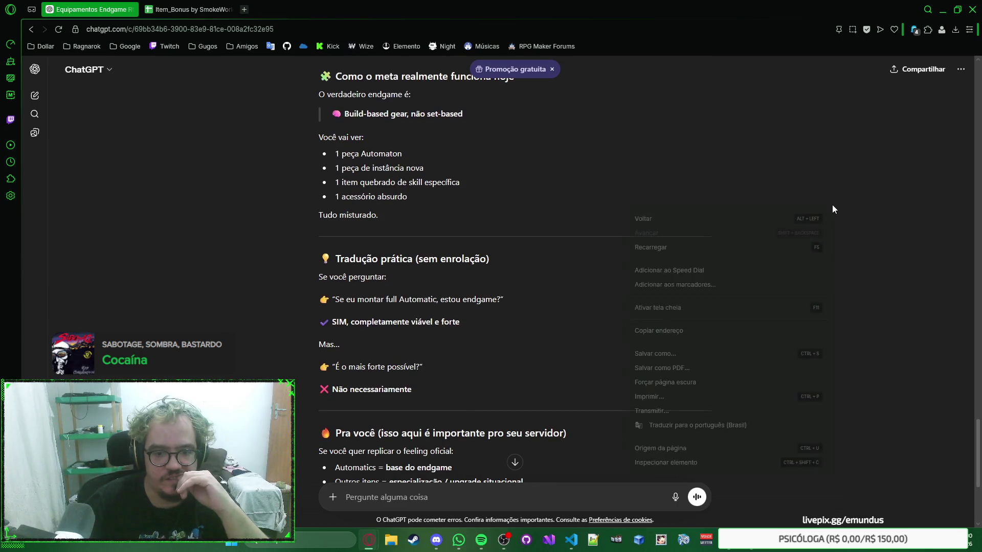
pyautogui.scroll(-3, 843, 143)
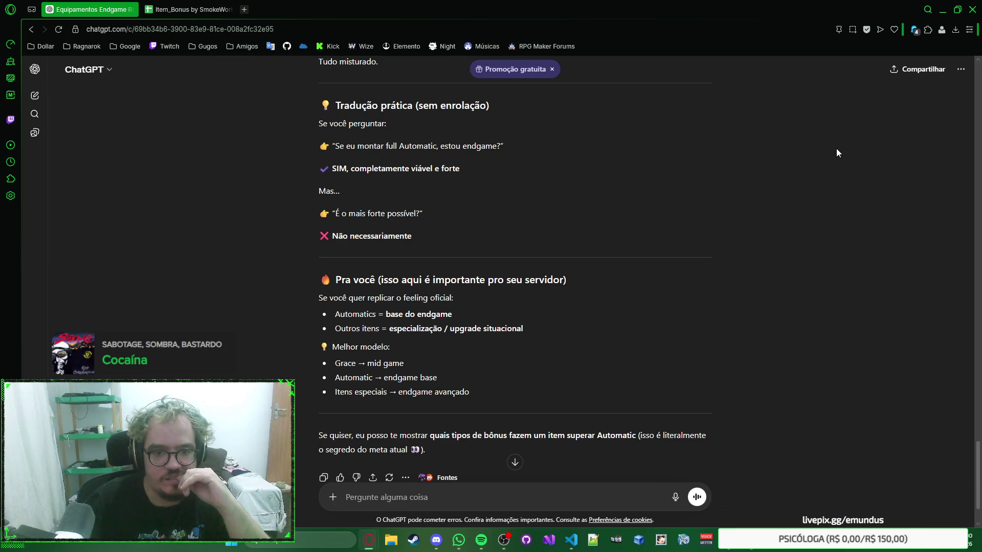
pyautogui.scroll(-2, 836, 148)
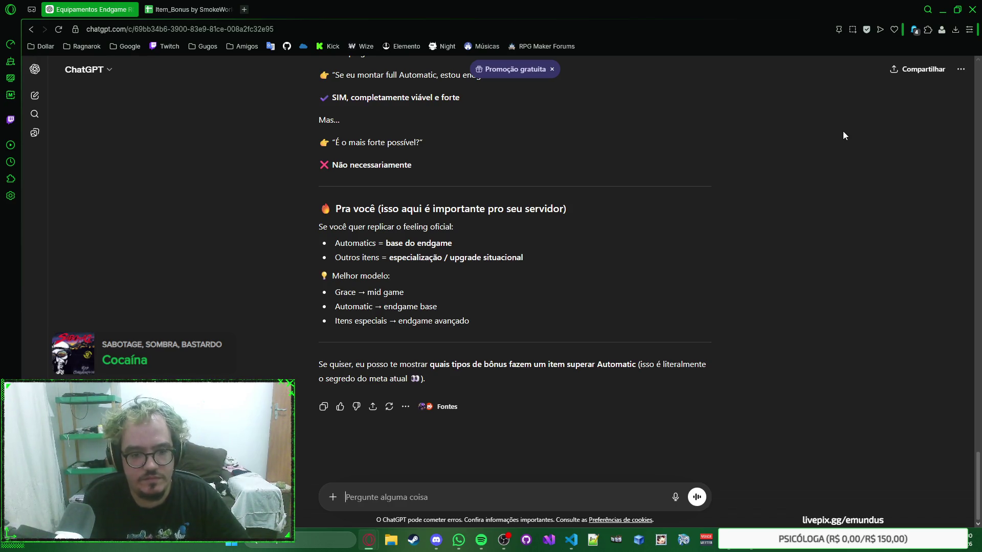
pyautogui.write('quais serão')
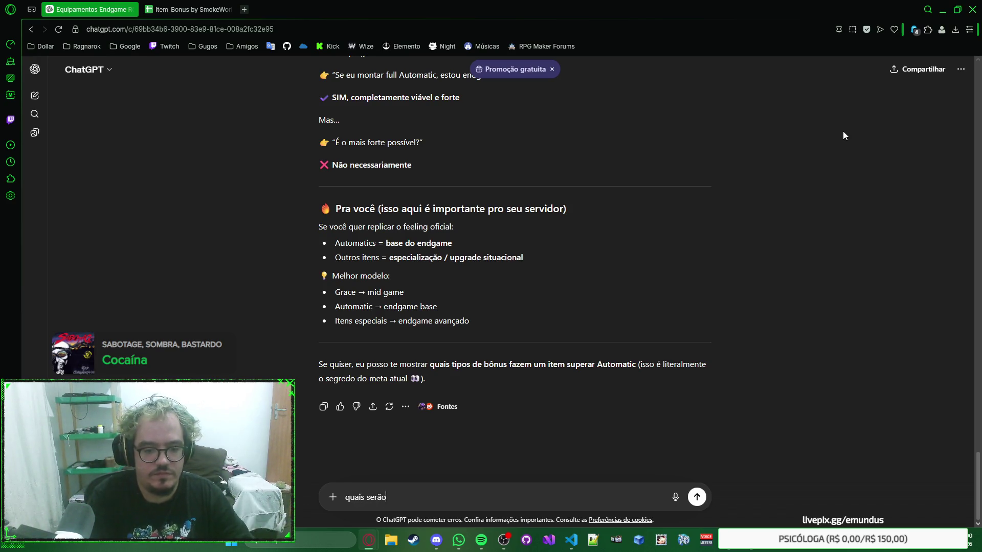
pyautogui.write('itens esp')
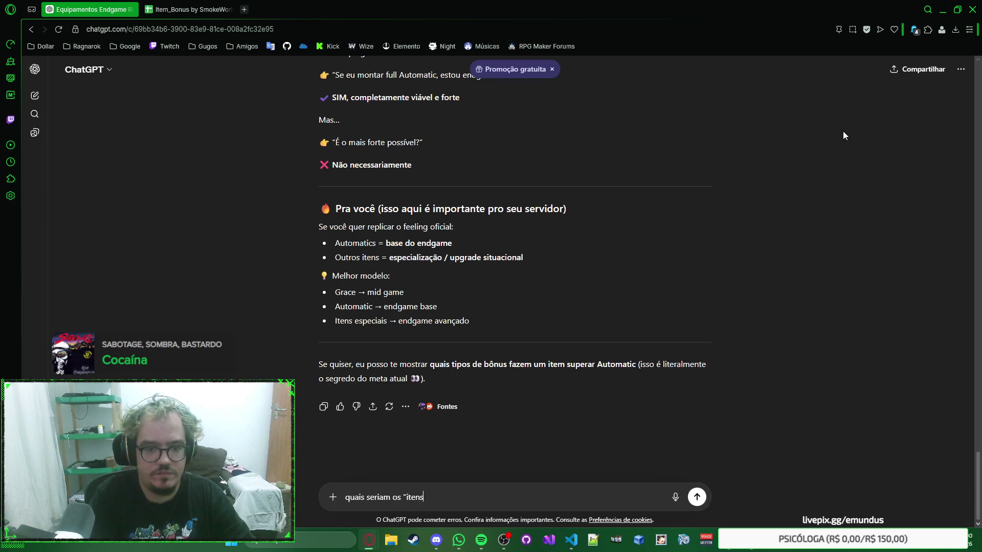
pyautogui.write('com especialização')
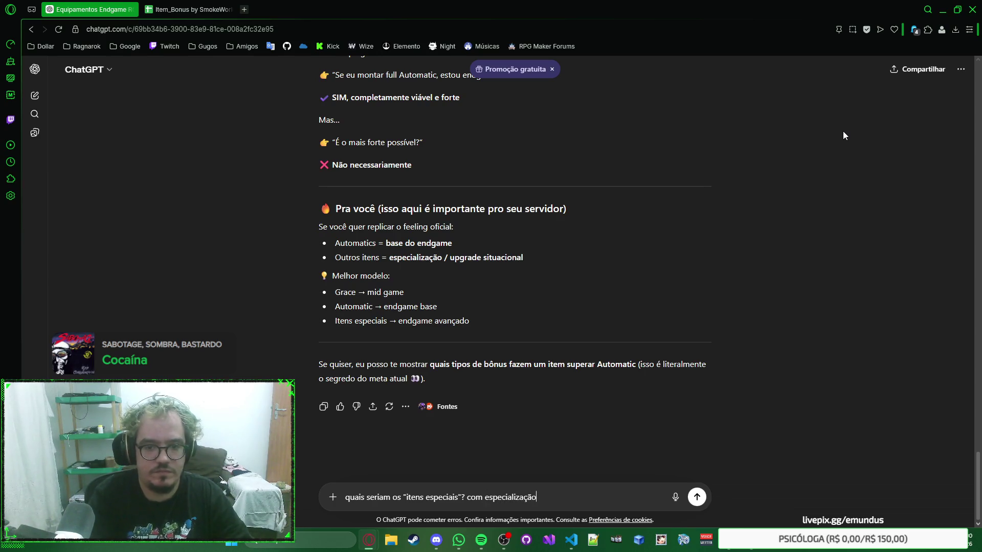
pyautogui.write('upgrade situ')
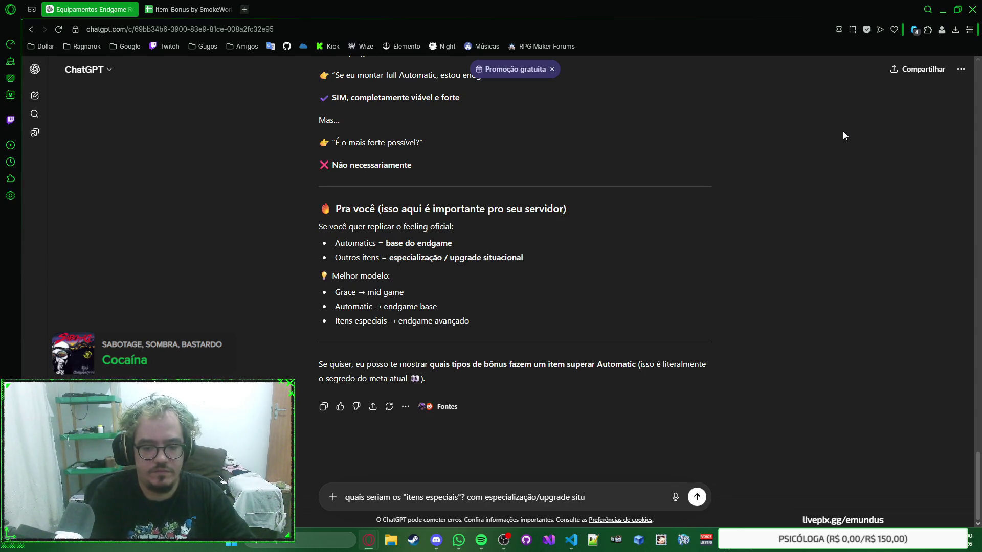
pyautogui.write('e você')
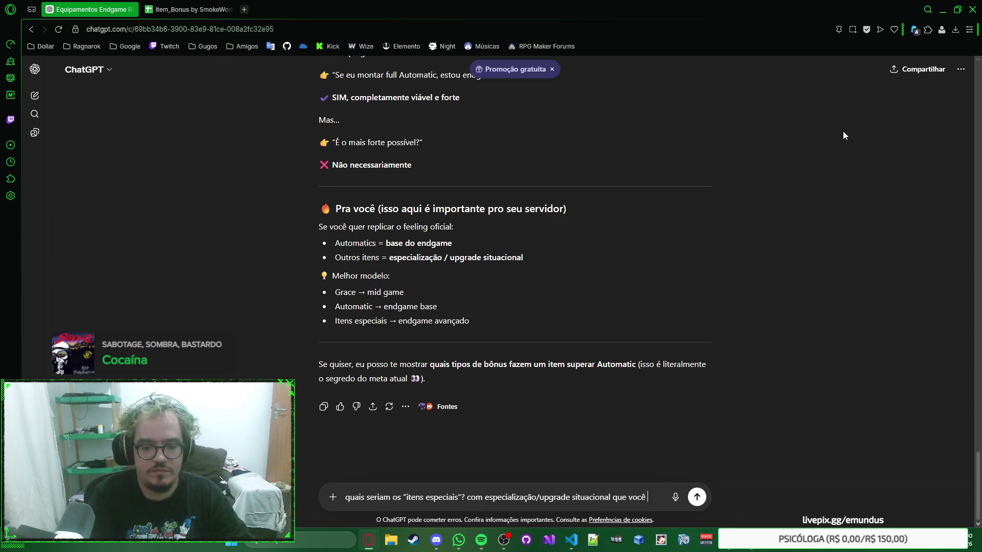
pyautogui.write('u, referentes ao kRO')
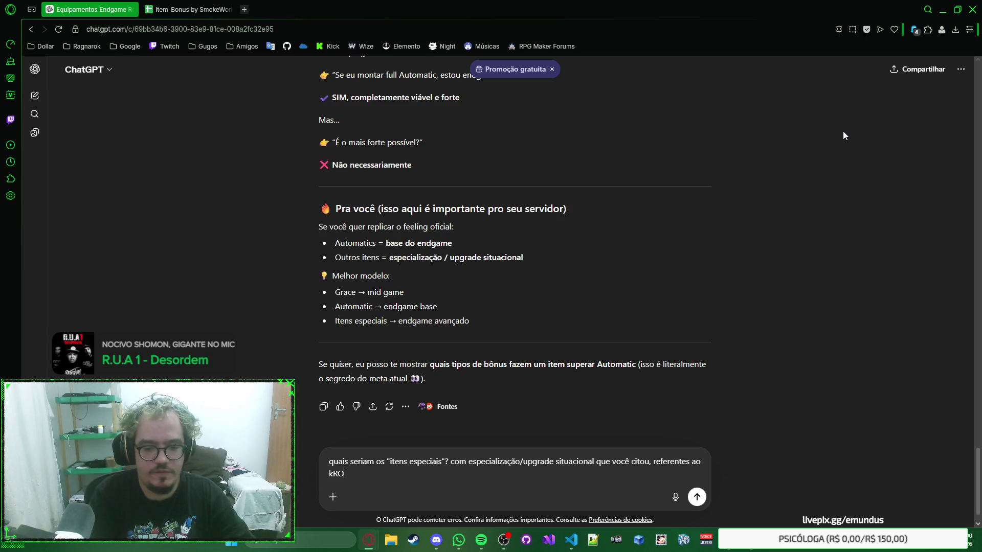
pyautogui.write(' - que é a base do ra')
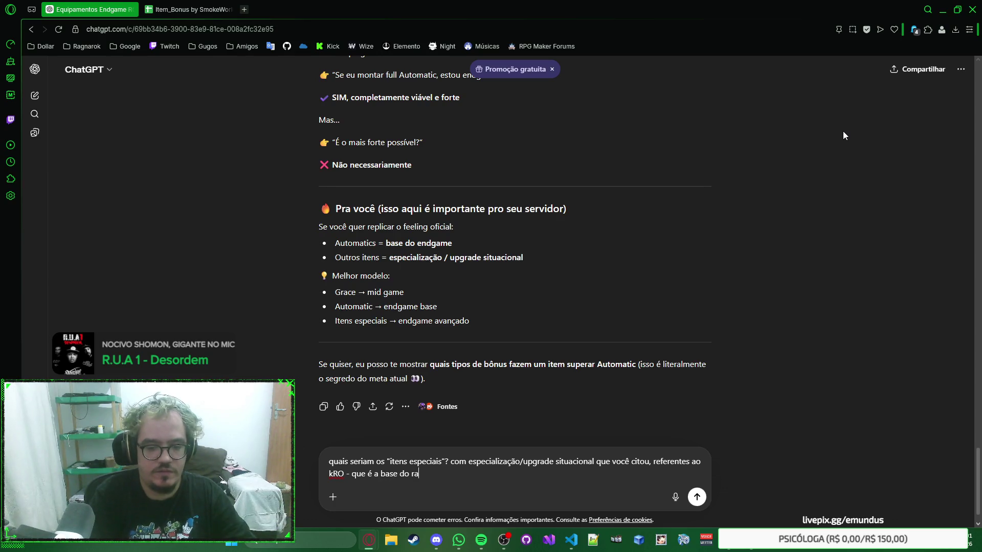
pyautogui.write('thena')
# Send the follow-up asking which kRO special items ChatGPT meant, noting kRO is rAthena's base.
pyautogui.press('Return')
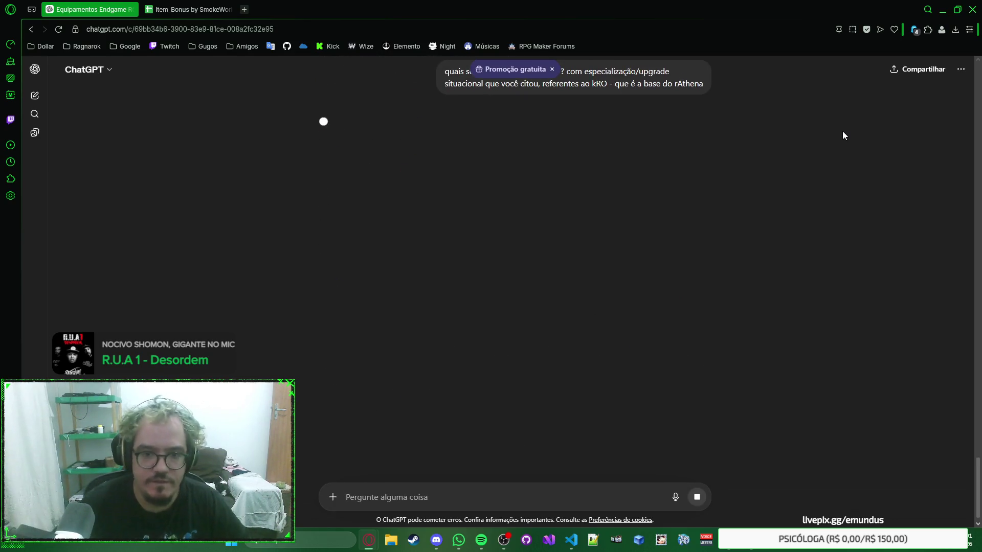
pyautogui.click(244, 9)
# Go to Forums - rAthena from the Ragnarok bookmarks and open the 'Help with error' topic in background.
pyautogui.click(87, 47)
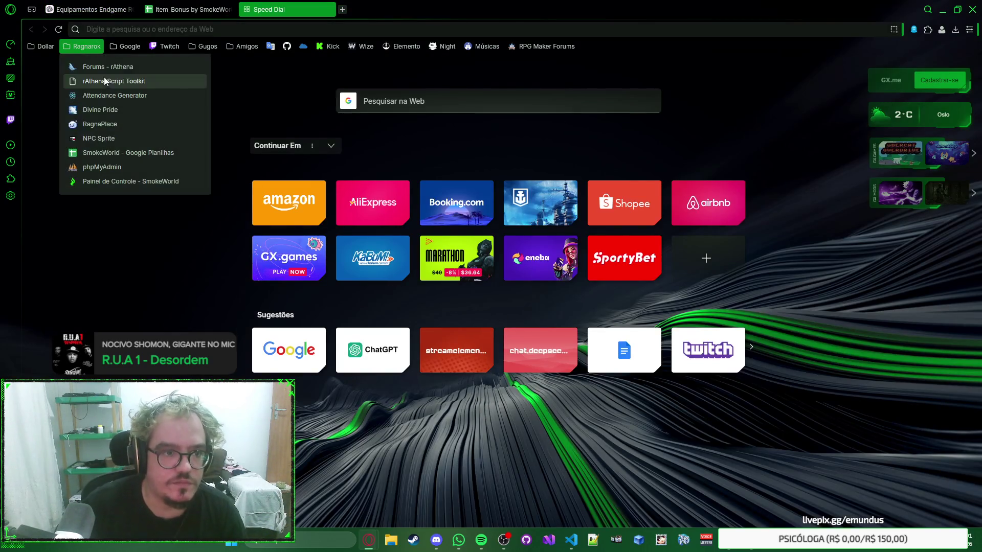
pyautogui.click(118, 77)
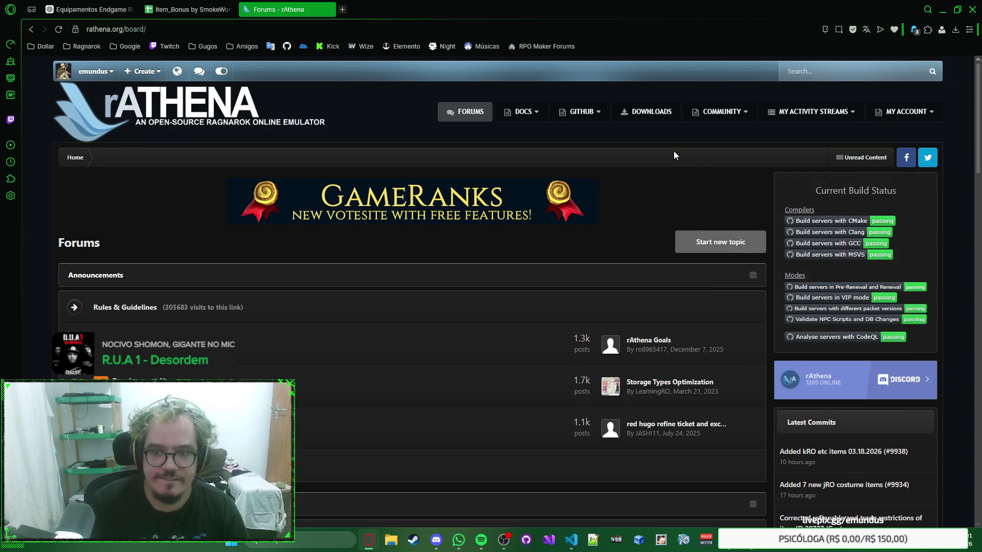
pyautogui.scroll(-8, 673, 151)
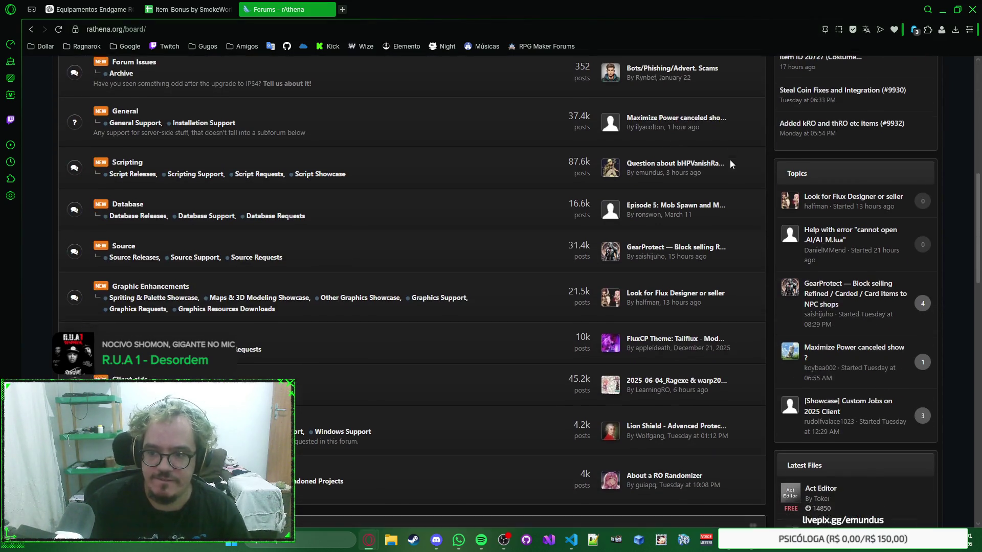
pyautogui.scroll(-1, 729, 160)
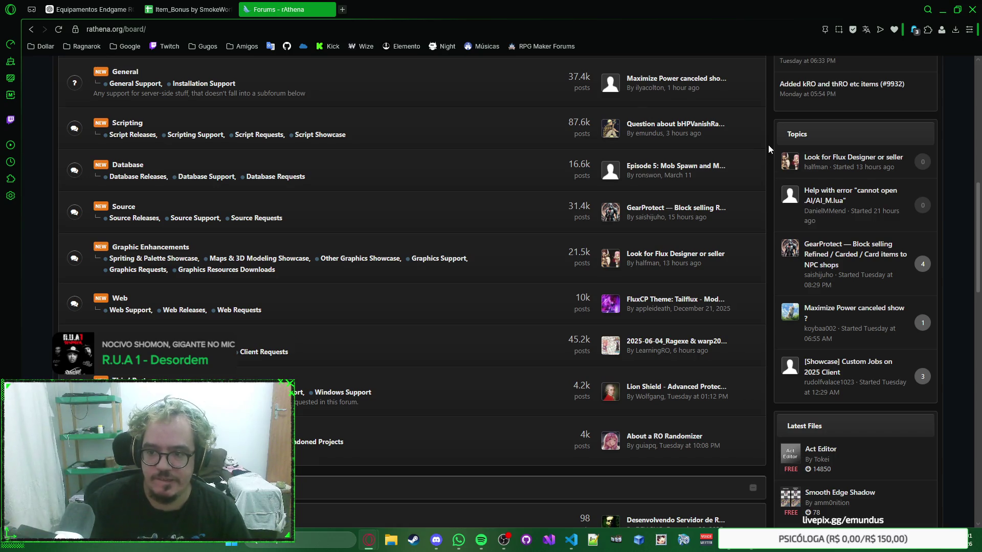
pyautogui.middleClick(827, 195)
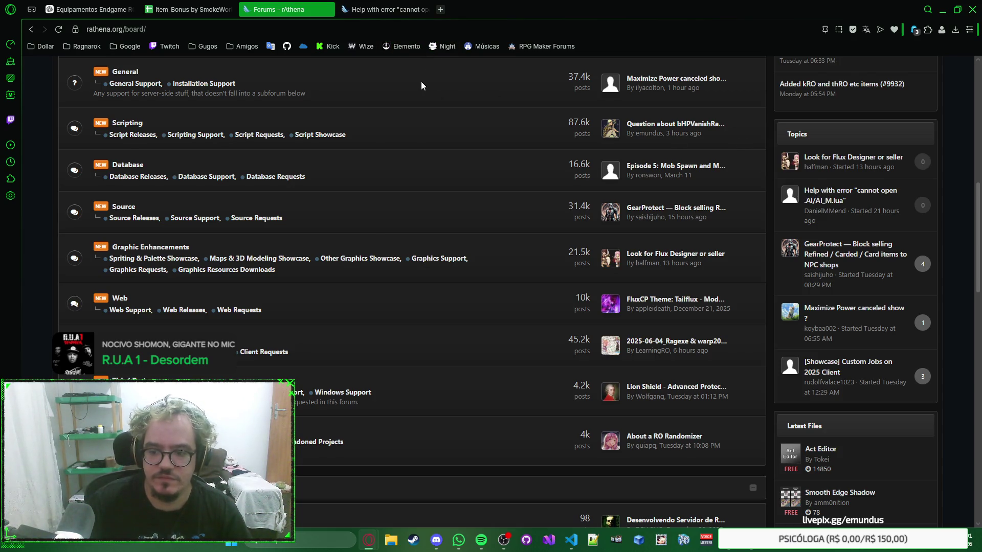
# Read the AI_M.lua error topic and start an answer beginning 'Did you'.
pyautogui.click(375, 6)
pyautogui.scroll(-5, 400, 158)
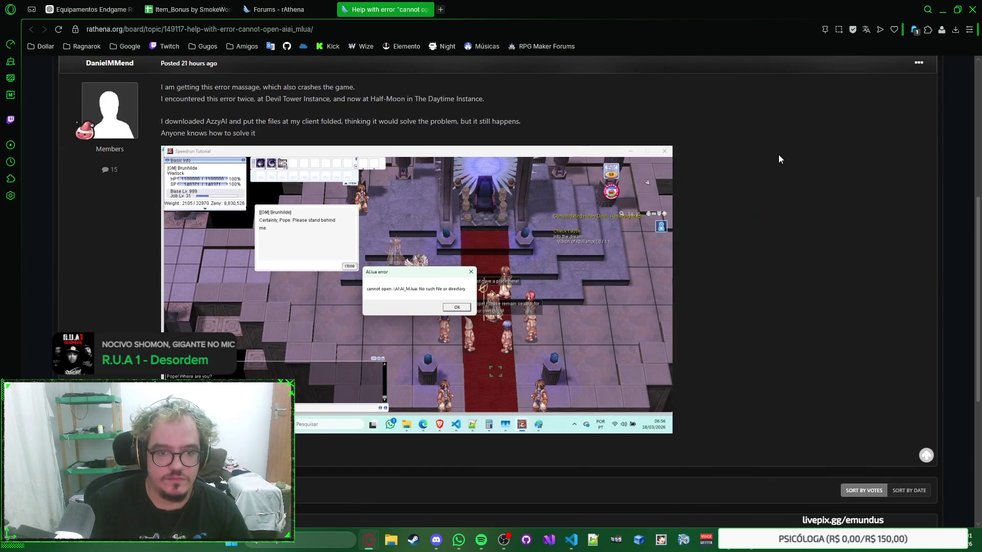
pyautogui.scroll(1, 779, 156)
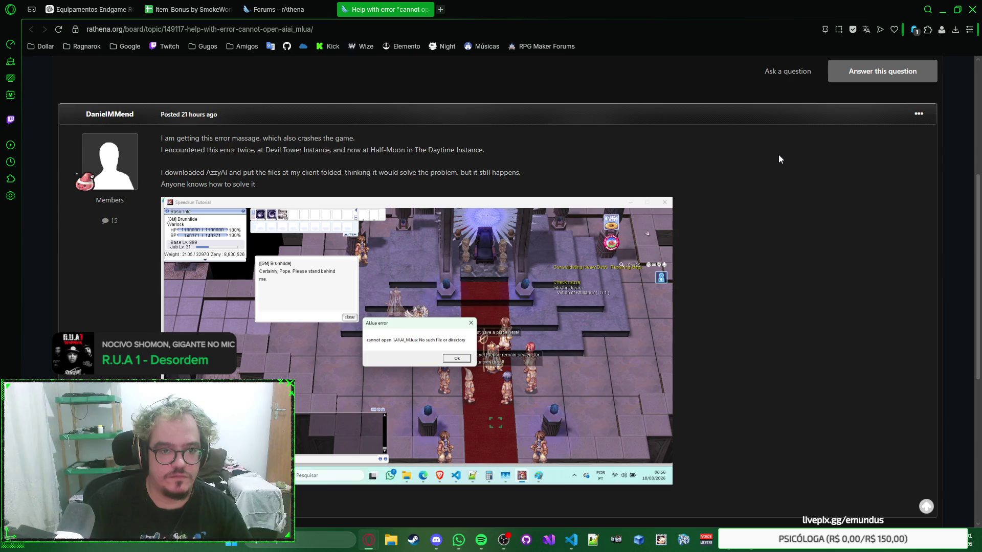
pyautogui.scroll(-6, 772, 156)
pyautogui.scroll(4, 572, 259)
pyautogui.scroll(-3, 572, 259)
pyautogui.scroll(5, 529, 278)
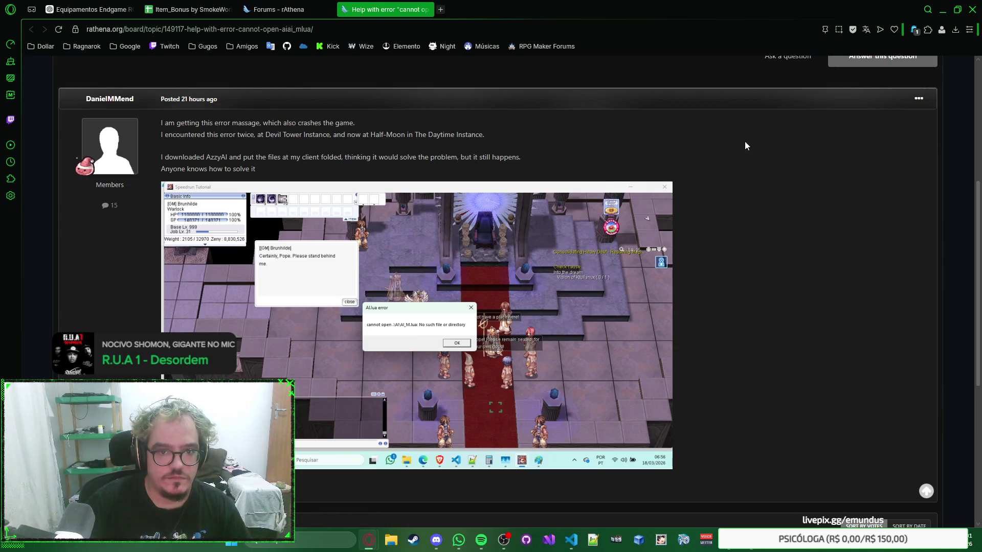
pyautogui.scroll(-4, 745, 146)
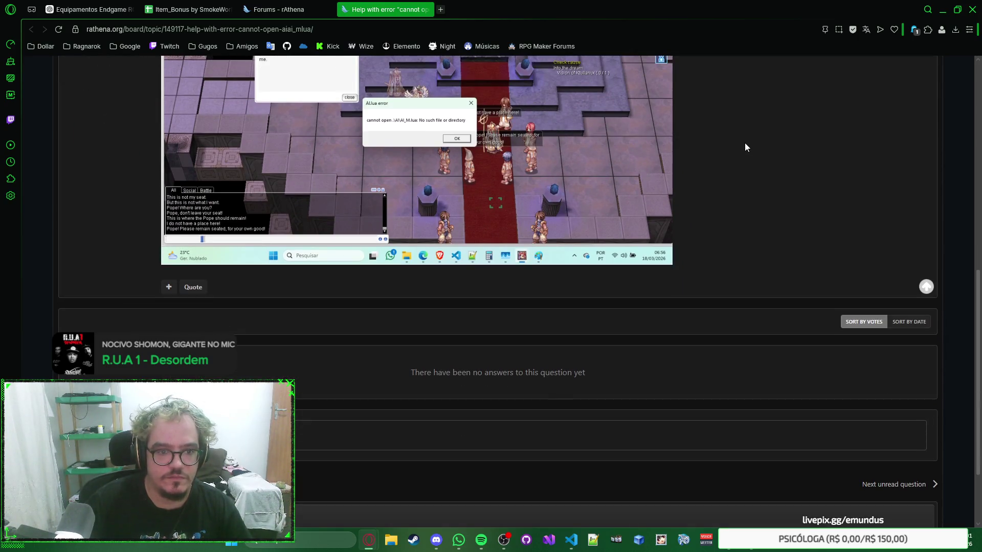
pyautogui.scroll(3, 745, 147)
pyautogui.scroll(-5, 745, 148)
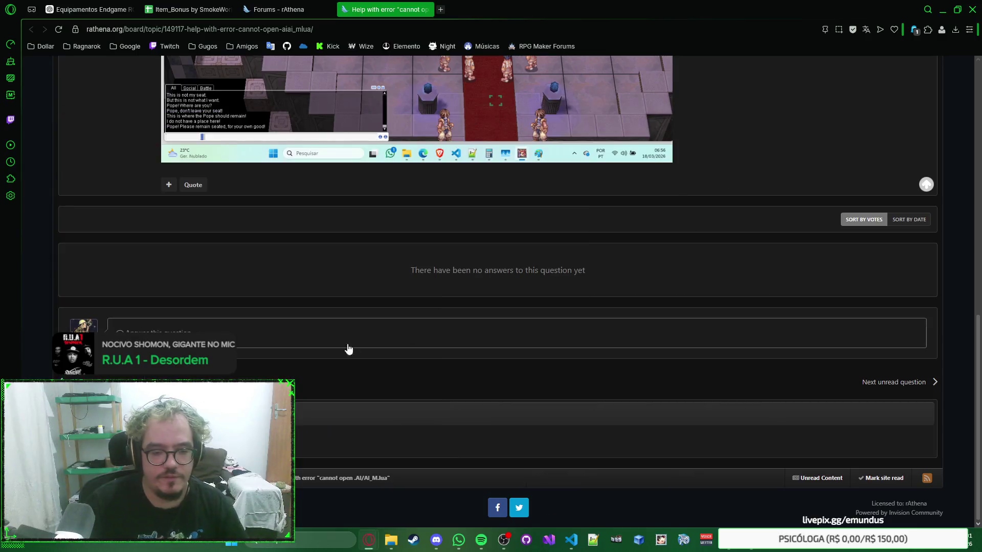
pyautogui.click(301, 331)
pyautogui.write('Did you')
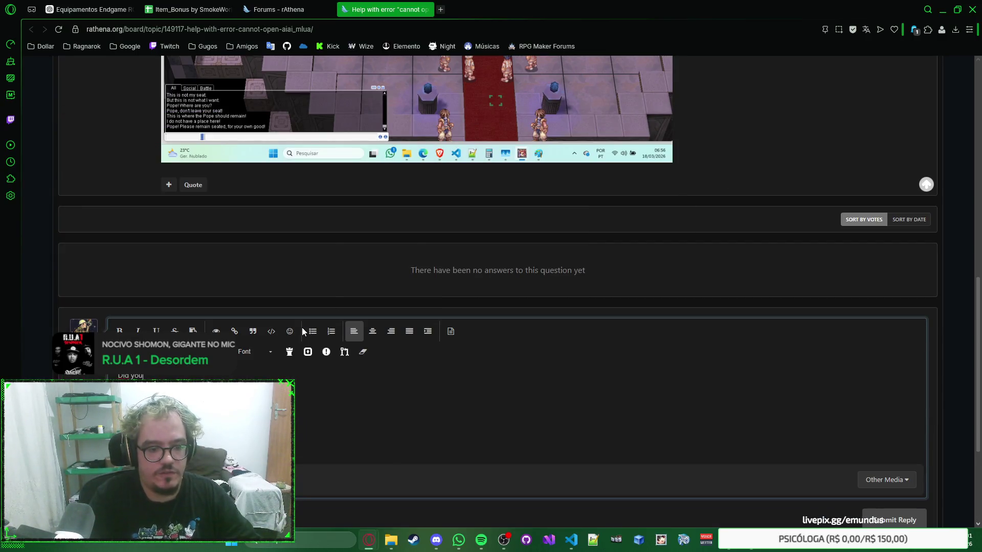
pyautogui.hotkey('ctrl', 't')
# In Google Translate, enter the Portuguese question asking whether files went in the client's AI folder or the root folder.
pyautogui.write('translate')
pyautogui.press('Return')
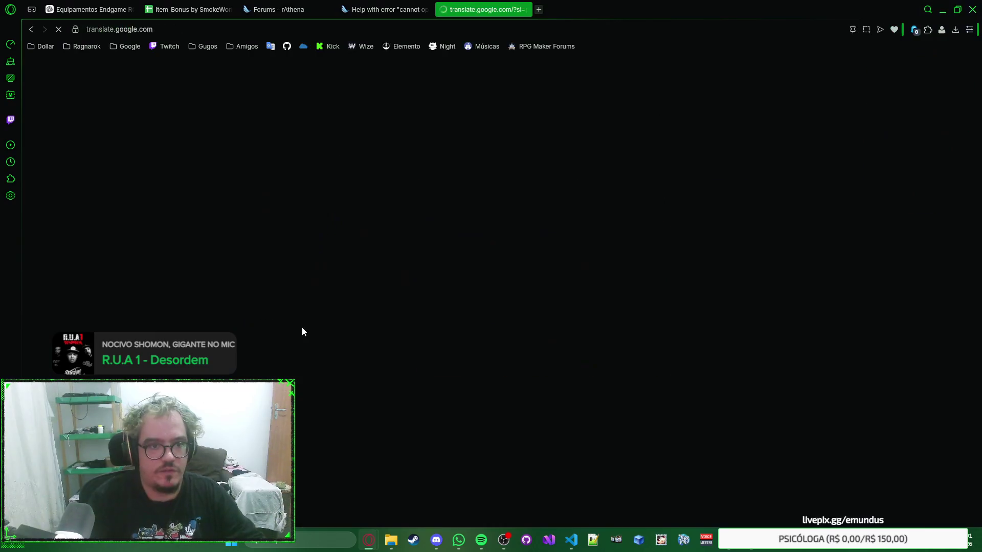
pyautogui.write('você criou ')
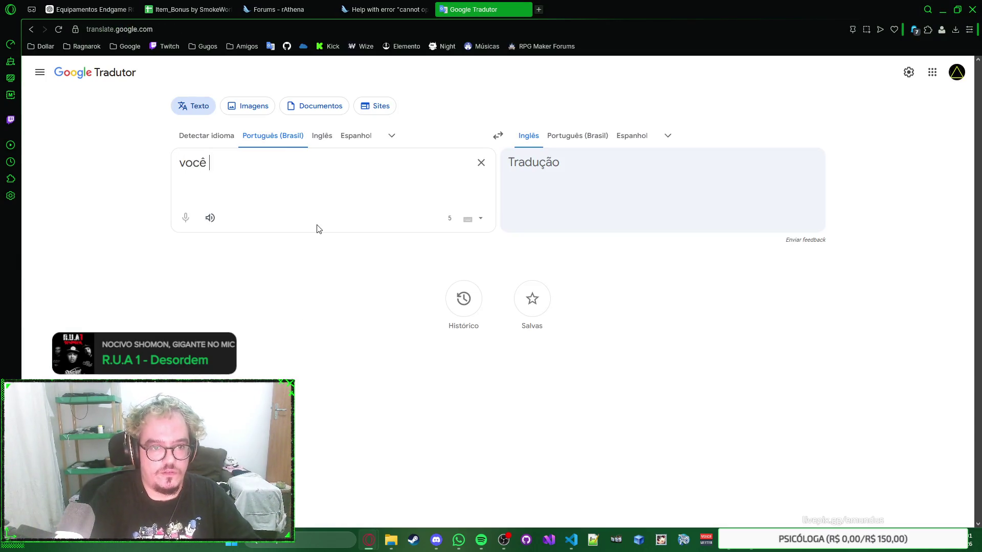
pyautogui.write('uma pasta cham')
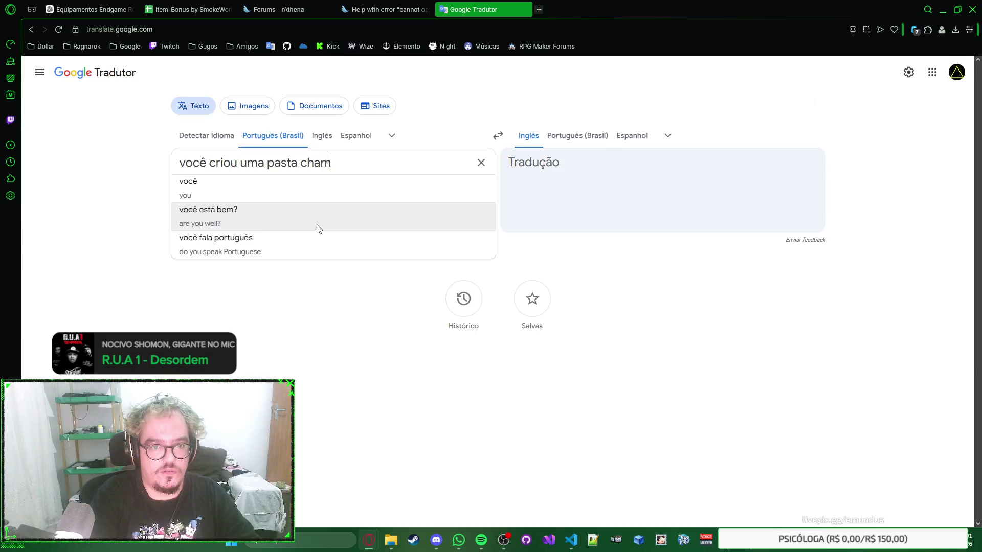
pyautogui.hotkey('ctrl', 'a')
pyautogui.write('você colocou os ar')
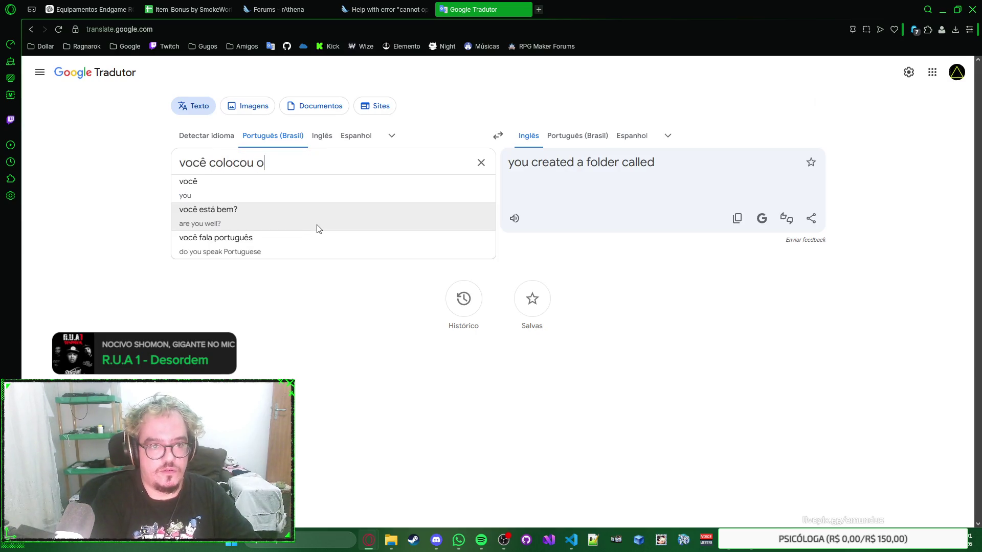
pyautogui.write('quivos dentro da pasta ')
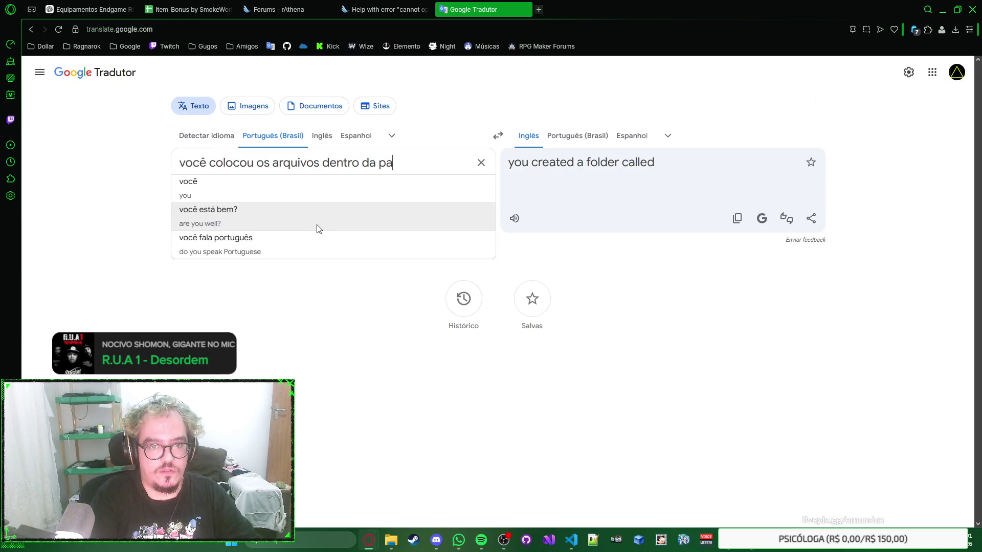
pyautogui.write('AI da ')
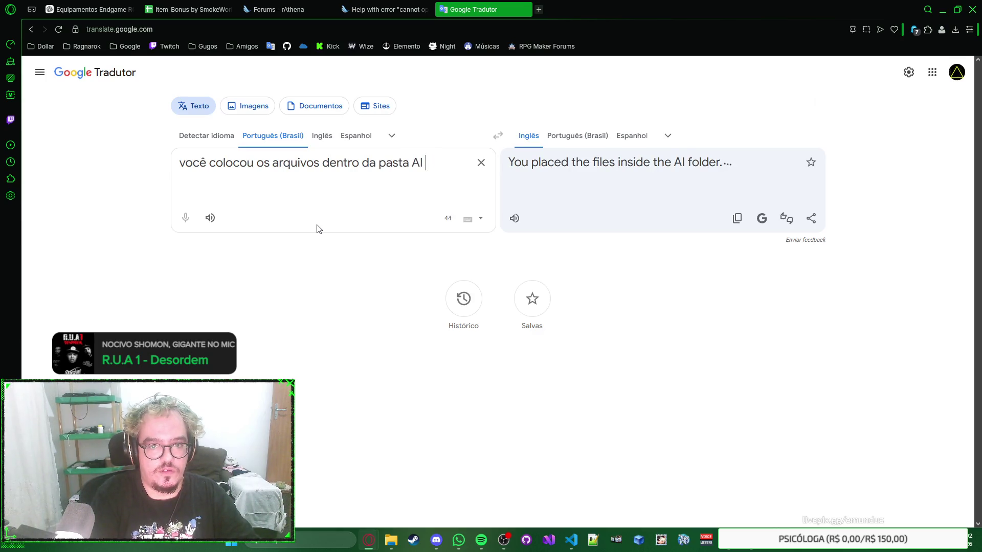
pyautogui.write('rai do cliente')
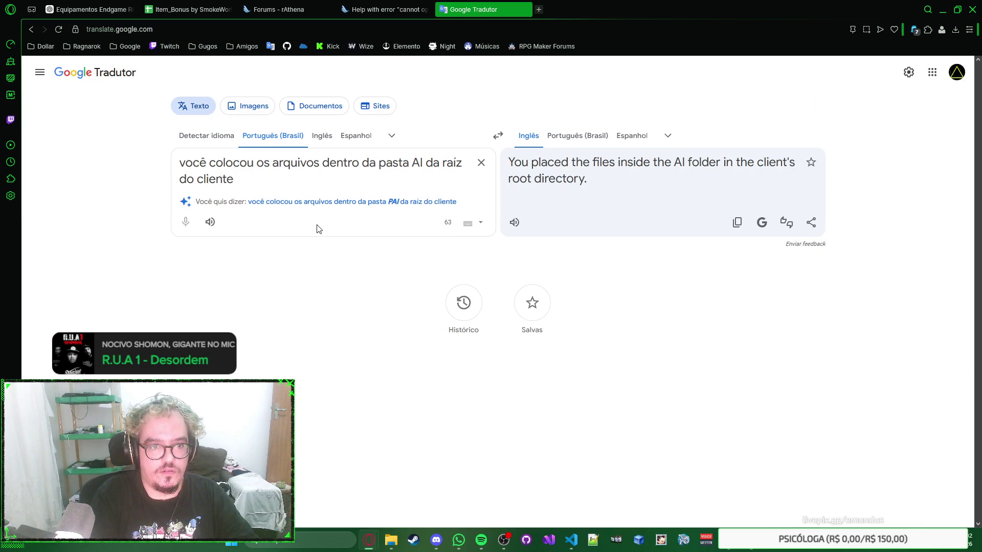
pyautogui.press('BackSpace')
pyautogui.press('BackSpace')
pyautogui.press('BackSpace')
pyautogui.write('t ou você ')
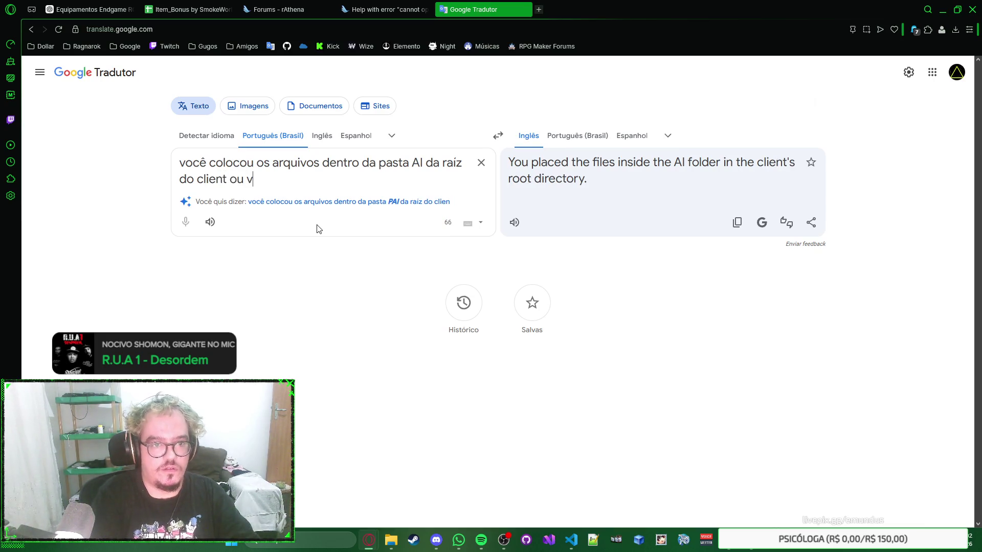
pyautogui.write('simplesmente jogou os a')
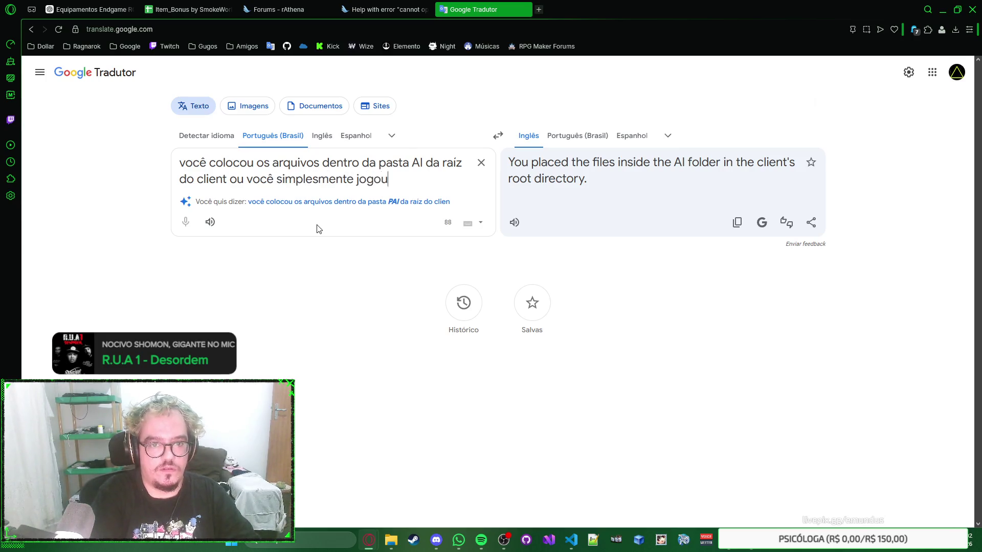
pyautogui.write('rquivos na pasta rai')
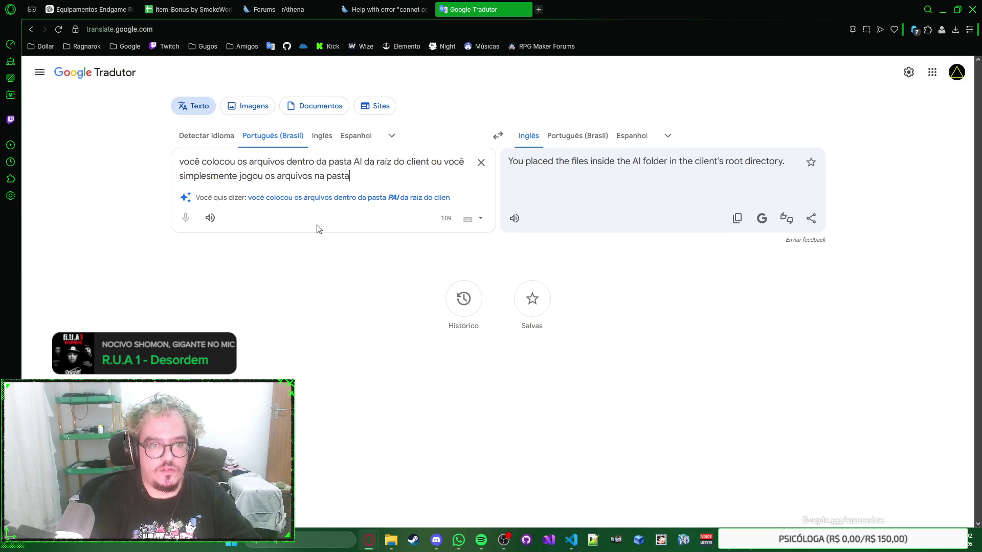
pyautogui.write('z?')
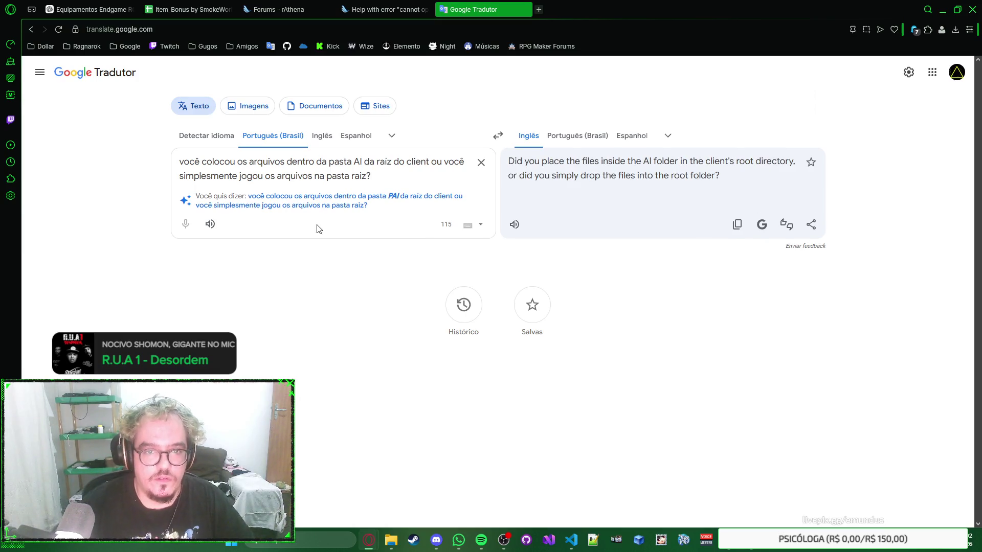
pyautogui.doubleClick(373, 161)
pyautogui.press('Right')
pyautogui.write('pasta')
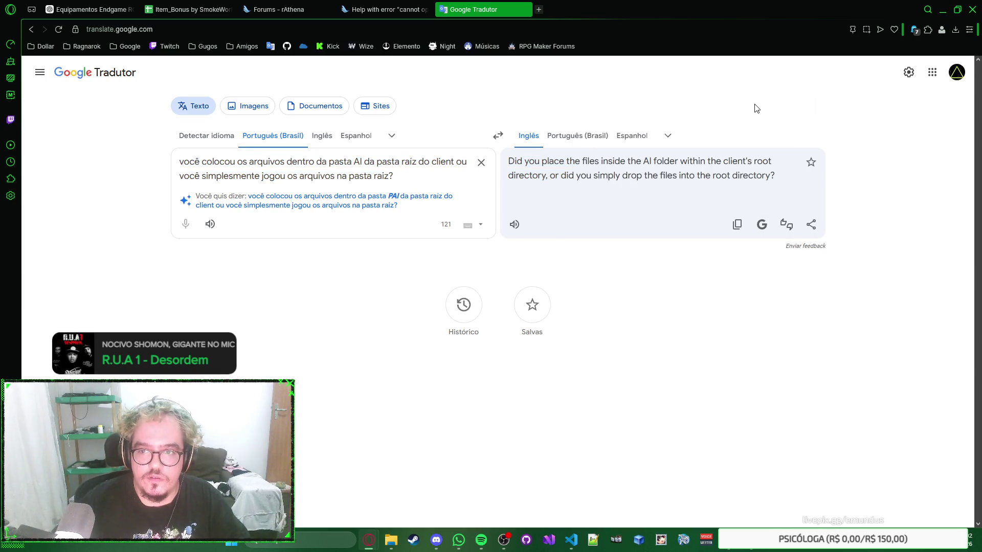
# Copy the English translation and paste it into the rAthena forum reply.
pyautogui.rightClick(780, 105)
pyautogui.click(781, 106)
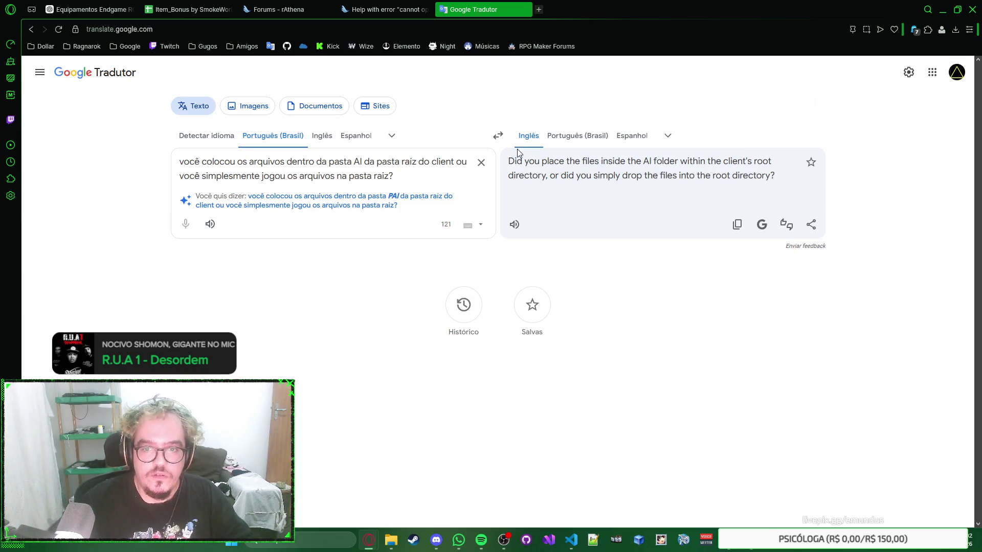
pyautogui.click(737, 225)
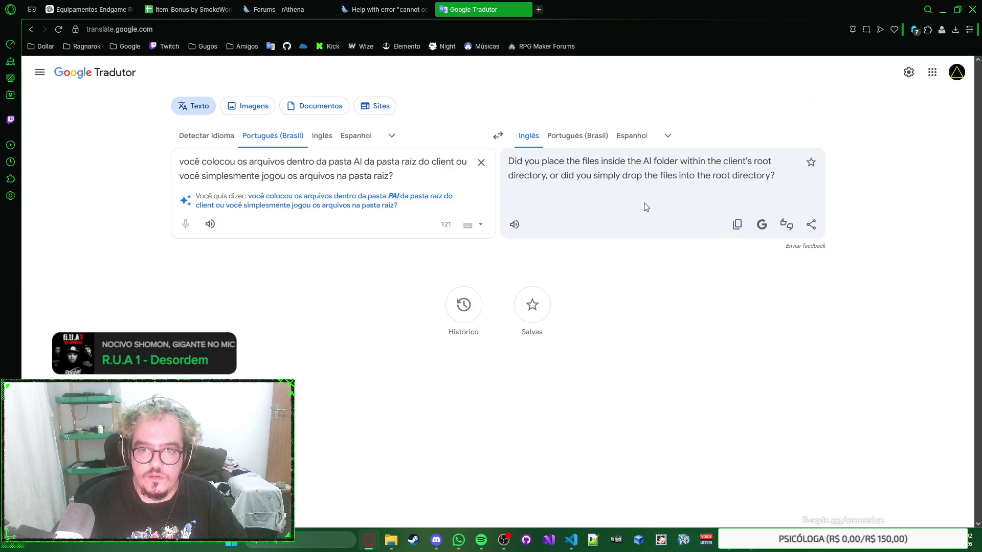
pyautogui.hotkey('ctrl', 'shift', 'Tab')
pyautogui.hotkey('ctrl', 'v')
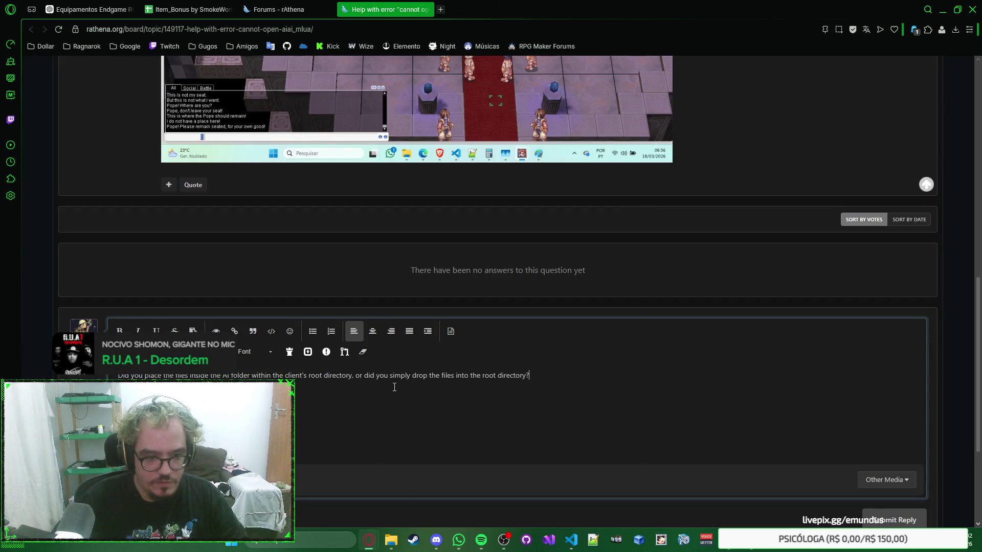
# Post the English reply on the AI_M.lua error topic.
pyautogui.scroll(-2, 409, 332)
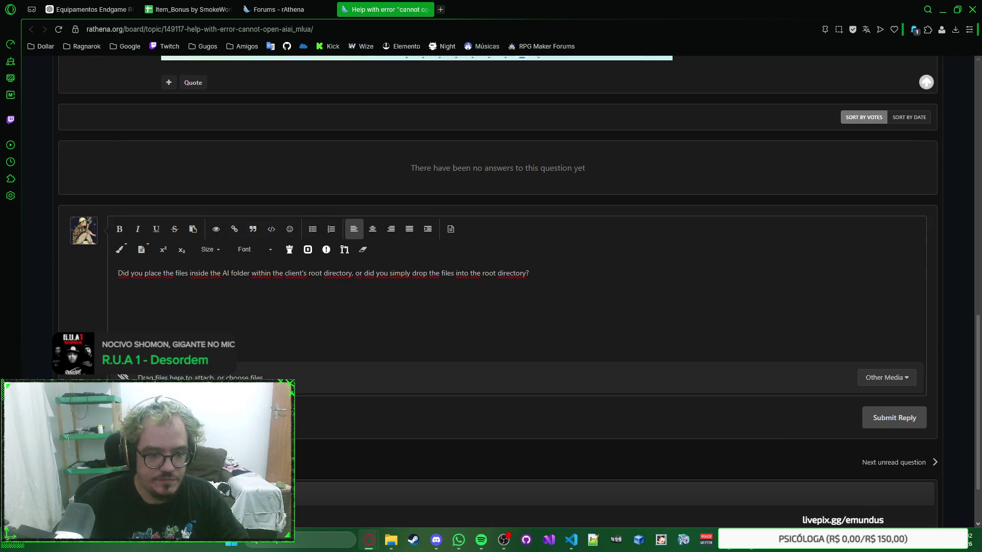
pyautogui.click(902, 425)
pyautogui.rightClick(748, 192)
pyautogui.click(729, 187)
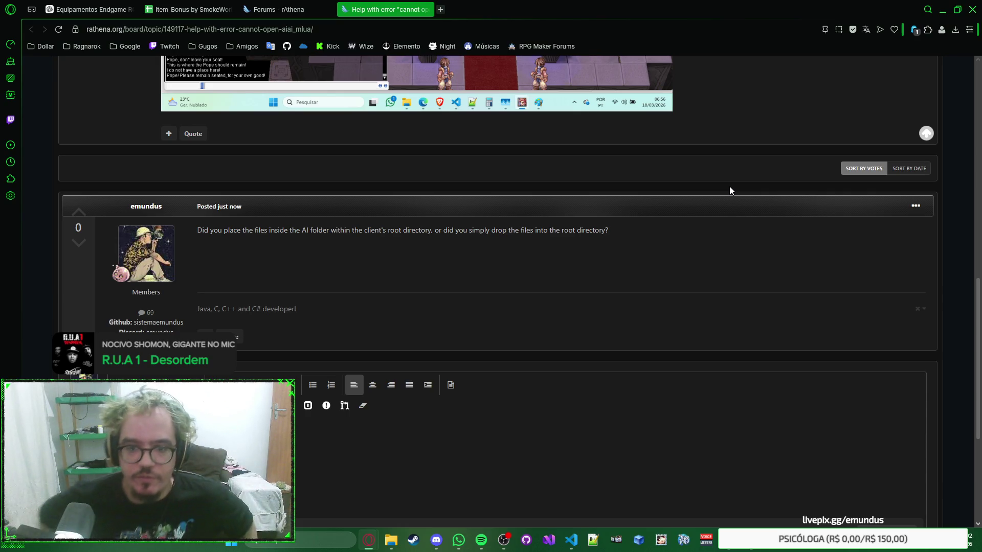
pyautogui.scroll(12, 740, 188)
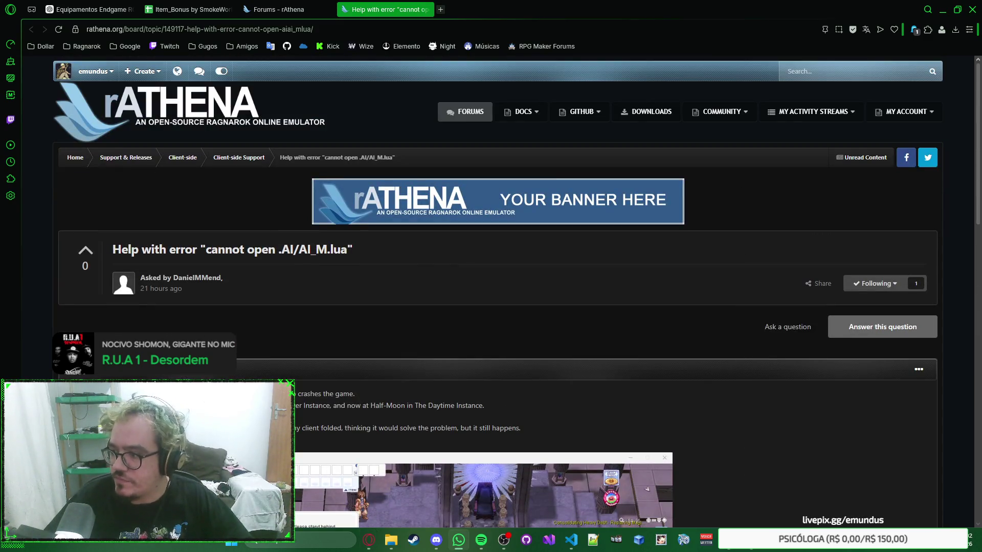
# Check the _SmokeWorld_Client folder in File Explorer, then close the folder window.
pyautogui.click(757, 211)
pyautogui.click(392, 540)
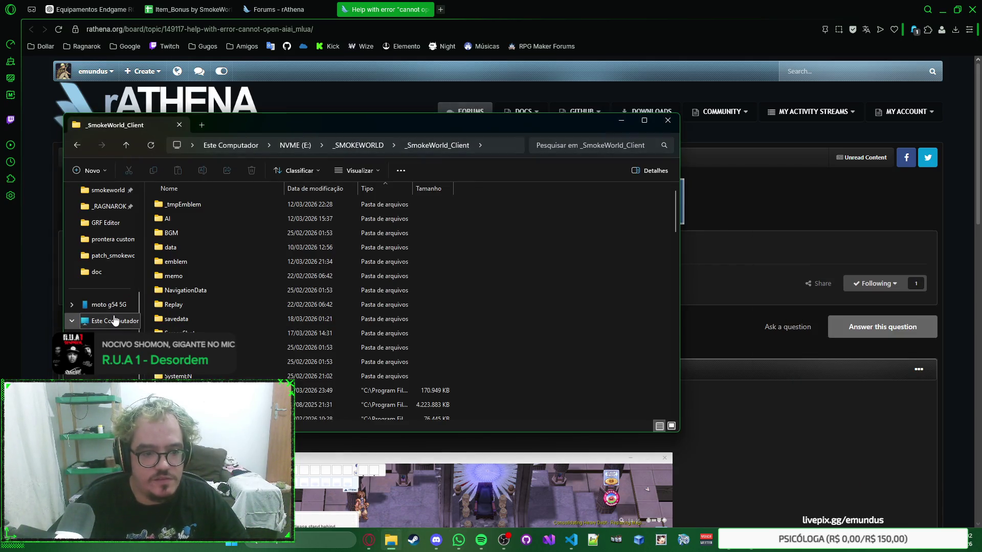
pyautogui.click(105, 320)
pyautogui.click(730, 304)
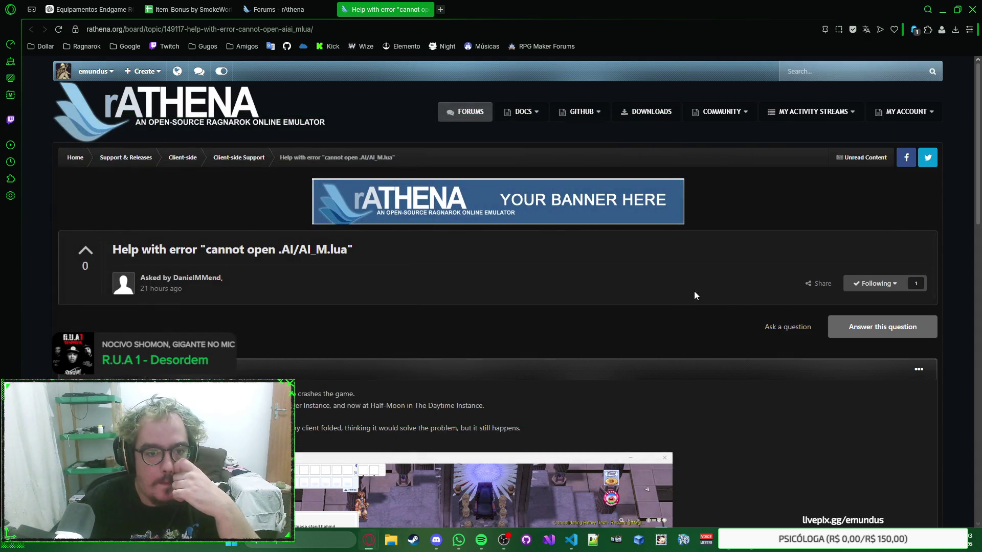
# Look through the thread once more, then close it to return to the rAthena board index.
pyautogui.scroll(-2, 662, 276)
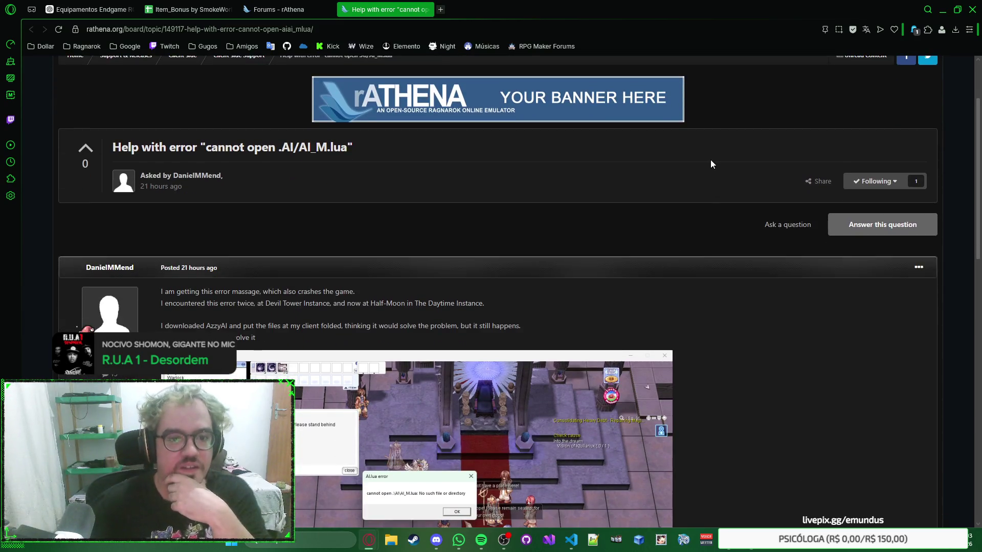
pyautogui.scroll(-4, 710, 161)
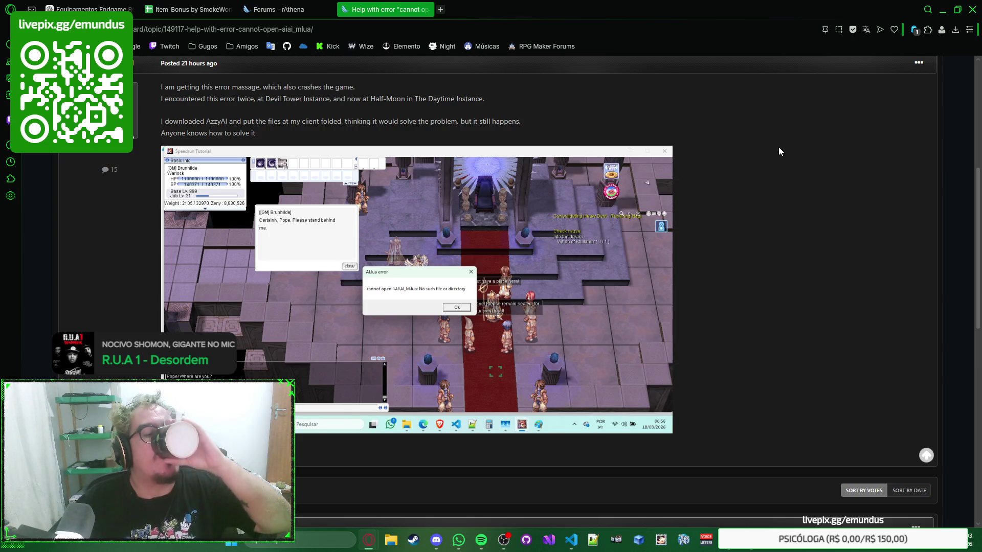
pyautogui.scroll(5, 696, 146)
pyautogui.scroll(1, 695, 146)
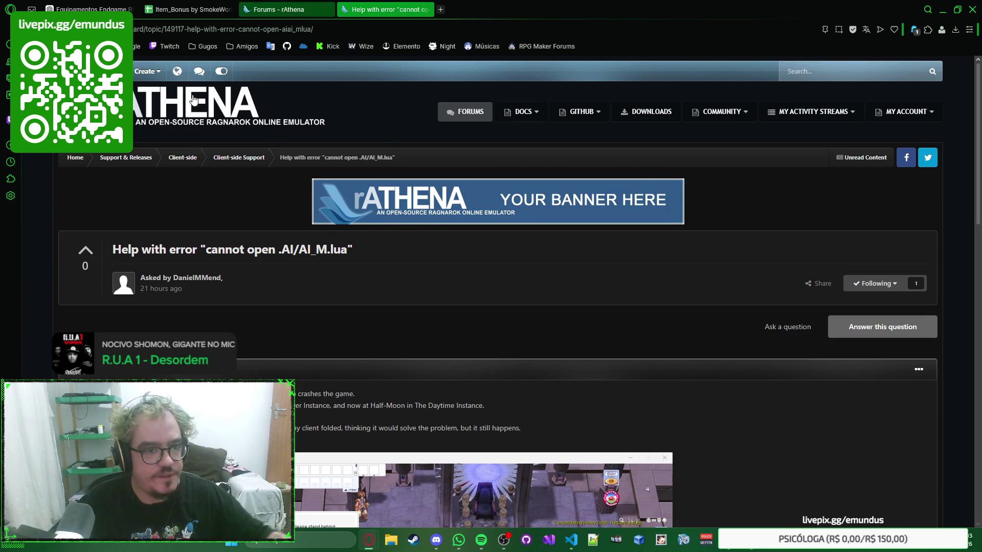
pyautogui.click(176, 92)
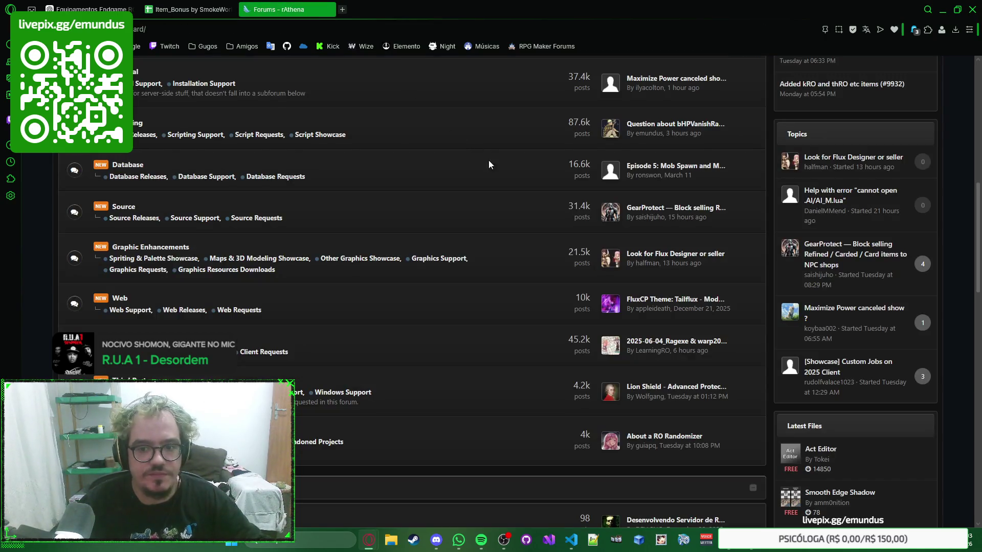
# Open the 'Look for Flux Designer or seller' topic in a background tab.
pyautogui.scroll(-2, 615, 219)
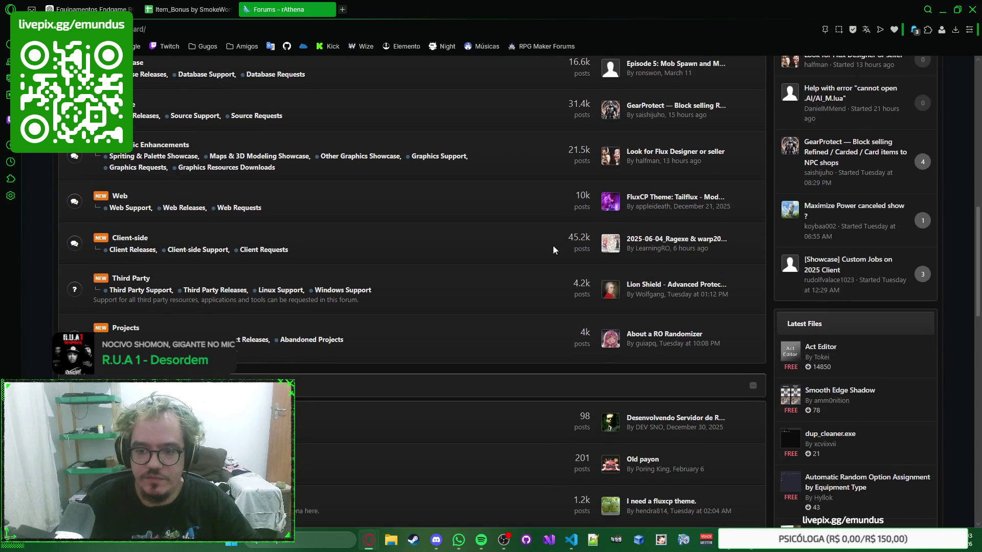
pyautogui.scroll(3, 554, 247)
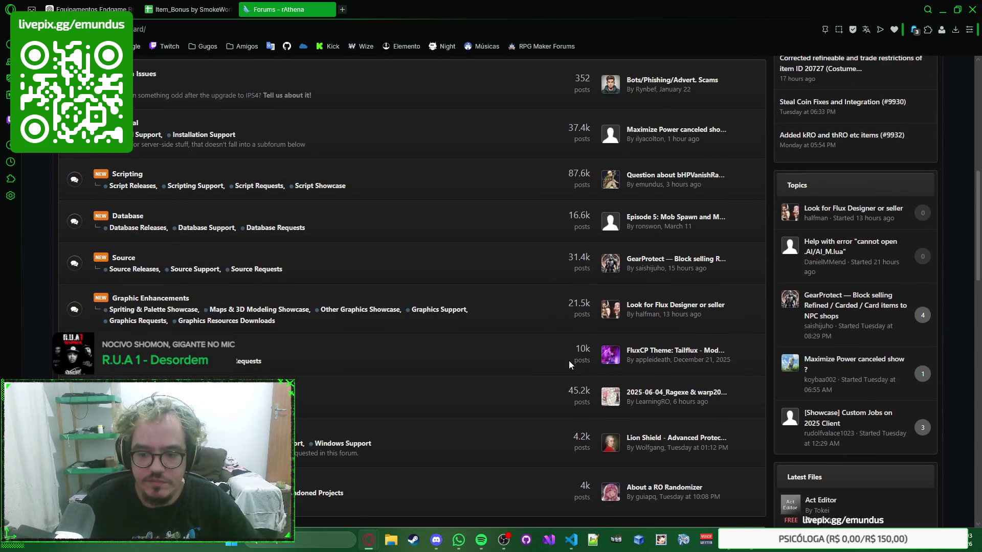
pyautogui.scroll(1, 566, 360)
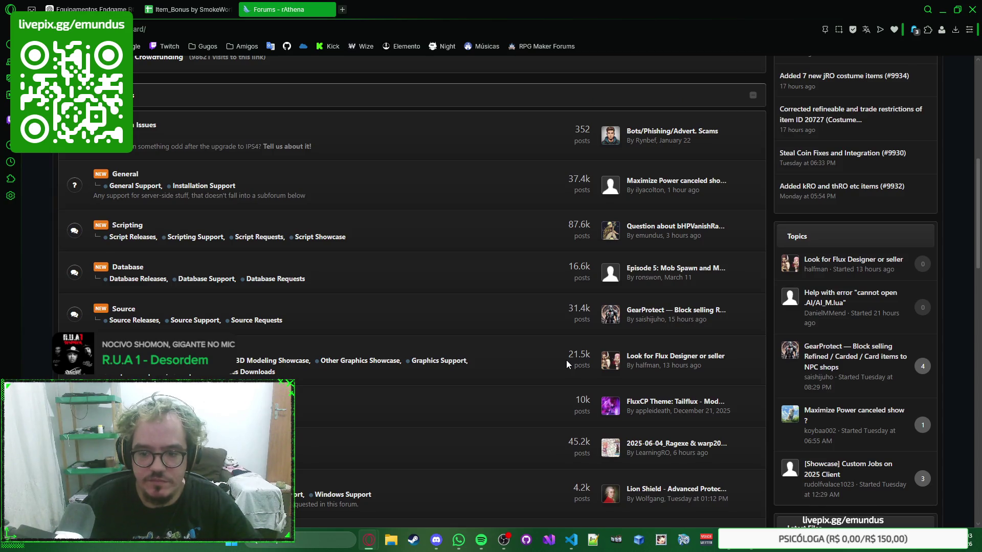
pyautogui.middleClick(661, 359)
# Open the 'Episode 5: Mob Spawn and Mob Database' topic in a new tab and switch to it.
pyautogui.scroll(2, 562, 330)
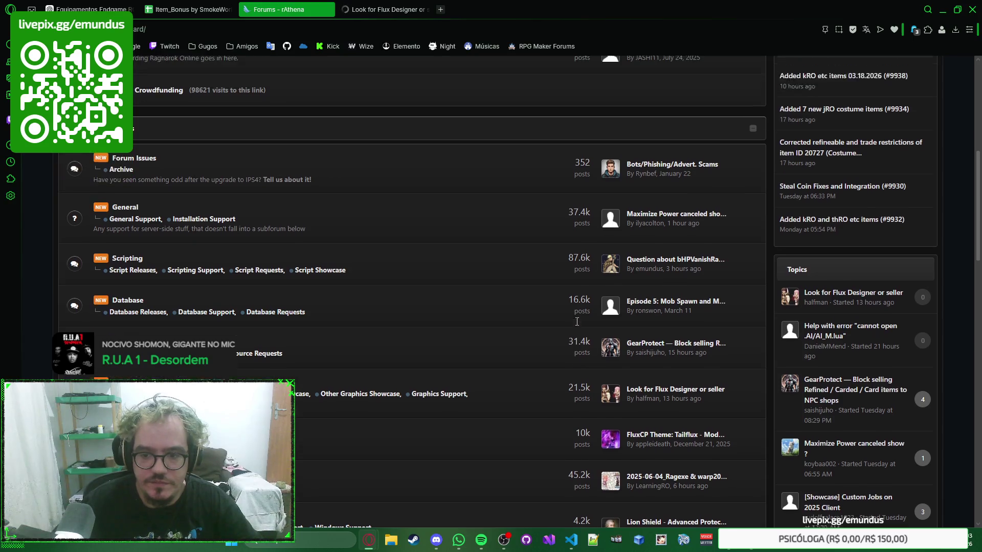
pyautogui.scroll(-1, 574, 321)
pyautogui.middleClick(665, 322)
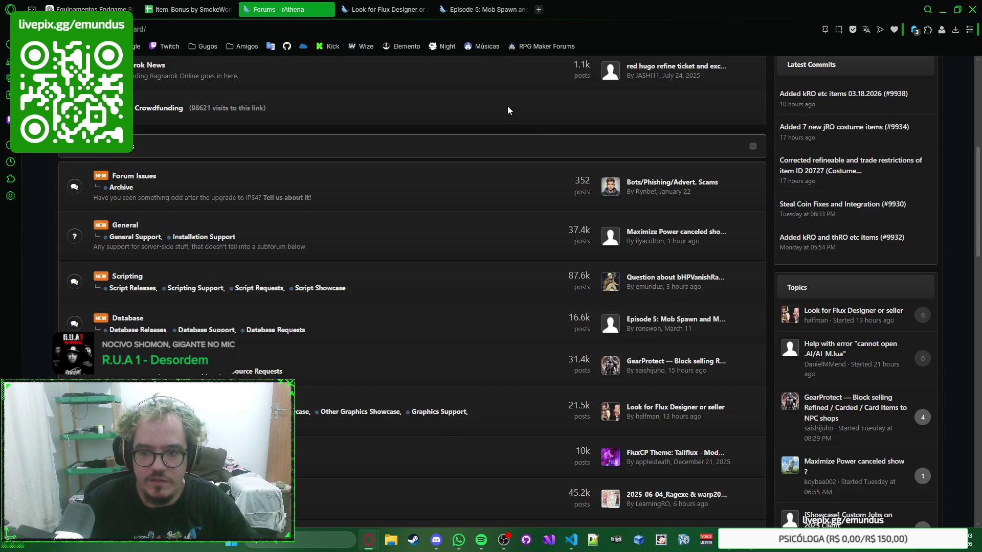
pyautogui.scroll(5, 507, 106)
pyautogui.hotkey('ctrl', 'Tab')
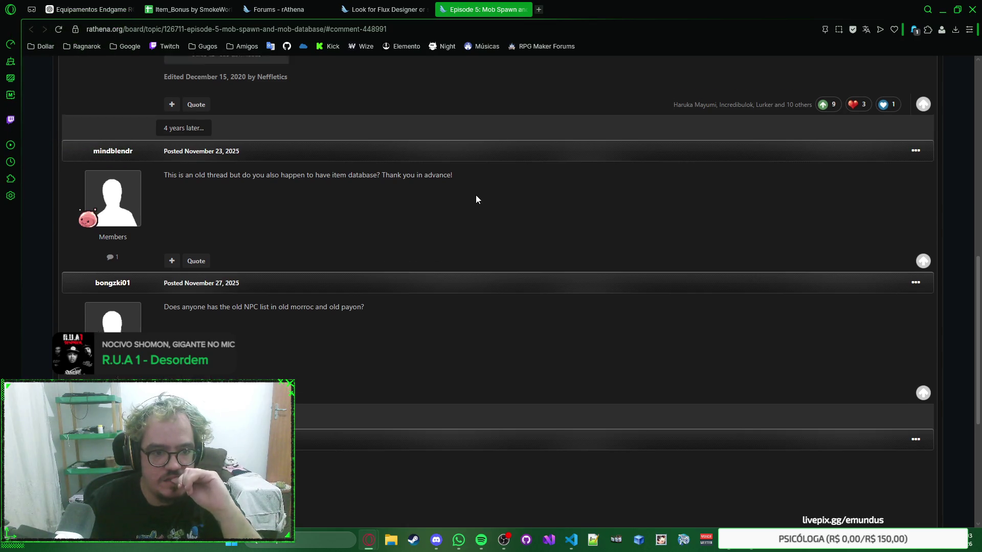
pyautogui.scroll(2, 476, 199)
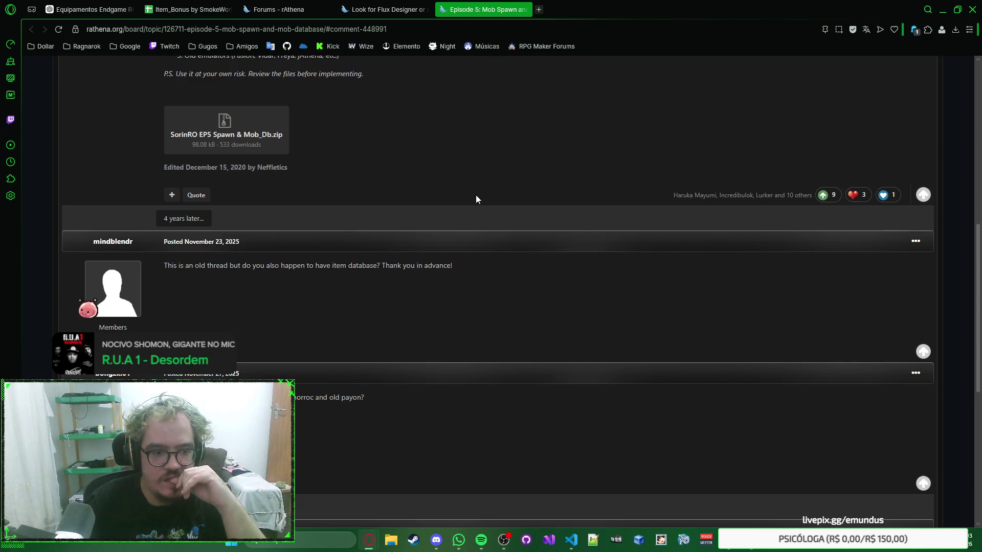
pyautogui.scroll(3, 475, 199)
pyautogui.scroll(-9, 475, 199)
pyautogui.scroll(10, 476, 199)
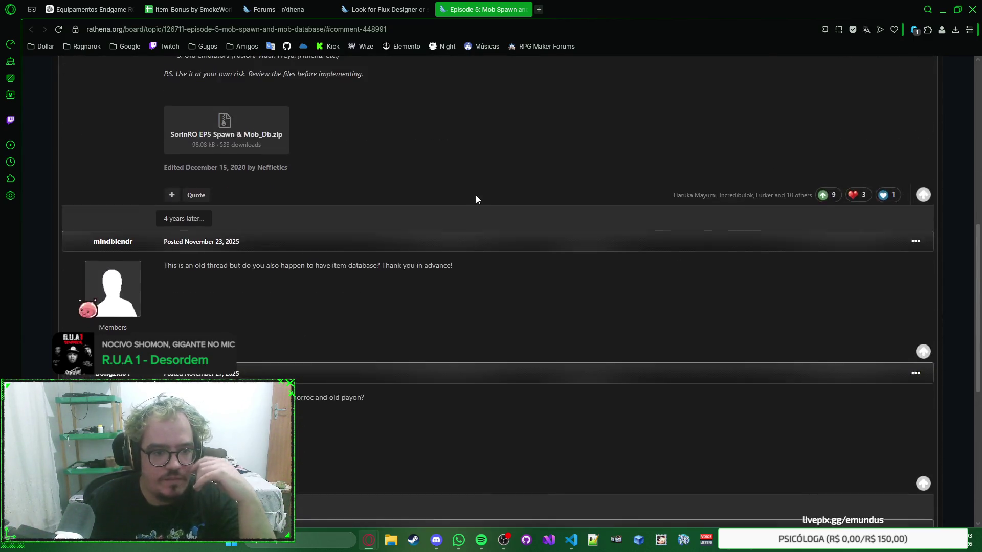
pyautogui.scroll(-2, 476, 199)
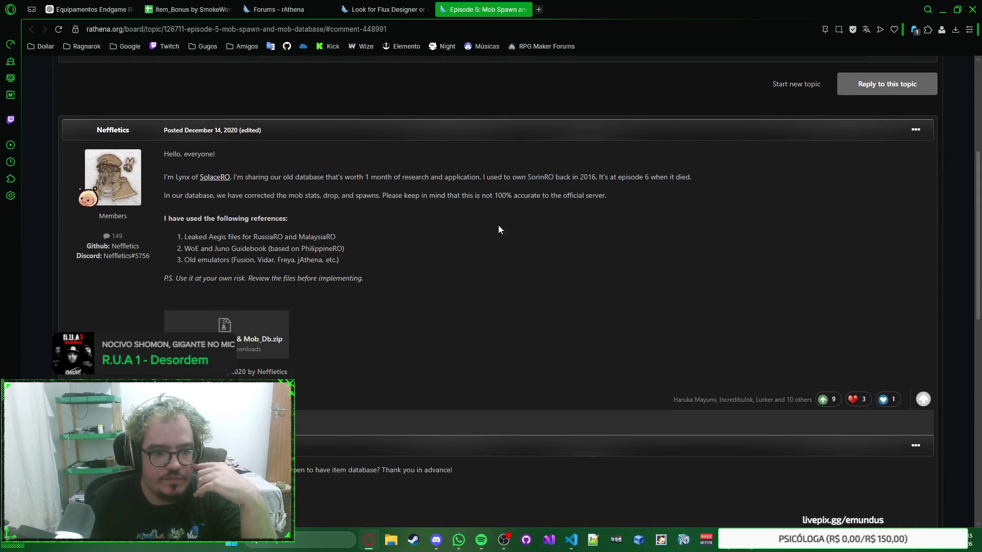
pyautogui.rightClick(585, 249)
pyautogui.scroll(5, 584, 248)
pyautogui.scroll(-3, 584, 248)
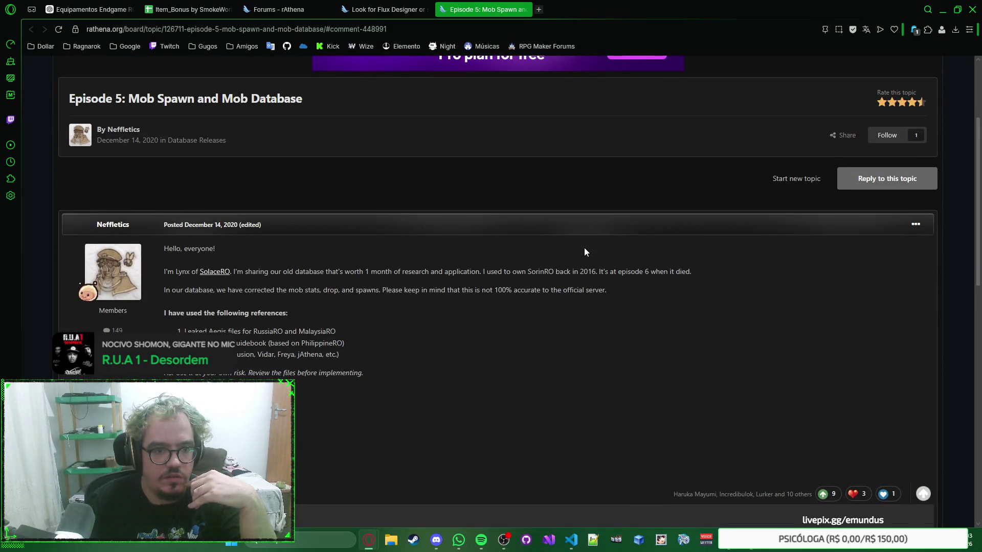
pyautogui.scroll(-2, 585, 248)
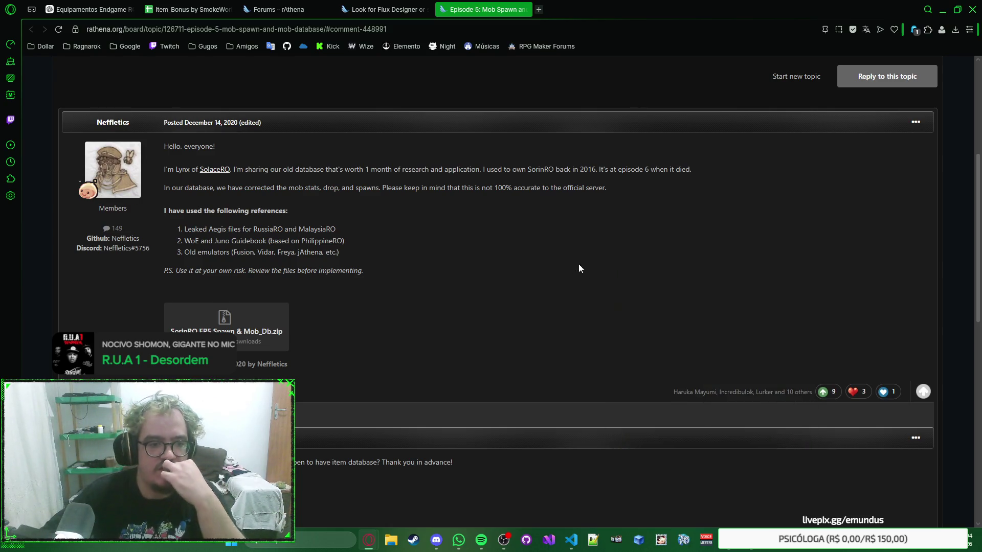
pyautogui.rightClick(579, 253)
pyautogui.press('Escape')
pyautogui.rightClick(609, 259)
pyautogui.press('Escape')
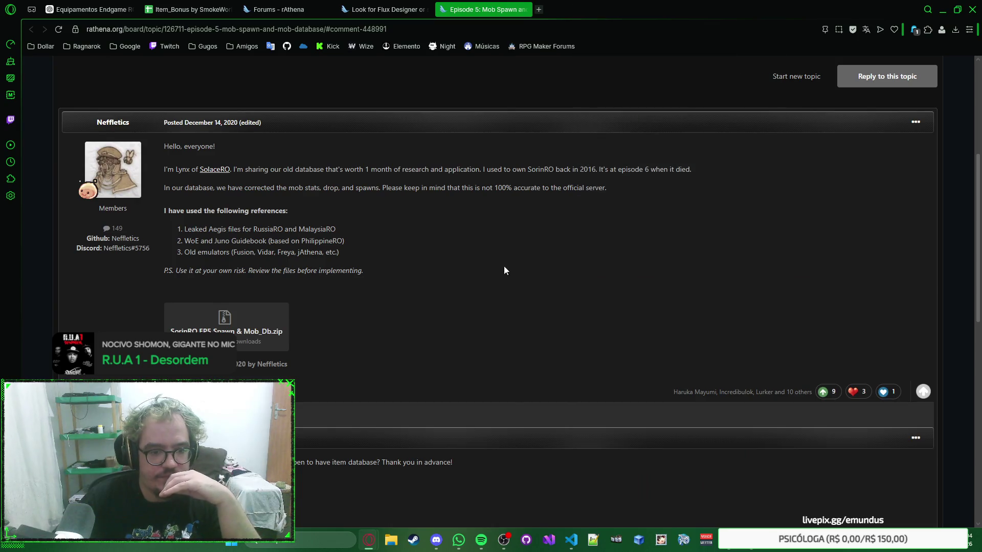
pyautogui.click(256, 320)
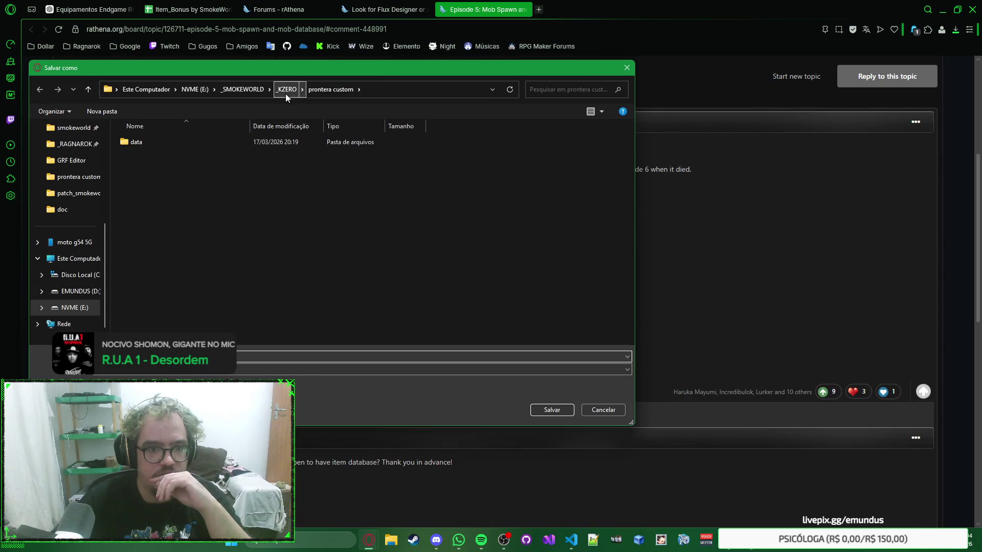
# Save SorinRO EP5 Spawn & Mob_Db.zip into new folder 'EP5 mobs spawn e mob_db' under _SMOKEWORLD > Achados do Forum.
pyautogui.click(258, 89)
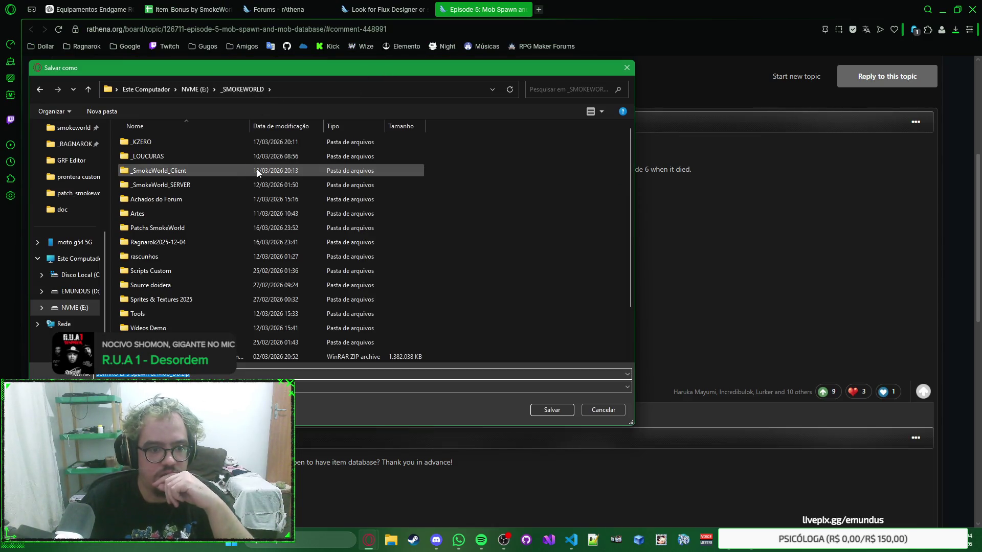
pyautogui.doubleClick(235, 204)
pyautogui.click(119, 111)
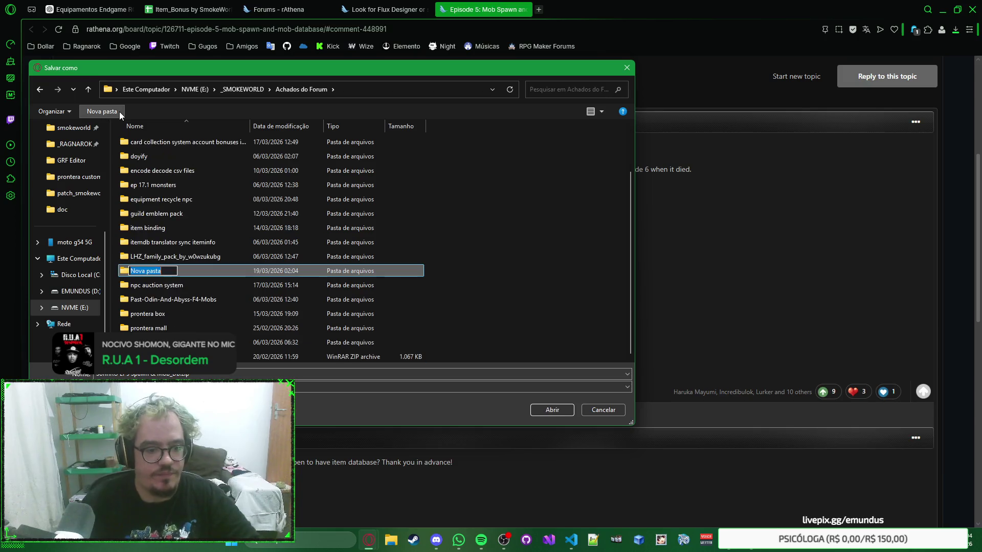
pyautogui.write('EP')
pyautogui.write(' spawn e mob_db')
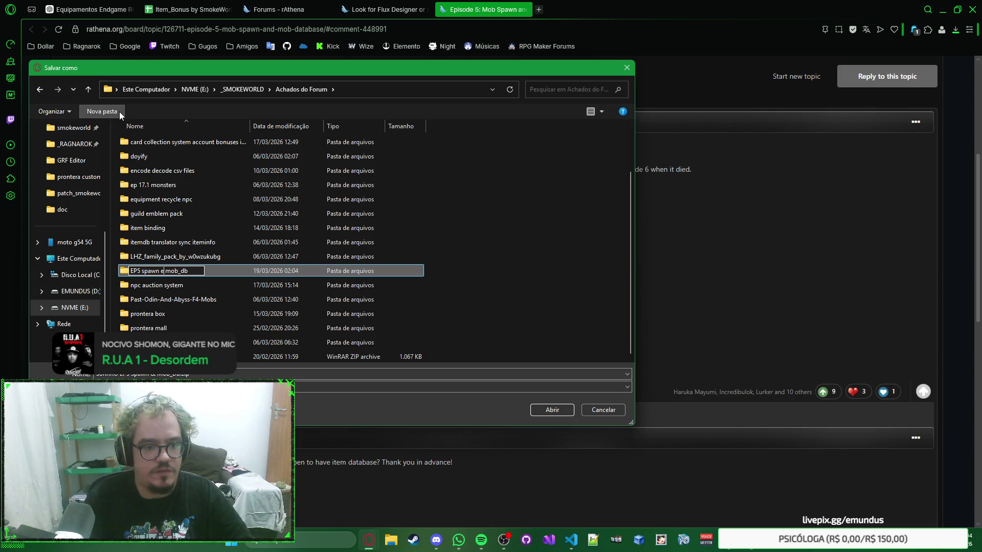
pyautogui.write('mobs')
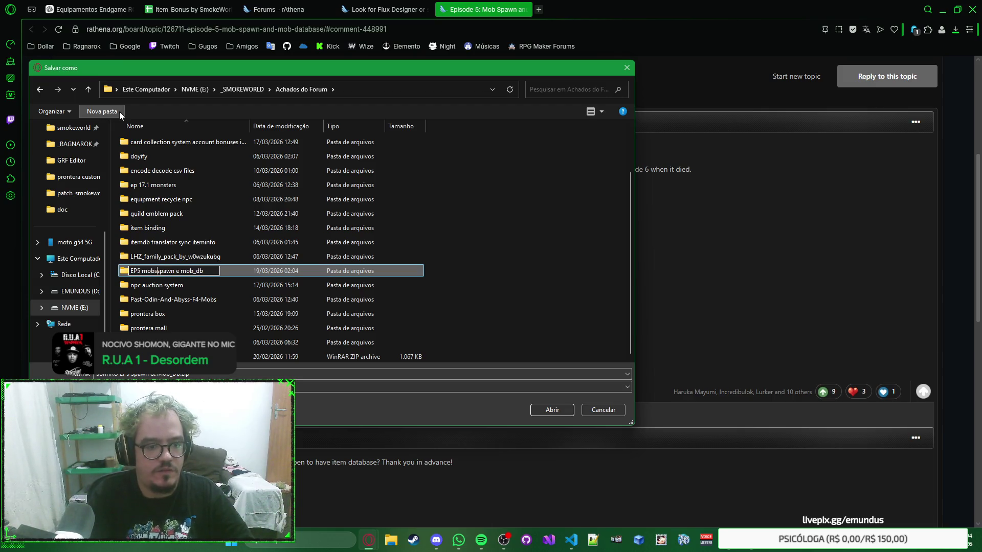
pyautogui.press('Return')
pyautogui.press('Return')
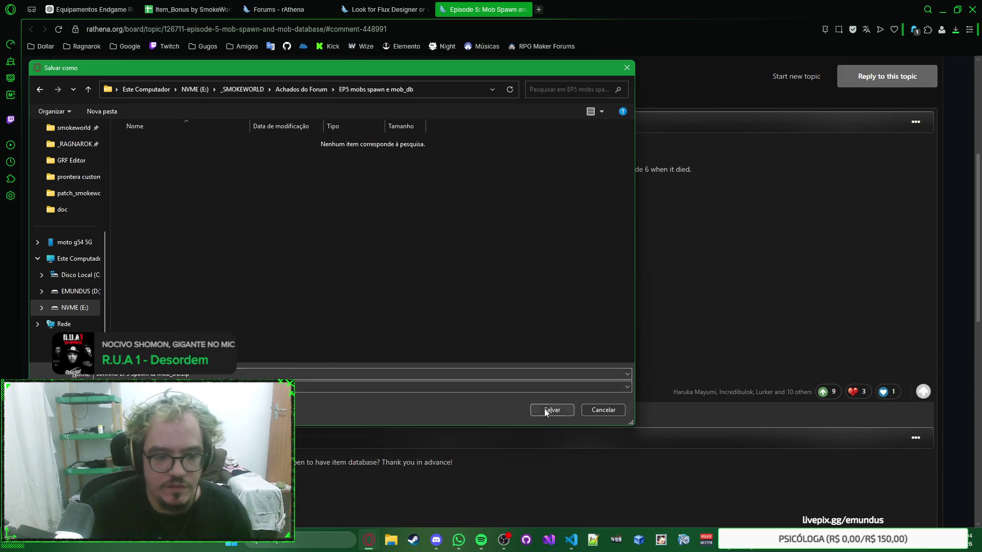
pyautogui.click(544, 409)
pyautogui.scroll(5, 575, 312)
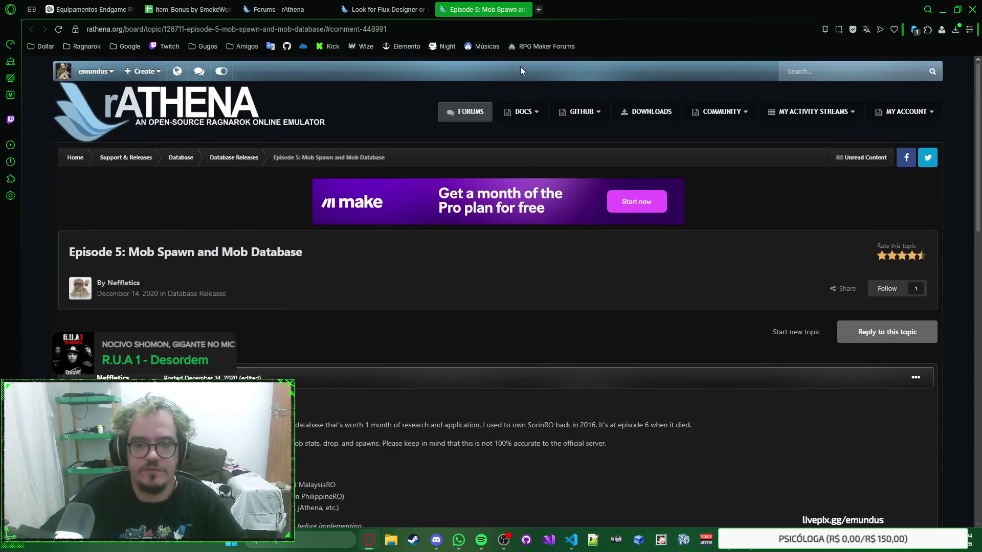
# Reveal the downloaded SorinRO zip in File Explorer from the browser's downloads list and preview it in WinRAR.
pyautogui.click(951, 31)
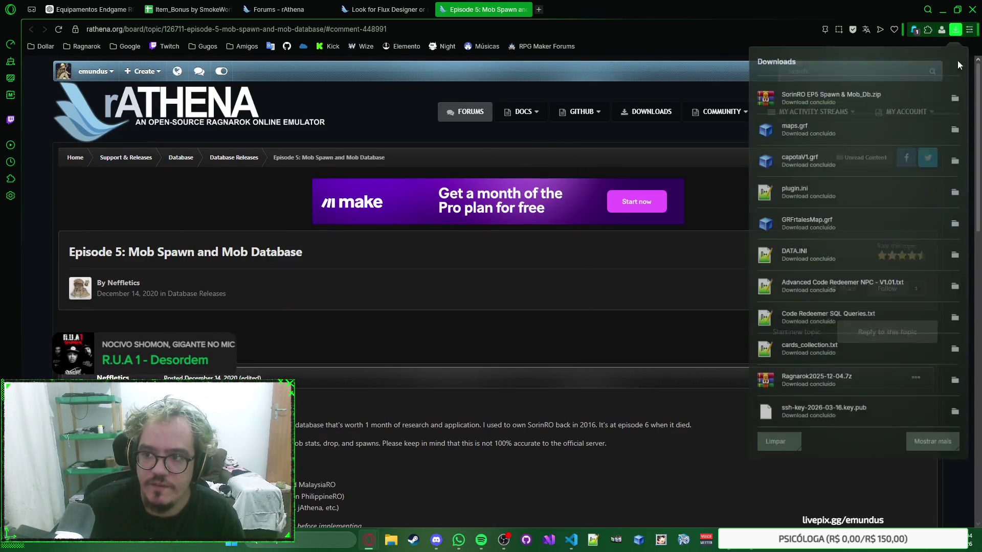
pyautogui.click(956, 96)
pyautogui.doubleClick(313, 205)
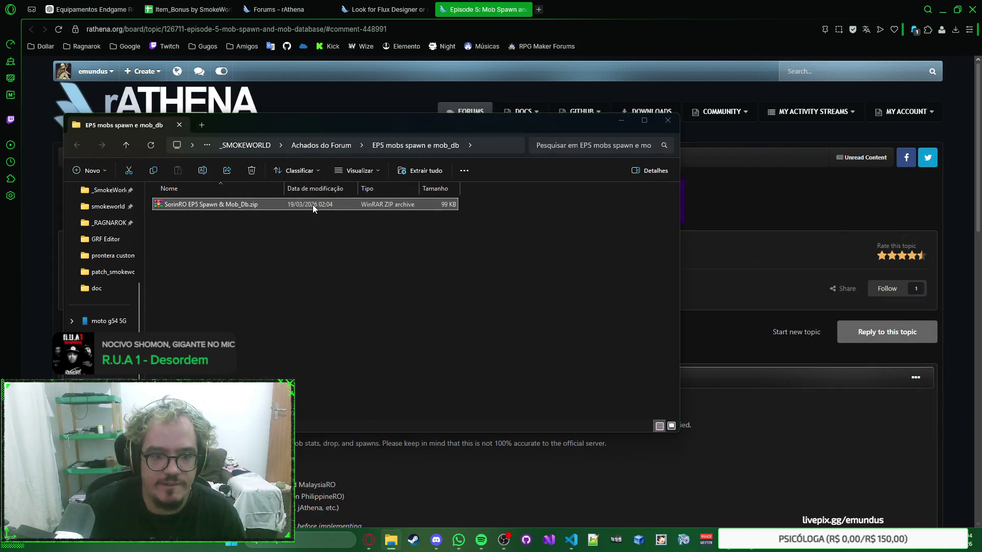
pyautogui.click(492, 90)
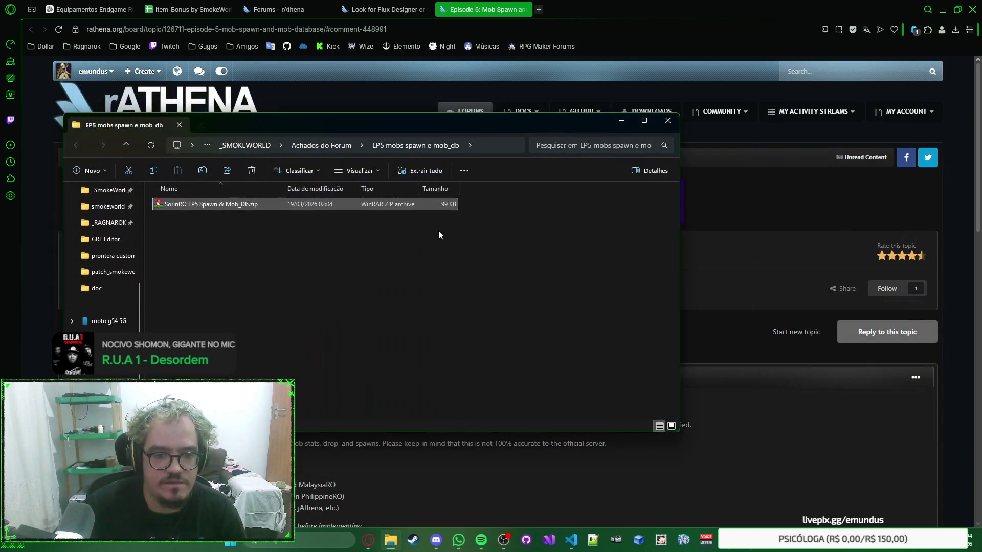
pyautogui.rightClick(369, 205)
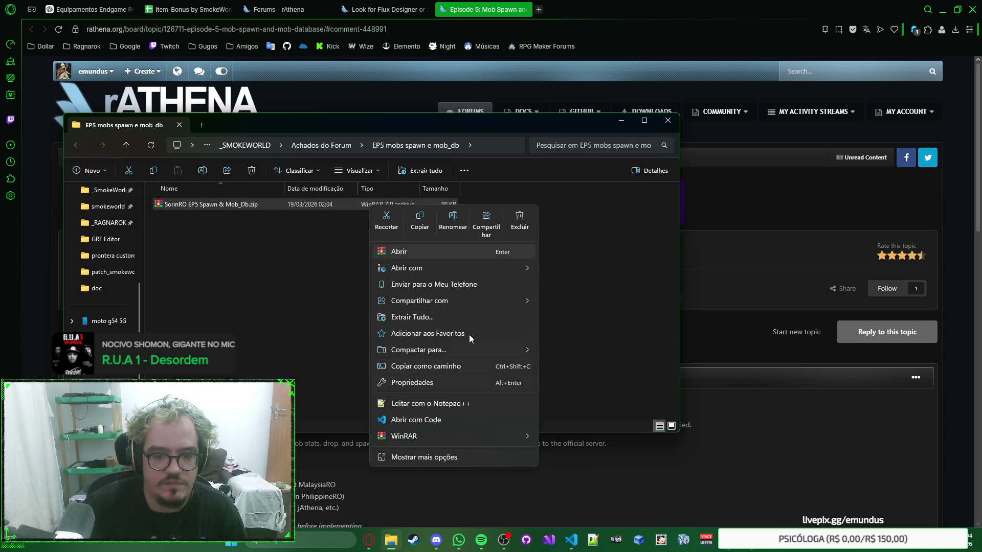
# Extract the zip with WinRAR into its own folder and look inside db > pre-re.
pyautogui.moveTo(464, 435)
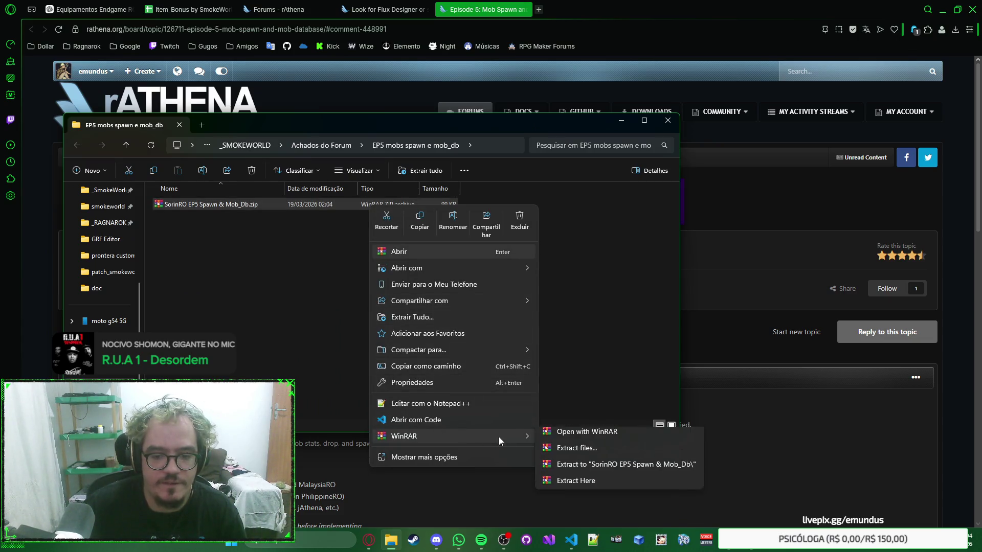
pyautogui.click(587, 470)
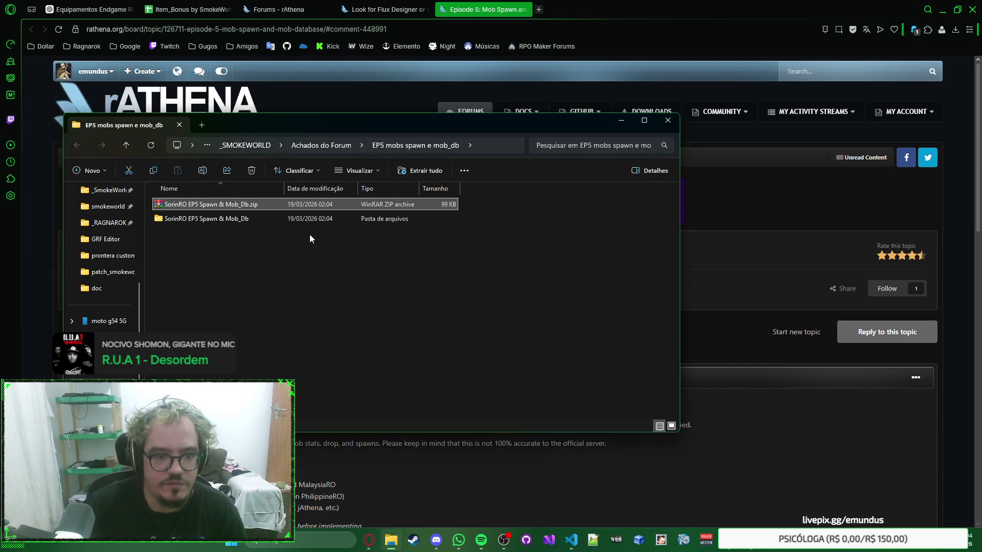
pyautogui.click(349, 220)
pyautogui.doubleClick(349, 219)
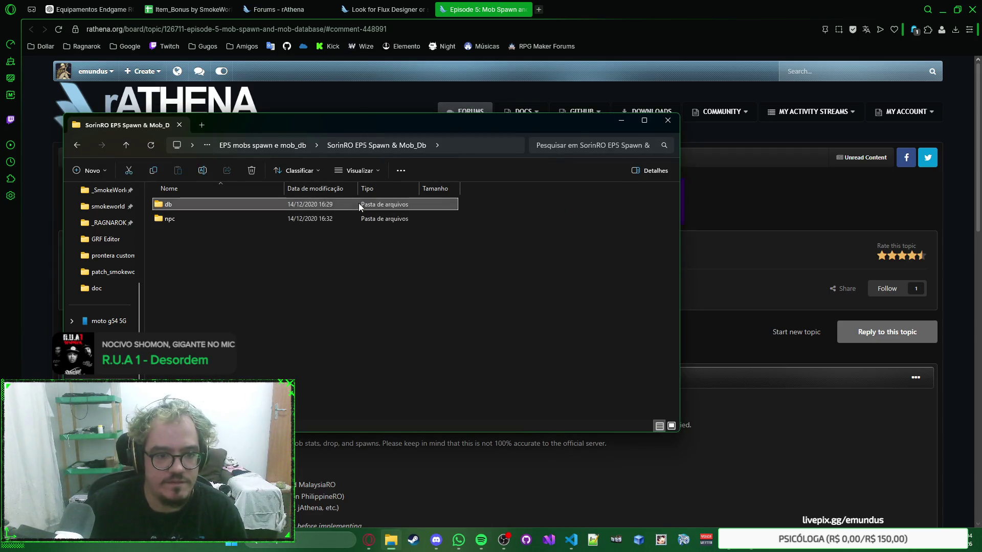
pyautogui.doubleClick(358, 204)
pyautogui.doubleClick(412, 209)
pyautogui.hotkey('alt', 'Left')
pyautogui.hotkey('alt', 'Left')
# Browse into npc > mobs > fields to view the amatsu.txt Amatsu spawn script.
pyautogui.doubleClick(355, 221)
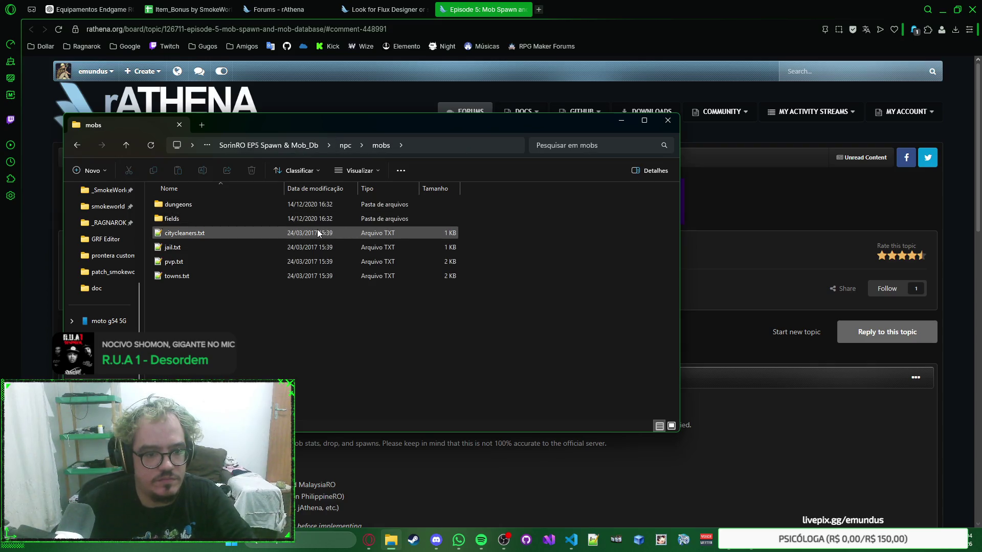
pyautogui.doubleClick(318, 229)
pyautogui.doubleClick(403, 218)
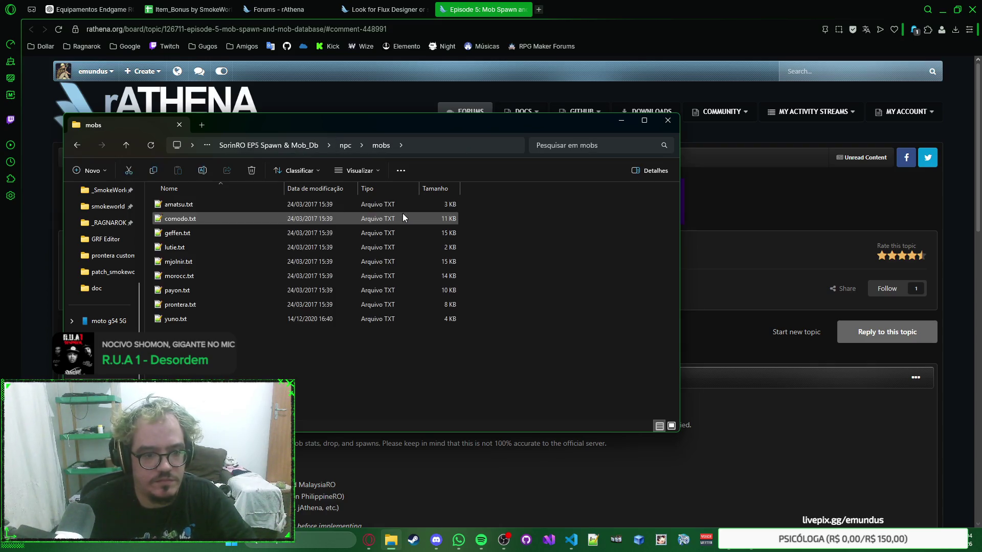
pyautogui.scroll(-6, 455, 247)
pyautogui.scroll(4, 456, 246)
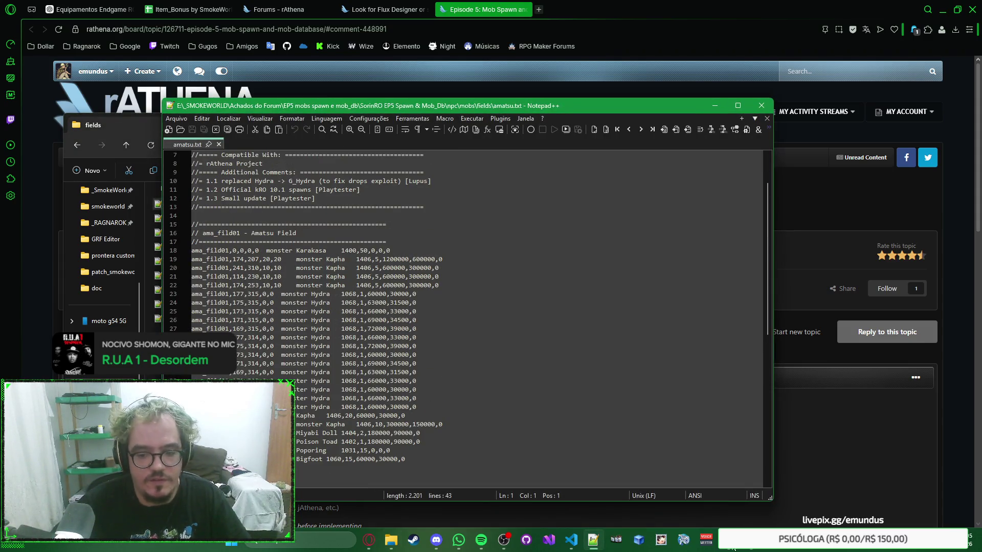
# Close amatsu.txt in Notepad++ and return to the fields folder listing.
pyautogui.click(752, 550)
pyautogui.click(580, 289)
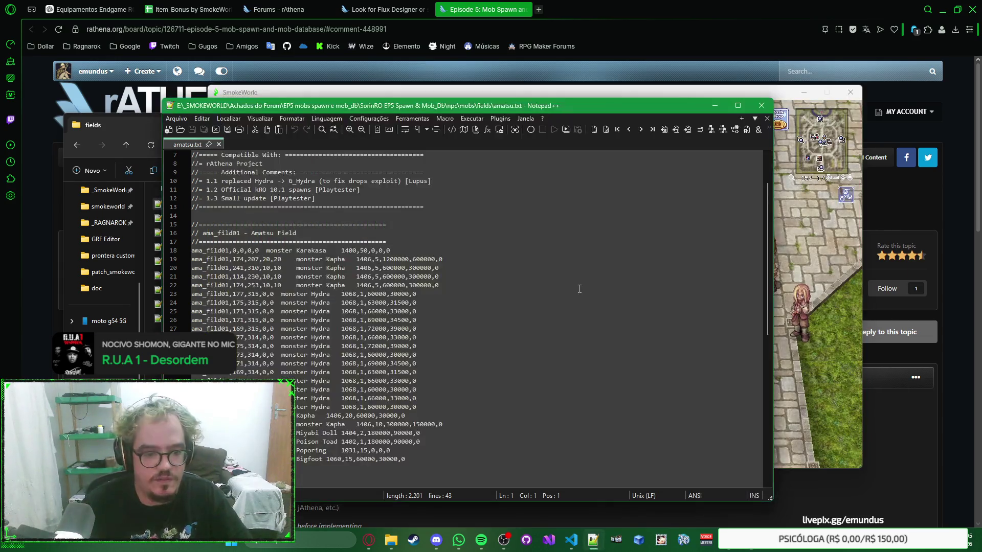
pyautogui.hotkey('alt', 'Tab')
pyautogui.hotkey('alt', 'Tab')
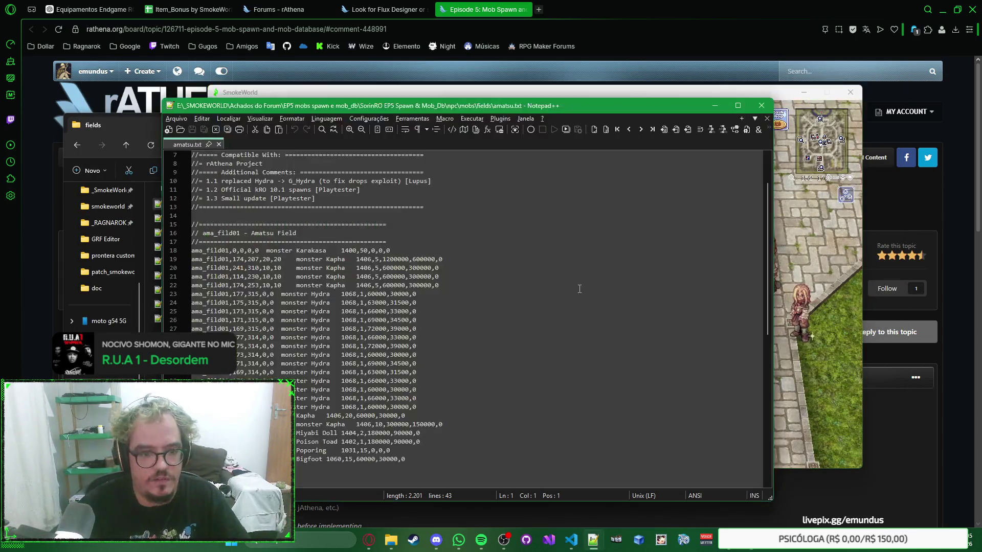
pyautogui.hotkey('ctrl', 'w')
pyautogui.hotkey('alt', 'Tab')
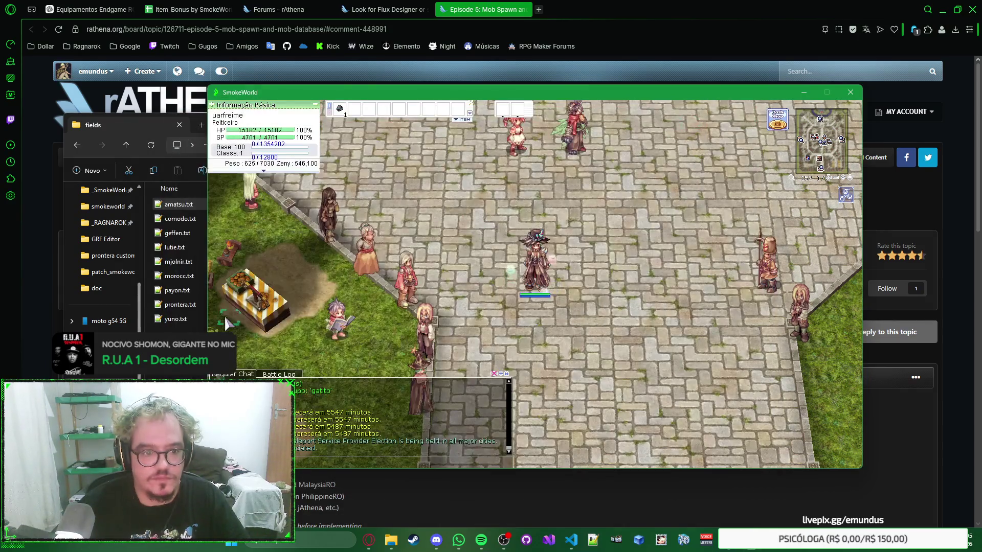
pyautogui.hotkey('alt', 'Tab')
# Open prontera.txt, scroll through it, then close it and the empty editor.
pyautogui.doubleClick(340, 304)
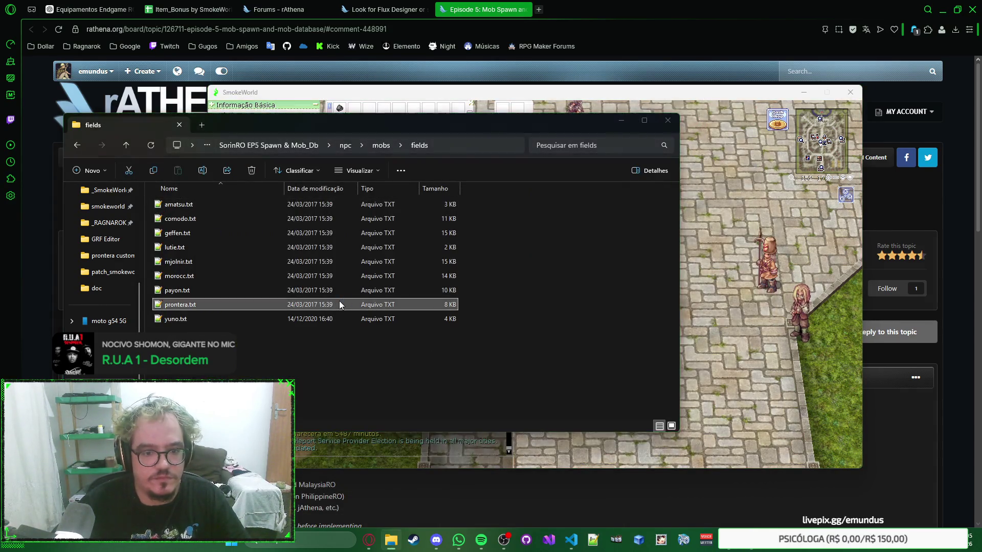
pyautogui.scroll(-20, 438, 218)
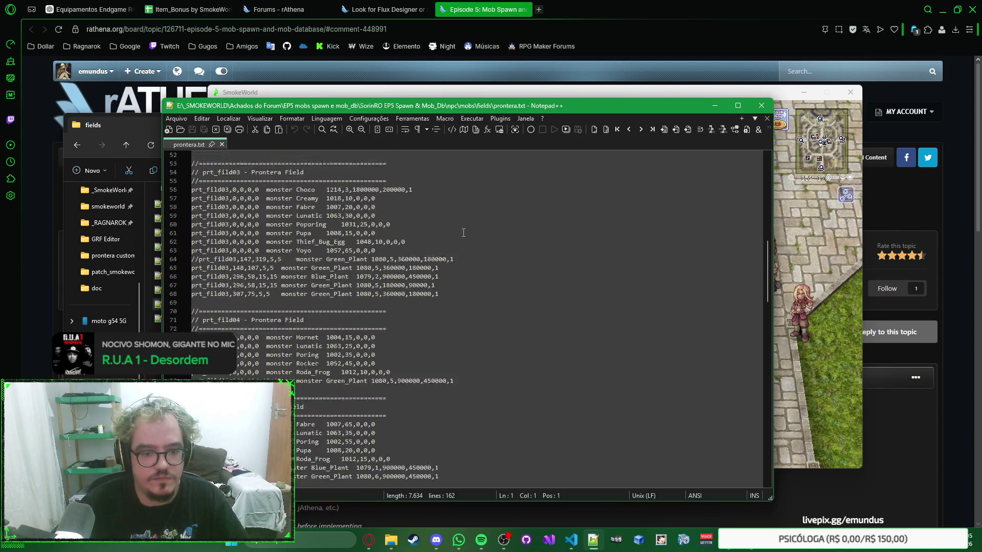
pyautogui.scroll(-3, 467, 234)
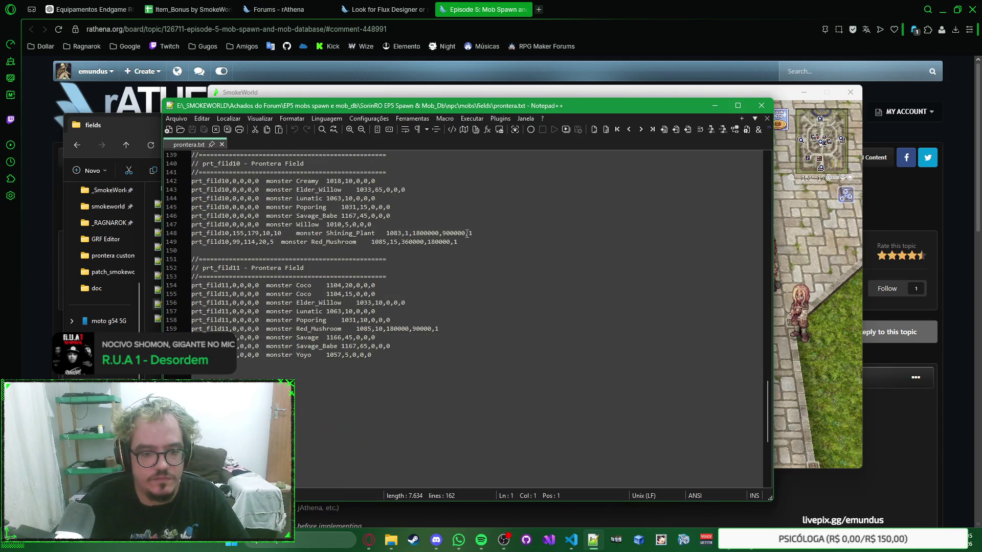
pyautogui.hotkey('ctrl', 'w')
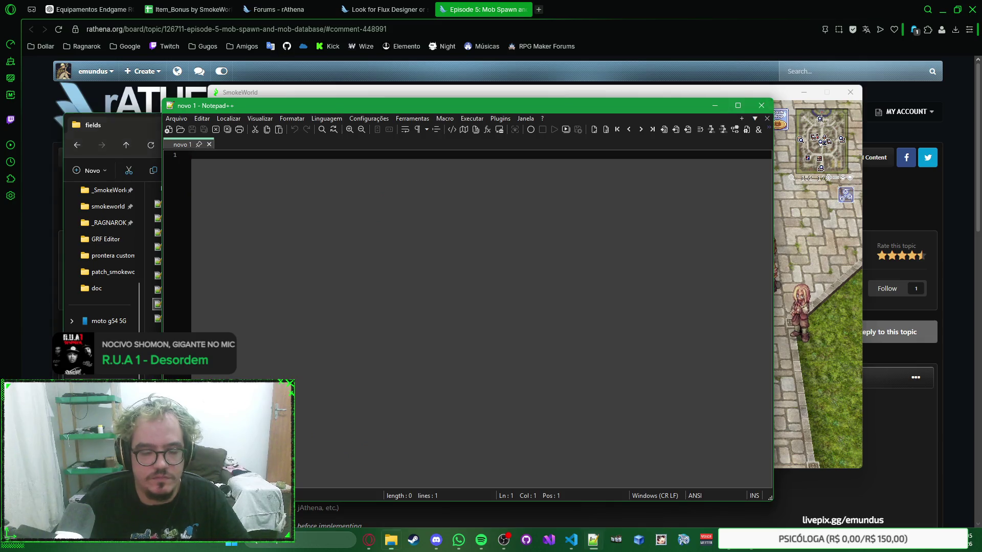
pyautogui.hotkey('alt', 'F4')
# Open mjolnir.txt, scroll to its end, shift the editor left, and return to the SmokeWorld game chat.
pyautogui.doubleClick(404, 264)
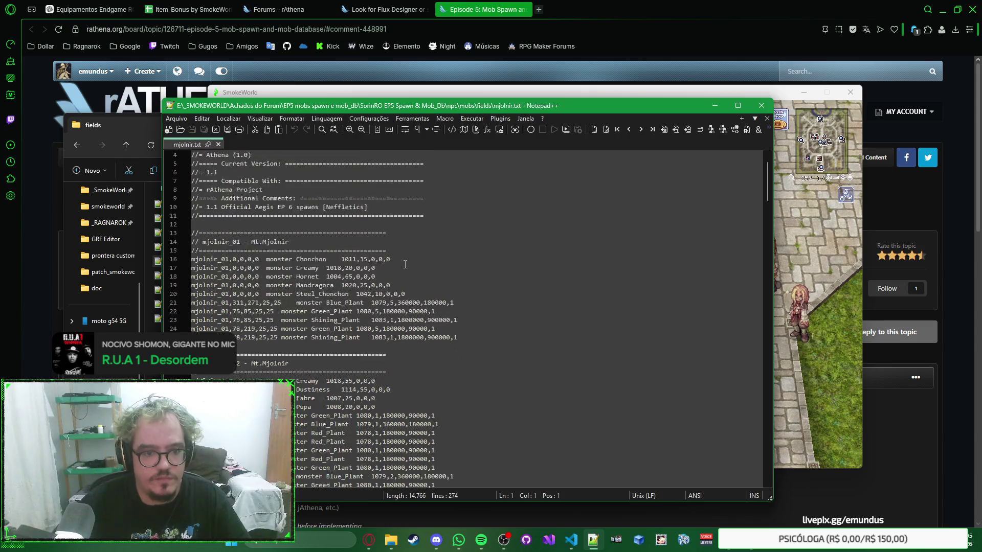
pyautogui.scroll(2, 405, 264)
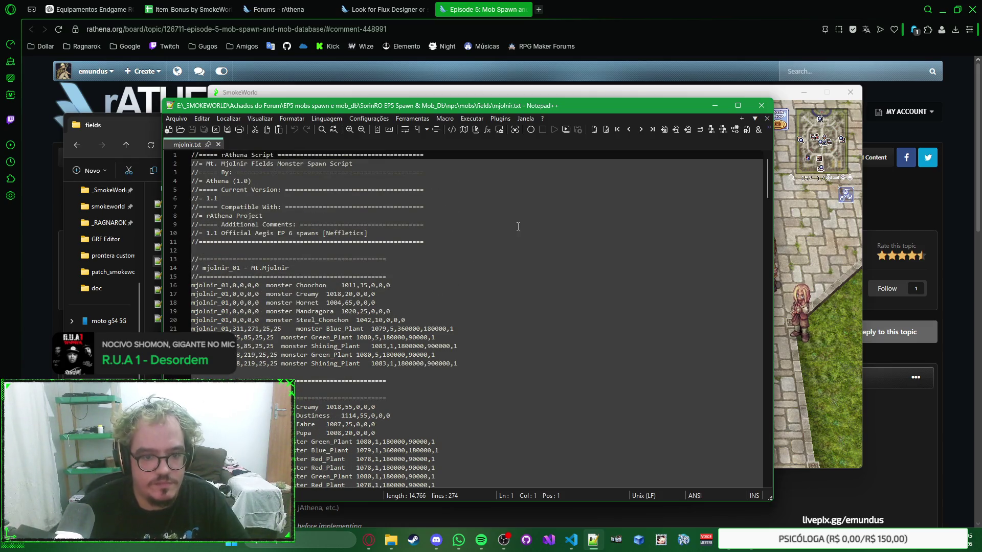
pyautogui.scroll(-20, 614, 250)
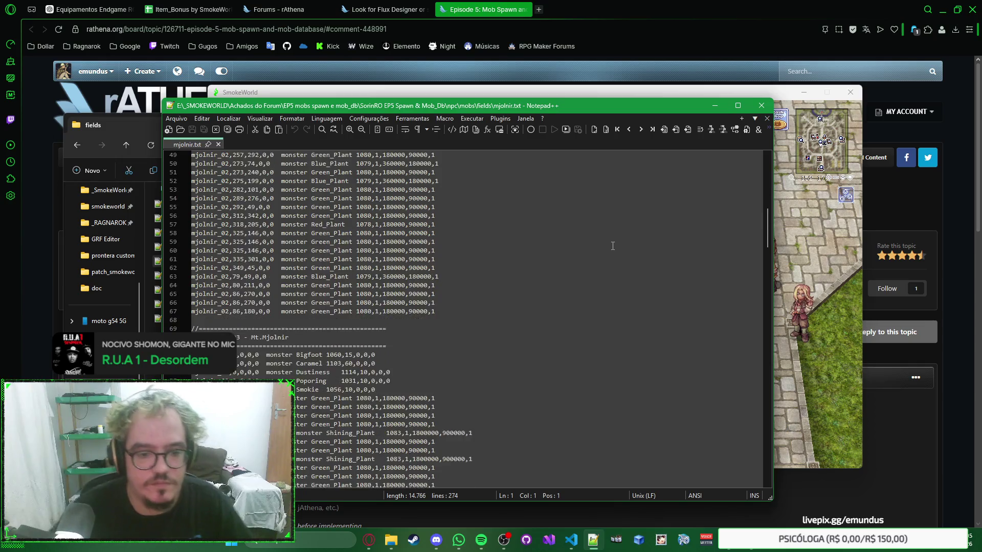
pyautogui.scroll(-20, 610, 247)
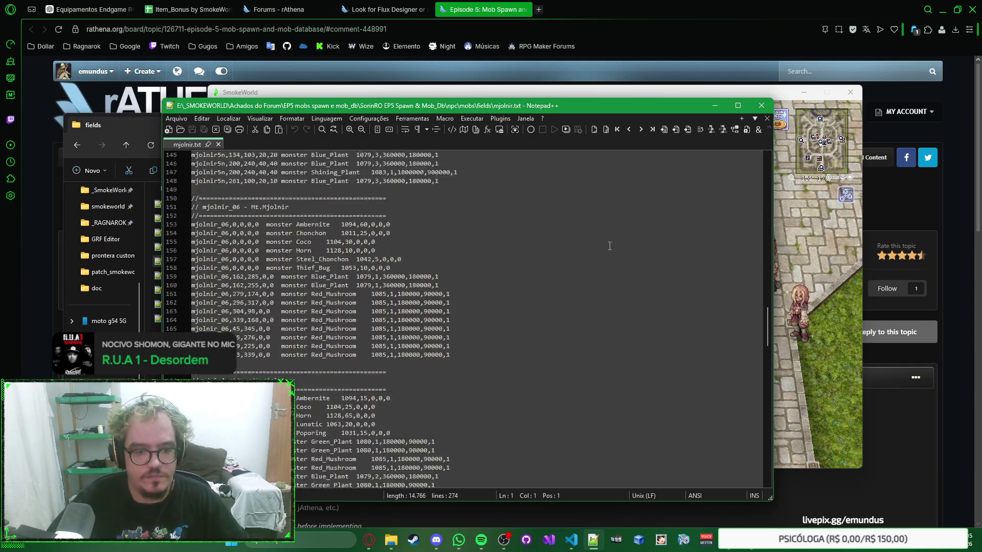
pyautogui.scroll(-20, 610, 246)
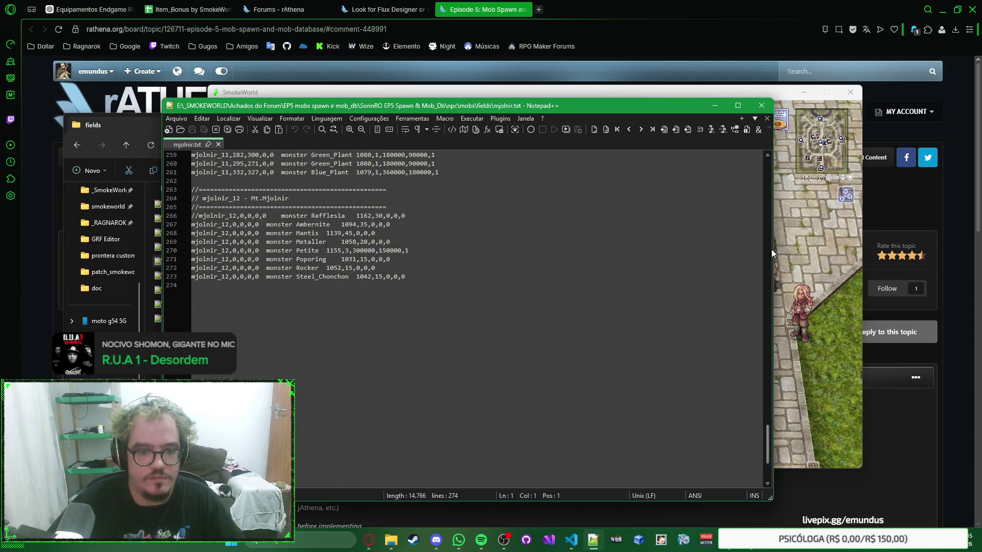
pyautogui.moveTo(540, 111); pyautogui.dragTo(431, 100)
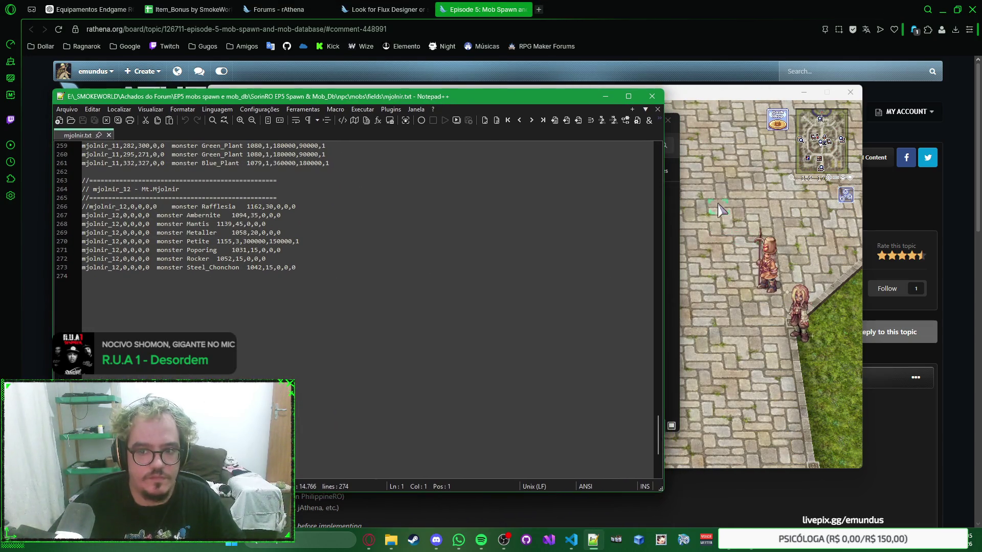
pyautogui.click(719, 210)
pyautogui.press('Return')
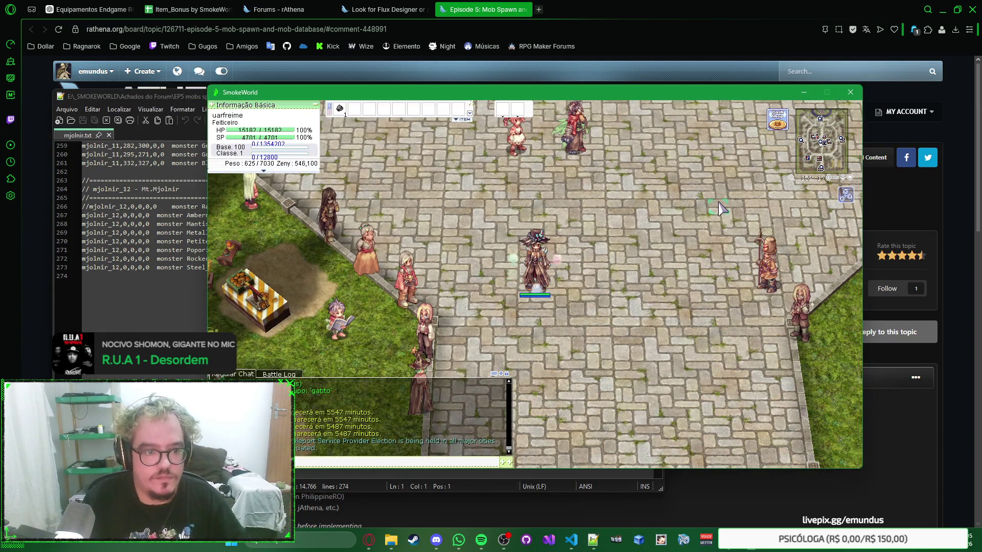
pyautogui.hotkey('alt', 'Tab')
pyautogui.click(719, 207)
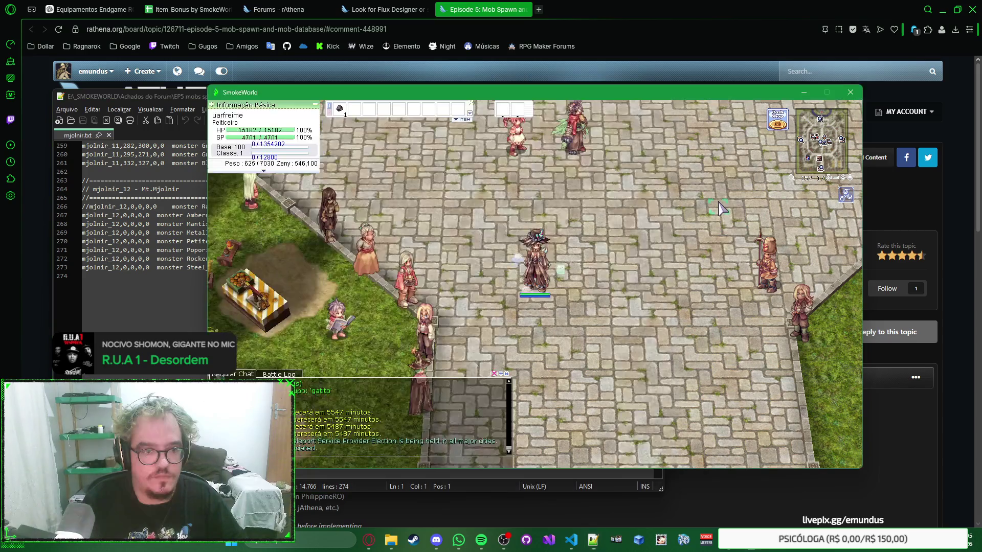
pyautogui.press('Return')
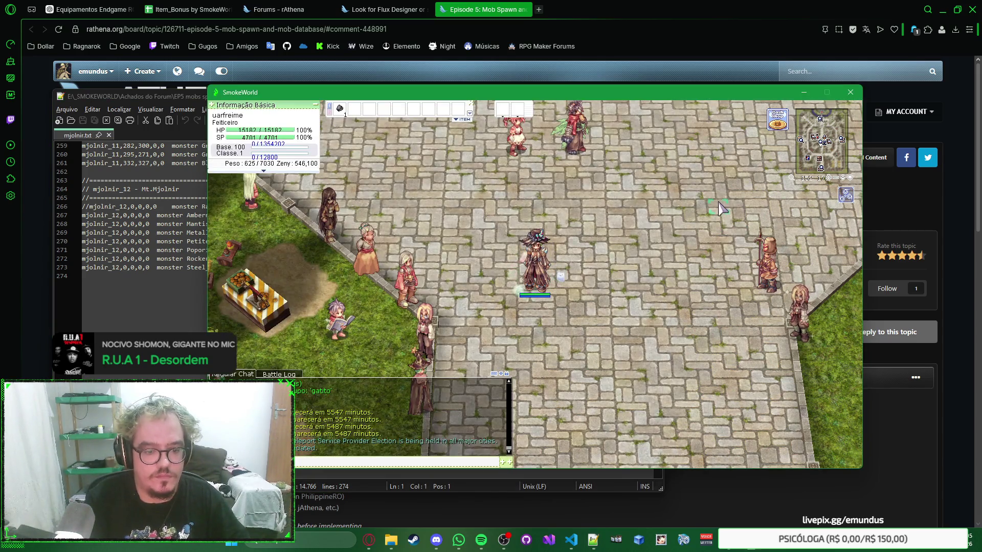
pyautogui.write('@hide')
pyautogui.press('Return')
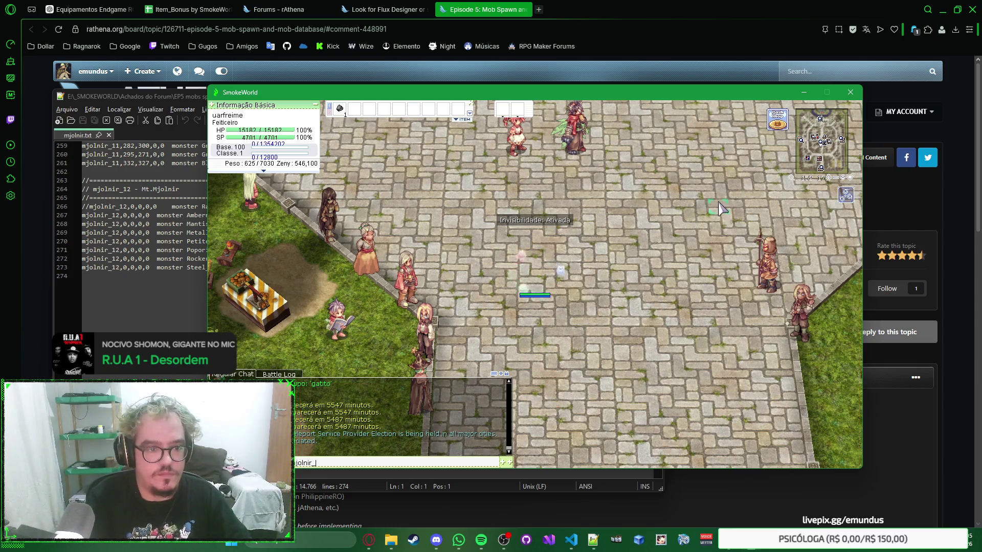
pyautogui.press('Return')
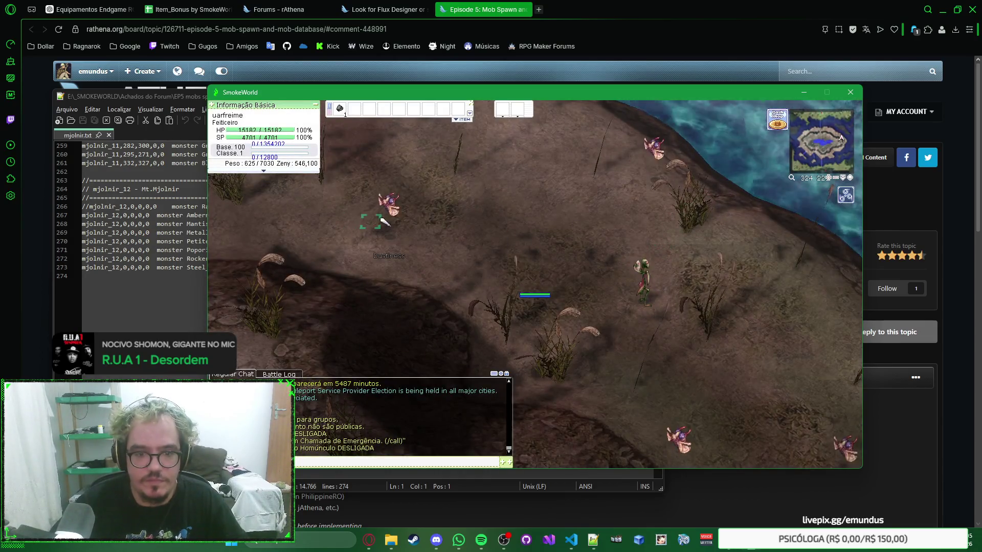
# Walk around mjolnir_12 and search it for Petite using monster ID 1155 from mjolnir.txt.
pyautogui.hotkey('alt', 'Tab')
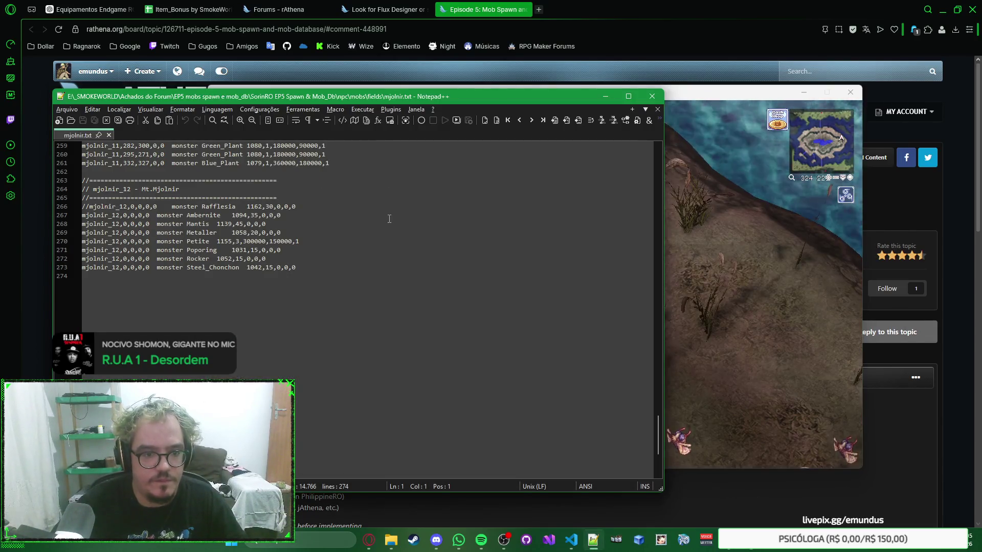
pyautogui.hotkey('alt', 'Tab')
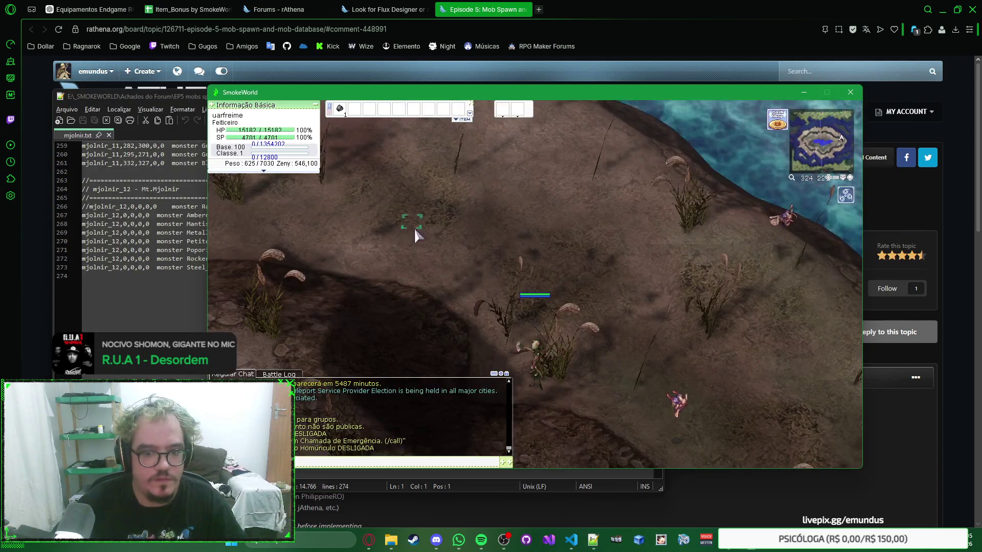
pyautogui.click(405, 225)
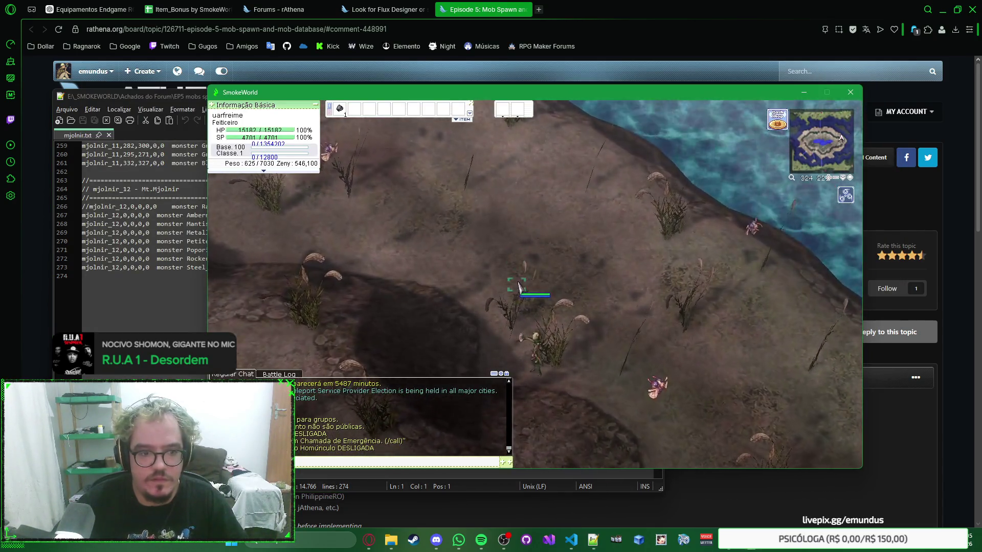
pyautogui.click(505, 244)
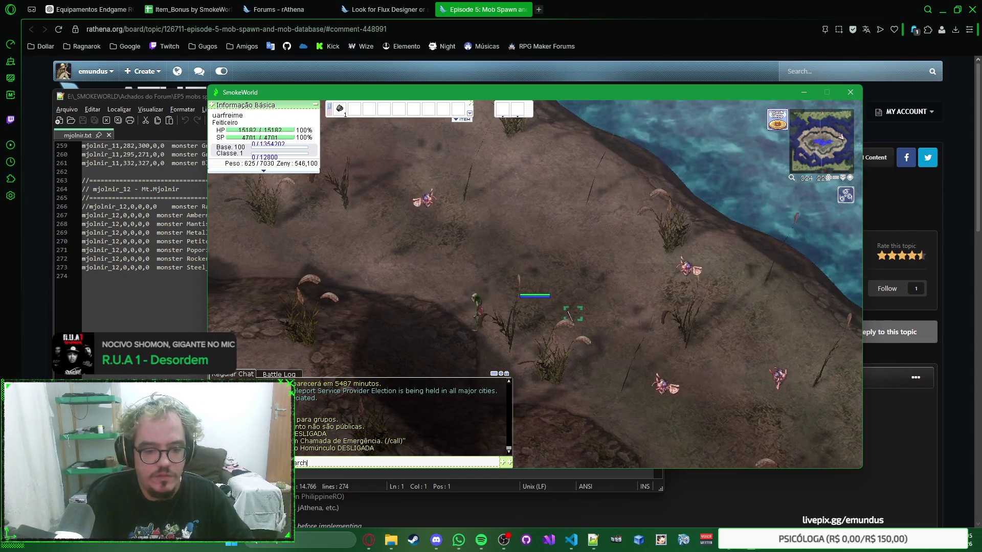
pyautogui.hotkey('alt', 'Tab')
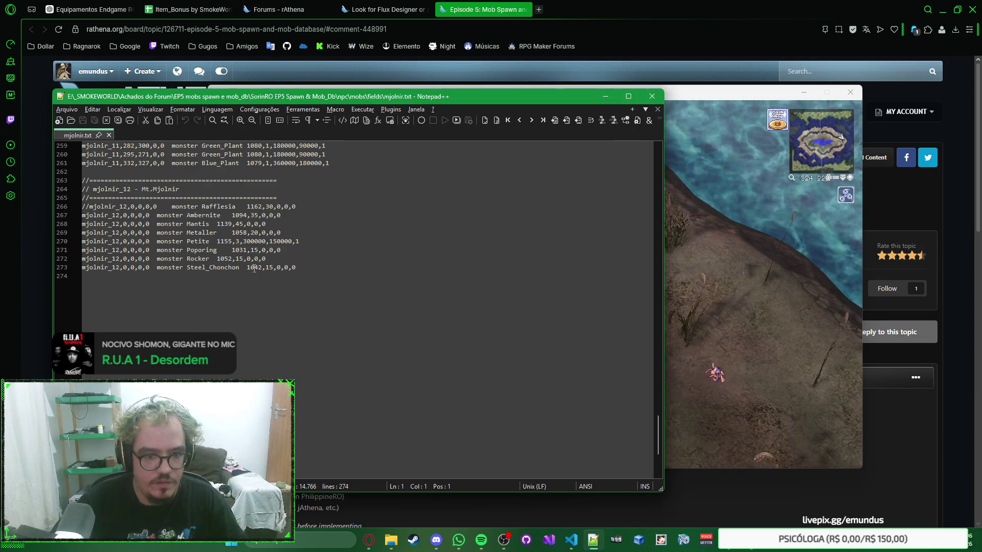
pyautogui.doubleClick(228, 241)
pyautogui.hotkey('alt', 'Tab')
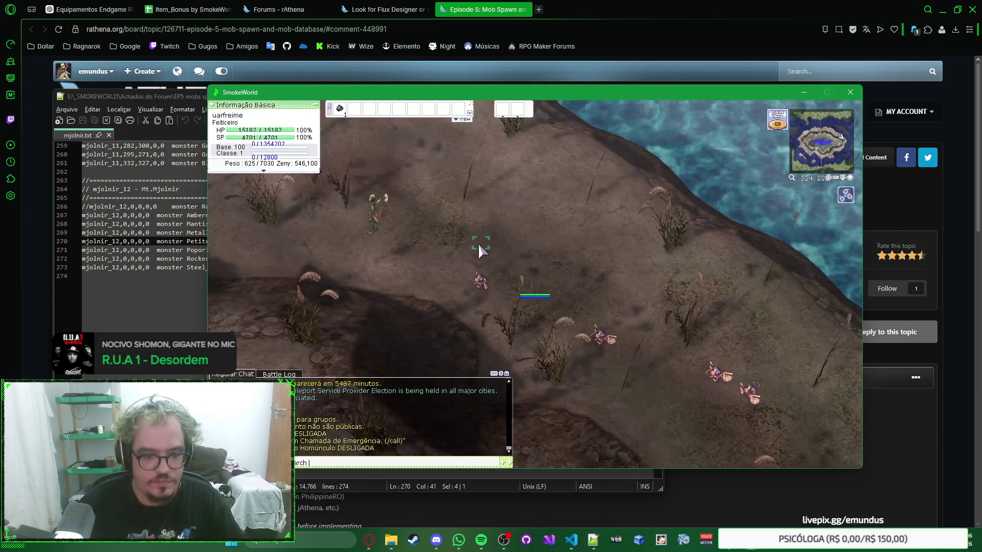
pyautogui.hotkey('ctrl', 'v')
pyautogui.press('Return')
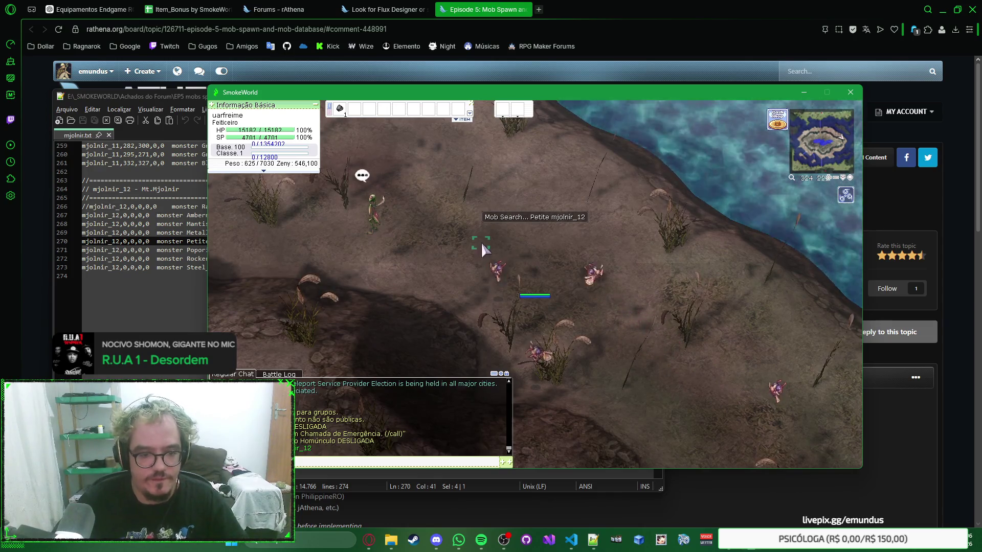
# Search mjolnir_12 for Ambernite, monster ID 1094, and walk toward the result.
pyautogui.hotkey('alt', 'Tab')
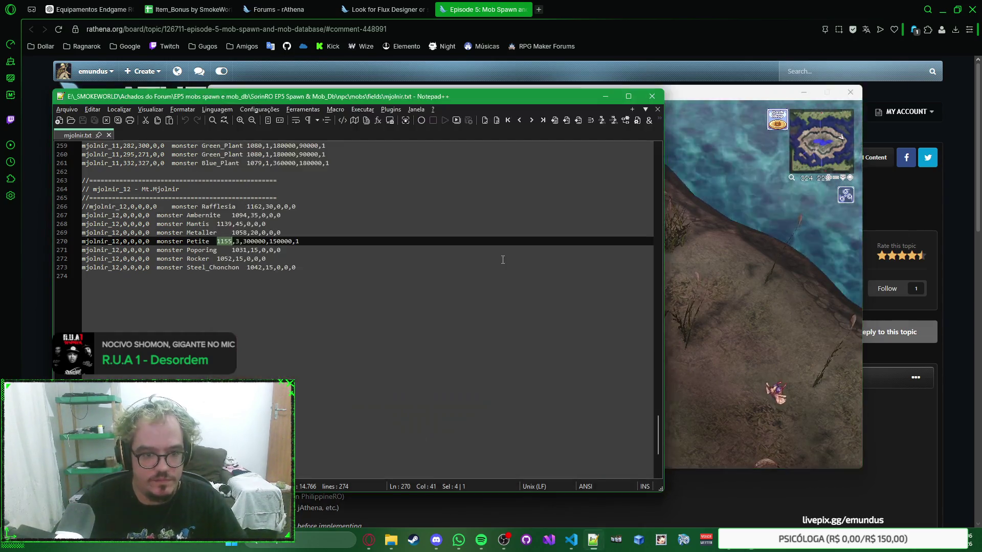
pyautogui.hotkey('alt', 'Tab')
pyautogui.hotkey('alt', 'Tab')
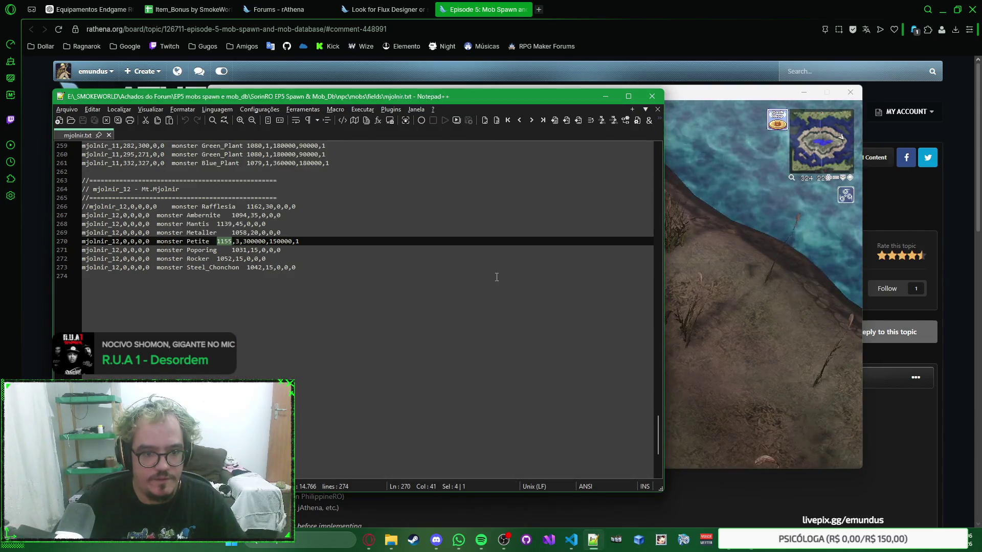
pyautogui.hotkey('alt', 'Tab')
pyautogui.hotkey('alt', 'Tab')
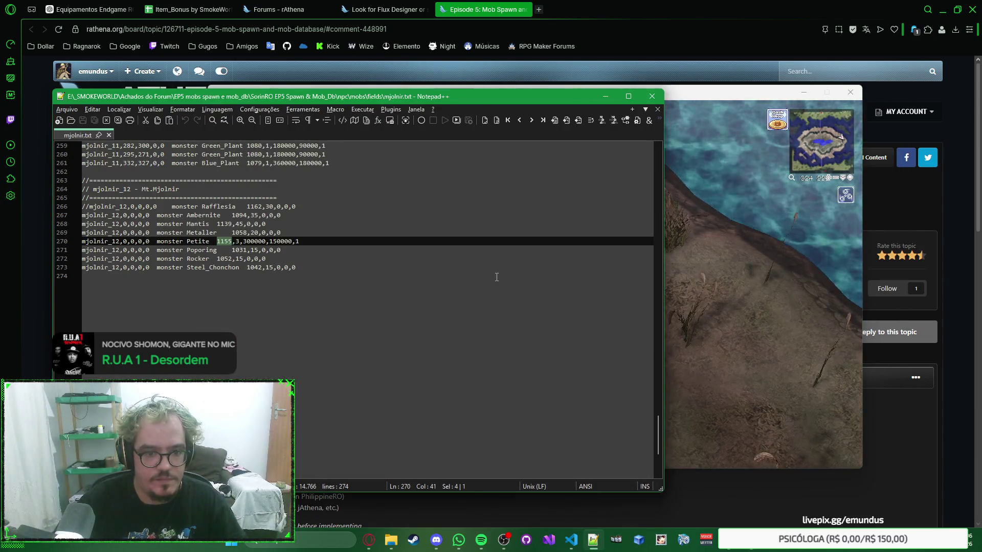
pyautogui.doubleClick(237, 216)
pyautogui.hotkey('alt', 'Tab')
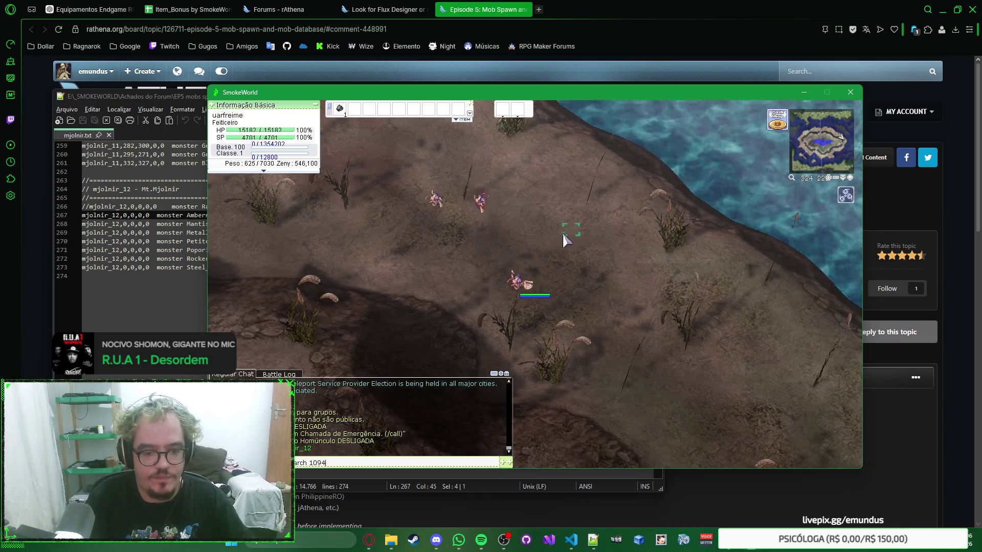
pyautogui.press('Return')
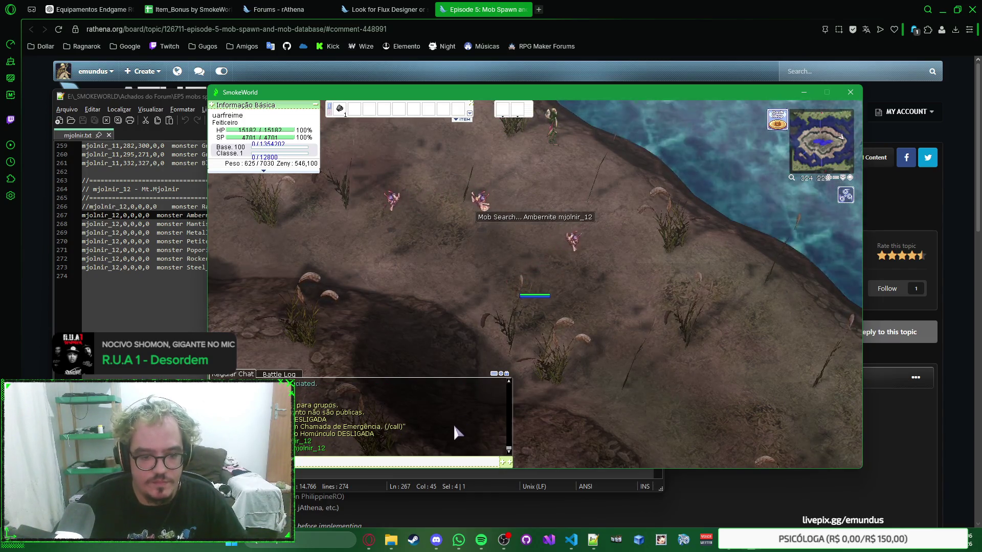
pyautogui.click(593, 263)
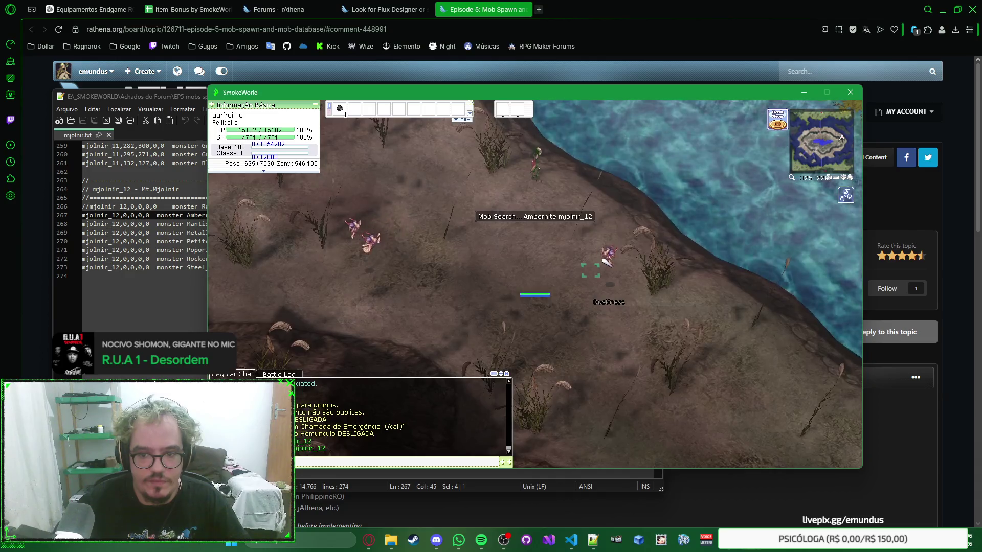
# Close mjolnir.txt, then briefly open and close the db > pre-re mob_db.txt.
pyautogui.hotkey('alt', 'Tab')
pyautogui.click(471, 257)
pyautogui.click(651, 97)
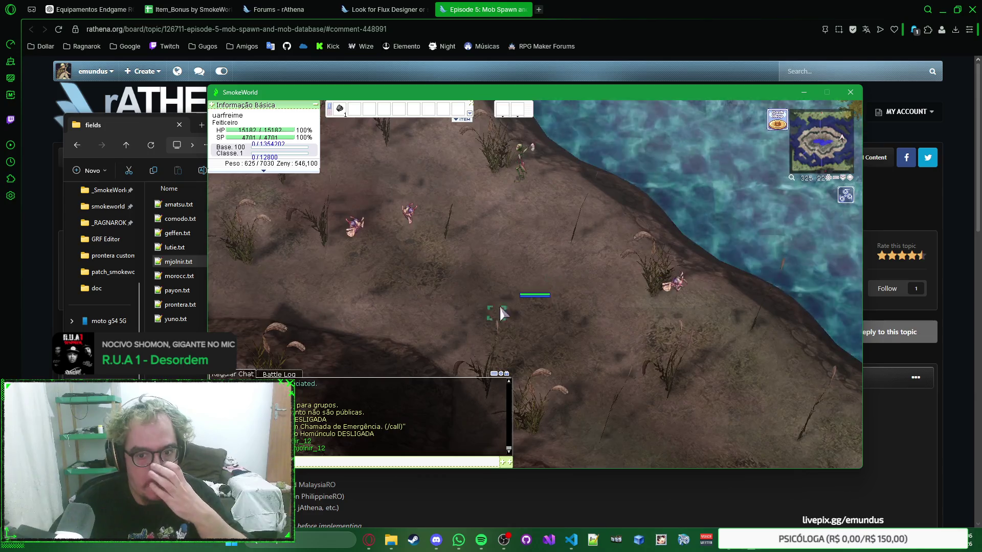
pyautogui.click(204, 327)
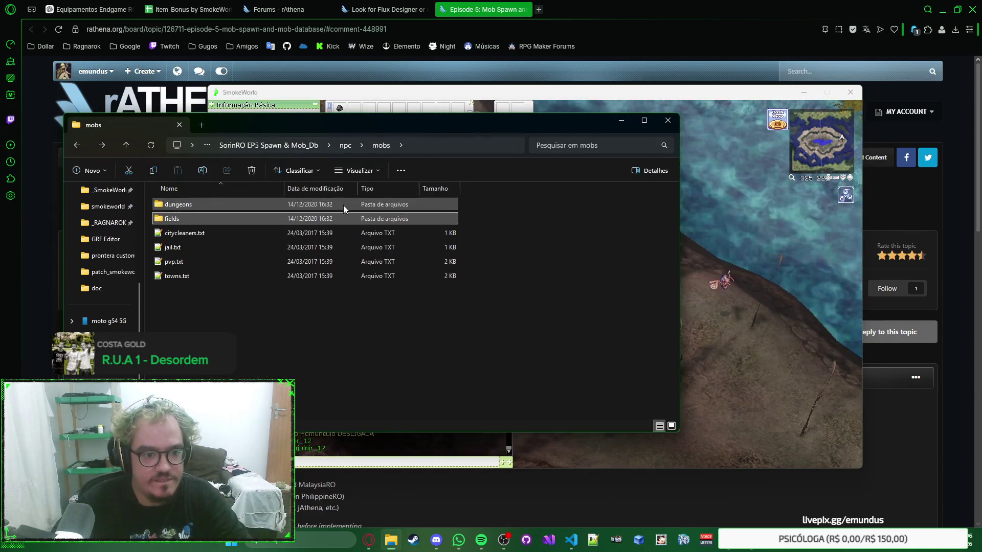
pyautogui.hotkey('alt', 'Up')
pyautogui.hotkey('alt', 'Up')
pyautogui.hotkey('alt', 'Up')
pyautogui.doubleClick(343, 207)
pyautogui.doubleClick(343, 207)
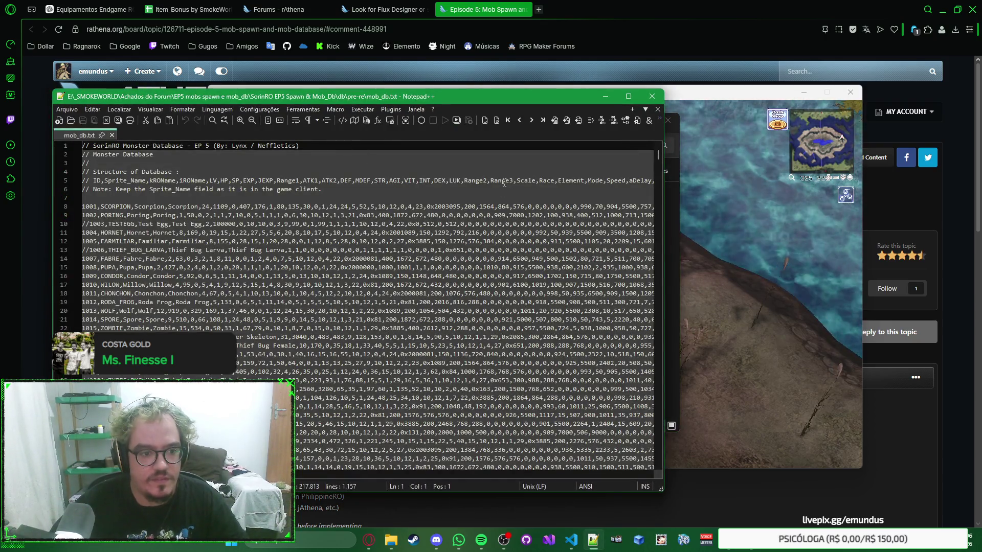
pyautogui.click(651, 96)
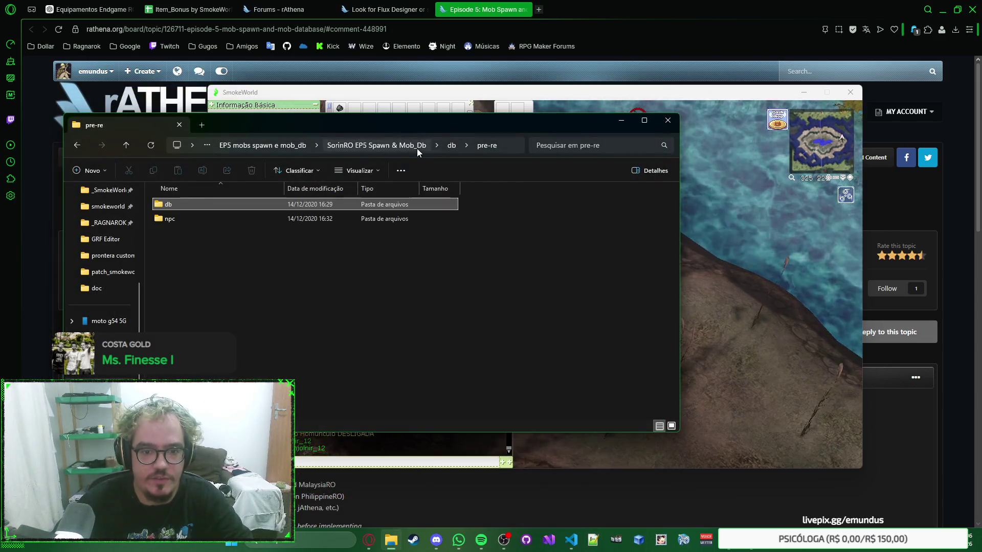
# Go up to Achados do Forum and delete the 'EP5 mobs spawn e mob_db' folder.
pyautogui.click(416, 147)
pyautogui.click(328, 149)
pyautogui.click(334, 144)
pyautogui.press('Delete')
pyautogui.press('Return')
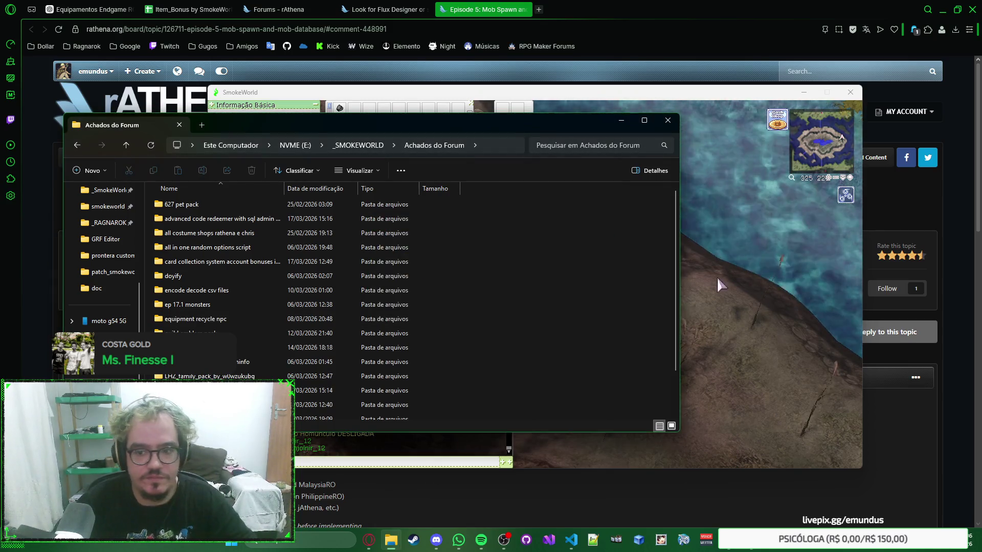
# Walk the game character south, then return to the rAthena forum page.
pyautogui.click(717, 278)
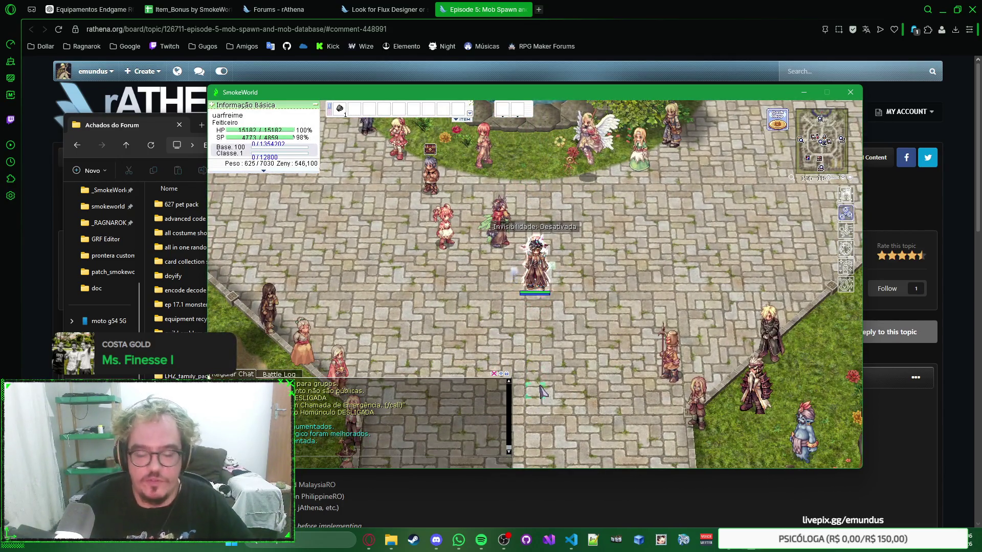
pyautogui.click(540, 392)
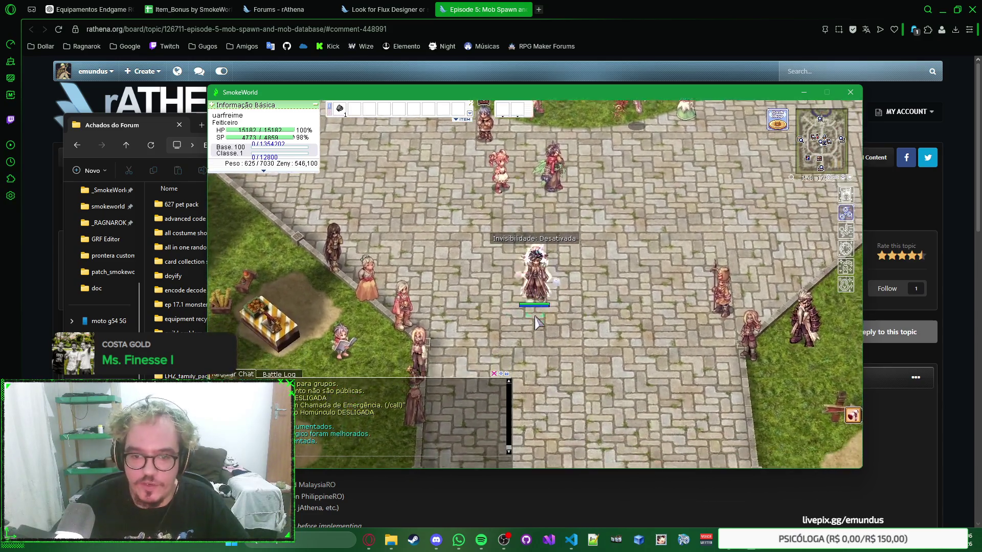
pyautogui.click(202, 212)
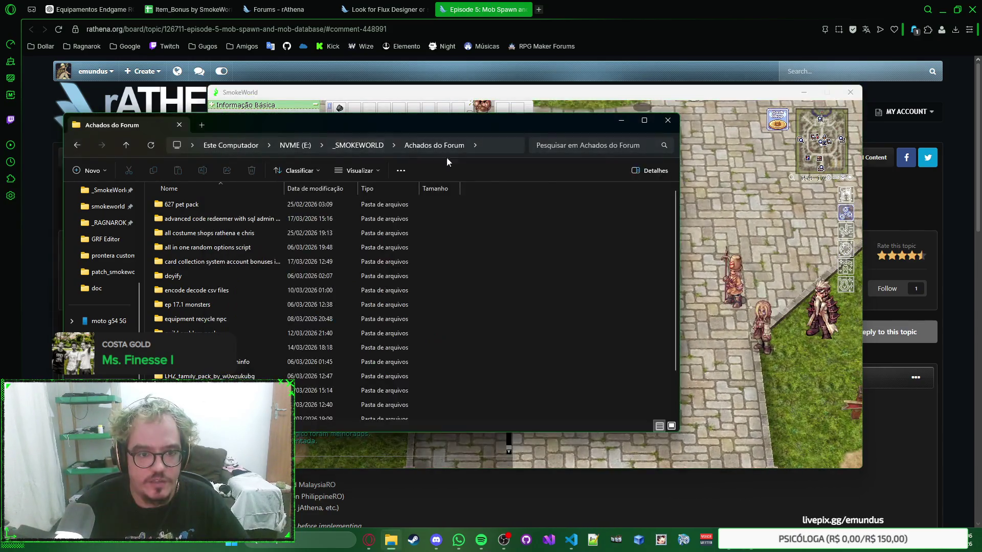
pyautogui.hotkey('alt', 'Tab')
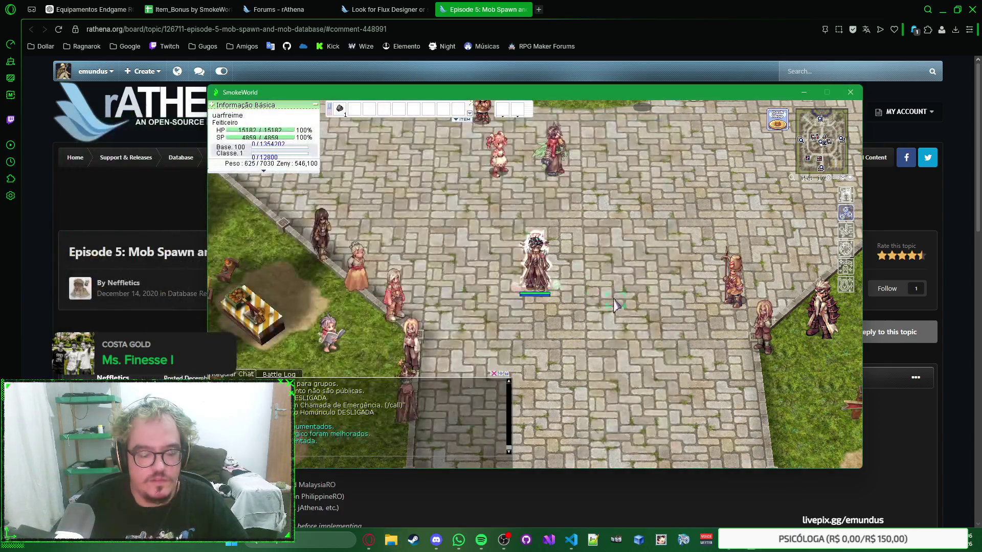
pyautogui.click(743, 5)
# Close the Episode 5: Mob Spawn and Look for Flux Designer topic tabs.
pyautogui.scroll(-8, 547, 284)
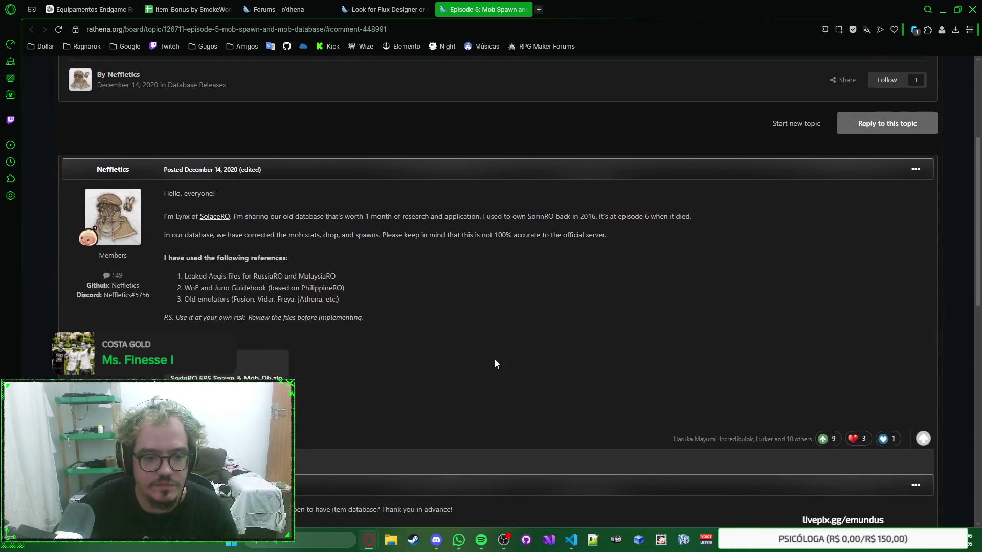
pyautogui.scroll(8, 491, 147)
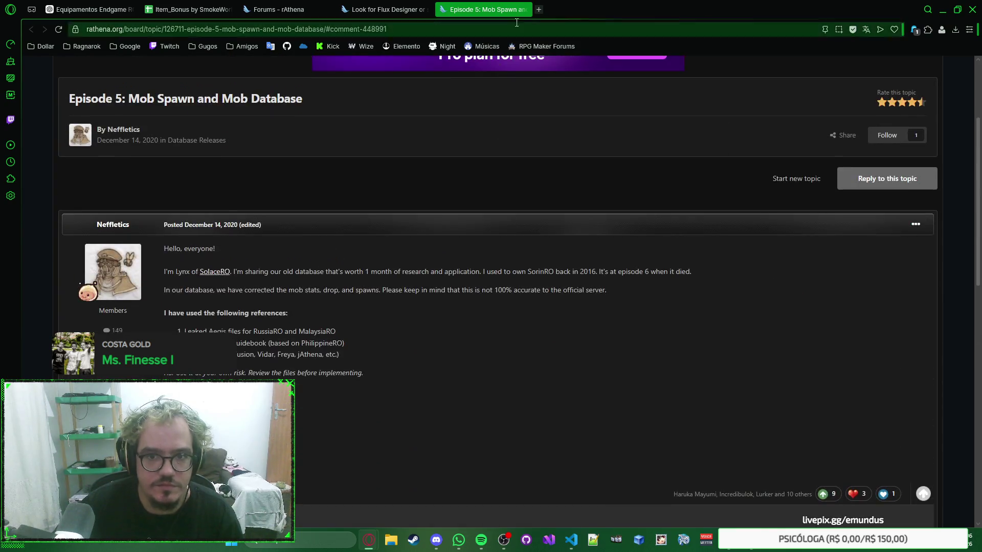
pyautogui.click(525, 10)
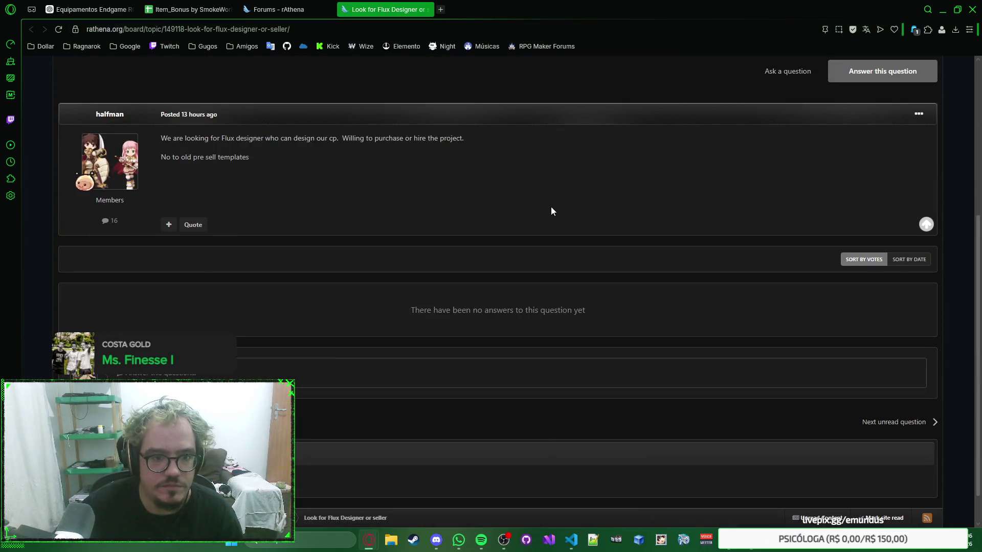
pyautogui.scroll(1, 609, 190)
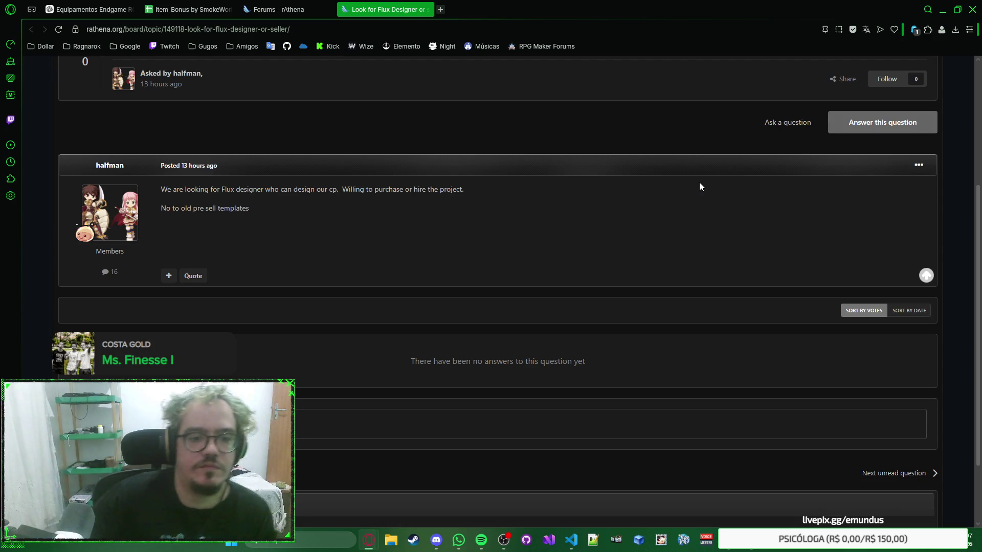
pyautogui.scroll(4, 700, 185)
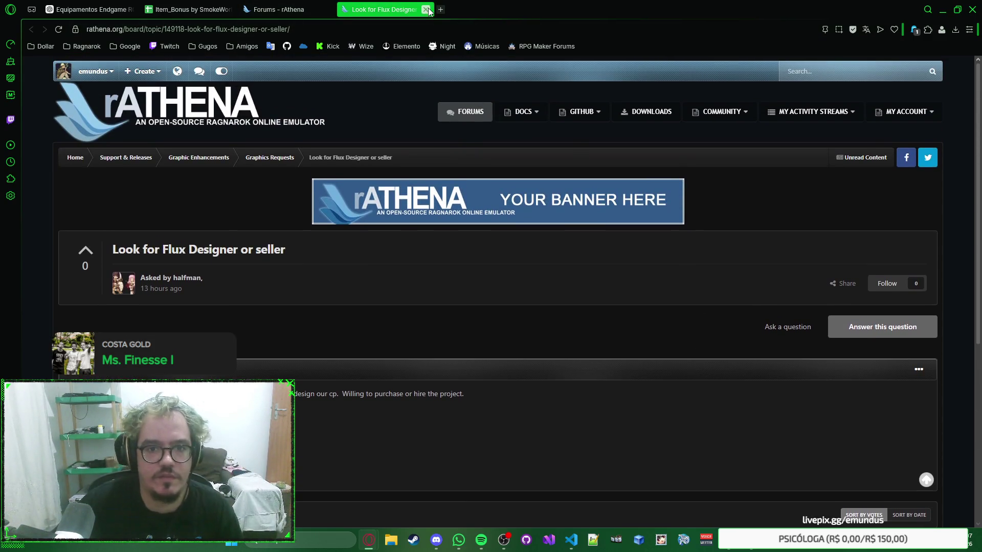
pyautogui.click(425, 10)
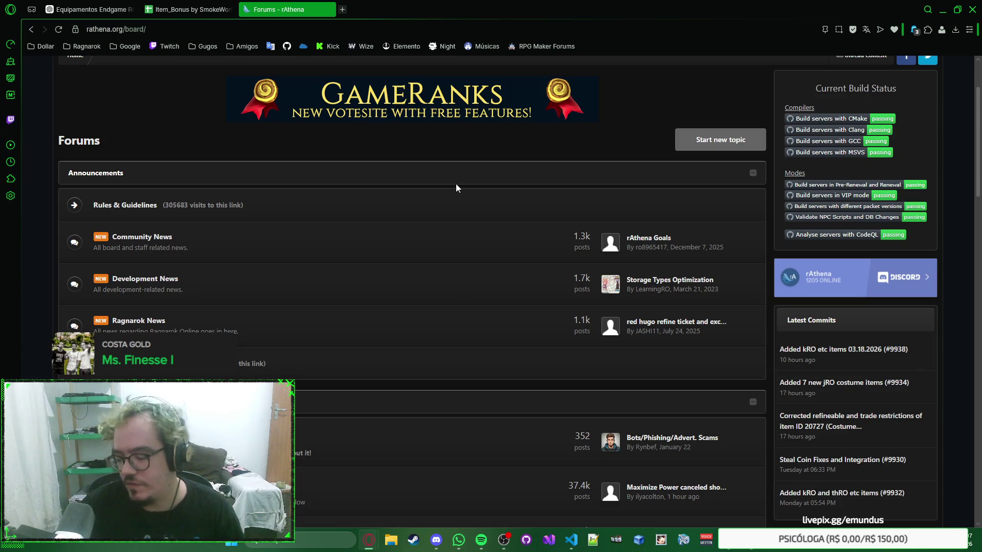
# Read the Maximize Power topic in a new tab, close it, and go to the GearProtect topic.
pyautogui.rightClick(632, 144)
pyautogui.press('Escape')
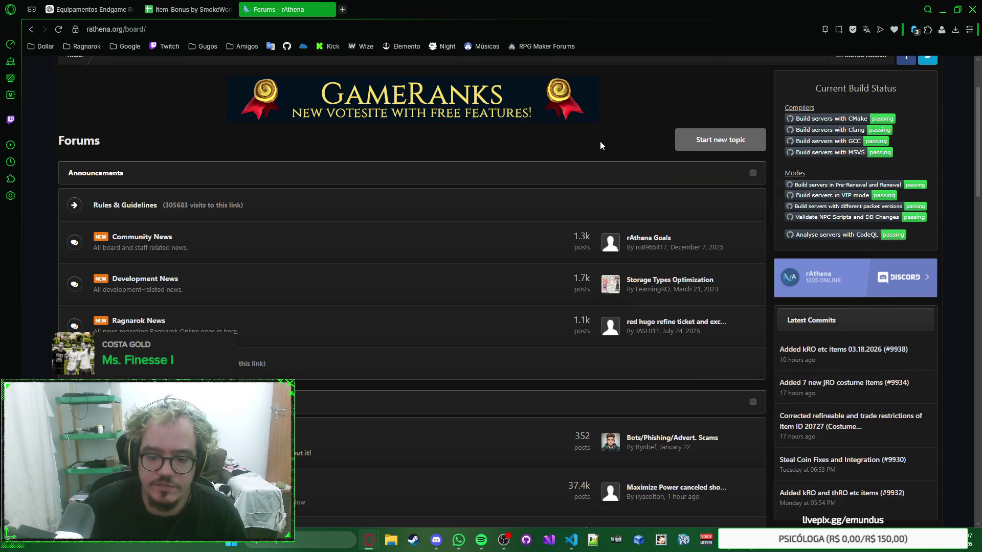
pyautogui.scroll(-6, 600, 141)
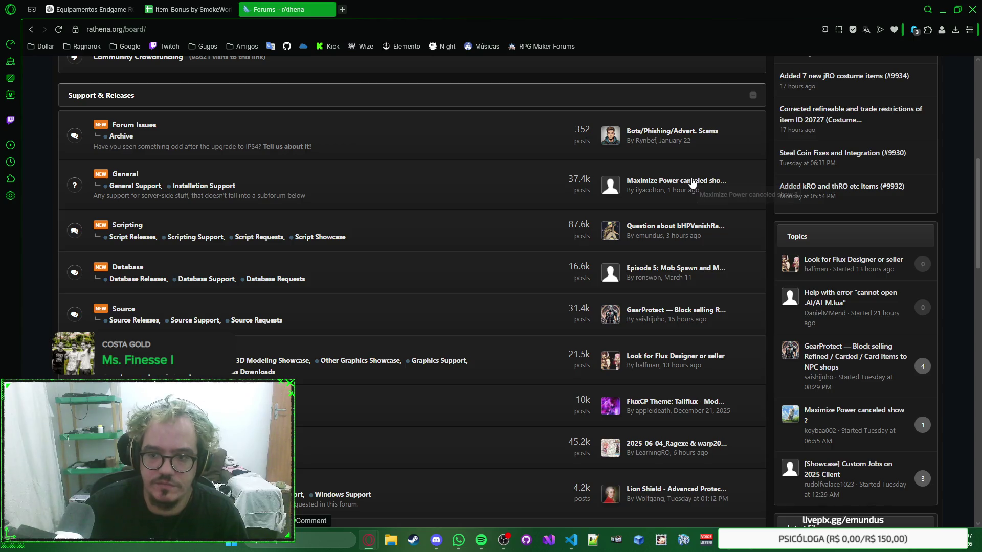
pyautogui.middleClick(692, 182)
pyautogui.hotkey('ctrl', 'Tab')
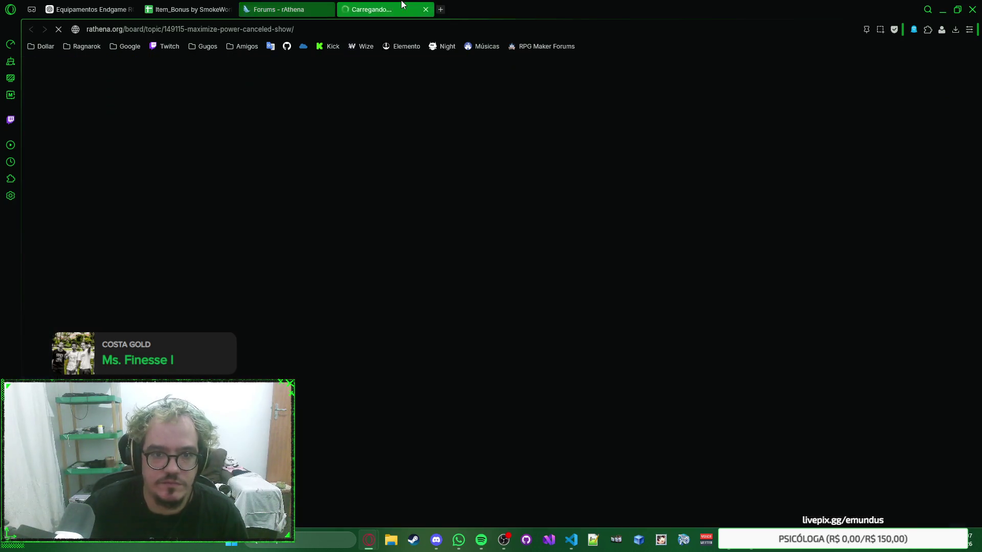
pyautogui.scroll(-4, 604, 256)
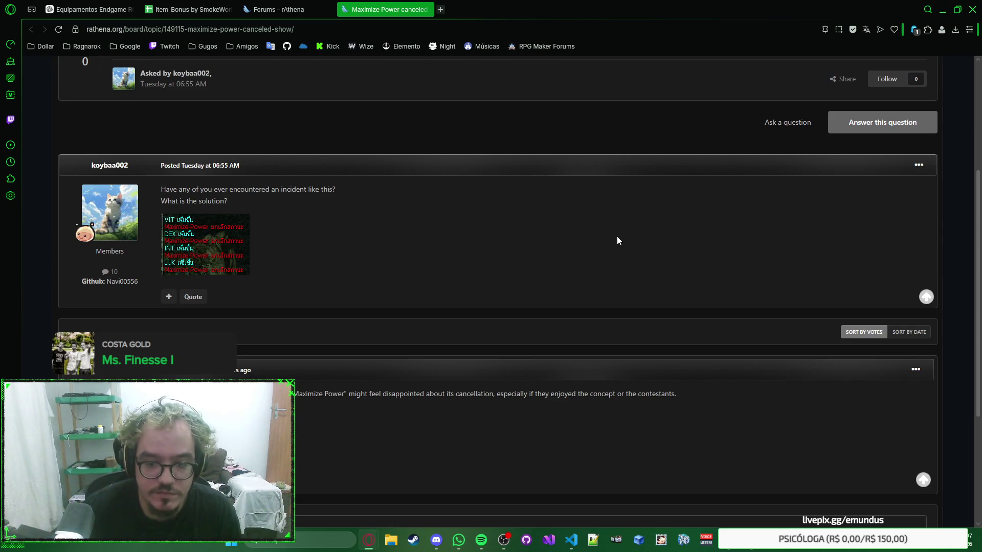
pyautogui.scroll(-4, 628, 233)
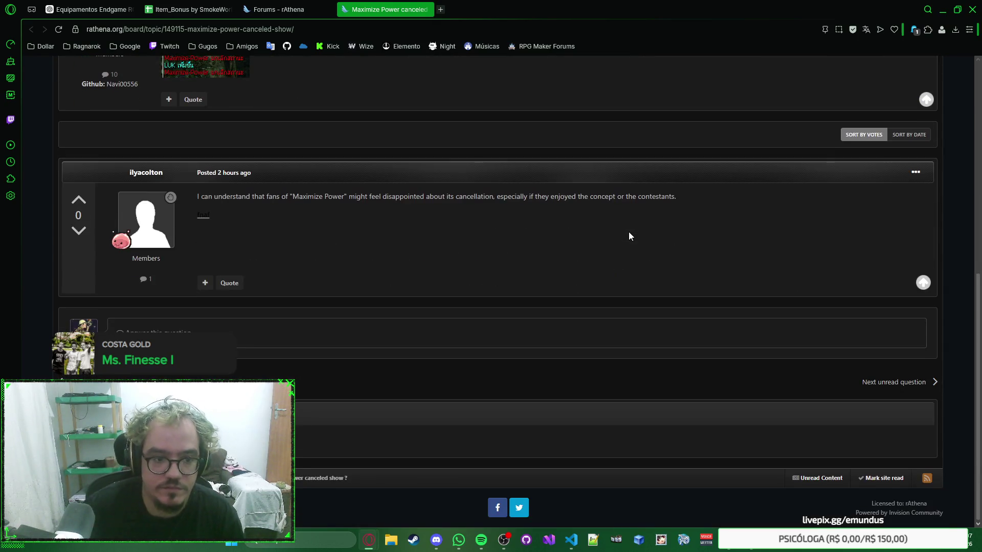
pyautogui.scroll(12, 629, 236)
pyautogui.click(425, 11)
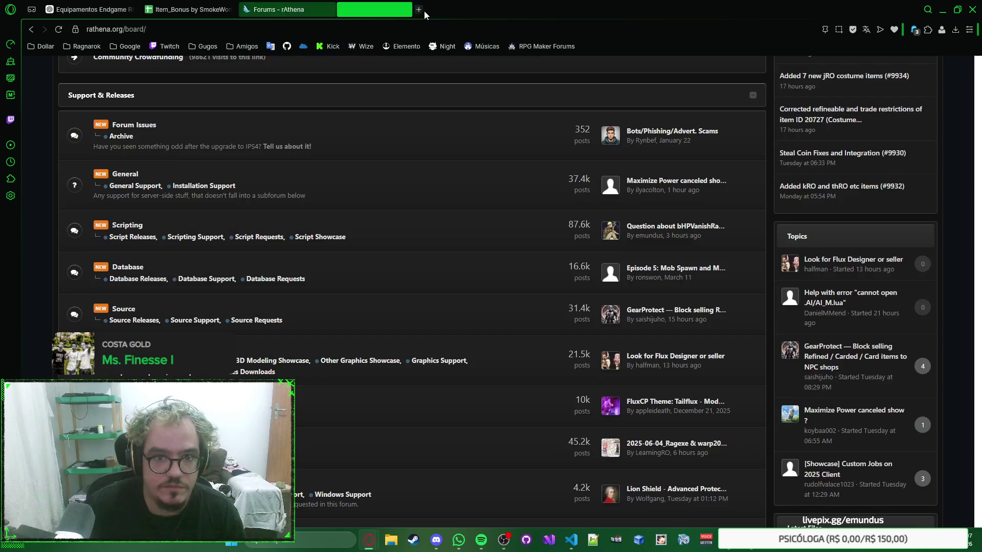
pyautogui.scroll(-3, 501, 191)
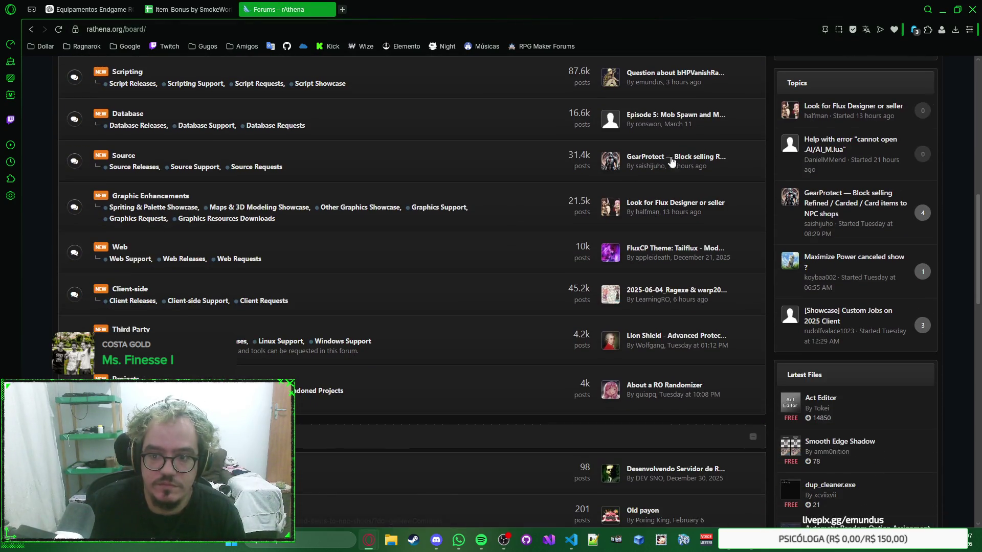
pyautogui.click(366, 9)
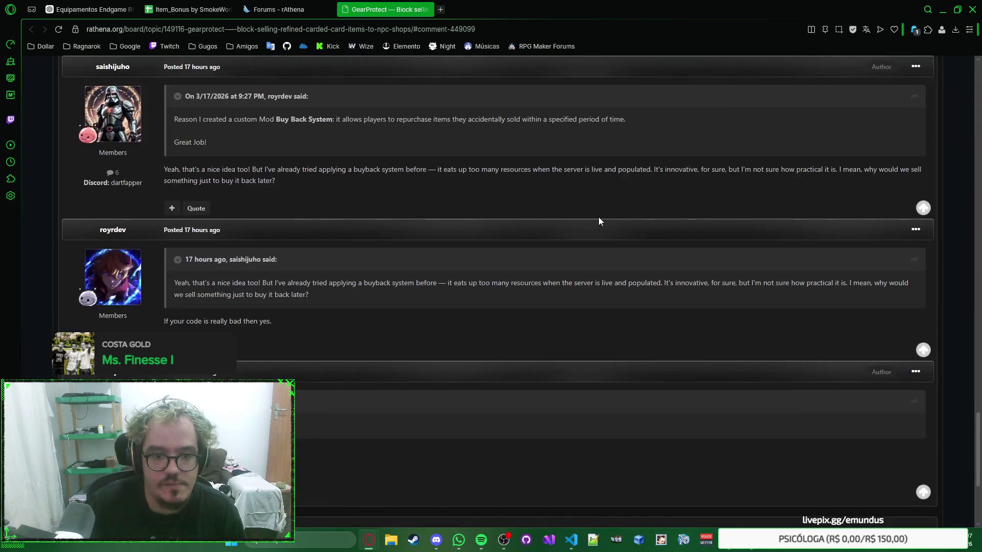
pyautogui.scroll(-1, 599, 221)
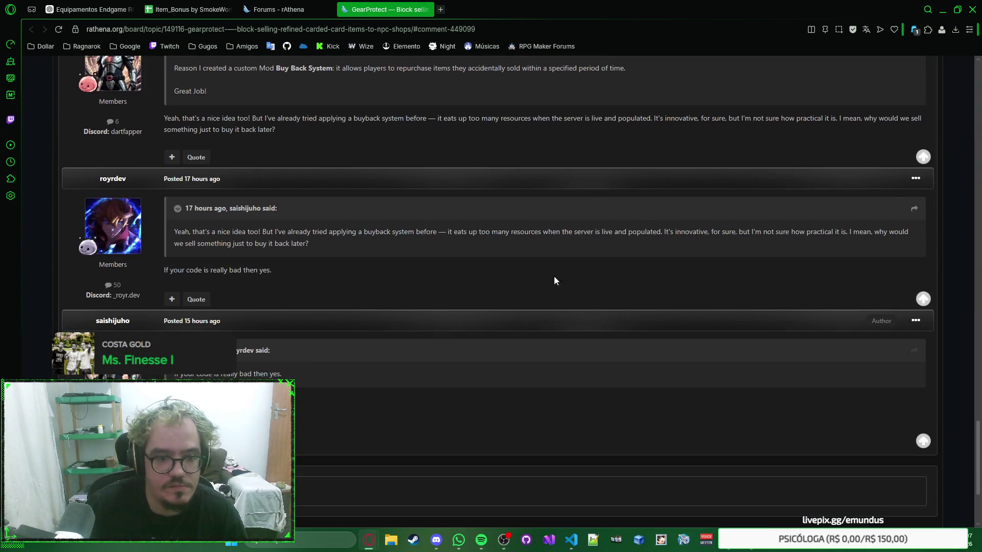
pyautogui.scroll(2, 526, 288)
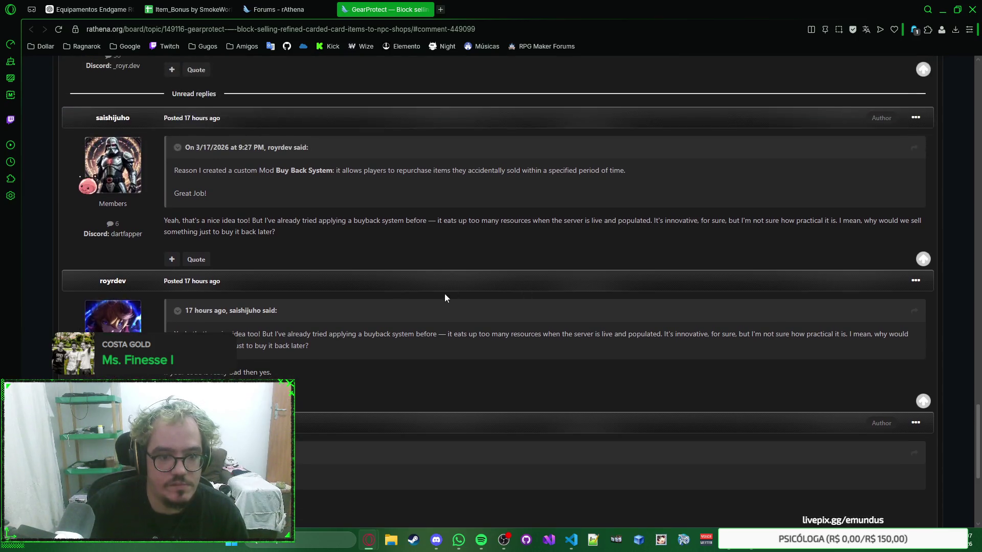
pyautogui.scroll(5, 520, 285)
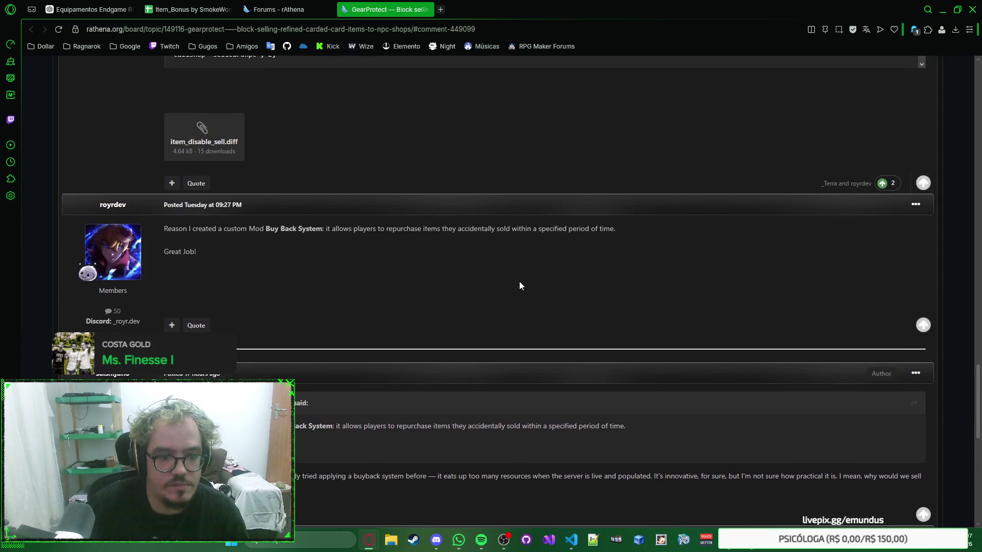
pyautogui.scroll(-3, 516, 285)
pyautogui.scroll(-2, 515, 286)
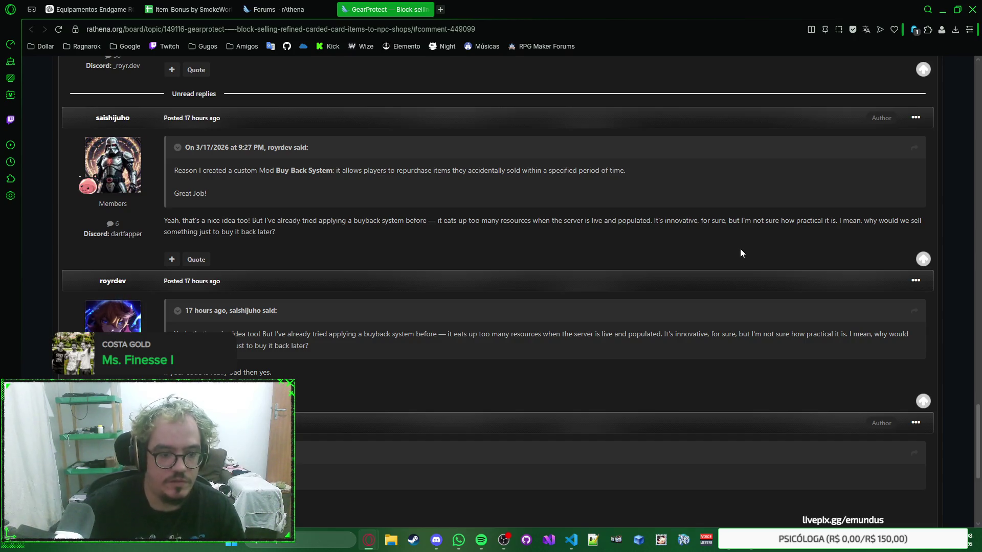
pyautogui.scroll(-3, 741, 249)
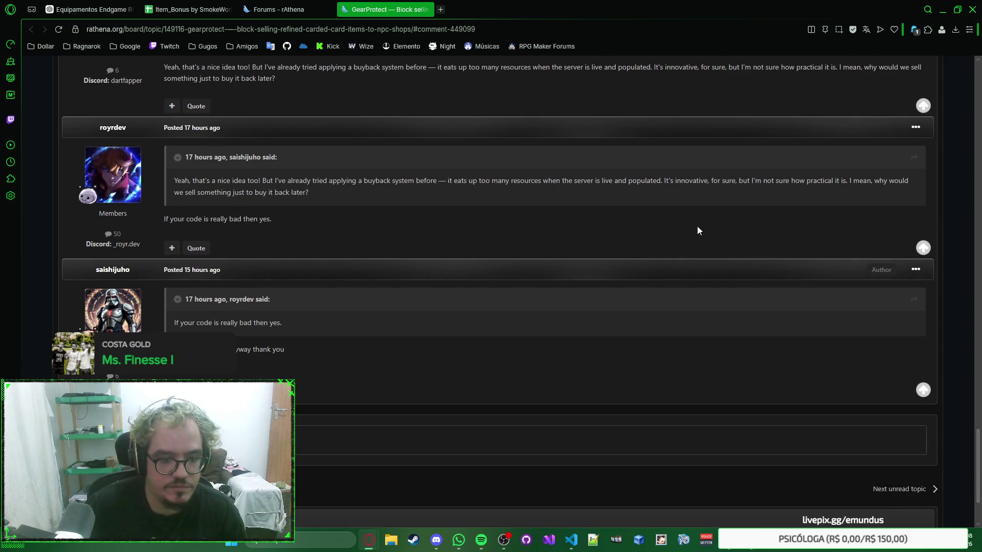
pyautogui.hotkey('ctrl', 't')
pyautogui.write('ikr meaning')
pyautogui.press('Return')
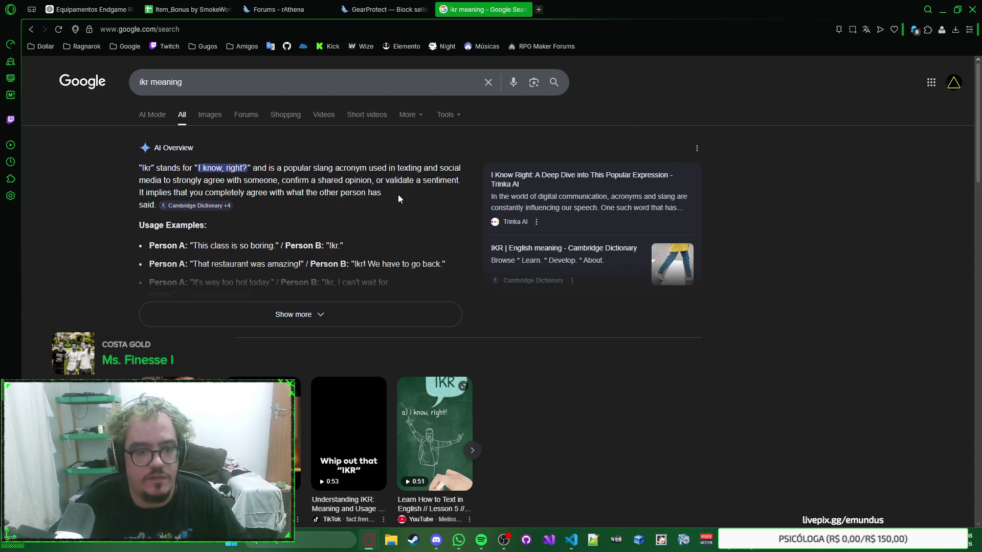
pyautogui.rightClick(668, 100)
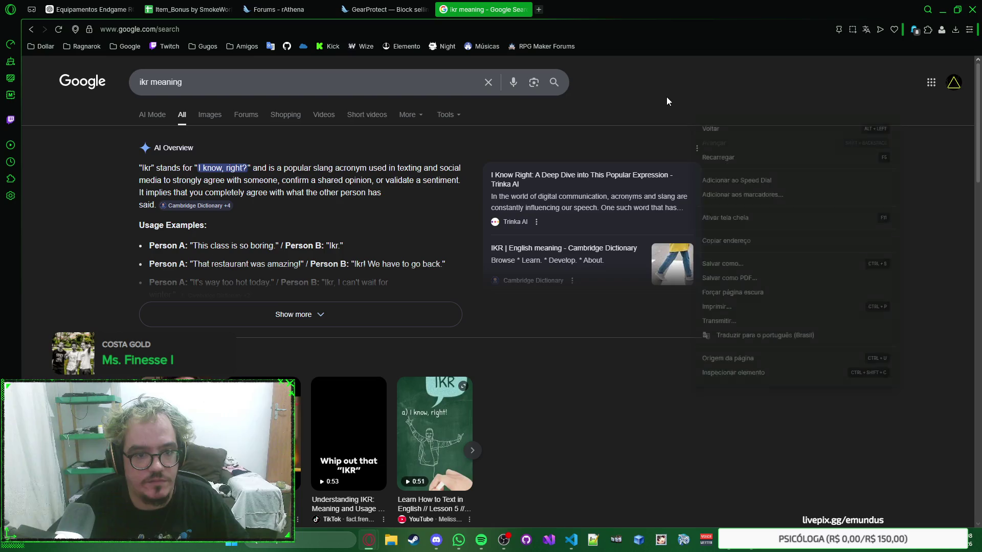
pyautogui.hotkey('ctrl', 'w')
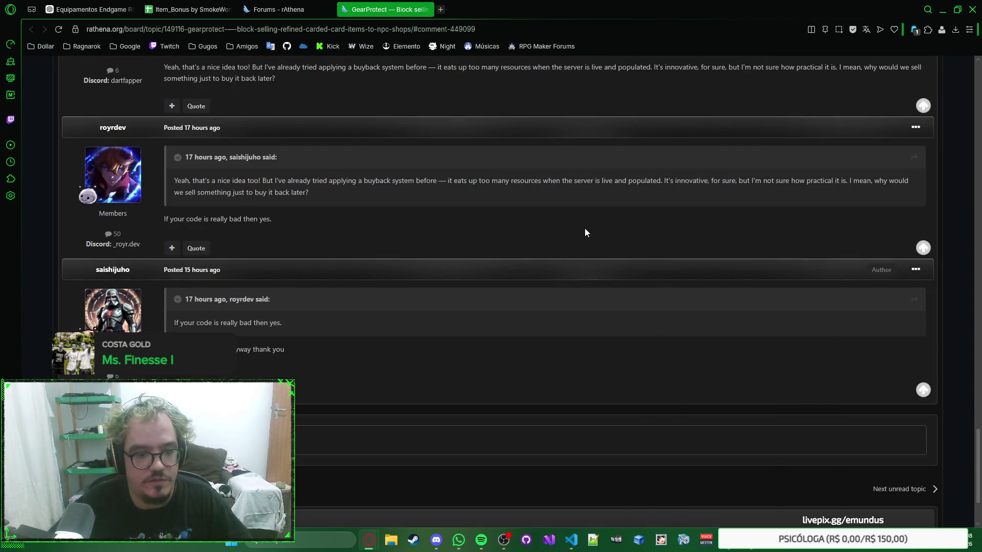
# Scroll back through the original GearProtect post to review its content.
pyautogui.scroll(15, 585, 229)
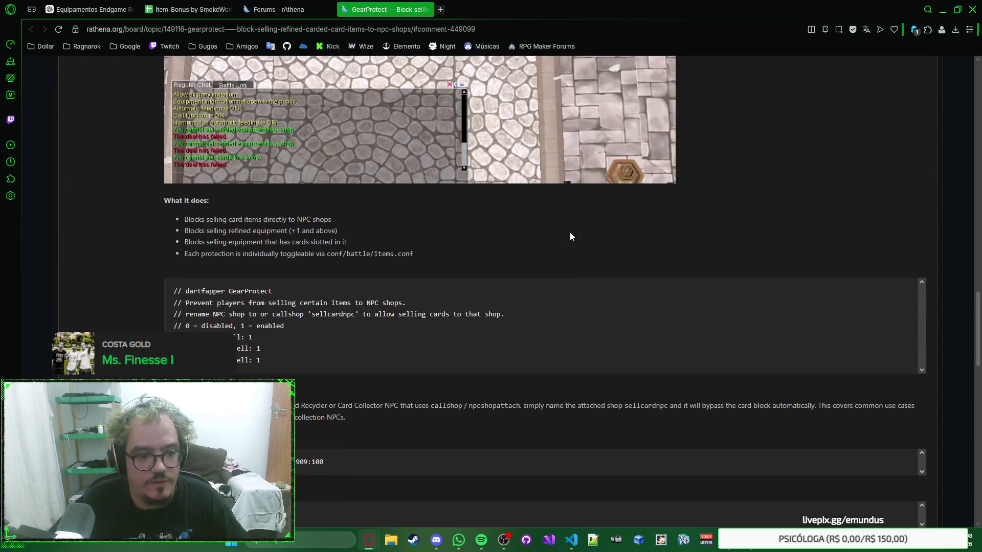
pyautogui.scroll(5, 579, 235)
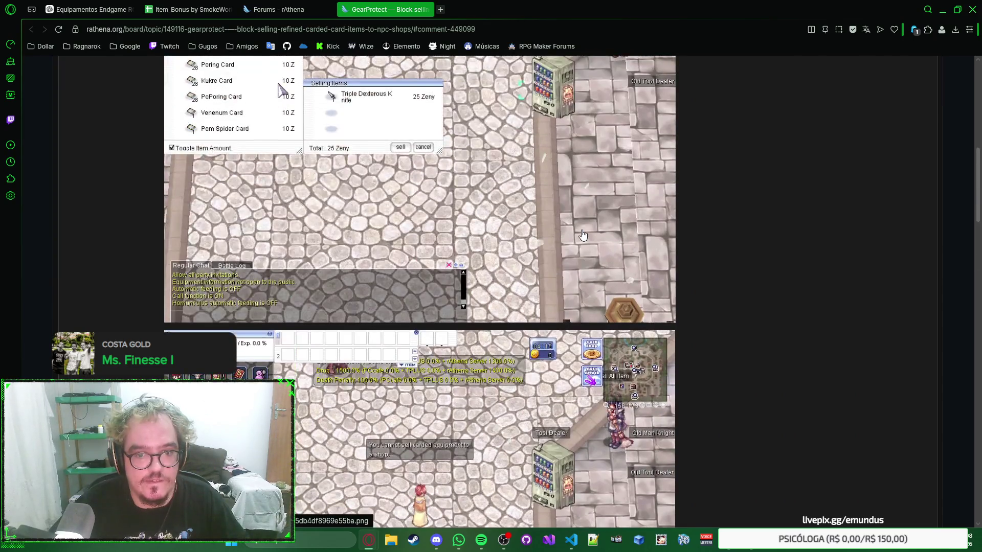
pyautogui.scroll(10, 583, 235)
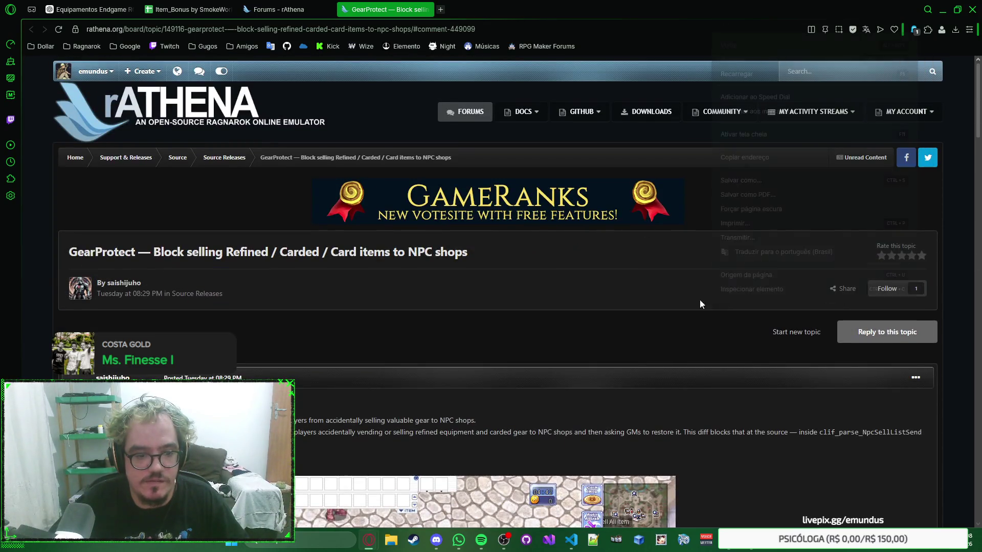
pyautogui.scroll(-10, 699, 259)
pyautogui.scroll(5, 698, 258)
pyautogui.scroll(2, 700, 263)
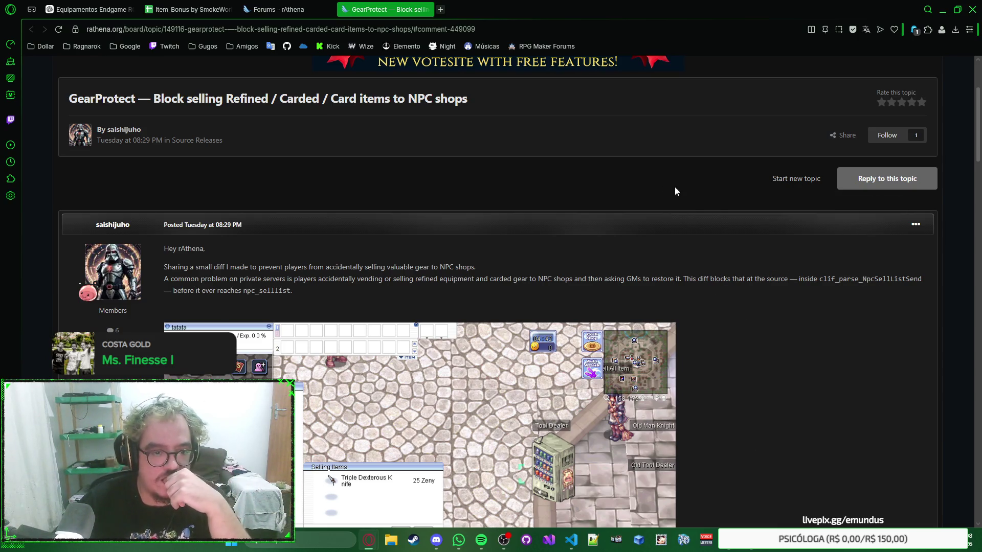
pyautogui.scroll(-5, 692, 189)
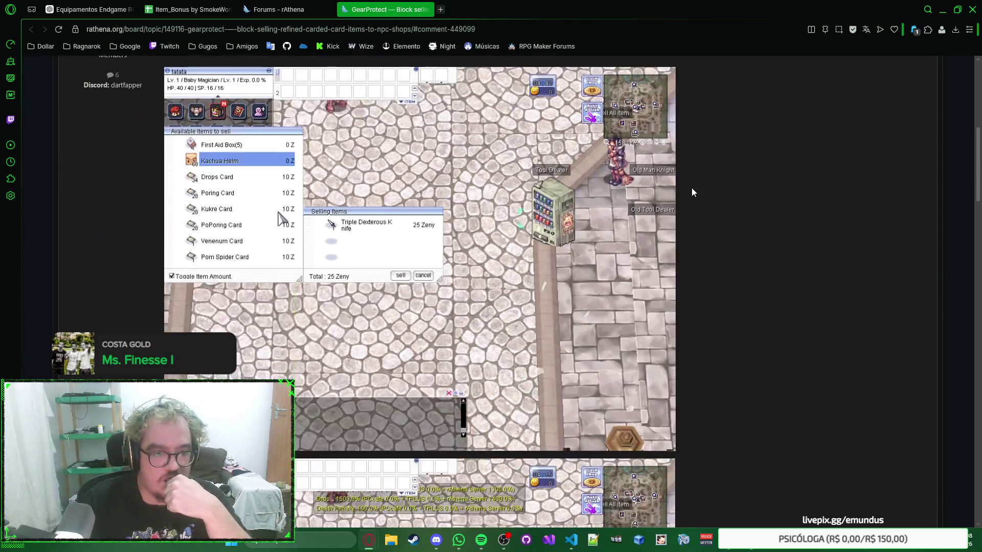
pyautogui.scroll(-10, 692, 192)
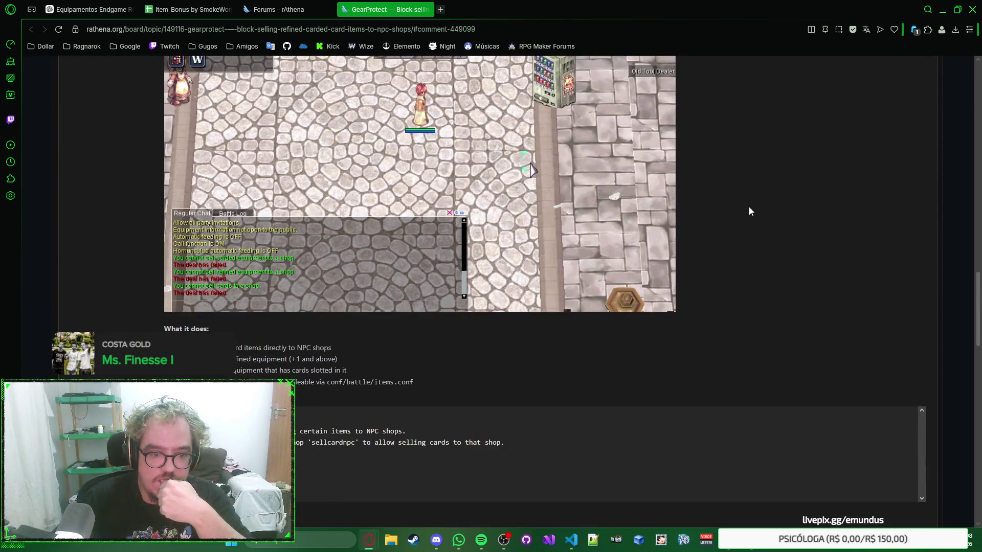
pyautogui.rightClick(755, 176)
pyautogui.press('Escape')
pyautogui.scroll(-1, 755, 174)
pyautogui.rightClick(771, 180)
pyautogui.press('Escape')
pyautogui.scroll(-1, 785, 141)
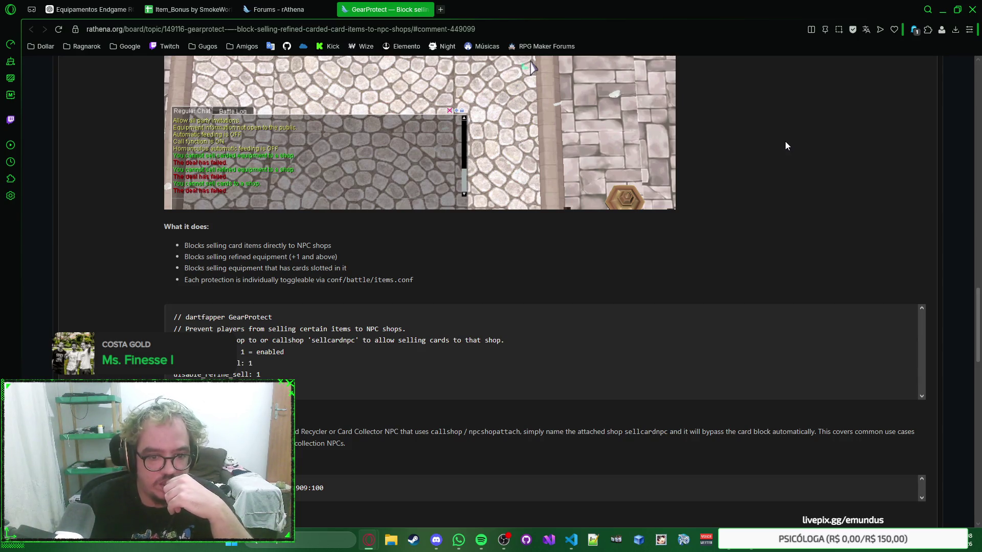
pyautogui.scroll(-1, 785, 141)
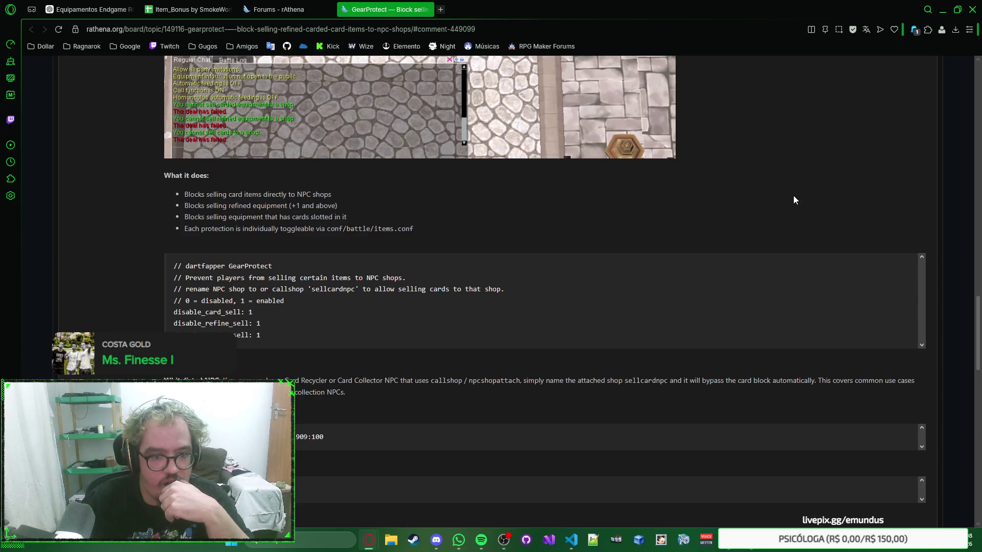
pyautogui.rightClick(806, 167)
pyautogui.press('Escape')
pyautogui.scroll(-1, 805, 164)
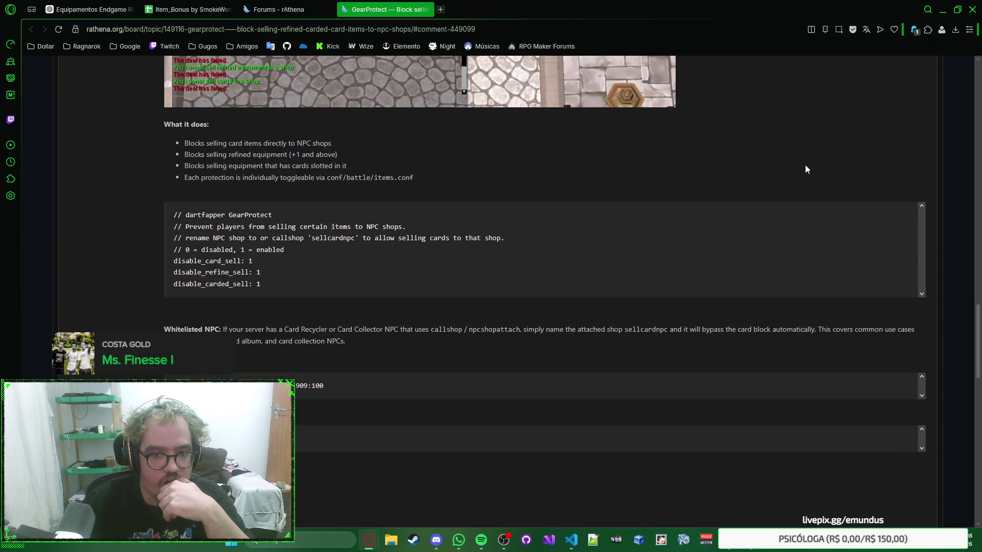
pyautogui.rightClick(800, 144)
pyautogui.press('Escape')
pyautogui.rightClick(800, 150)
pyautogui.press('Escape')
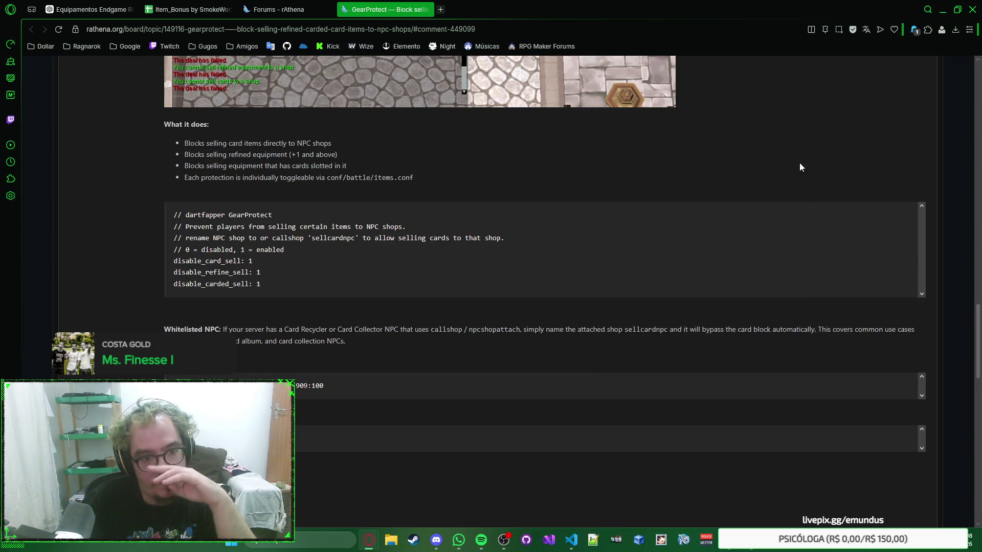
pyautogui.scroll(-2, 799, 139)
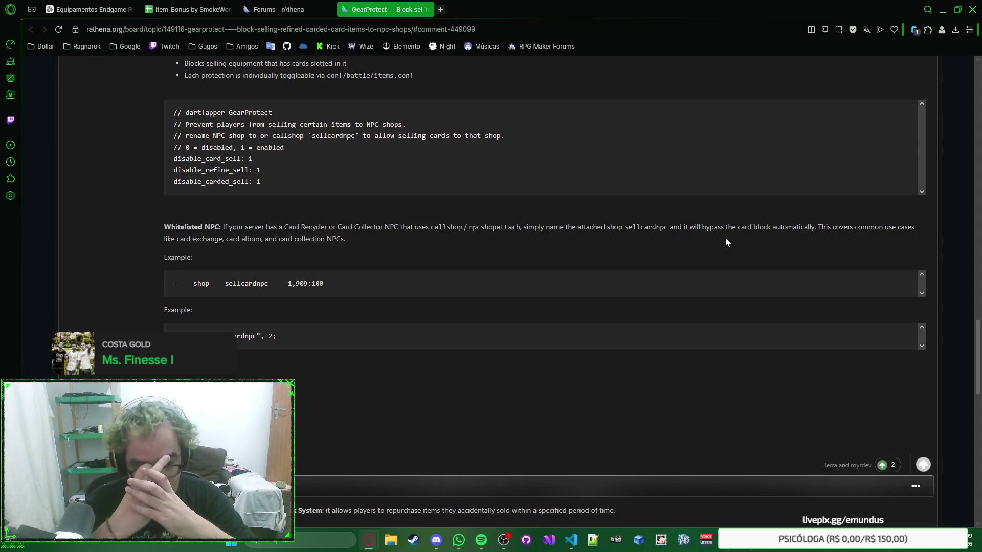
pyautogui.scroll(-5, 725, 238)
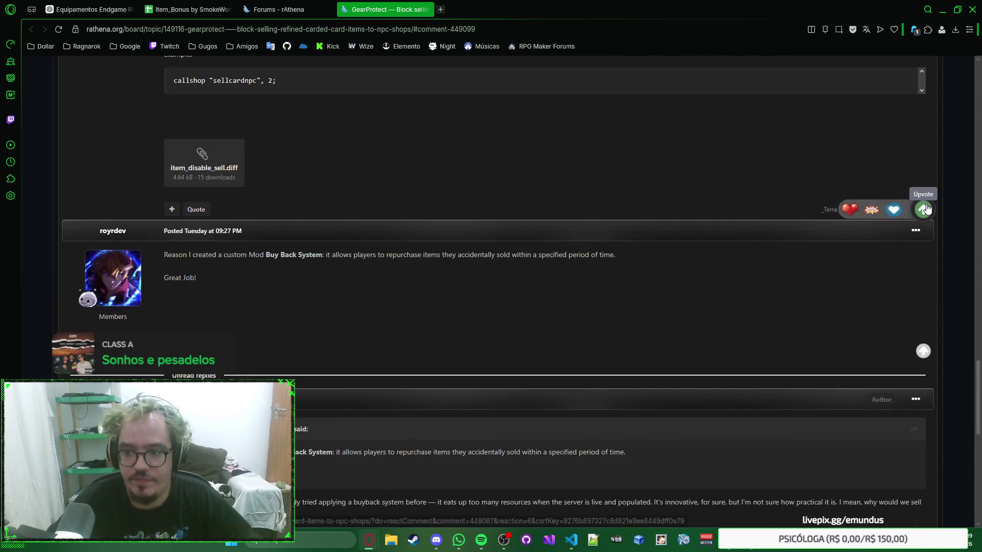
# Add a blue heart reaction to the original GearProtect post.
pyautogui.click(896, 209)
pyautogui.rightClick(879, 150)
pyautogui.click(886, 162)
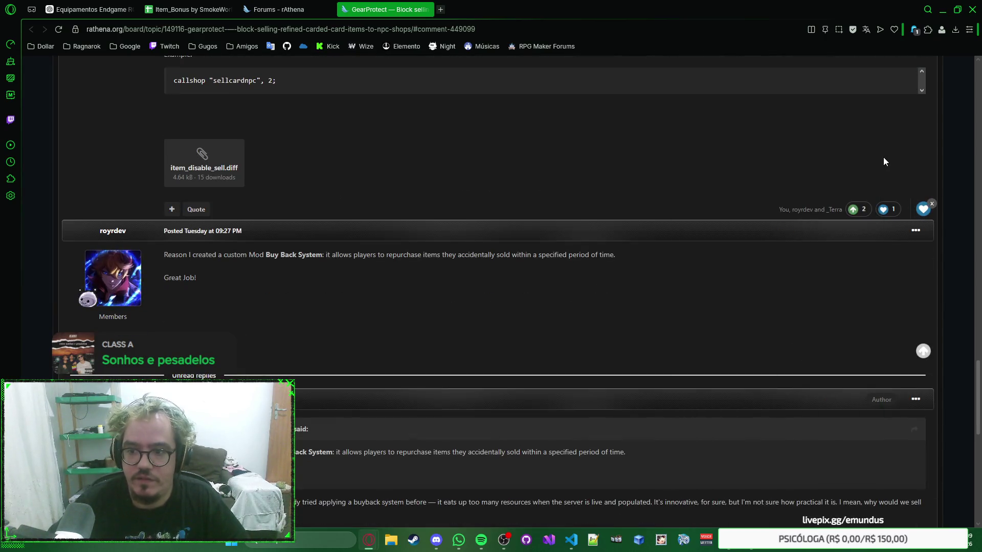
pyautogui.scroll(15, 874, 140)
# Open Google Translate in a new browser tab.
pyautogui.scroll(2, 968, 117)
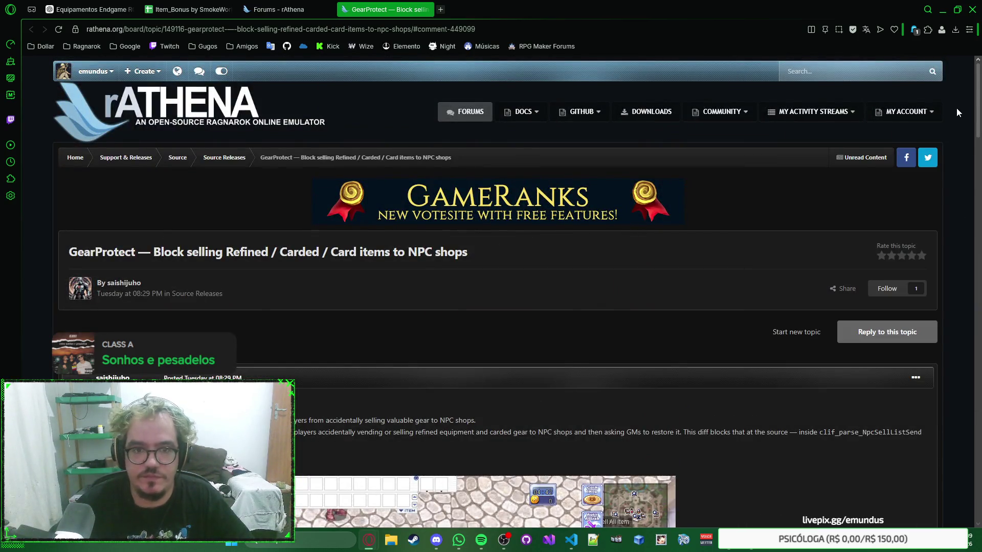
pyautogui.hotkey('ctrl', 't')
pyautogui.write('tra')
pyautogui.press('Return')
# Enter the Portuguese text 'eu gostei, mas tenho uma dúvida: é possível configurar um "bypass" de groupid?'.
pyautogui.write('eu gostei, mas tenho ')
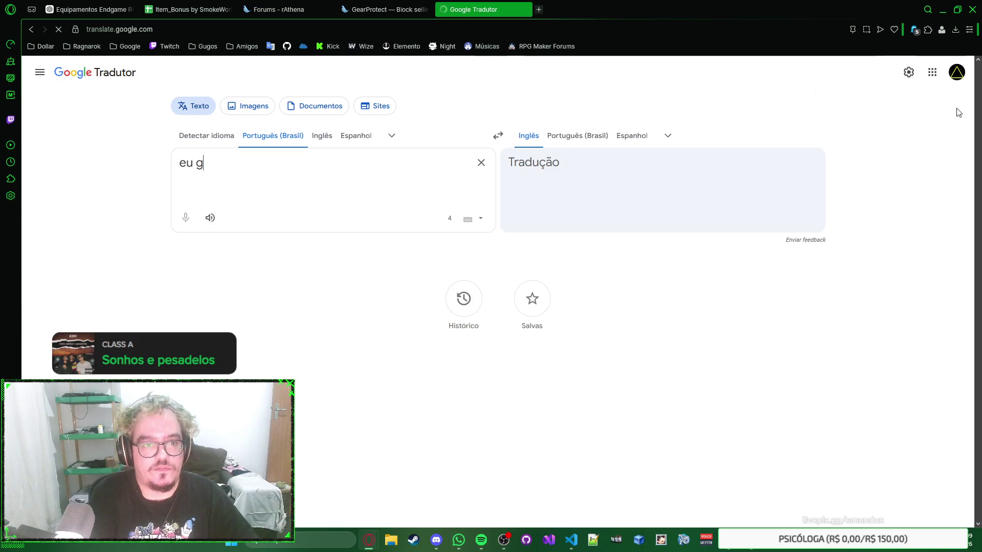
pyautogui.write('uma dúv')
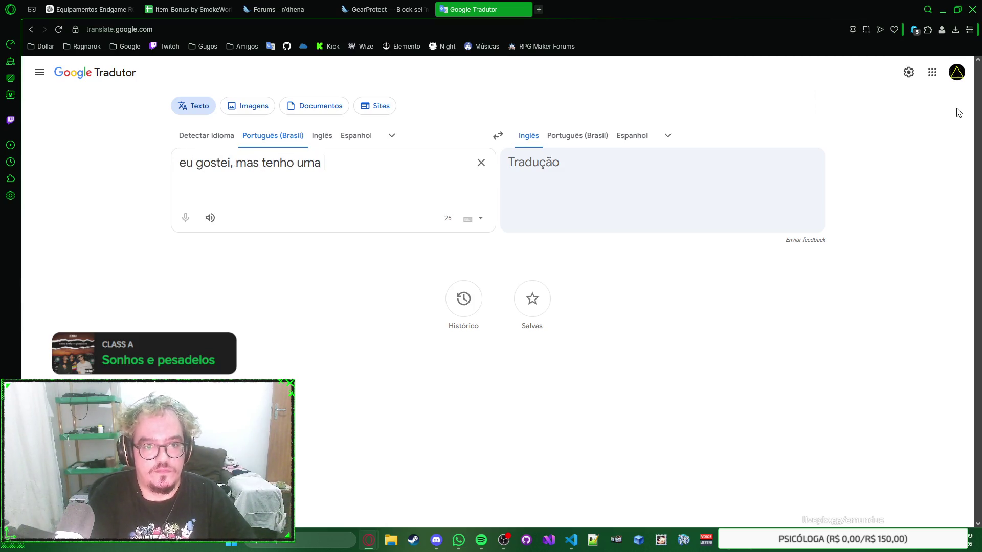
pyautogui.press('BackSpace')
pyautogui.press('BackSpace')
pyautogui.write('´p')
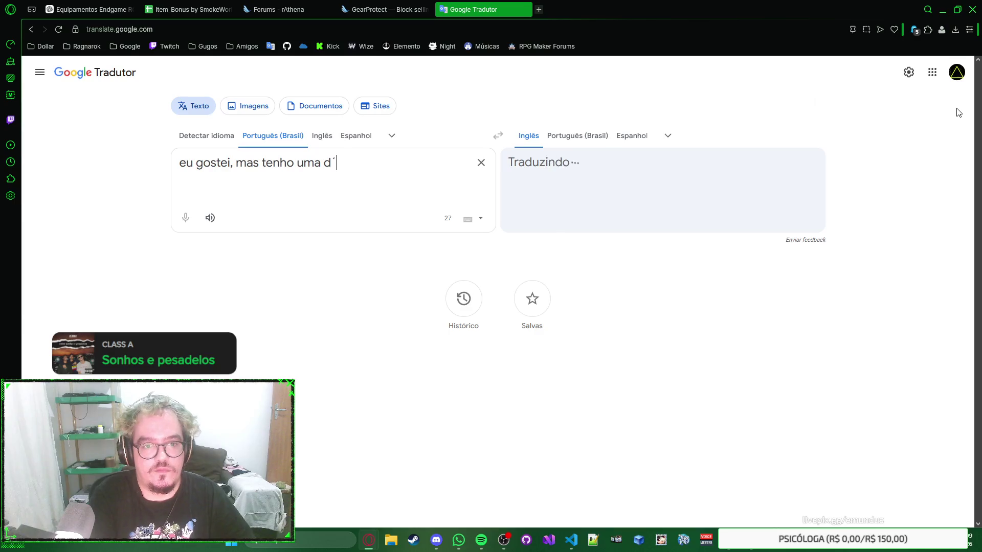
pyautogui.press('BackSpace')
pyautogui.press('BackSpace')
pyautogui.write('úyvi')
pyautogui.press('BackSpace')
pyautogui.press('BackSpace')
pyautogui.press('BackSpace')
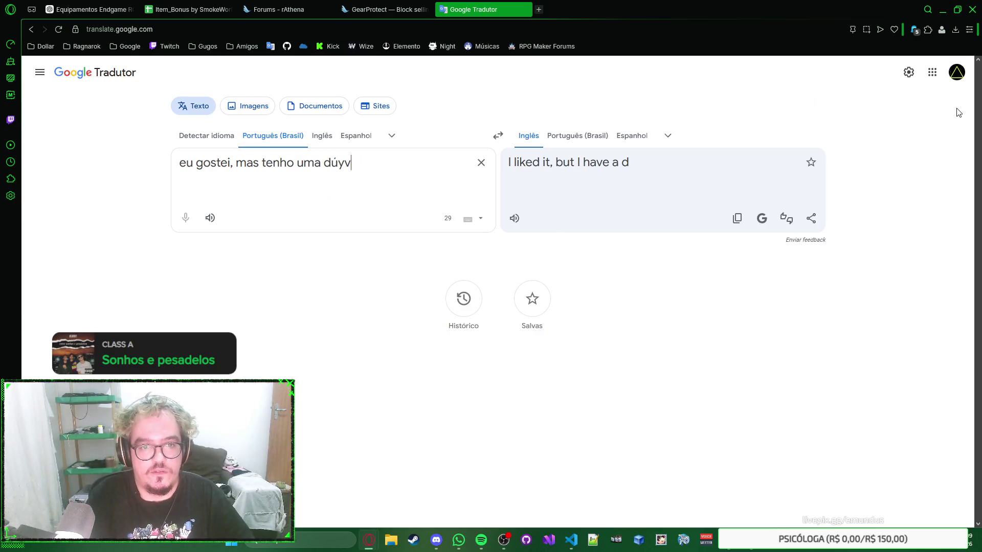
pyautogui.write('vida:')
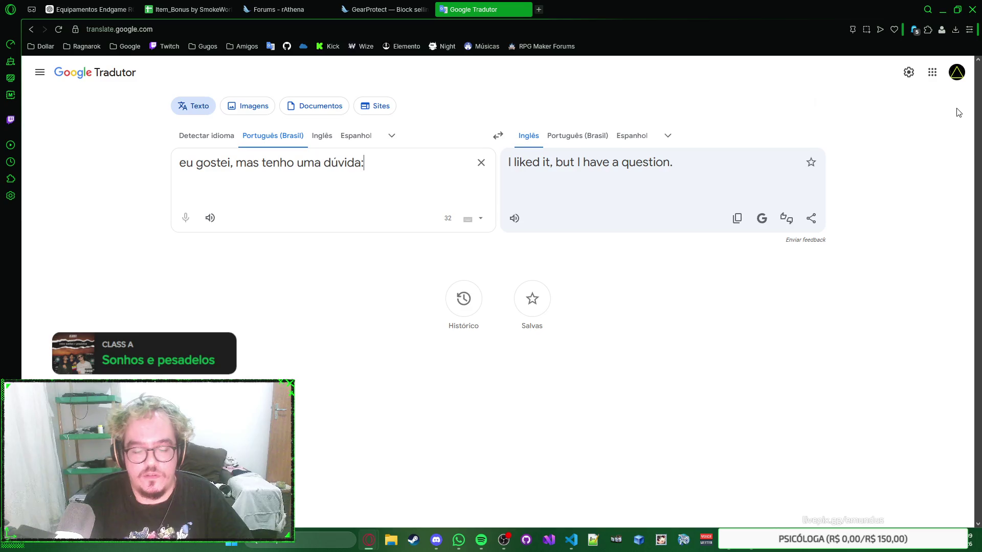
pyautogui.write('é possível configu')
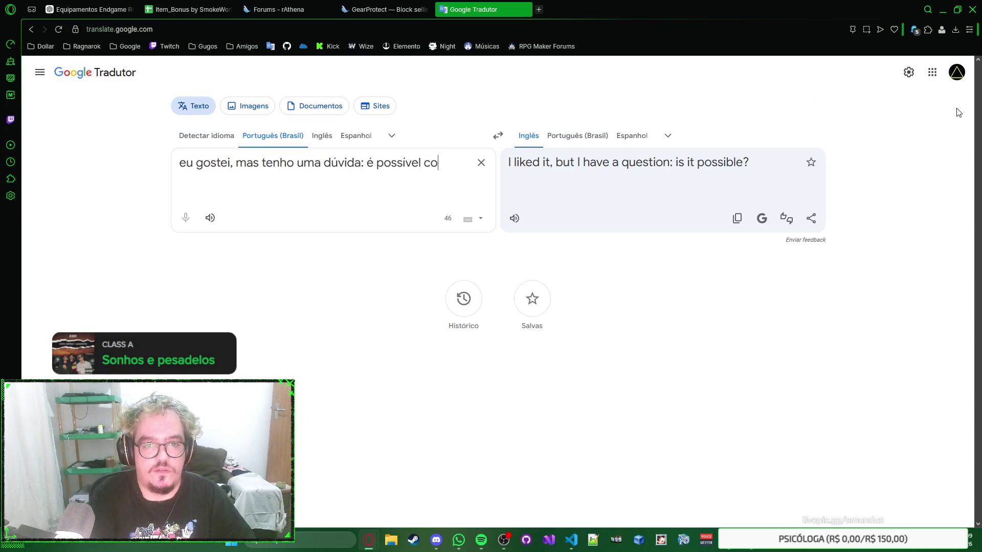
pyautogui.write('rar um "bypass')
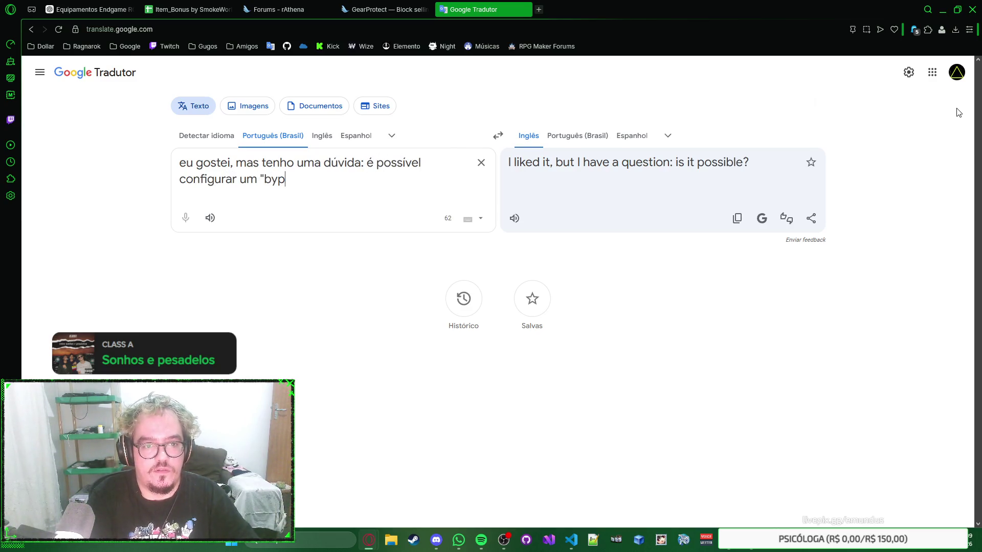
pyautogui.write('" de g')
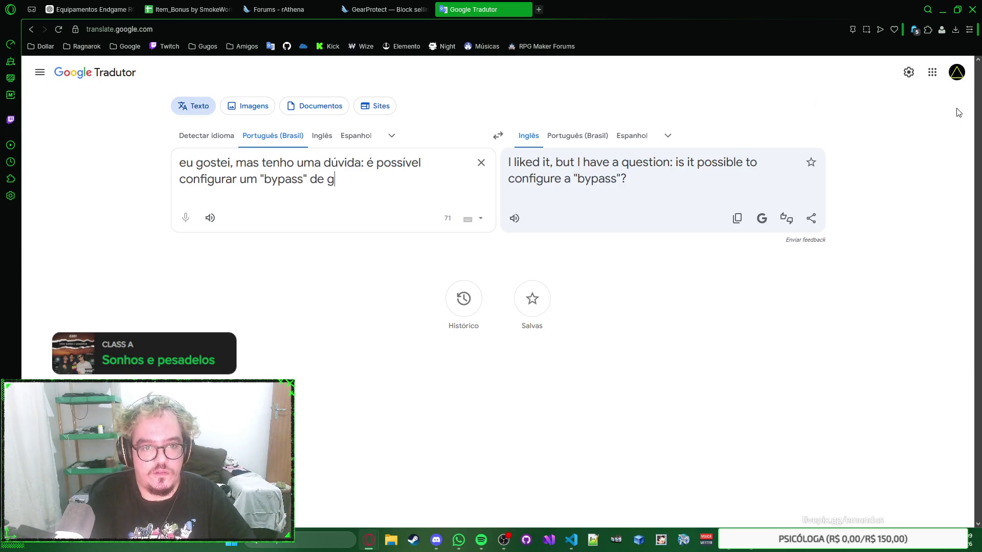
pyautogui.write('roupid?')
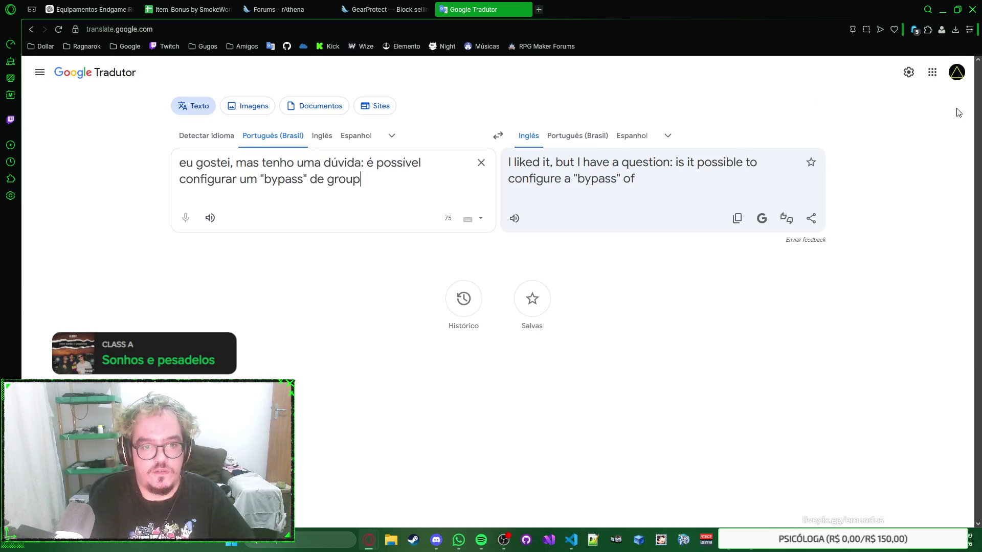
pyautogui.write(' exemplo: ')
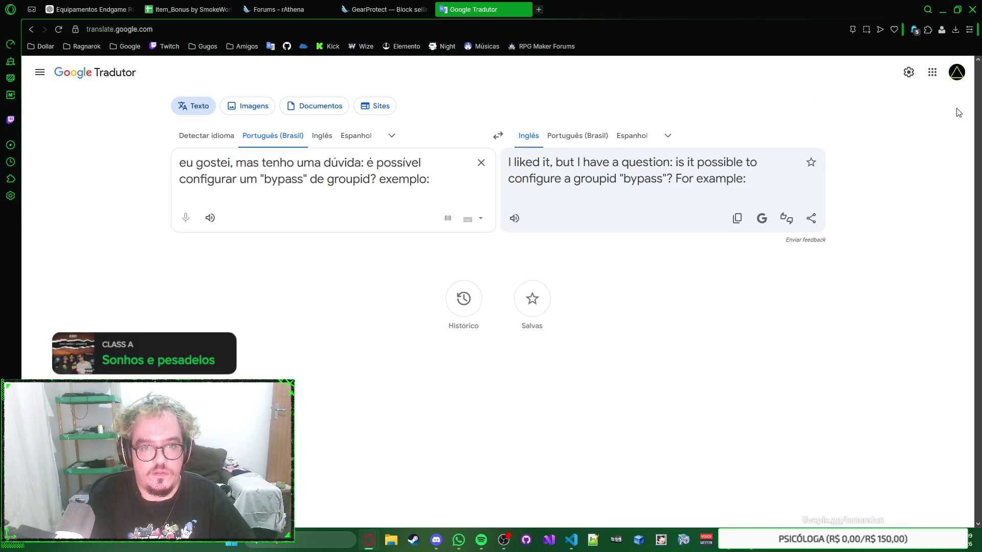
pyautogui.write('pla')
# Finish with 'exemplo: players com groupid >= 99 podem vender os itens normalmente' and copy the English translation.
pyautogui.press('BackSpace')
pyautogui.press('BackSpace')
pyautogui.press('BackSpace')
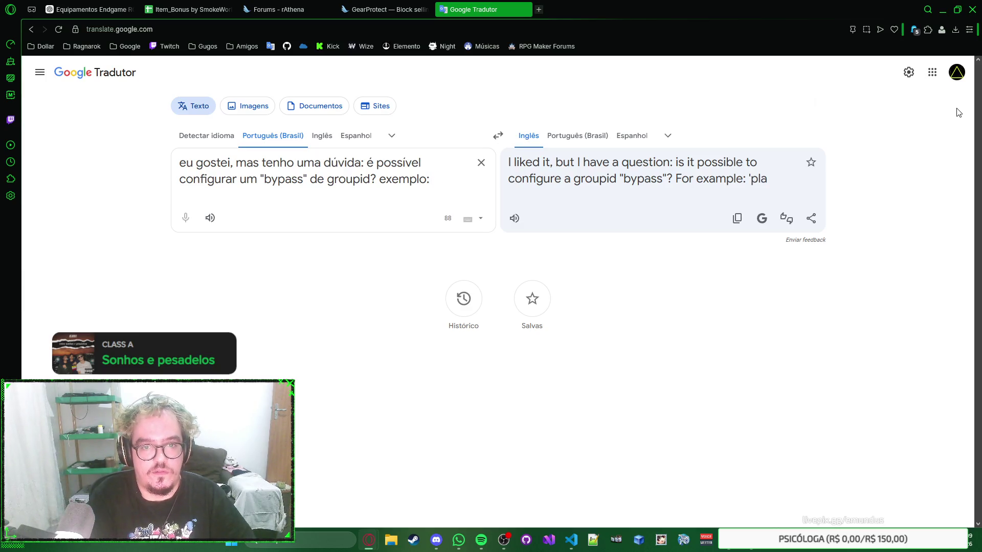
pyautogui.write('players com')
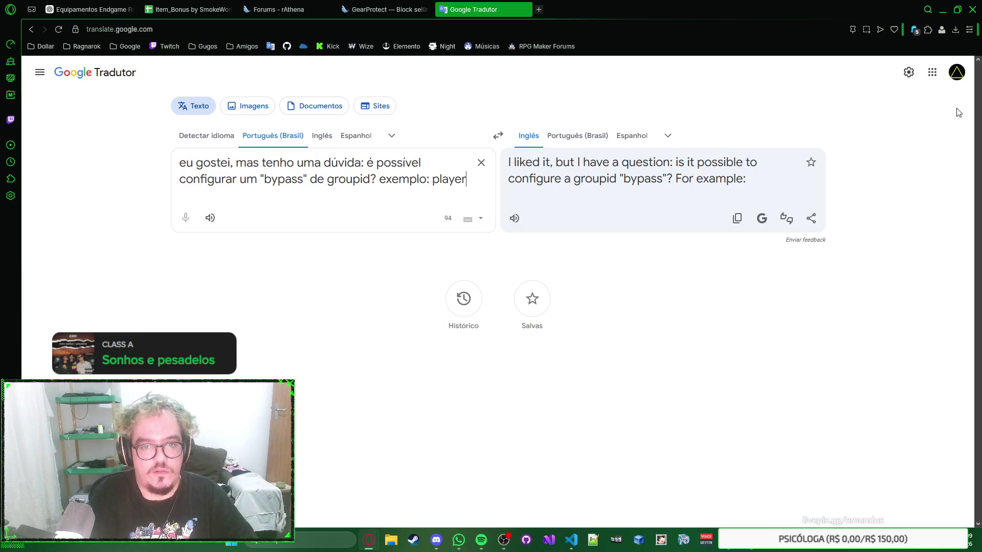
pyautogui.write(' groupid 99 >')
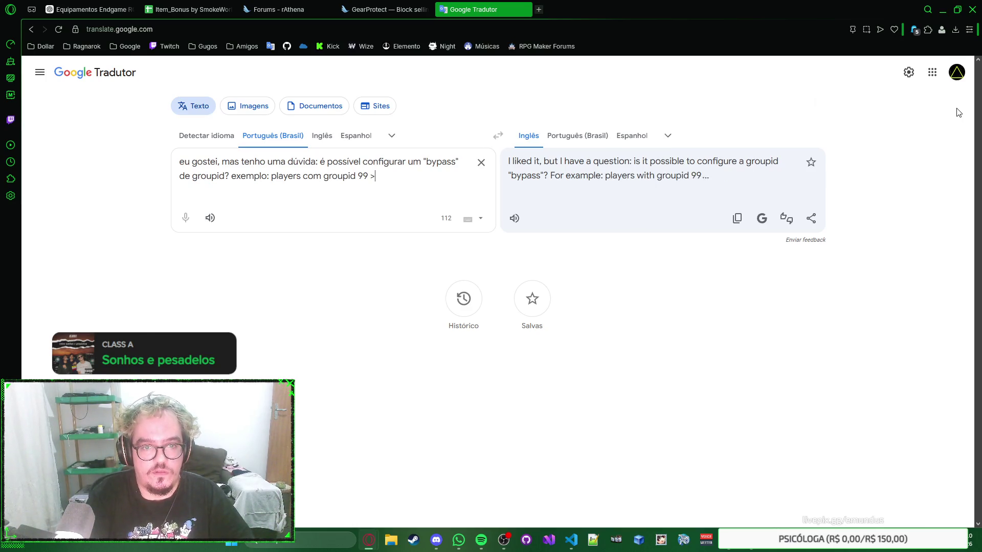
pyautogui.press('BackSpace')
pyautogui.write('>= 99')
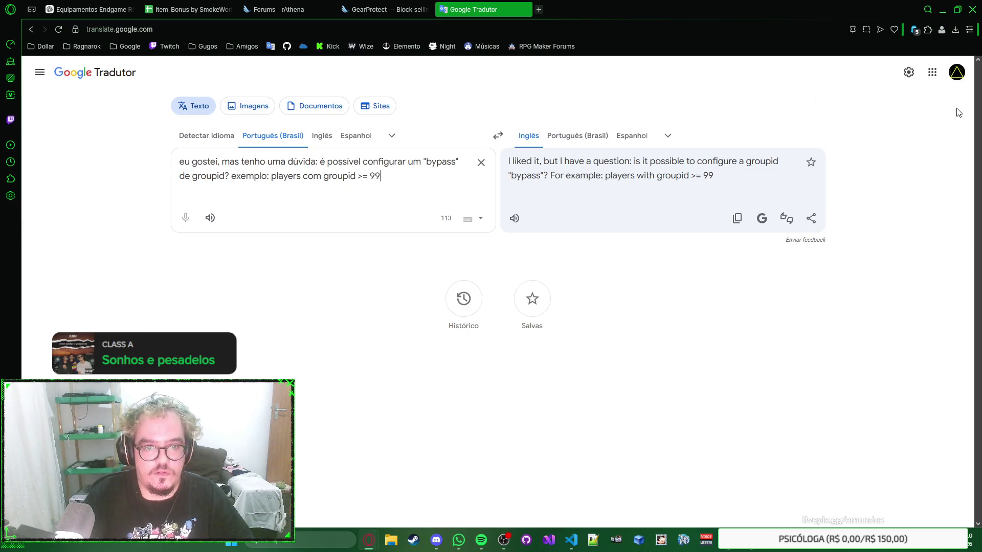
pyautogui.press('End')
pyautogui.write('podem vender o')
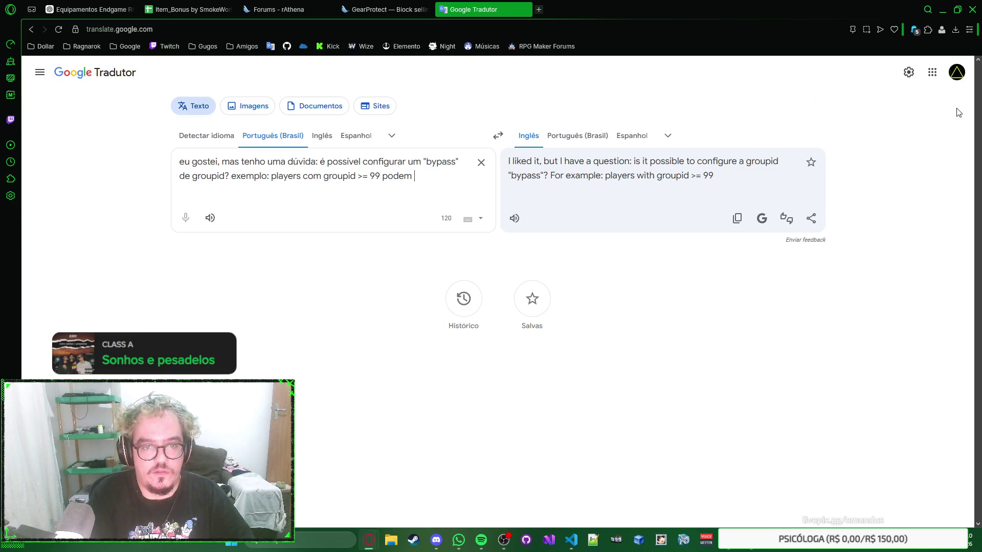
pyautogui.write('s itens')
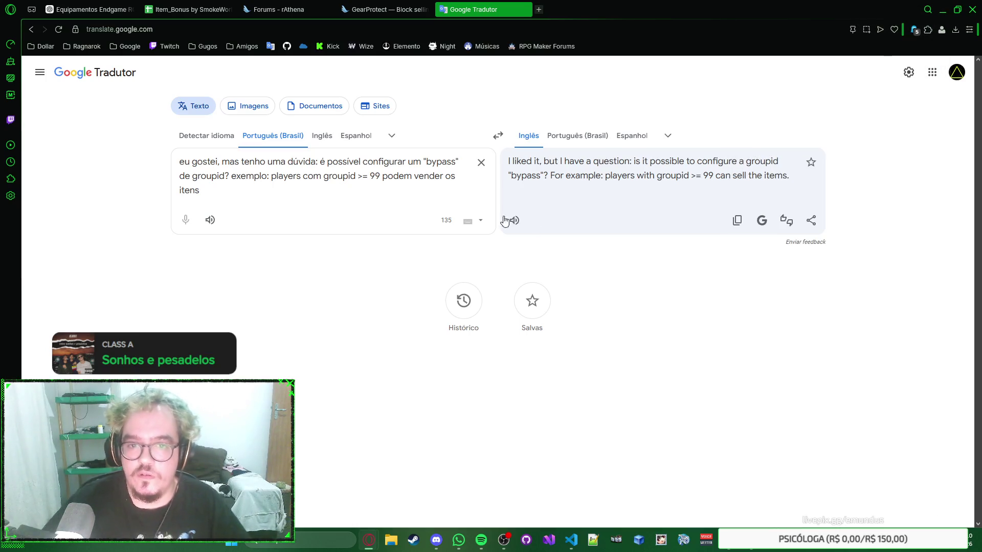
pyautogui.write(' normalmente')
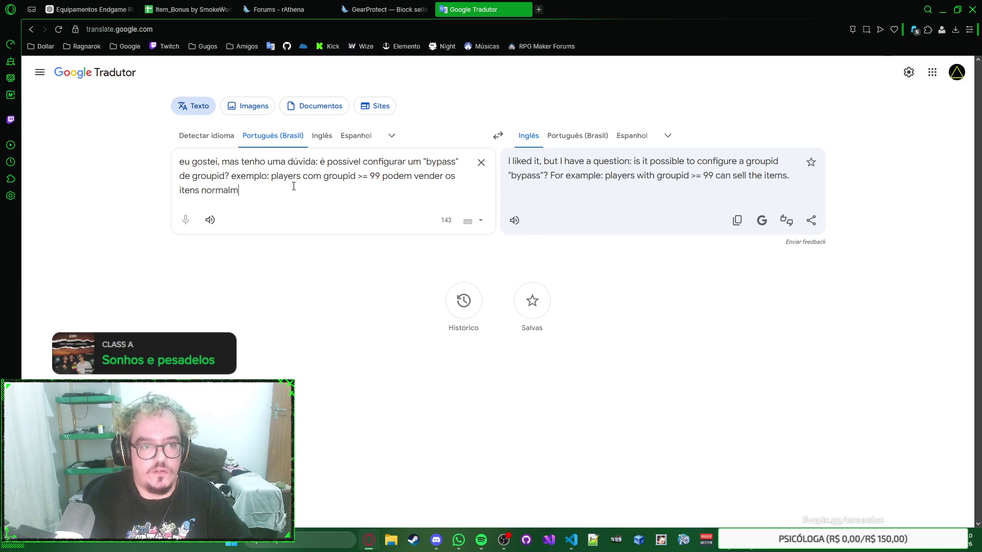
pyautogui.click(737, 220)
# Close the translator and open the reply editor on the GearProtect topic.
pyautogui.hotkey('ctrl', 'w')
pyautogui.scroll(-15, 652, 235)
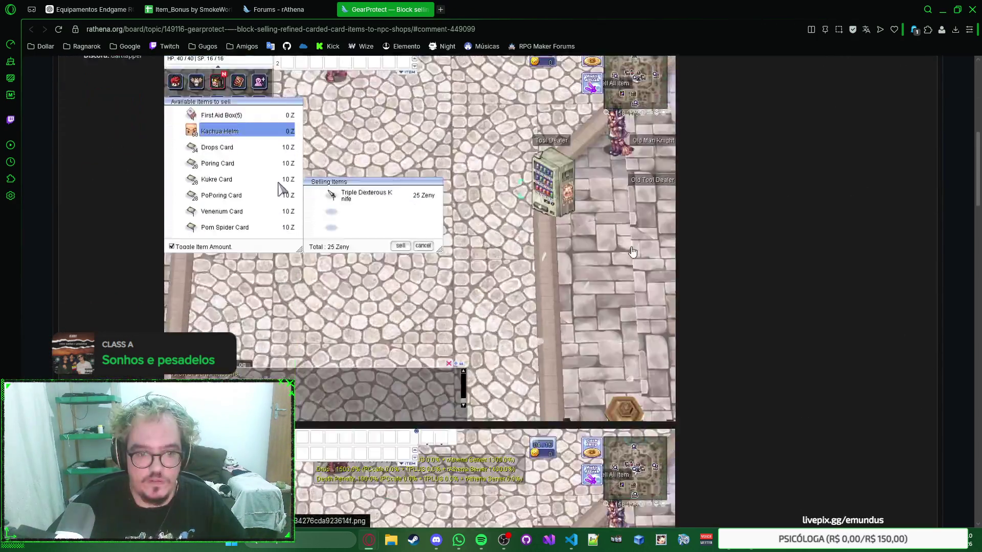
pyautogui.scroll(-3, 273, 311)
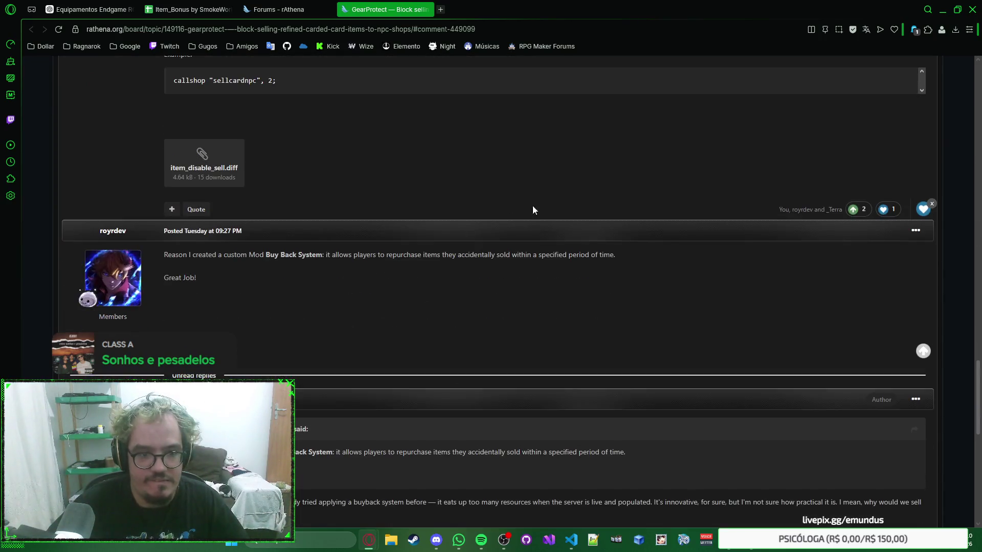
pyautogui.click(198, 208)
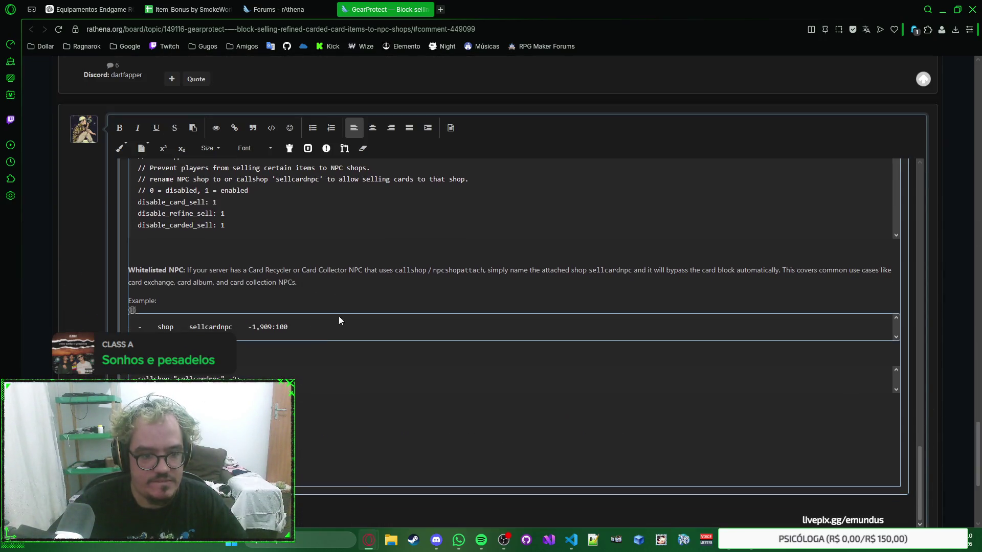
# Delete the quoted post from the reply and move the question onto its own line.
pyautogui.scroll(-4, 636, 169)
pyautogui.scroll(-1, 637, 173)
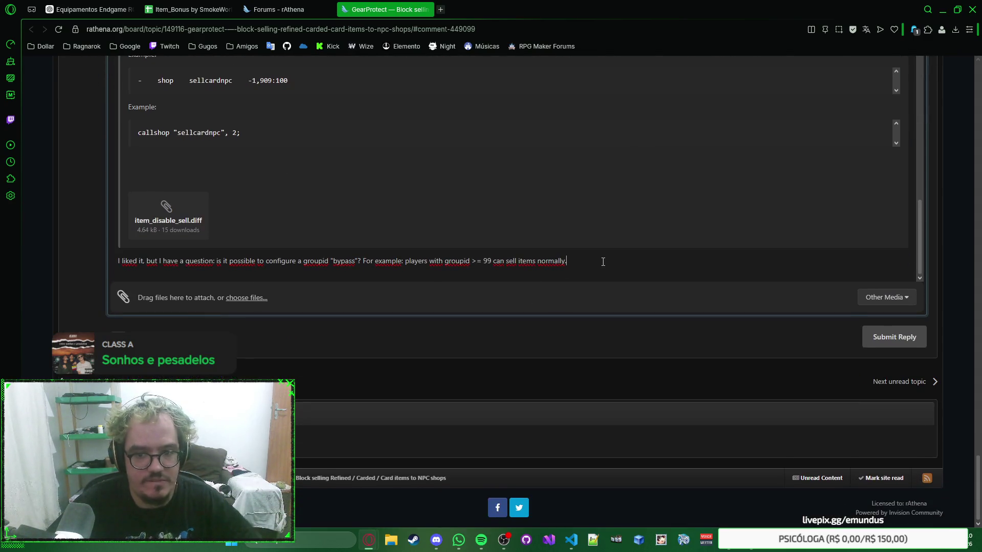
pyautogui.press('BackSpace')
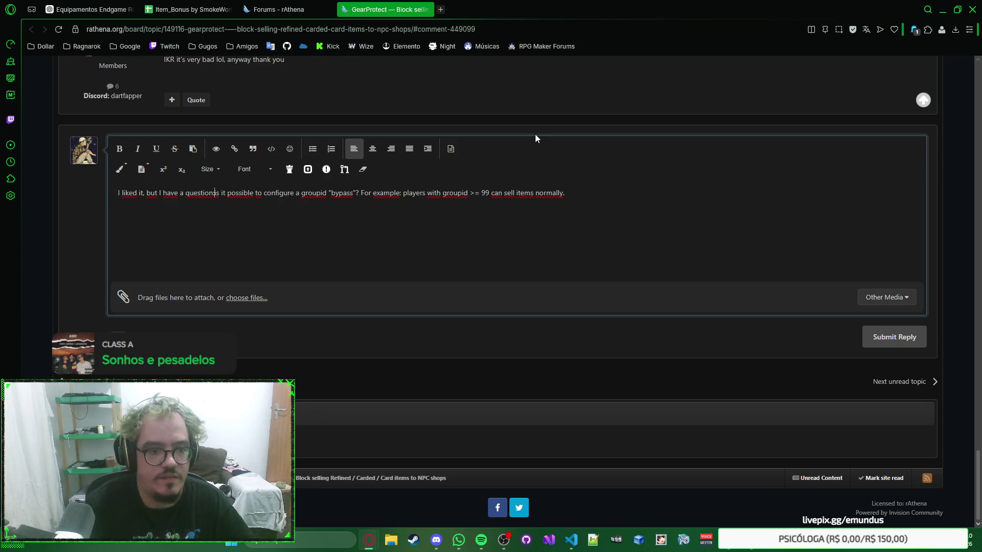
pyautogui.press('Return')
# Tidy the reply lines, putting 'For example:' on its own line with a colon.
pyautogui.write('I')
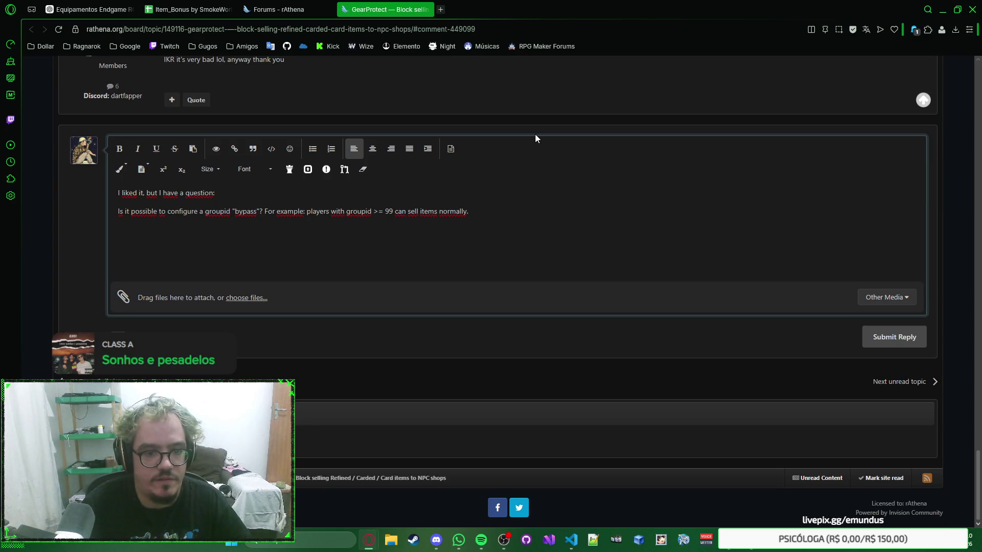
pyautogui.hotkey('ctrl', 'Right')
pyautogui.hotkey('ctrl', 'Right')
pyautogui.hotkey('ctrl', 'Right')
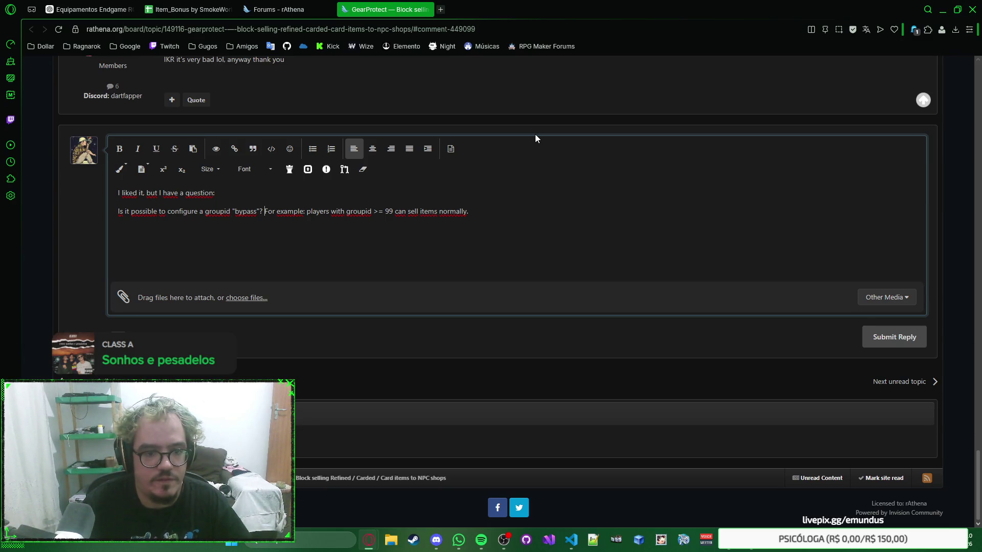
pyautogui.press('Home')
pyautogui.press('BackSpace')
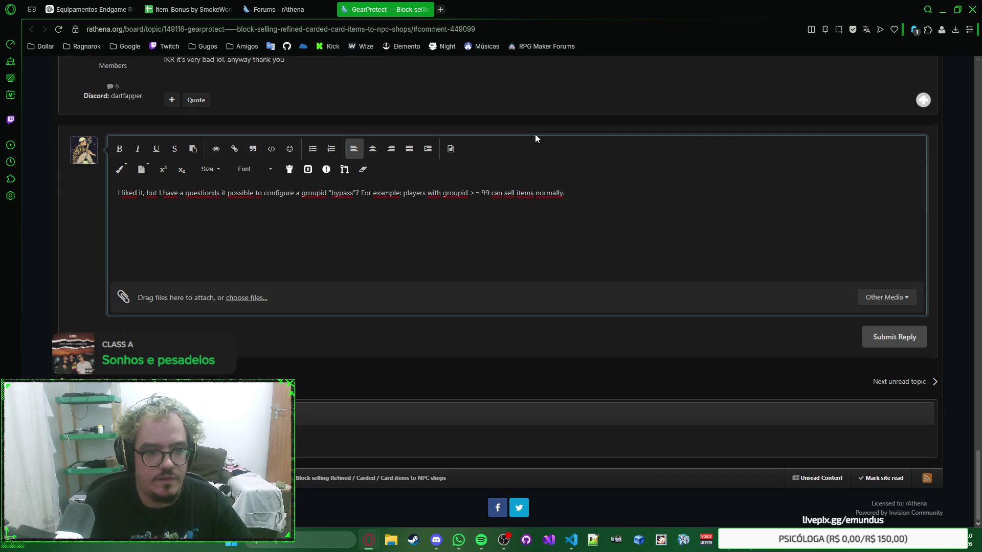
pyautogui.hotkey('ctrl', 'Right')
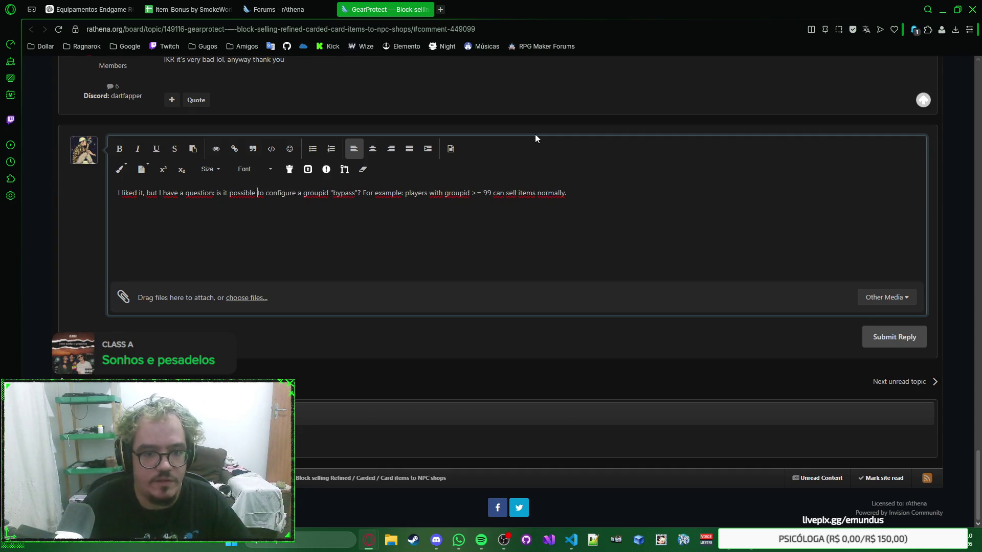
pyautogui.press('BackSpace')
pyautogui.press('Return')
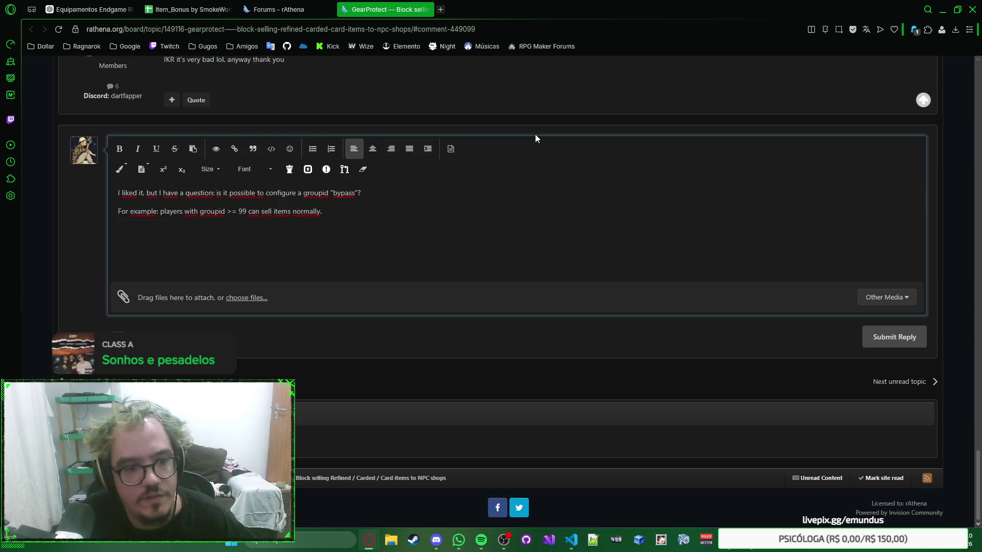
pyautogui.write(':')
pyautogui.hotkey('ctrl', 'Right')
pyautogui.hotkey('ctrl', 'Right')
pyautogui.hotkey('ctrl', 'Right')
# Make 'groupid >= 99' bold and add the word 'those' before 'items'.
pyautogui.hotkey('shift', 'Right')
pyautogui.hotkey('shift', 'Right')
pyautogui.hotkey('shift', 'Right')
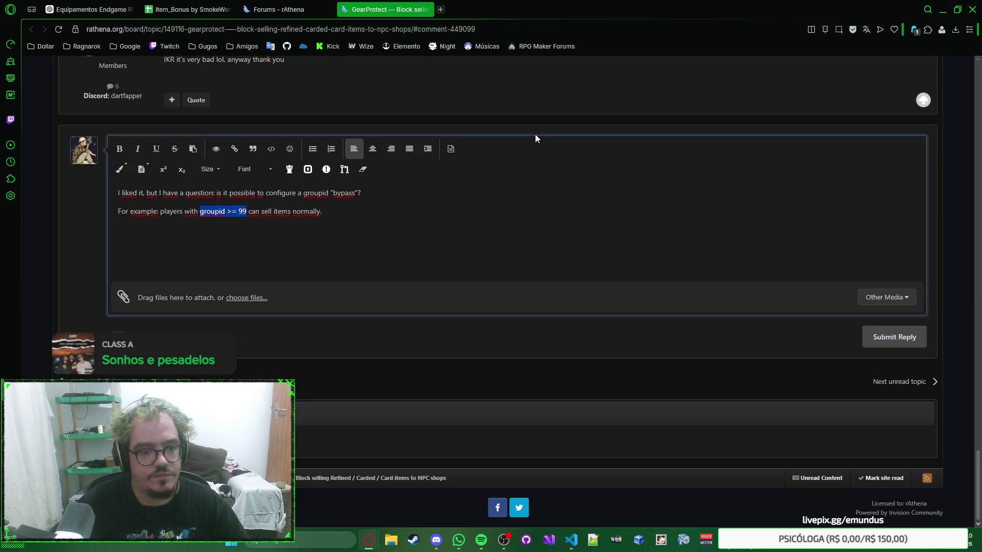
pyautogui.click(117, 151)
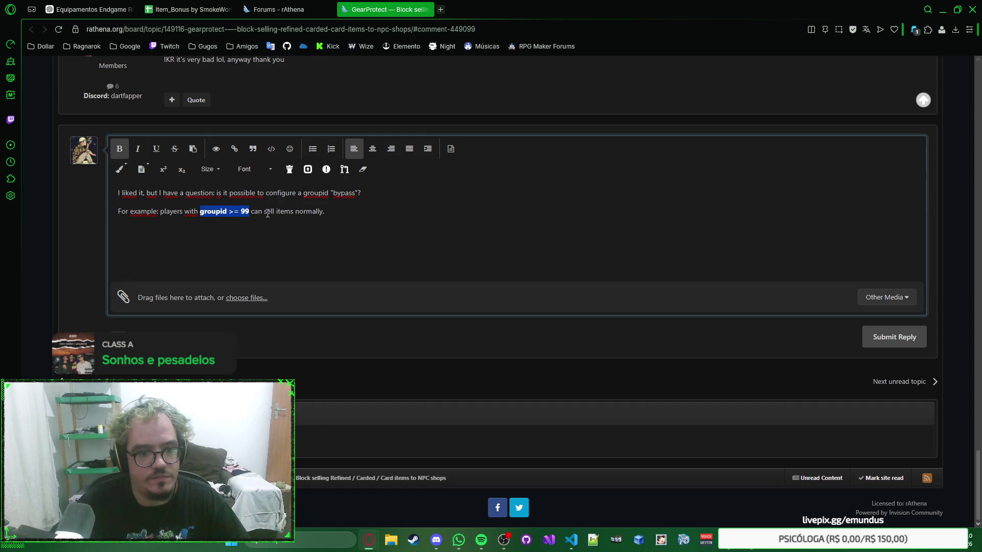
pyautogui.click(277, 211)
pyautogui.write('t')
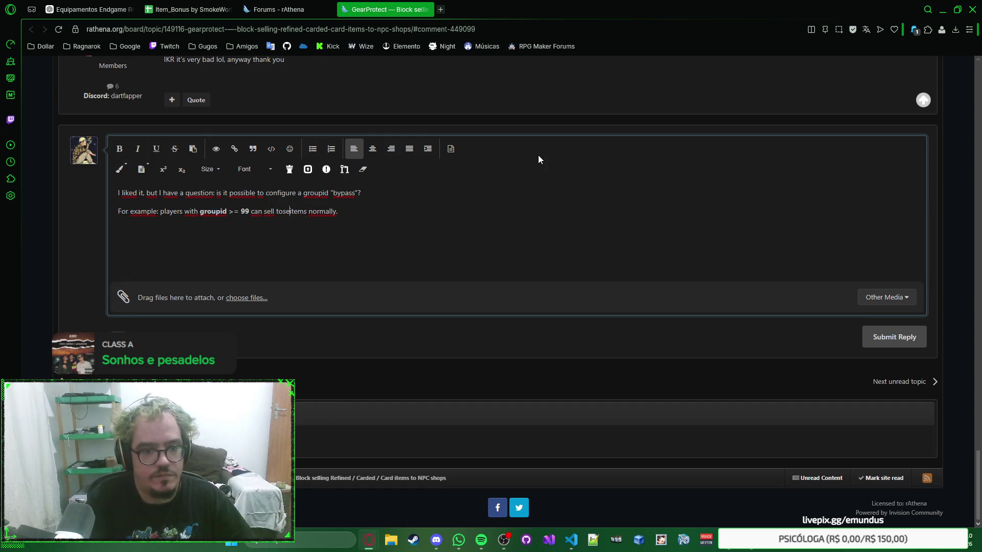
pyautogui.write('hose')
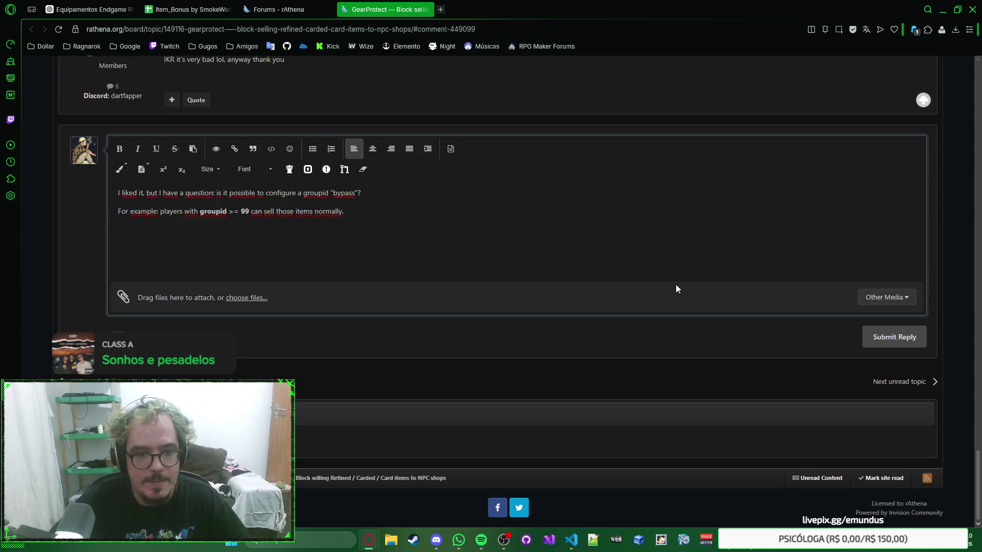
# Submit the reply to the GearProtect topic.
pyautogui.click(230, 343)
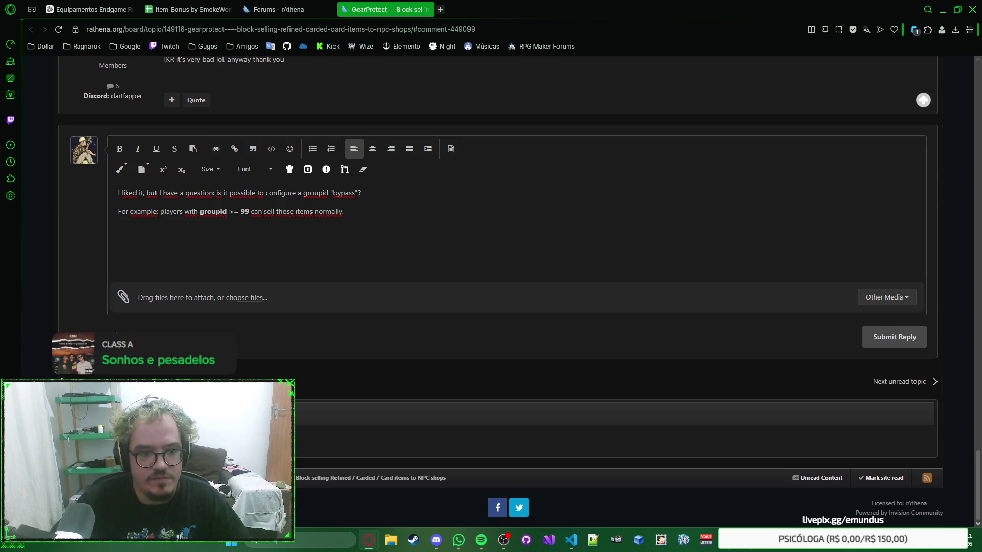
pyautogui.click(598, 219)
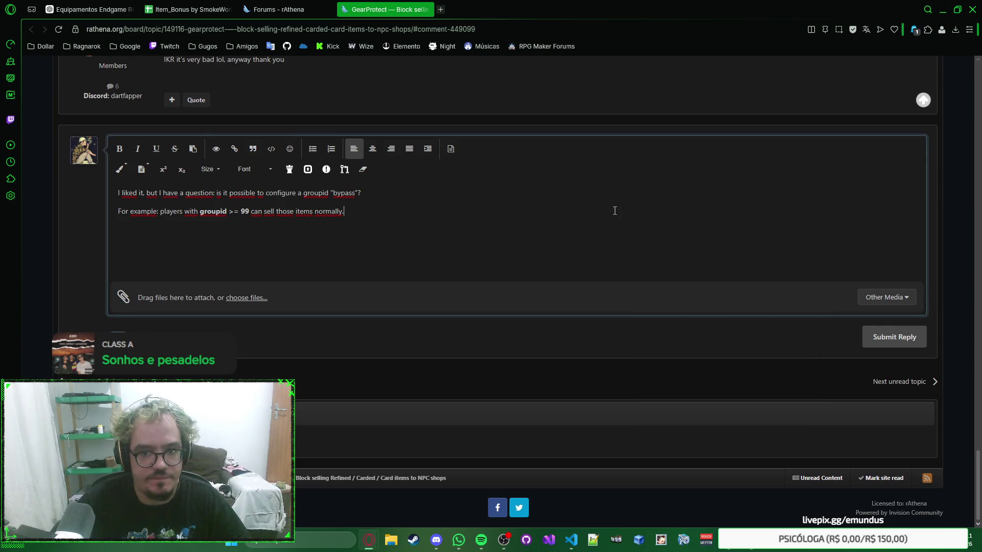
pyautogui.click(870, 336)
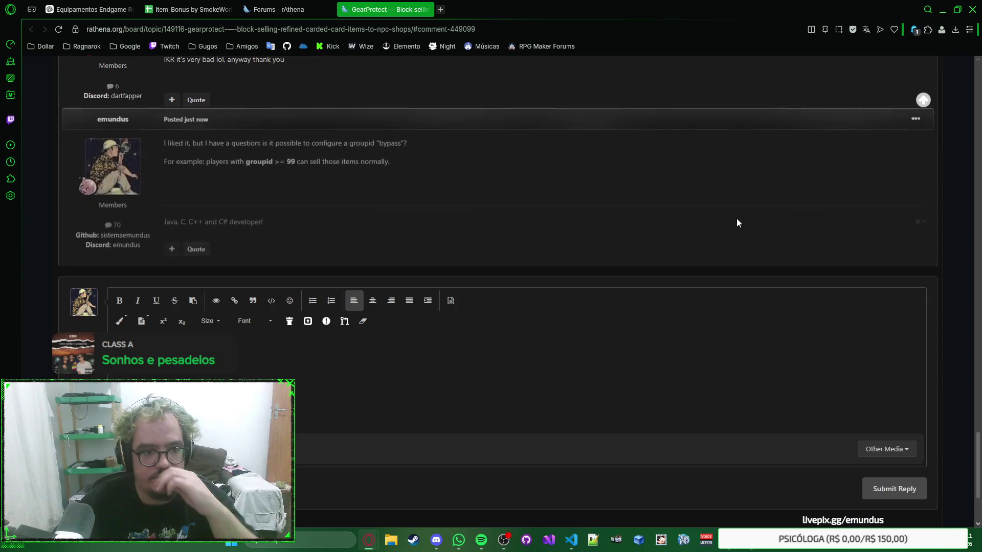
pyautogui.scroll(2, 716, 237)
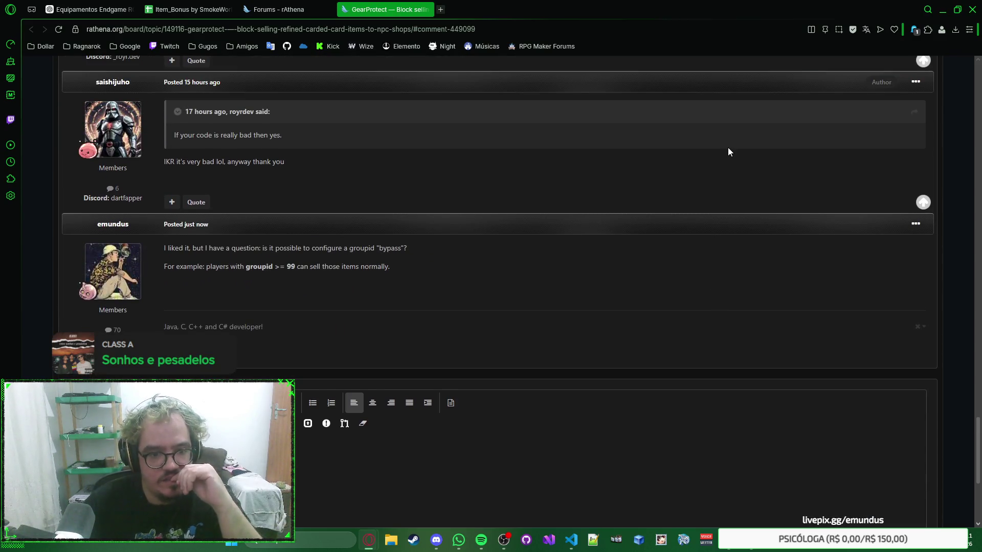
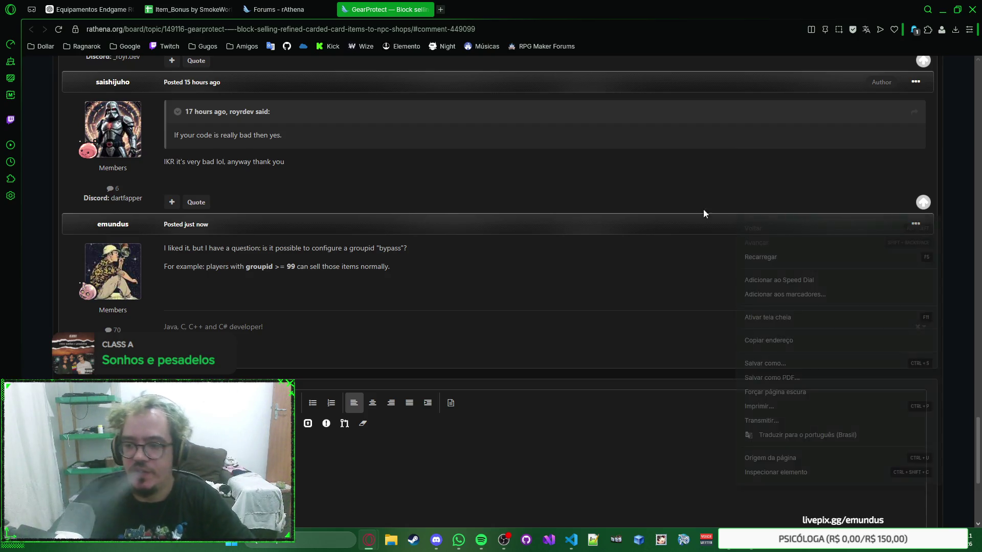
# Read through the GearProtect post on the rAthena forum thread, starting from the top.
pyautogui.scroll(1, 644, 197)
pyautogui.press('Home')
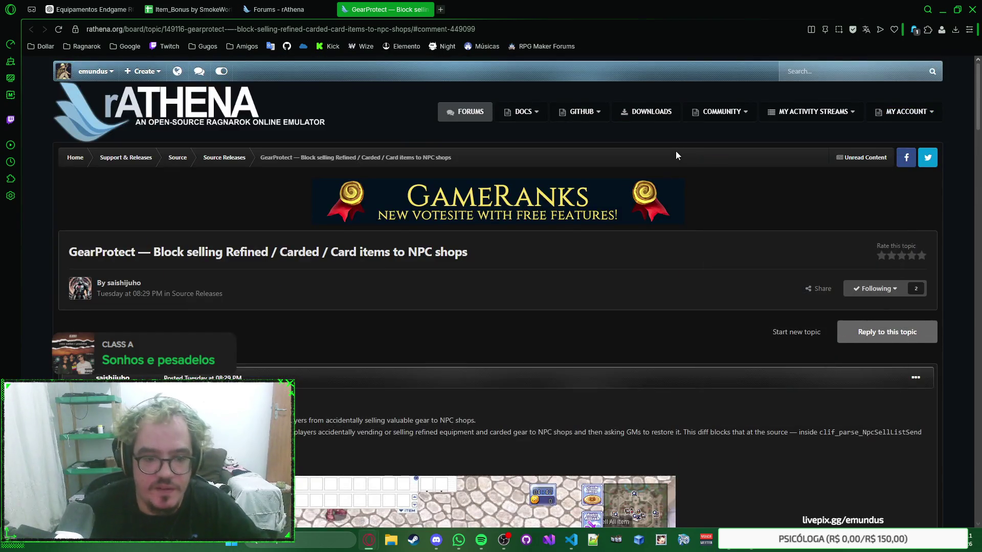
pyautogui.scroll(-9, 676, 151)
pyautogui.scroll(-7, 676, 151)
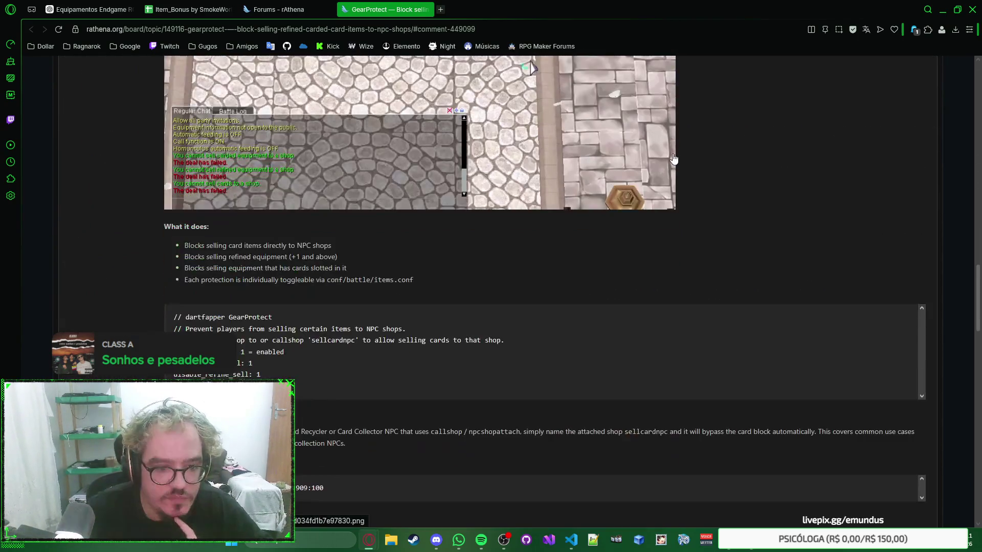
pyautogui.scroll(3, 693, 133)
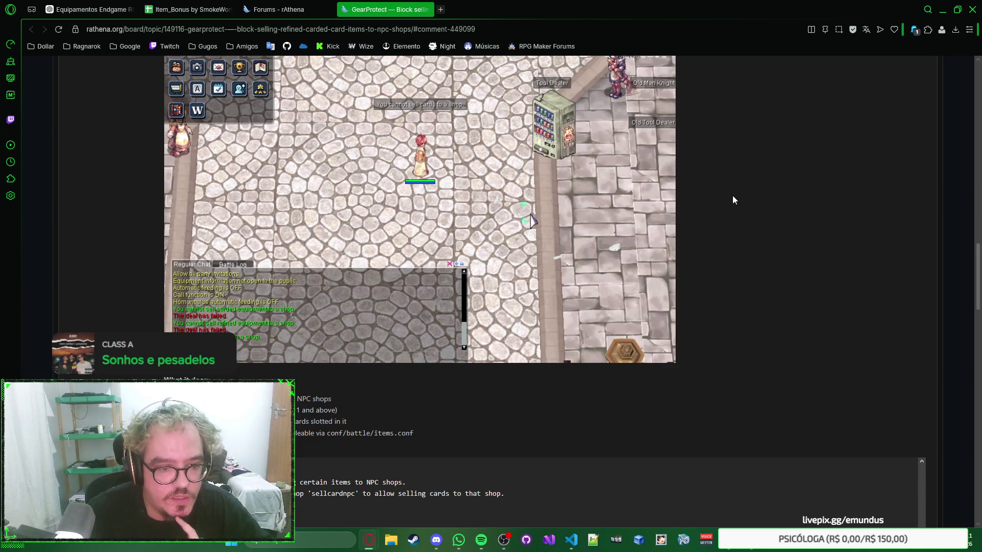
pyautogui.scroll(-4, 733, 195)
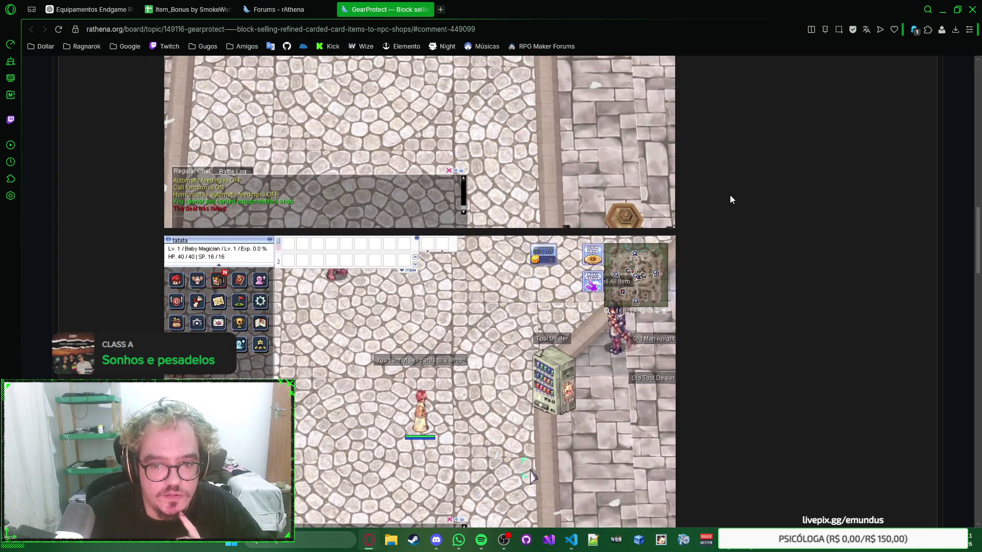
pyautogui.scroll(-3, 729, 195)
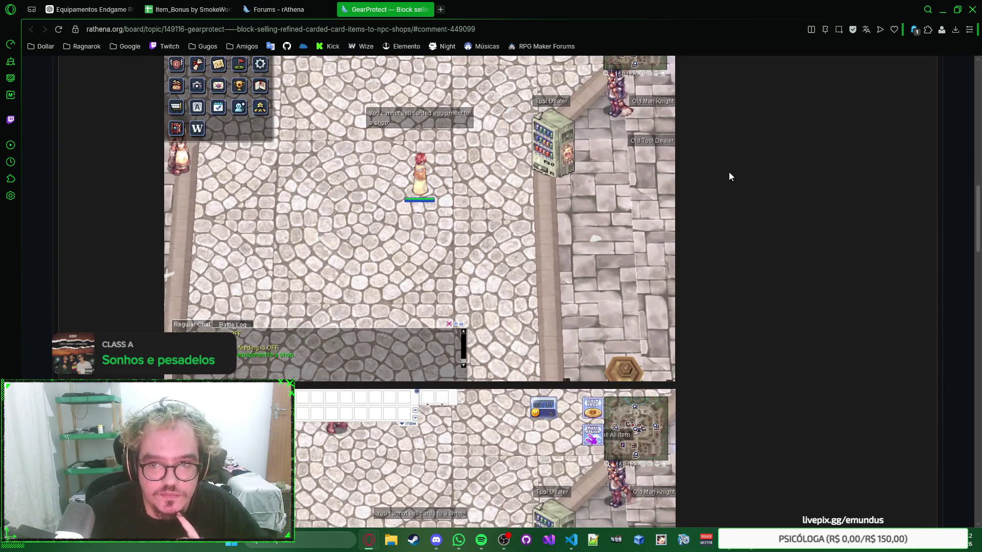
pyautogui.scroll(-3, 743, 174)
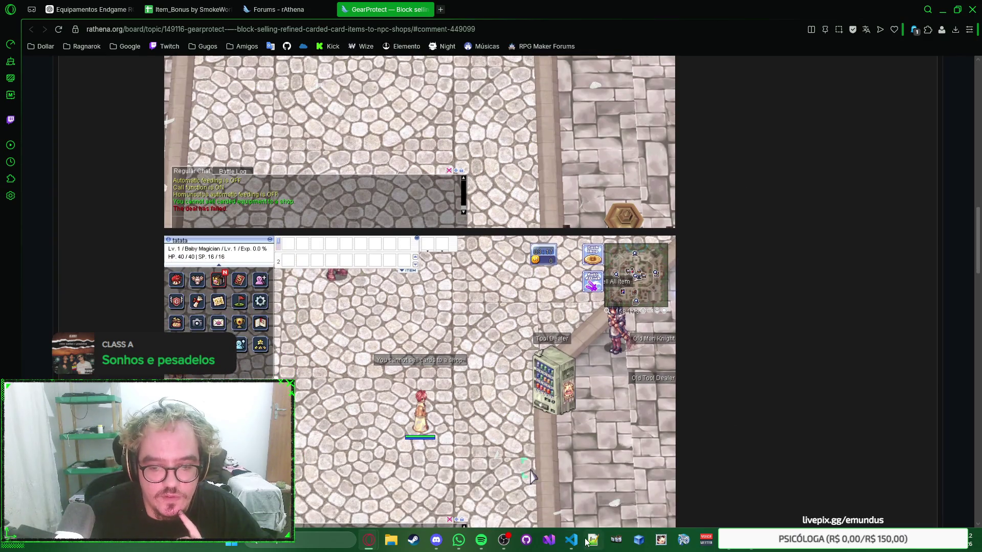
# Return to VS Code and close item_combos.yml so cards_collection.txt is showing.
pyautogui.click(570, 544)
pyautogui.rightClick(563, 247)
pyautogui.click(409, 28)
pyautogui.click(442, 27)
pyautogui.rightClick(521, 124)
pyautogui.click(524, 127)
pyautogui.scroll(12, 577, 178)
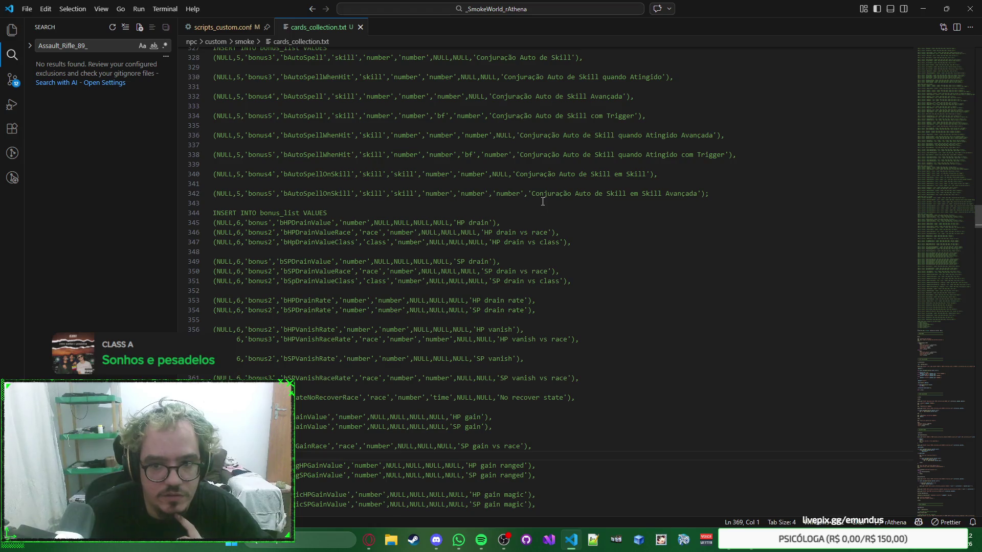
# Search cards_collection.txt for 'avançada', ignoring case, and jump to the advanced auto-cast labels.
pyautogui.scroll(3, 631, 200)
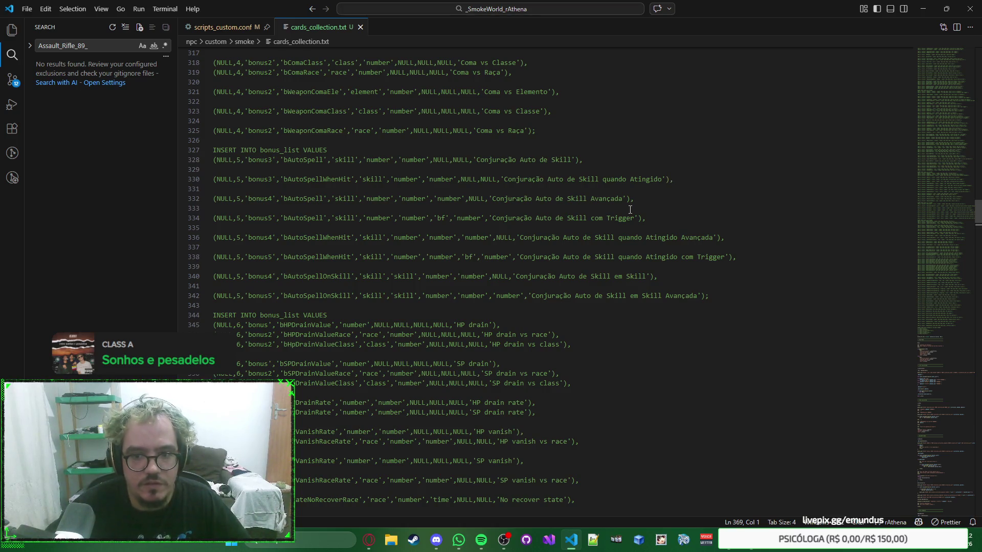
pyautogui.click(555, 197)
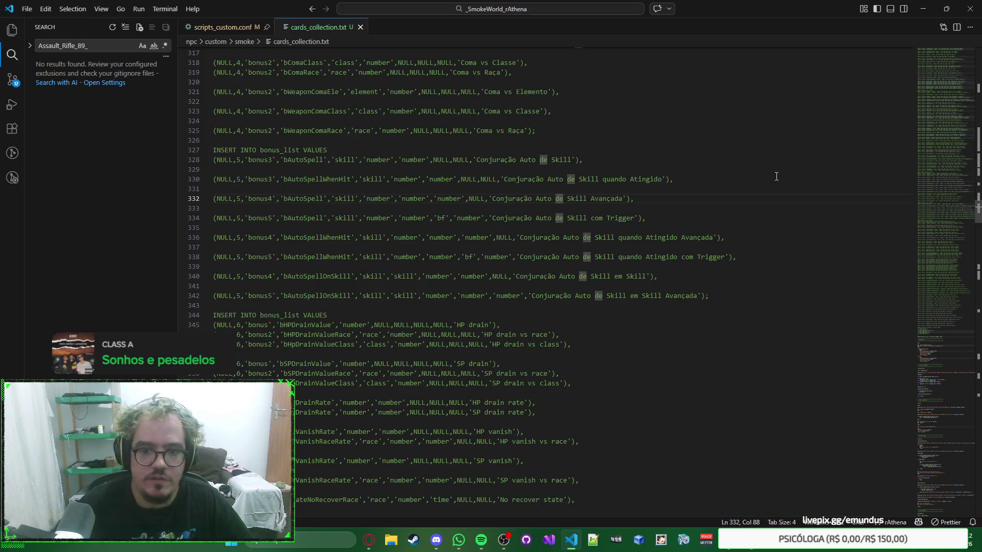
pyautogui.hotkey('ctrl', 'f')
pyautogui.write('avançada')
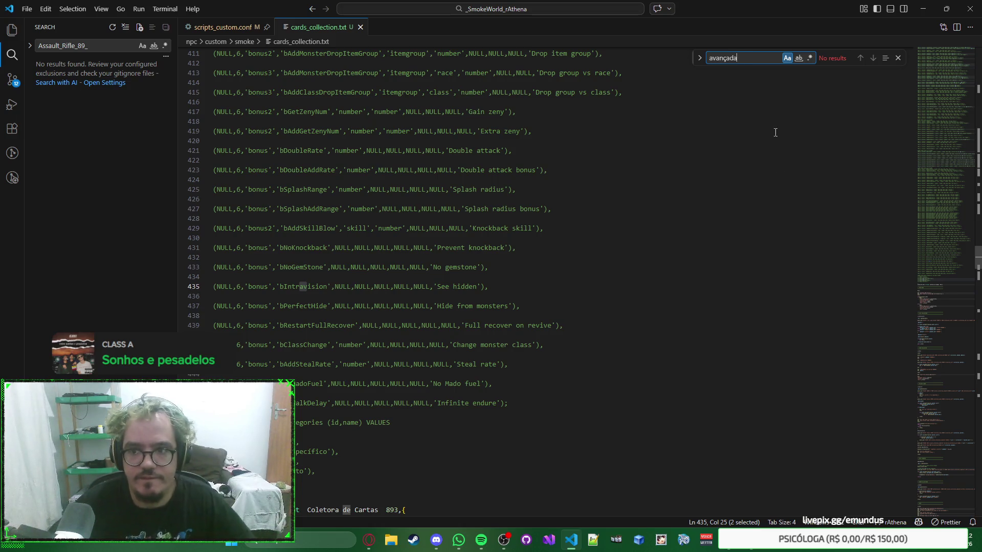
pyautogui.click(788, 58)
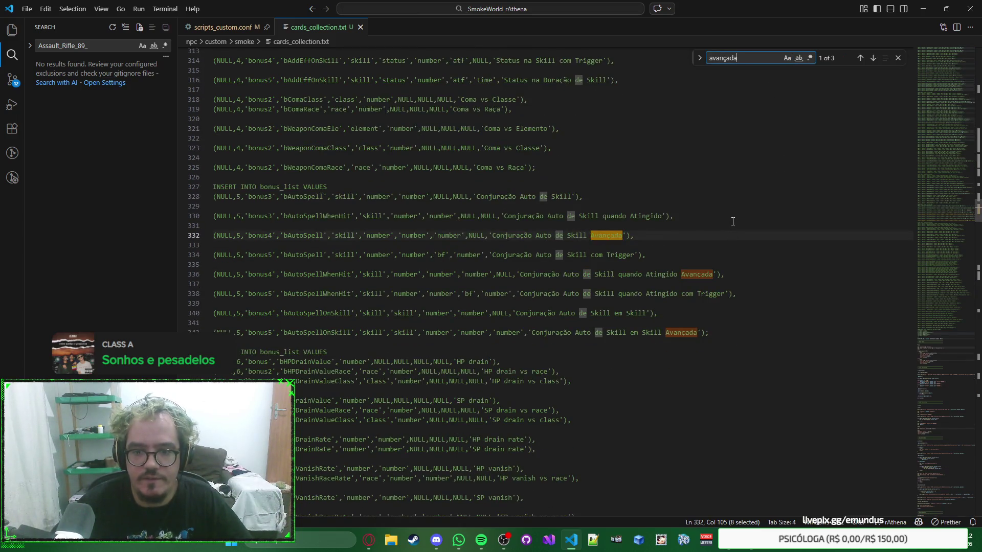
pyautogui.scroll(12, 733, 221)
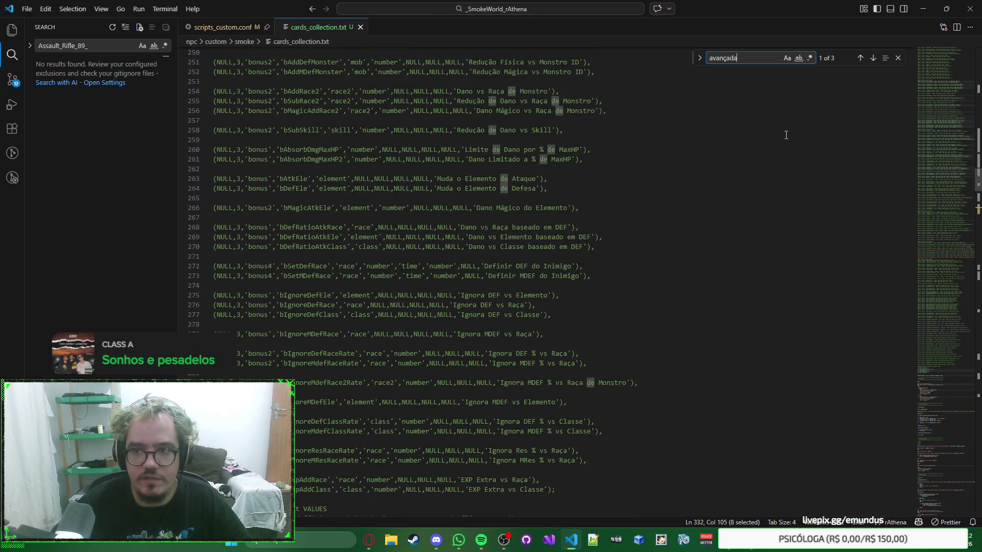
pyautogui.press('Return')
pyautogui.press('Return')
pyautogui.press('Return')
pyautogui.press('Return')
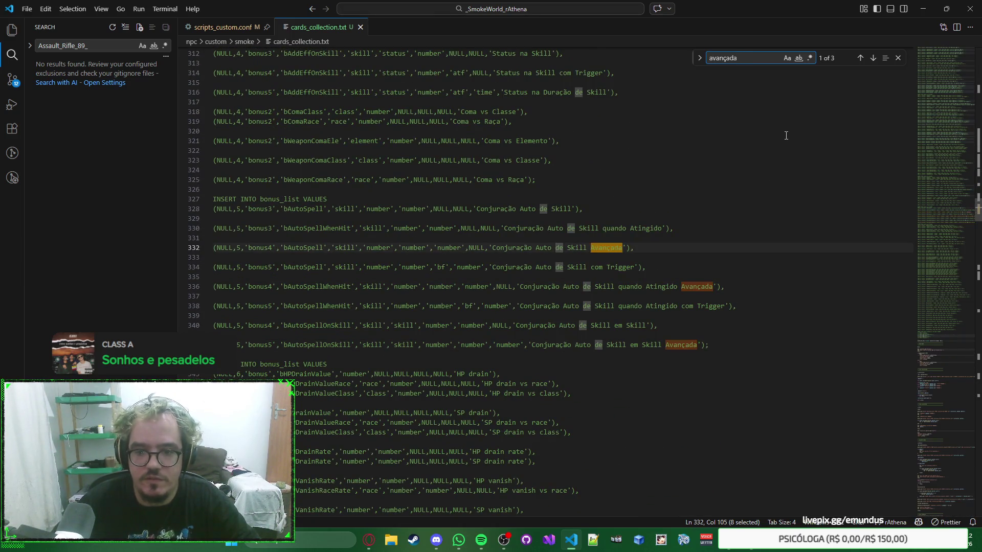
pyautogui.press('Escape')
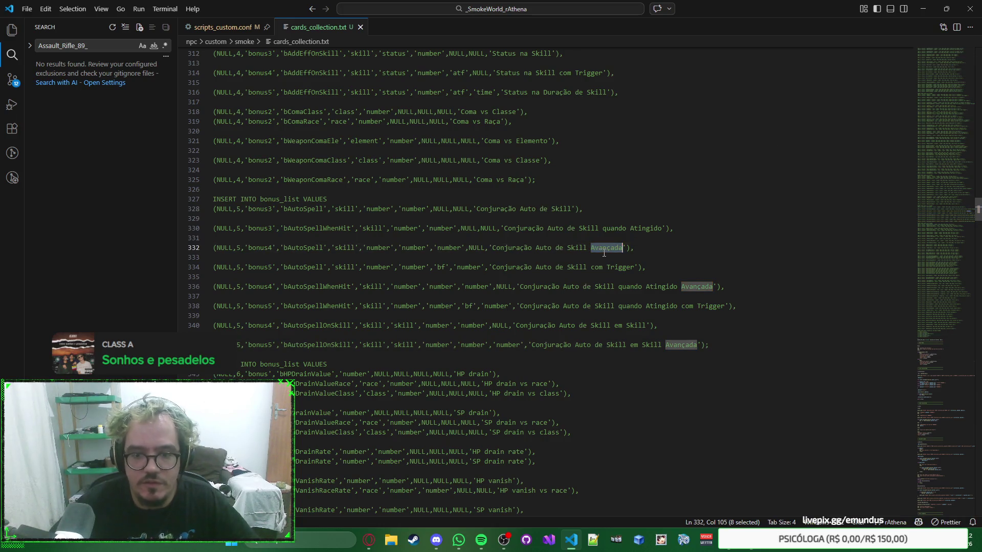
# On line 332, move Avançada right after 'Auto' and delete the trailing copy.
pyautogui.click(553, 247)
pyautogui.write('Avançada')
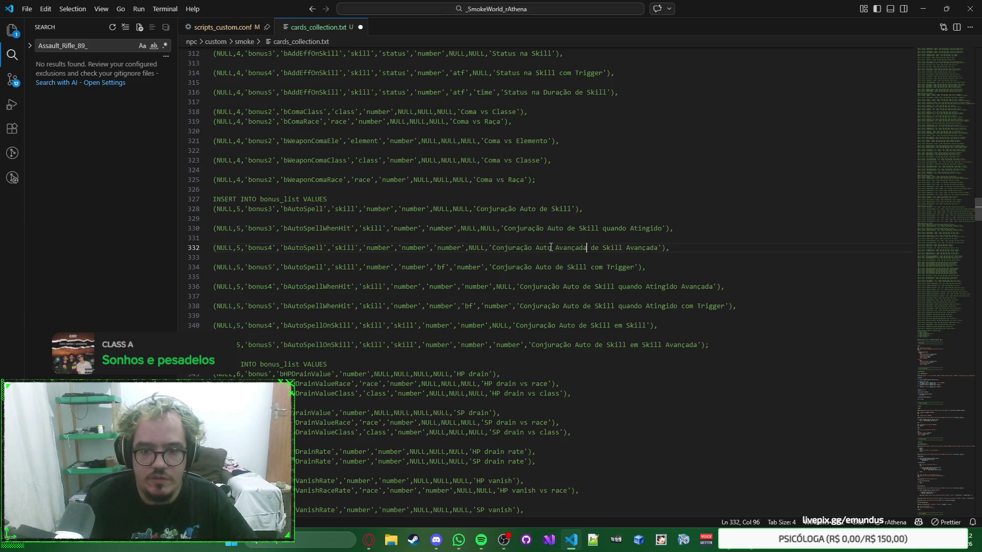
pyautogui.hotkey('ctrl', 'Right')
pyautogui.hotkey('ctrl', 'Right')
pyautogui.hotkey('ctrl', 'shift', 'Right')
pyautogui.press('Delete')
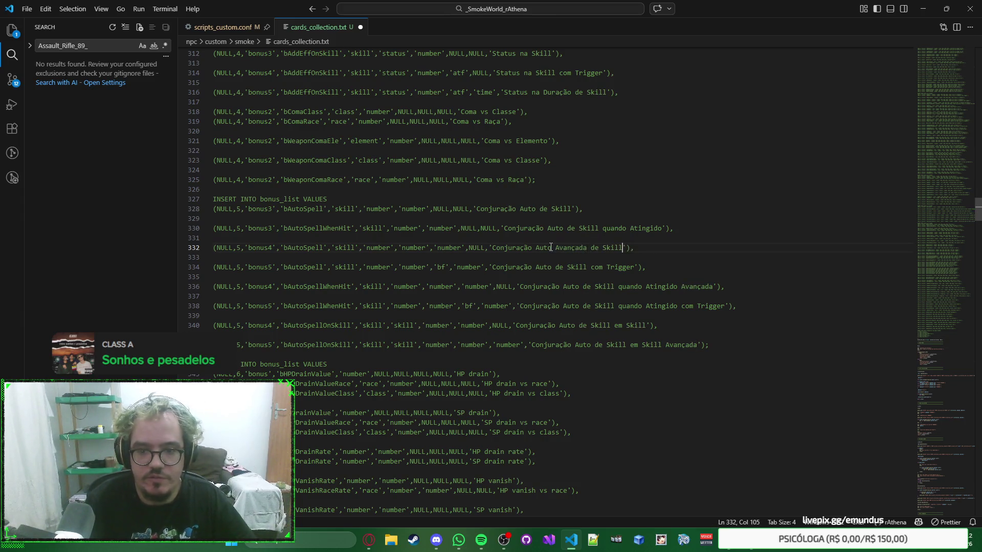
# On line 336, remove the trailing Avançada and insert it right after 'Auto'.
pyautogui.click(659, 287)
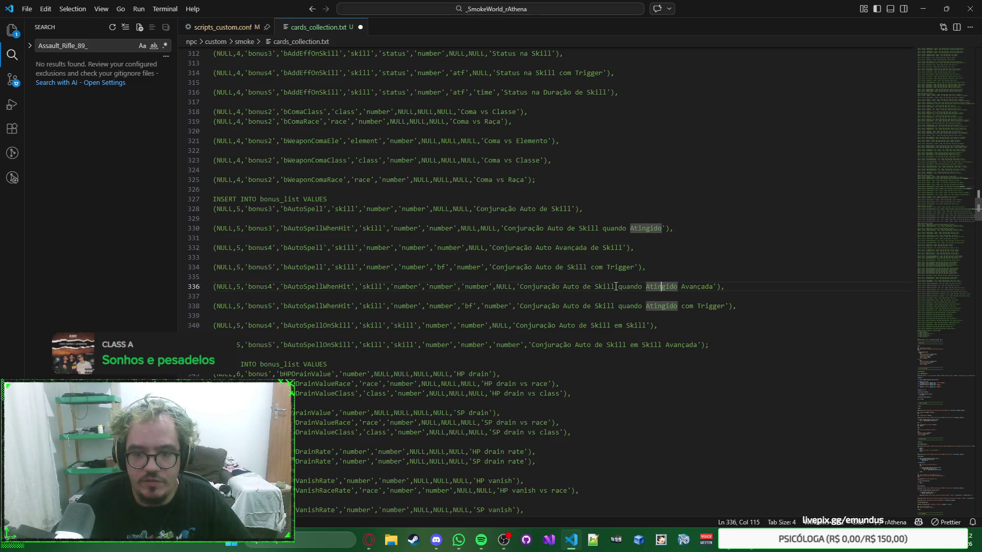
pyautogui.click(614, 287)
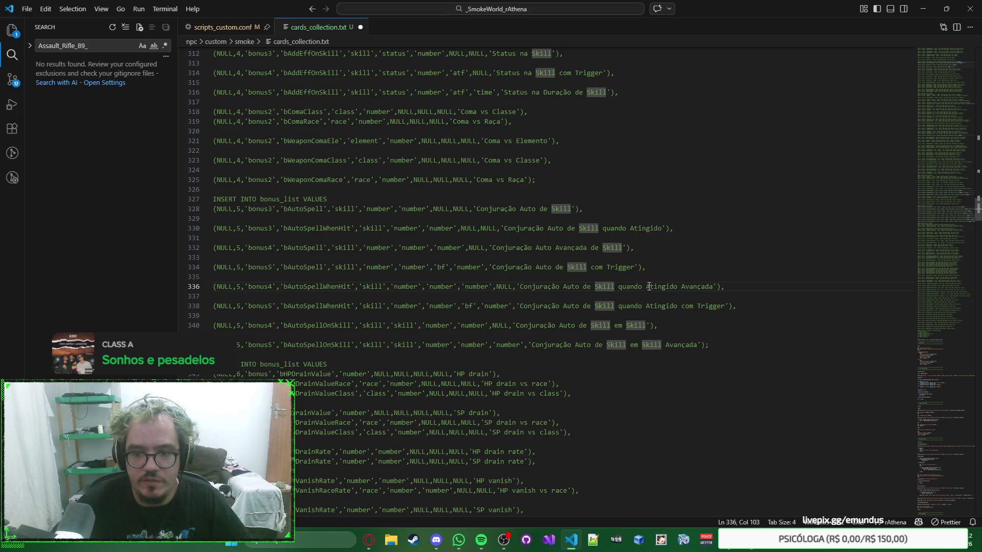
pyautogui.doubleClick(697, 287)
pyautogui.press('BackSpace')
pyautogui.press('BackSpace')
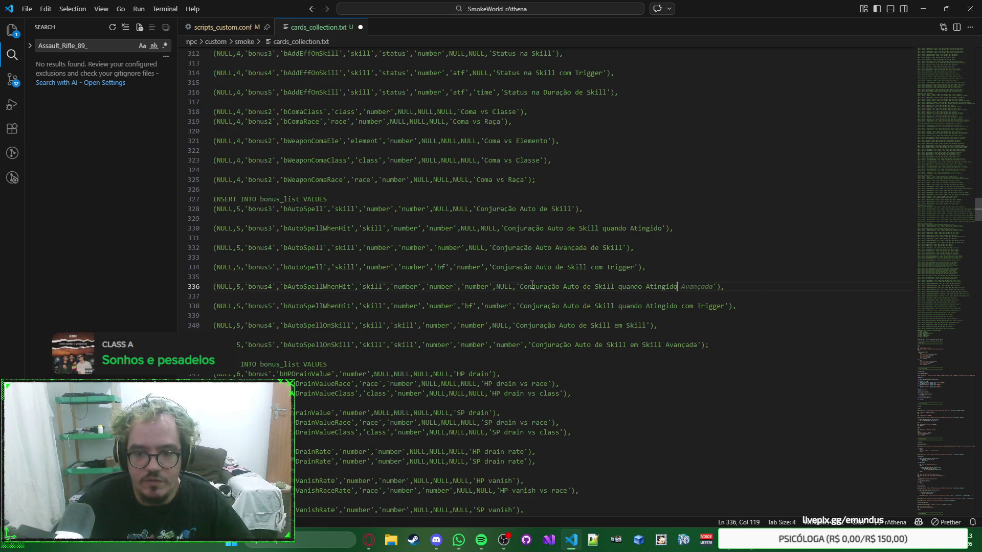
pyautogui.click(580, 286)
pyautogui.write('Avançada')
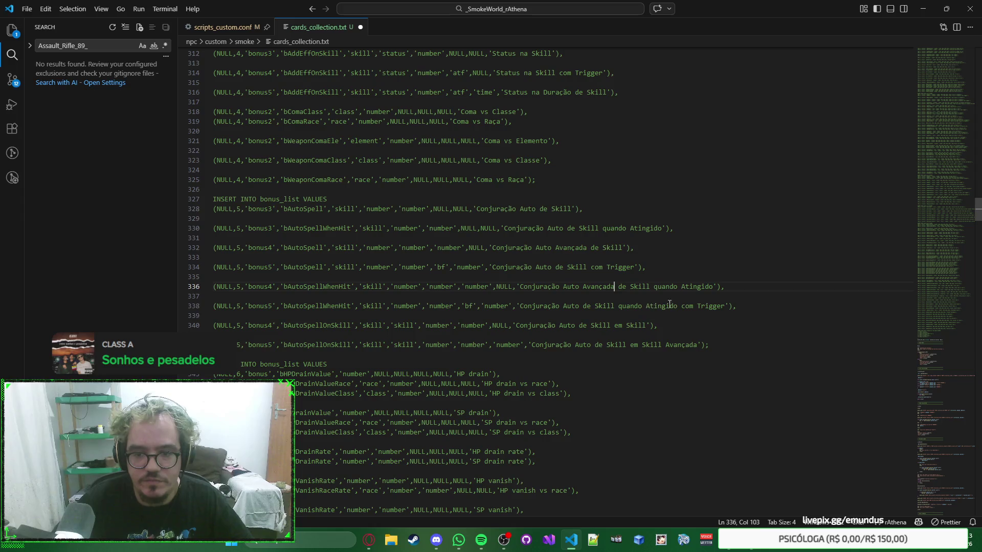
# Fix line 342 the same way, placing Avançada after 'Auto', and save cards_collection.txt.
pyautogui.doubleClick(680, 344)
pyautogui.press('BackSpace')
pyautogui.press('BackSpace')
pyautogui.click(591, 344)
pyautogui.write('Avançada')
pyautogui.click(709, 328)
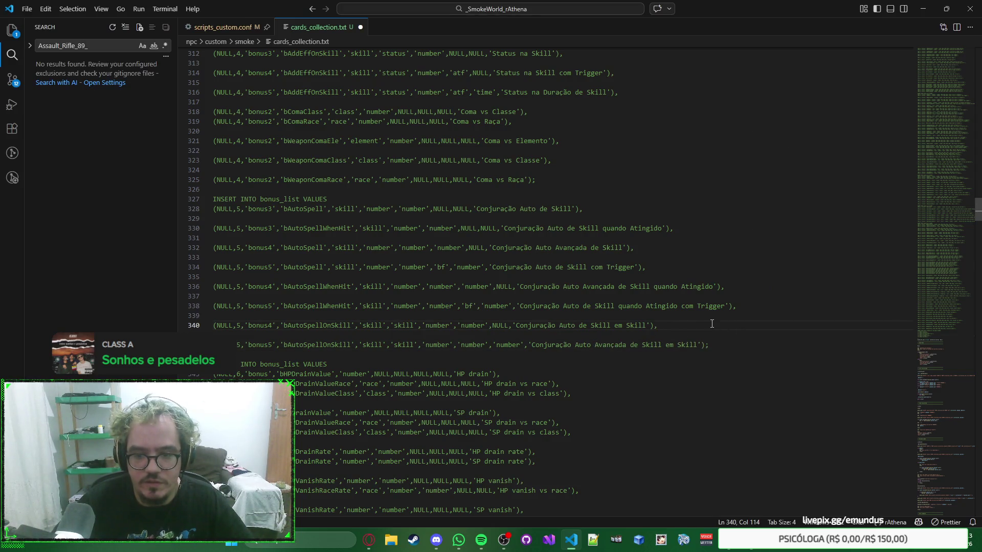
pyautogui.hotkey('ctrl', 's')
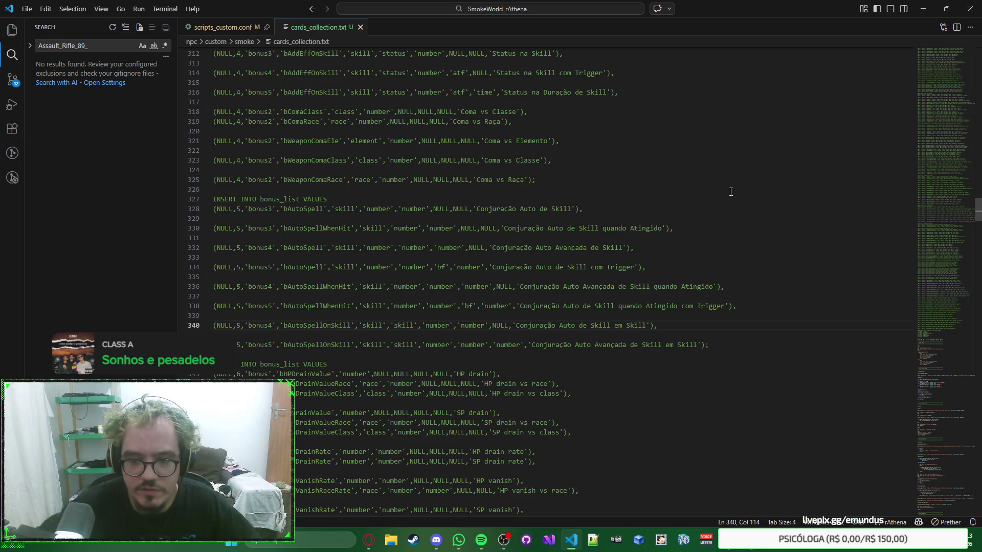
pyautogui.scroll(-6, 706, 197)
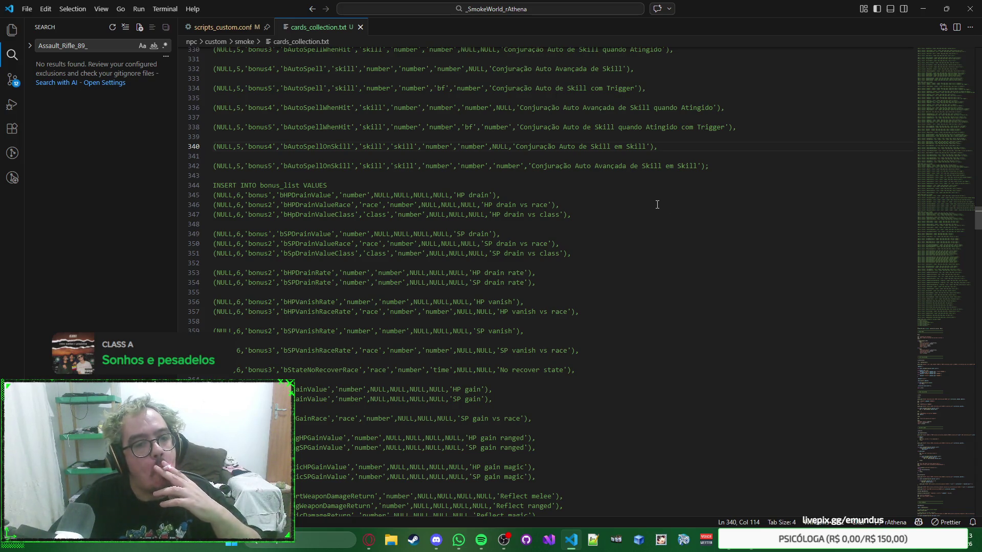
# Select the word 'drain' in the HP drain label on line 345 to look it up.
pyautogui.doubleClick(479, 197)
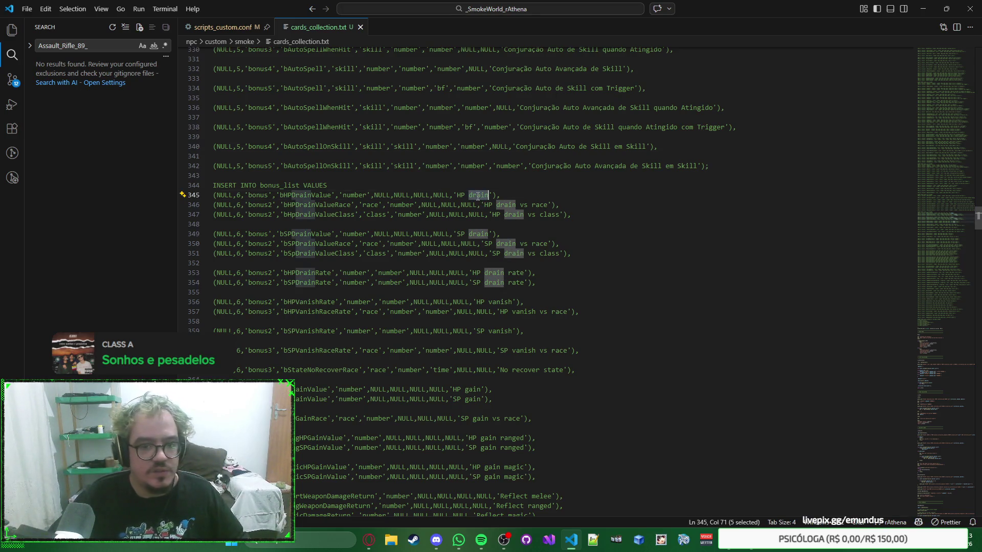
pyautogui.rightClick(478, 196)
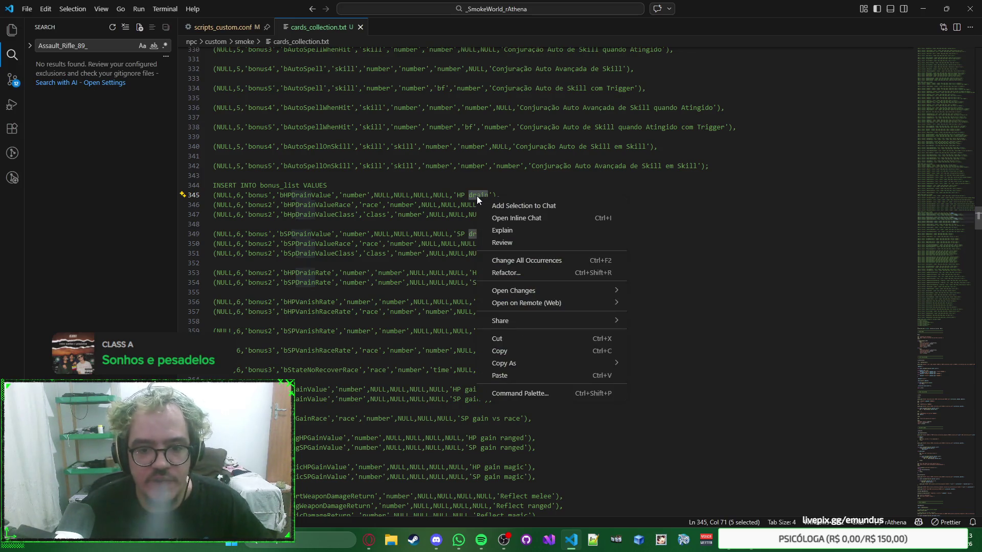
pyautogui.click(477, 196)
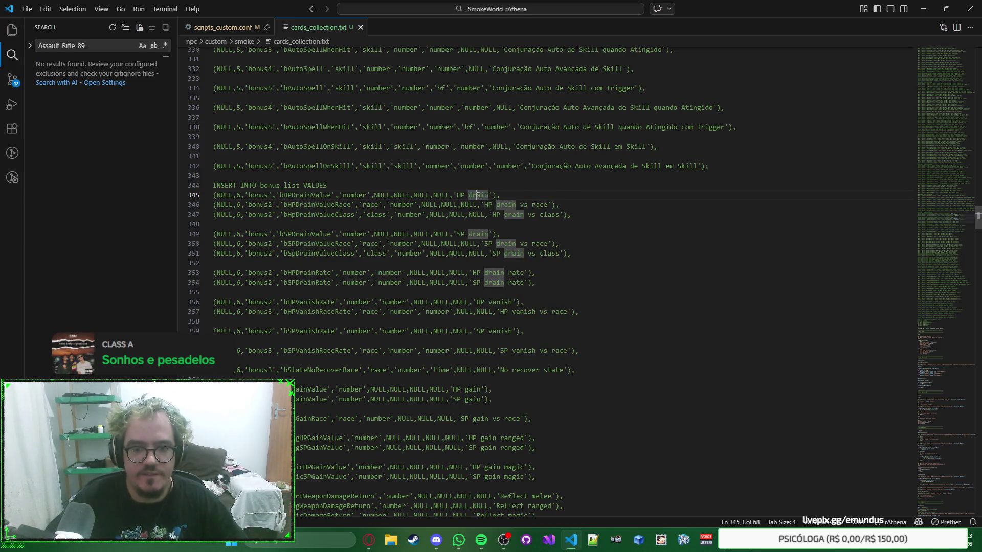
pyautogui.rightClick(613, 195)
pyautogui.click(614, 195)
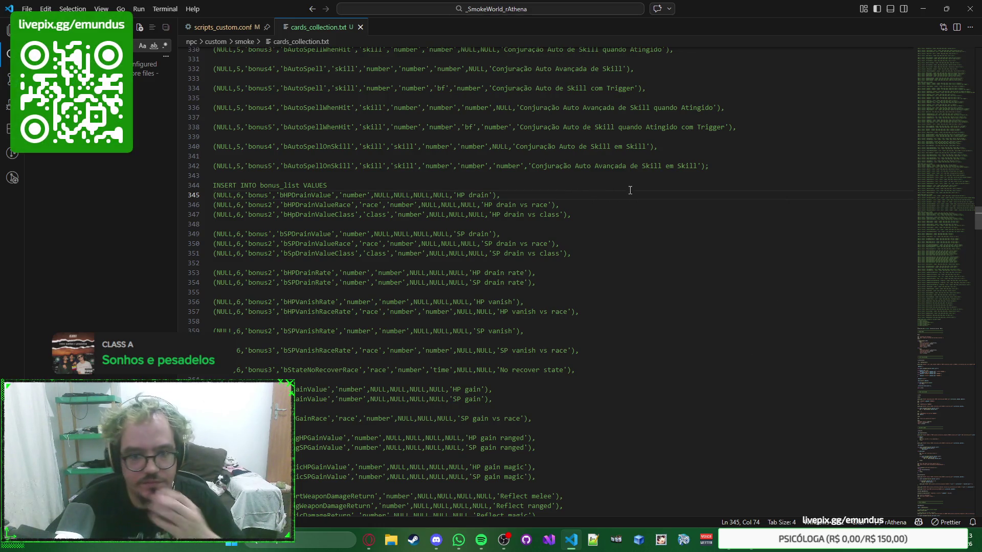
pyautogui.rightClick(676, 194)
pyautogui.click(673, 193)
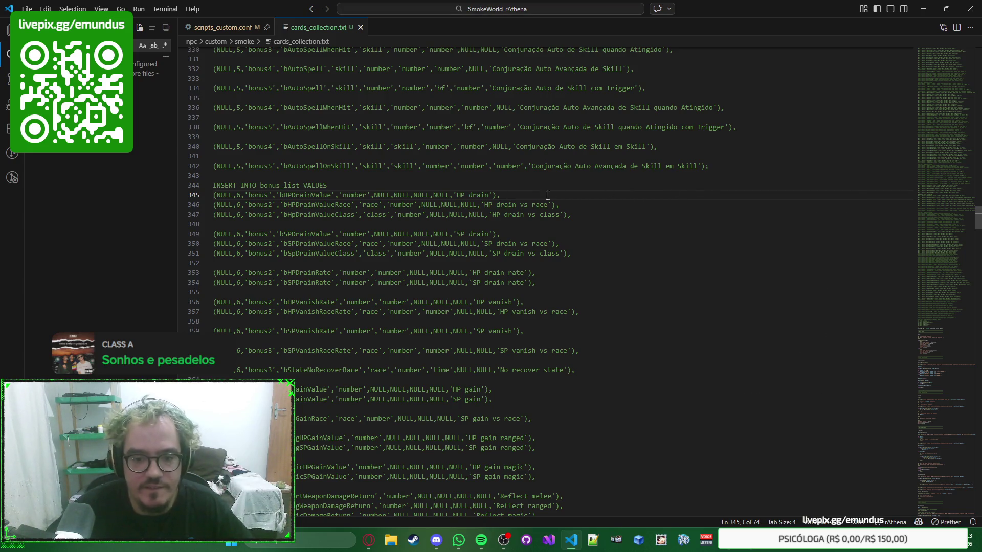
pyautogui.doubleClick(483, 194)
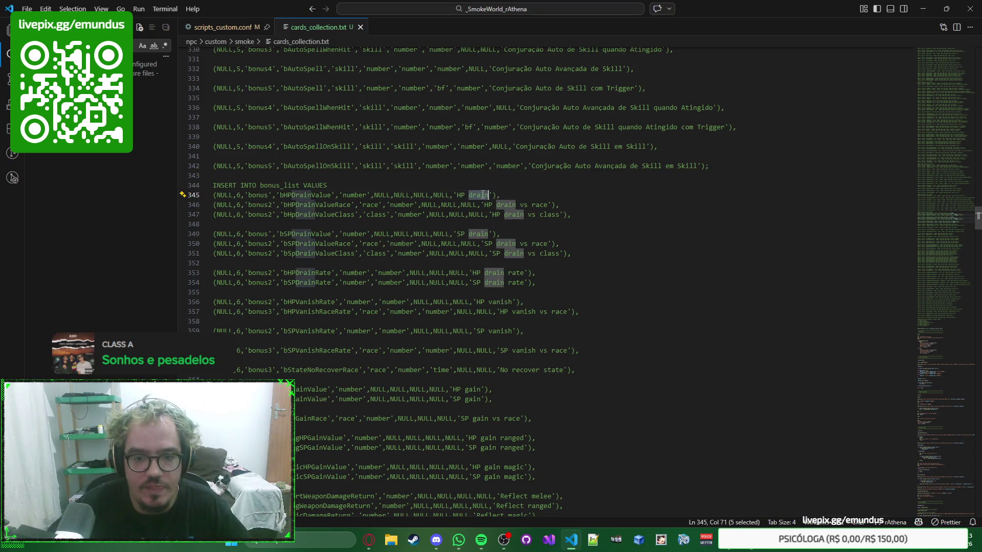
pyautogui.moveTo(369, 540)
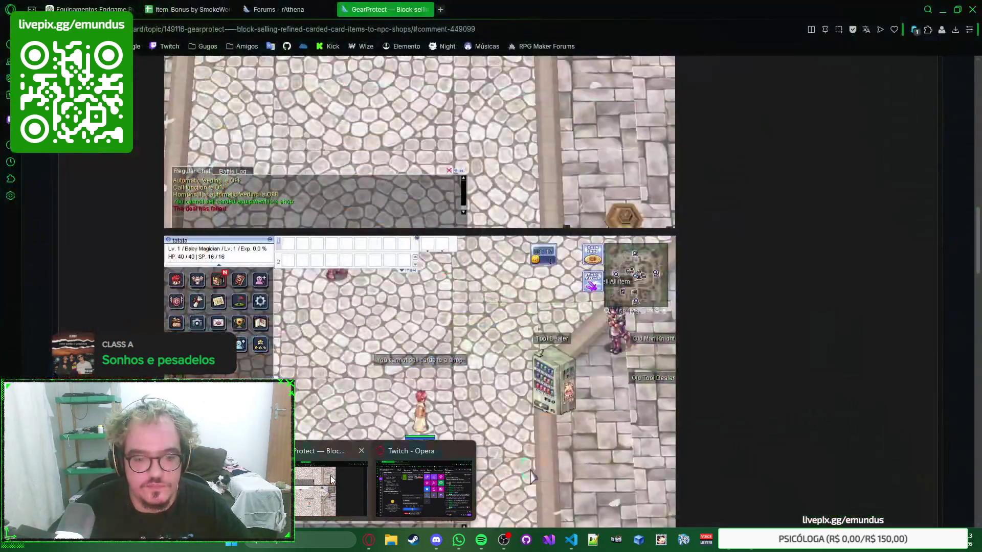
# Translate 'drain' from English to Portuguese in a new Google Translate tab, getting 'ralo'.
pyautogui.click(330, 488)
pyautogui.hotkey('ctrl', 't')
pyautogui.write('translate')
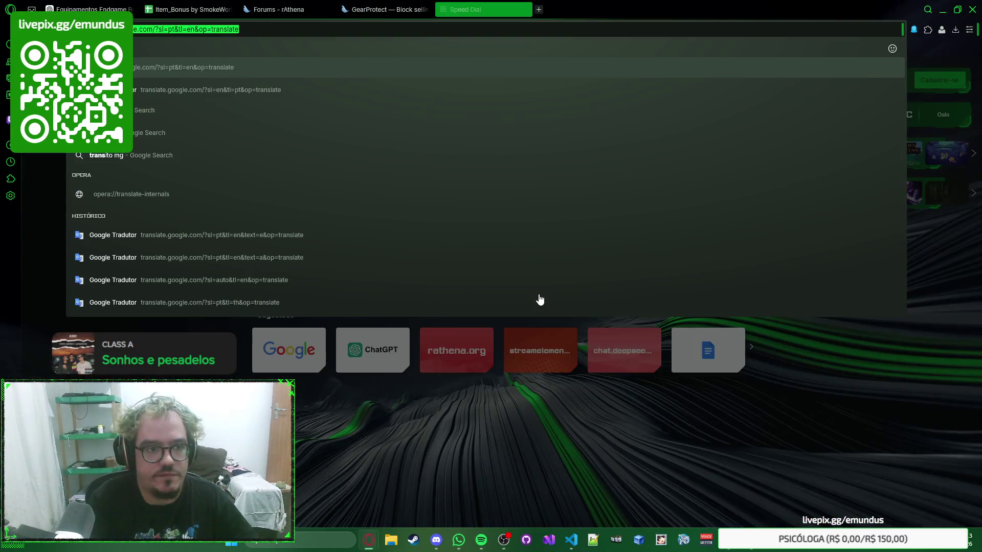
pyautogui.press('Return')
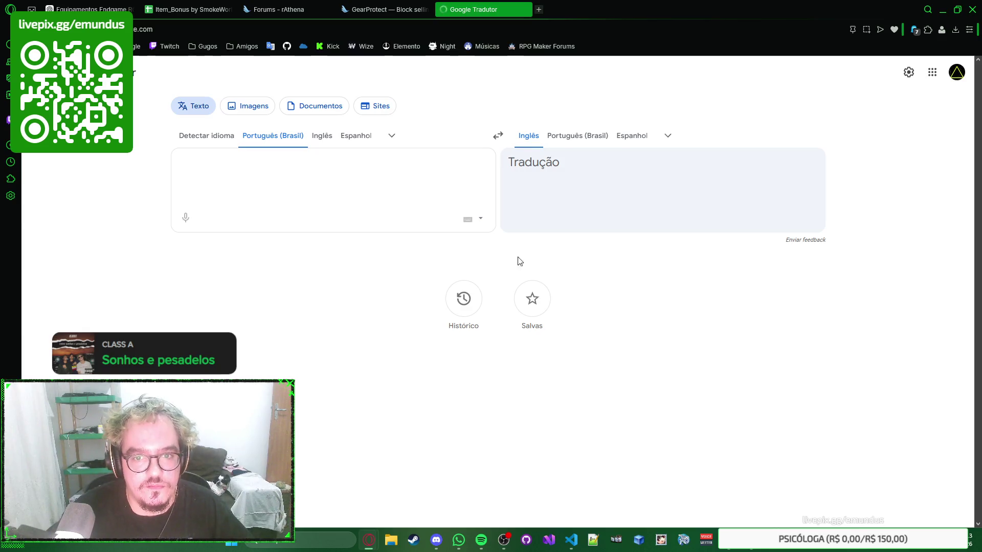
pyautogui.write('drain')
pyautogui.click(495, 136)
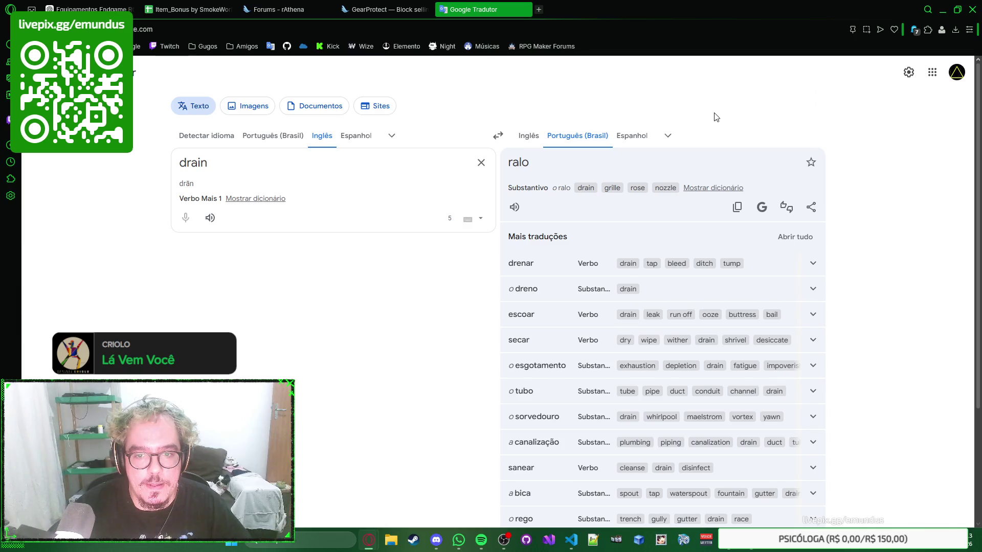
pyautogui.hotkey('alt', 'Tab')
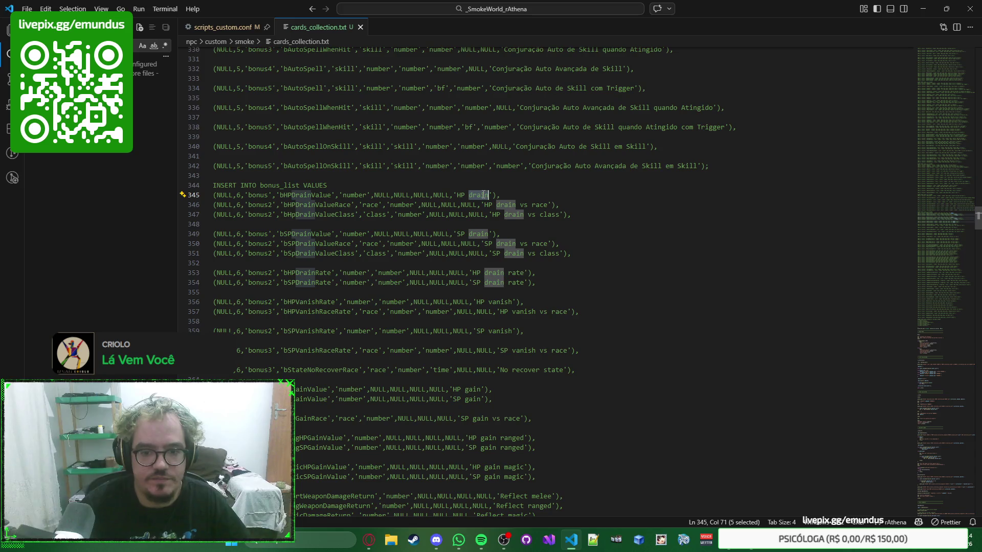
# Rename the HP drain labels to 'Dreno de HP', including the vs Raça and vs Classe variants.
pyautogui.hotkey('ctrl', 'f')
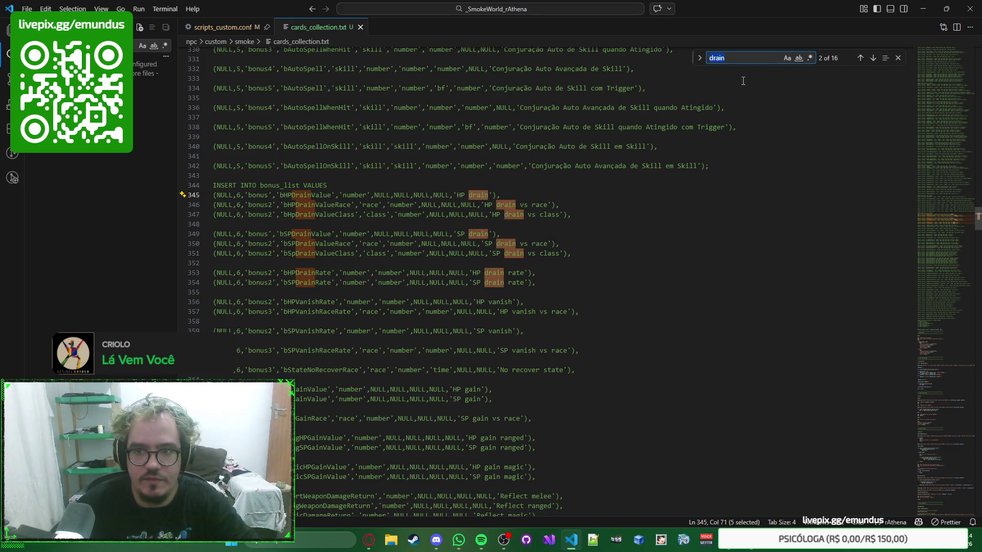
pyautogui.hotkey('shift', 'Return')
pyautogui.hotkey('shift', 'Return')
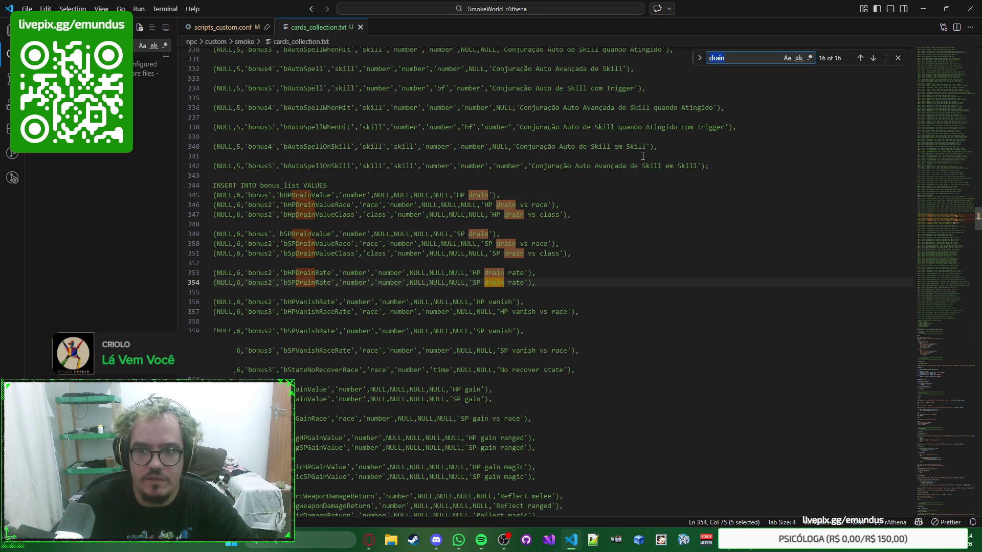
pyautogui.hotkey('shift', 'Return')
pyautogui.hotkey('shift', 'Return')
pyautogui.hotkey('shift', 'Return')
pyautogui.hotkey('shift', 'Return')
pyautogui.hotkey('shift', 'Return')
pyautogui.hotkey('shift', 'Return')
pyautogui.hotkey('shift', 'Return')
pyautogui.hotkey('shift', 'Return')
pyautogui.press('Escape')
pyautogui.doubleClick(477, 195)
pyautogui.press('BackSpace')
pyautogui.press('BackSpace')
pyautogui.press('Left')
pyautogui.press('Left')
pyautogui.write('Dreno de')
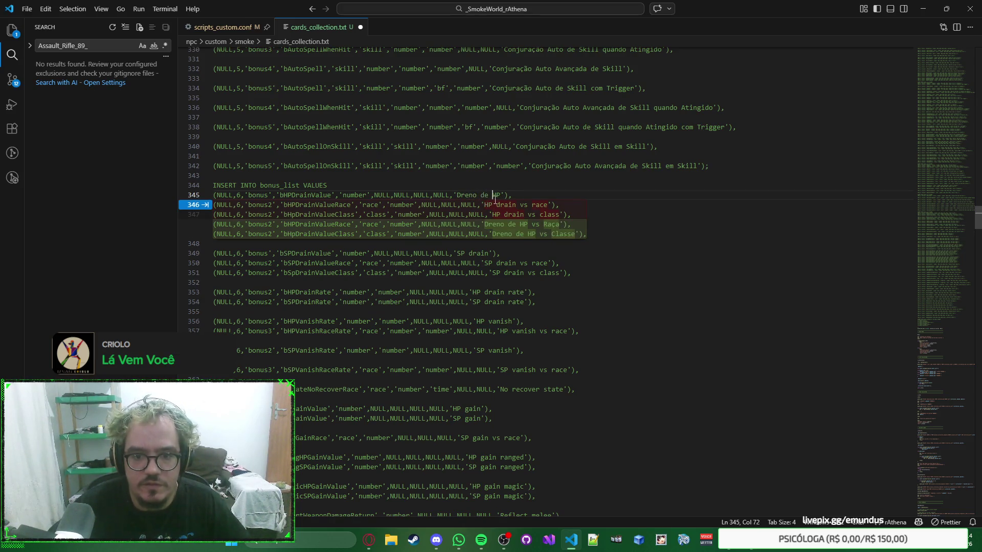
pyautogui.click(515, 233)
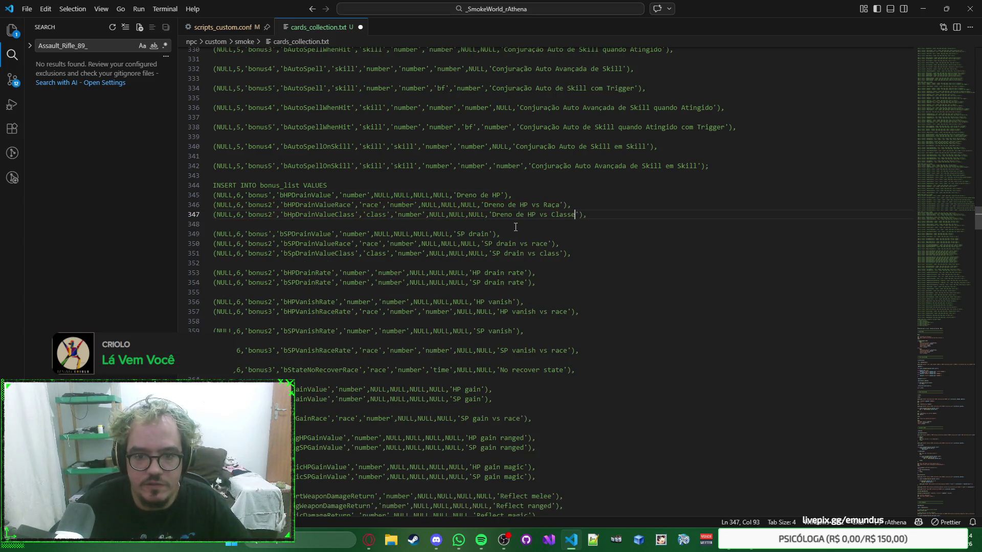
# Rename the SP drain labels to 'Dreno de SP', including vs Raça and vs Classe.
pyautogui.doubleClick(478, 235)
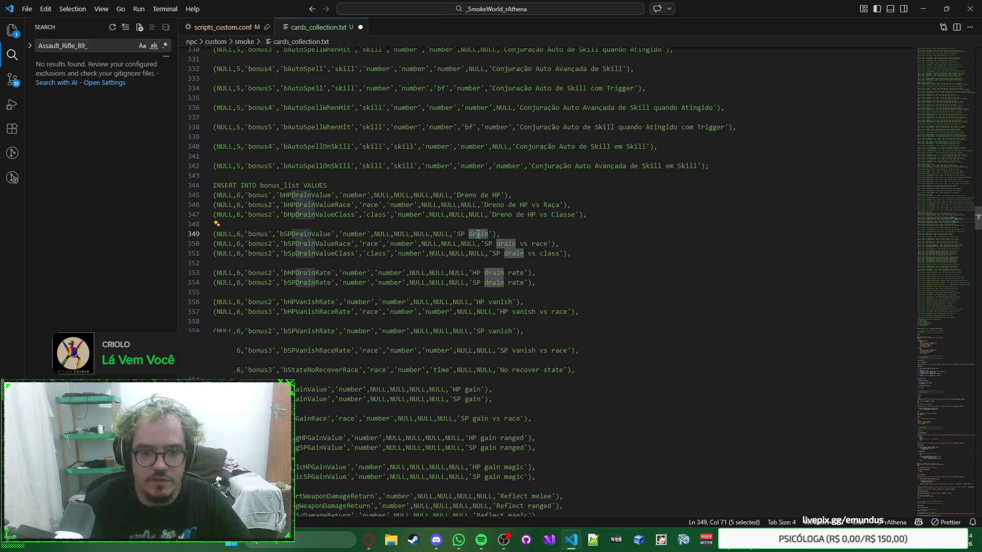
pyautogui.press('BackSpace')
pyautogui.press('BackSpace')
pyautogui.press('BackSpace')
pyautogui.write('Dreno ')
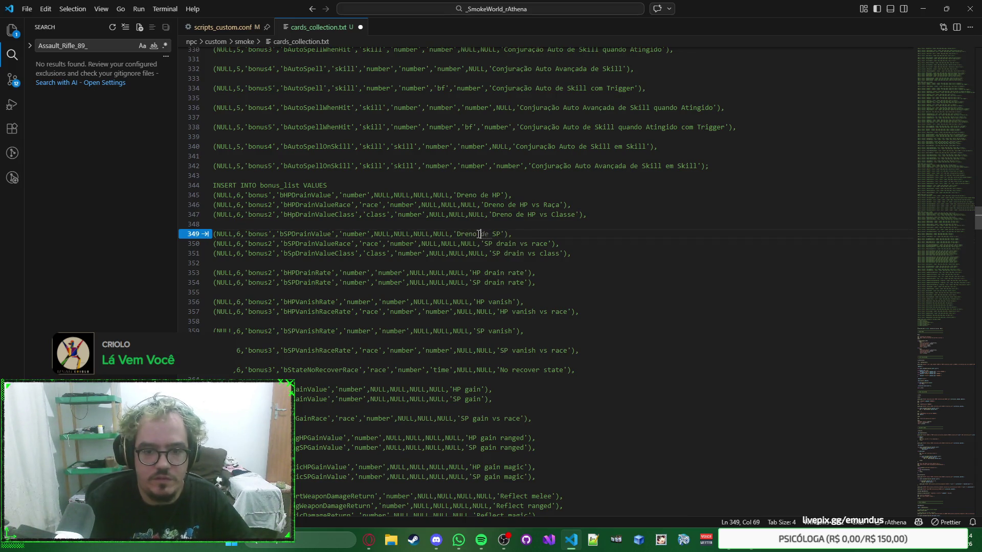
pyautogui.write('de')
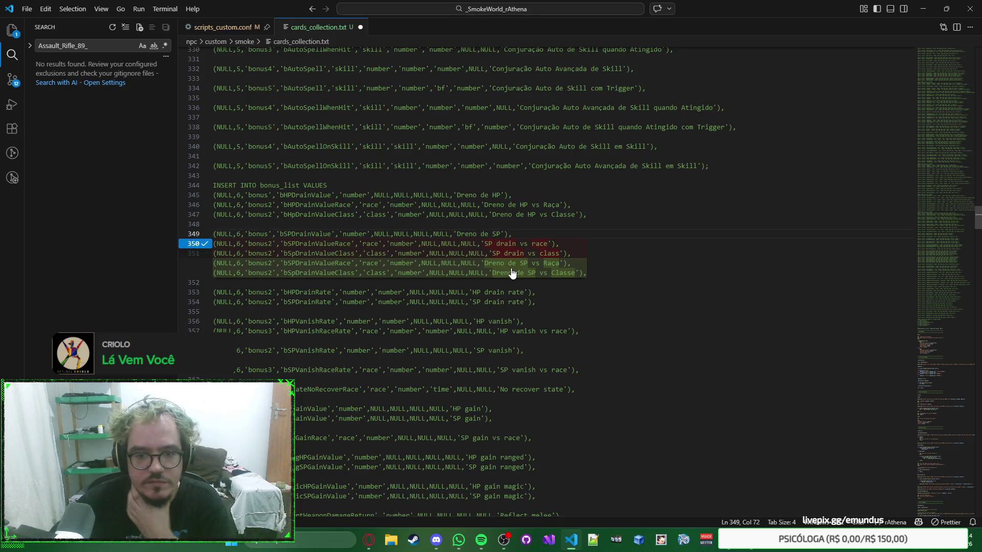
pyautogui.press('Tab')
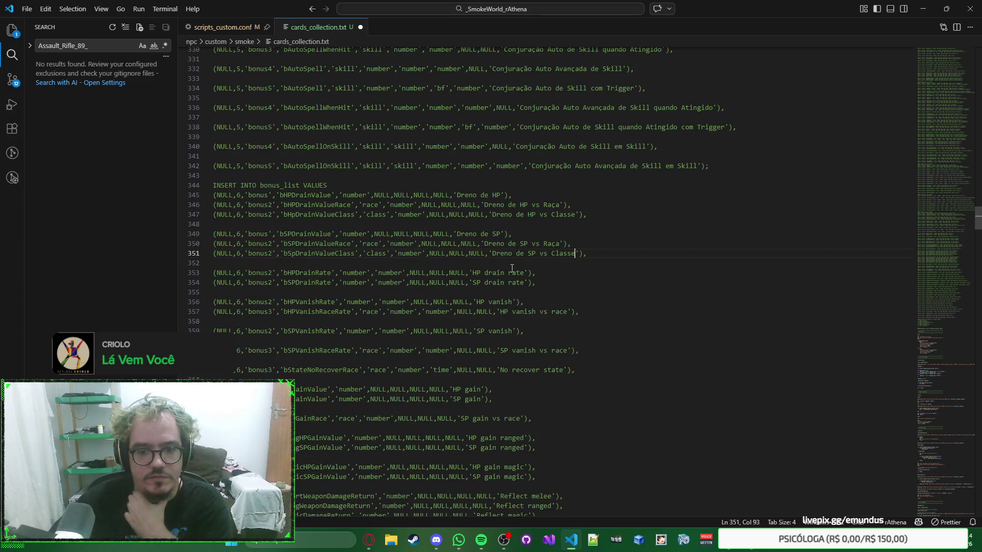
# Select 'drain rate' on line 353 and look up 'rate' in Google Translate.
pyautogui.moveTo(516, 274); pyautogui.dragTo(496, 274)
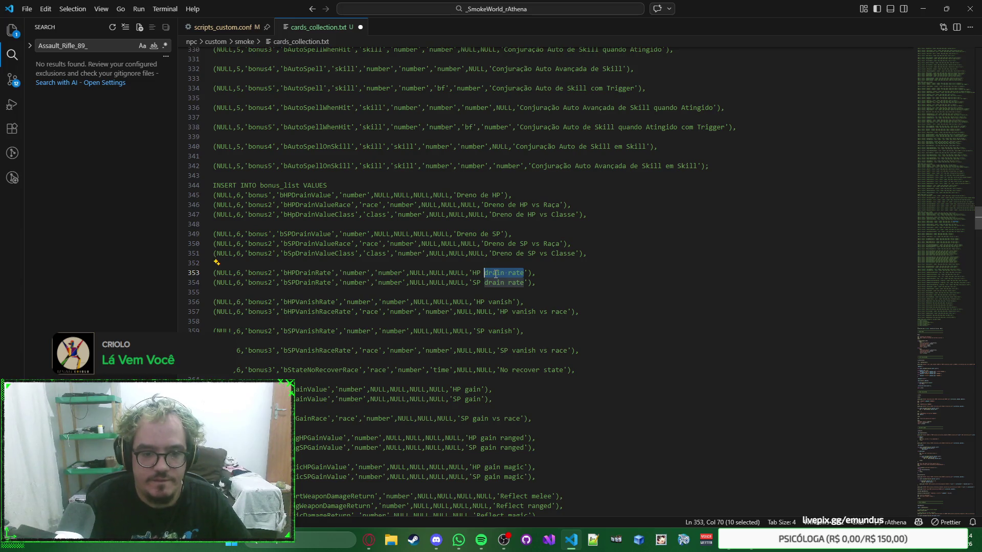
pyautogui.hotkey('alt', 'Tab')
pyautogui.write('rate')
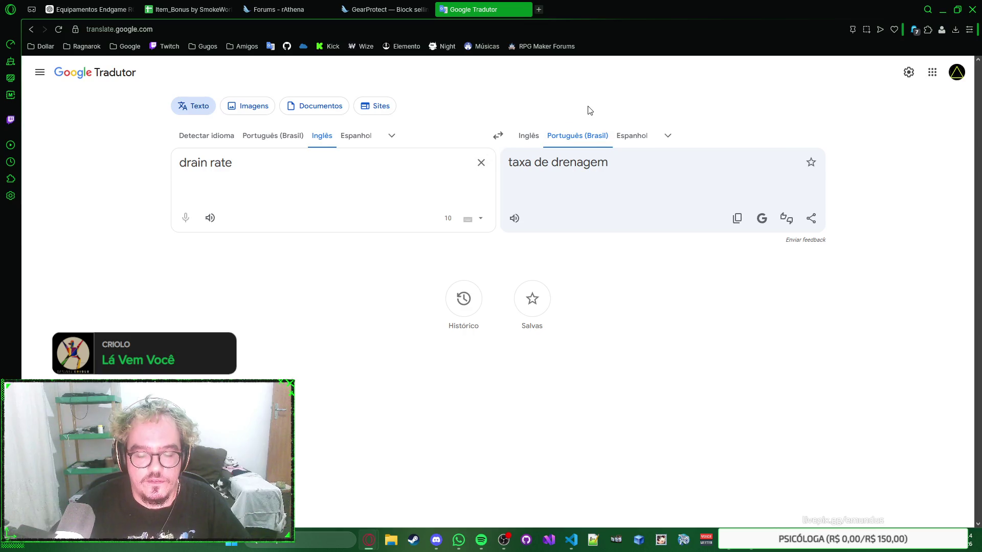
pyautogui.hotkey('alt', 'Tab')
pyautogui.hotkey('ctrl', 'f')
# Replace 'HP drain rate' on line 353 with 'Taxa de Dreno de HP' and accept the matching SP edit.
pyautogui.write('rate')
pyautogui.hotkey('ctrl', 'a')
pyautogui.write('taxa')
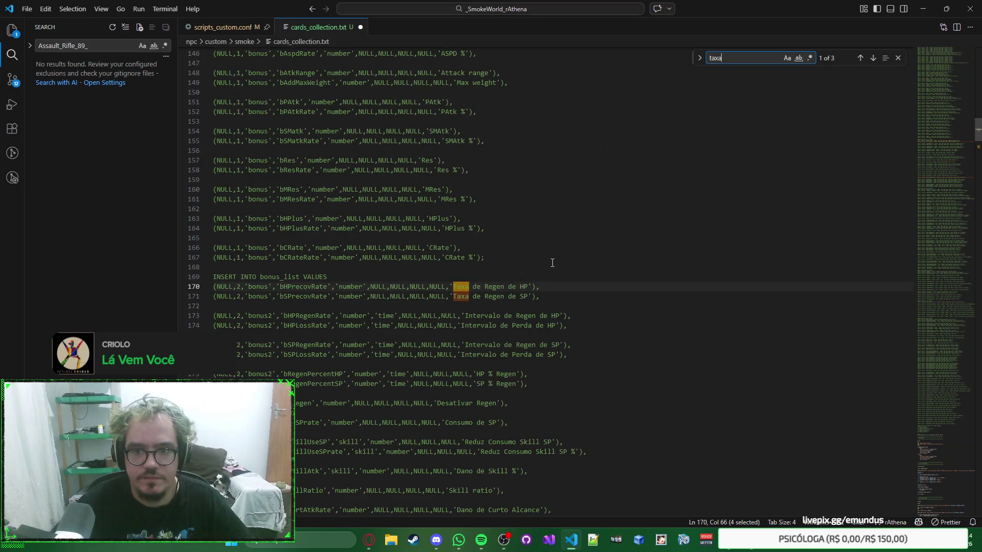
pyautogui.hotkey('ctrl', 'a')
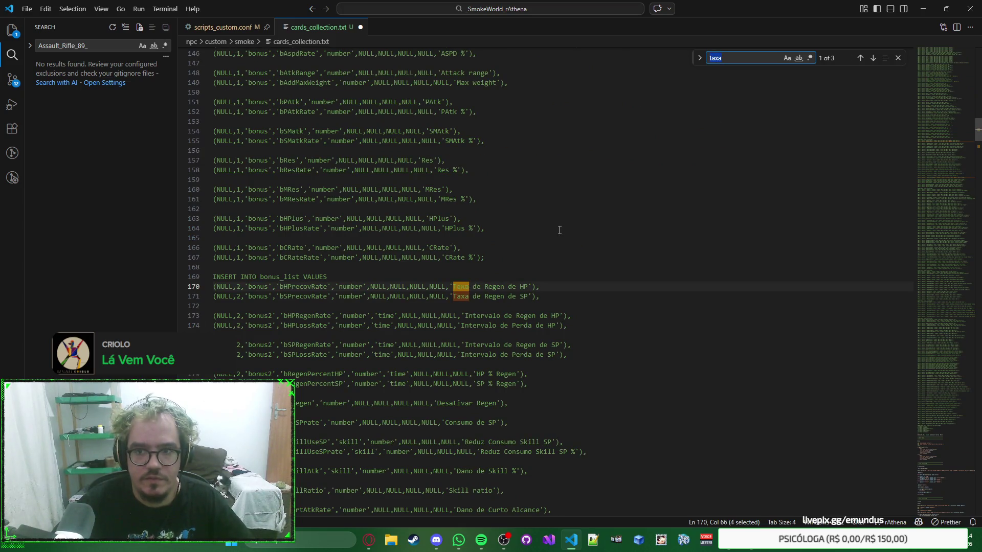
pyautogui.write("drainrate'),")
pyautogui.press('Escape')
pyautogui.doubleClick(494, 287)
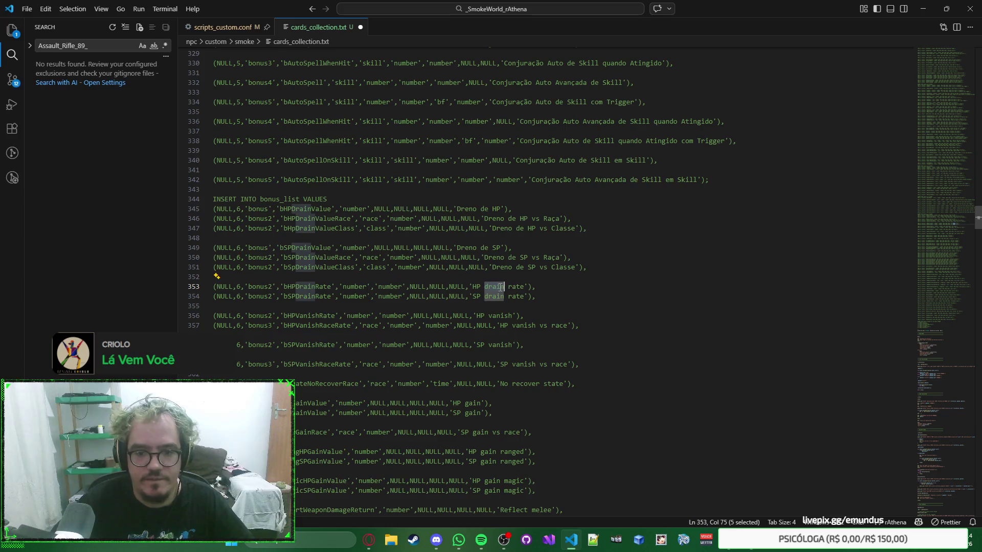
pyautogui.moveTo(516, 287); pyautogui.dragTo(500, 288)
pyautogui.press('BackSpace')
pyautogui.press('BackSpace')
pyautogui.hotkey('ctrl', 'Left')
pyautogui.write('Taxa de Dreno de')
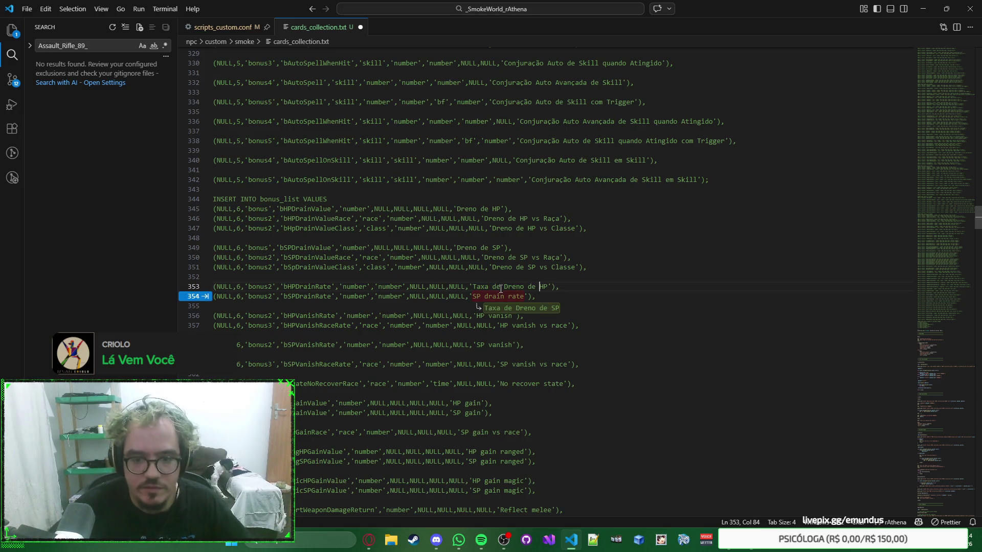
pyautogui.press('Tab')
# Copy 'HP vanish' from line 356 and bring up the translator's source box.
pyautogui.scroll(-2, 527, 275)
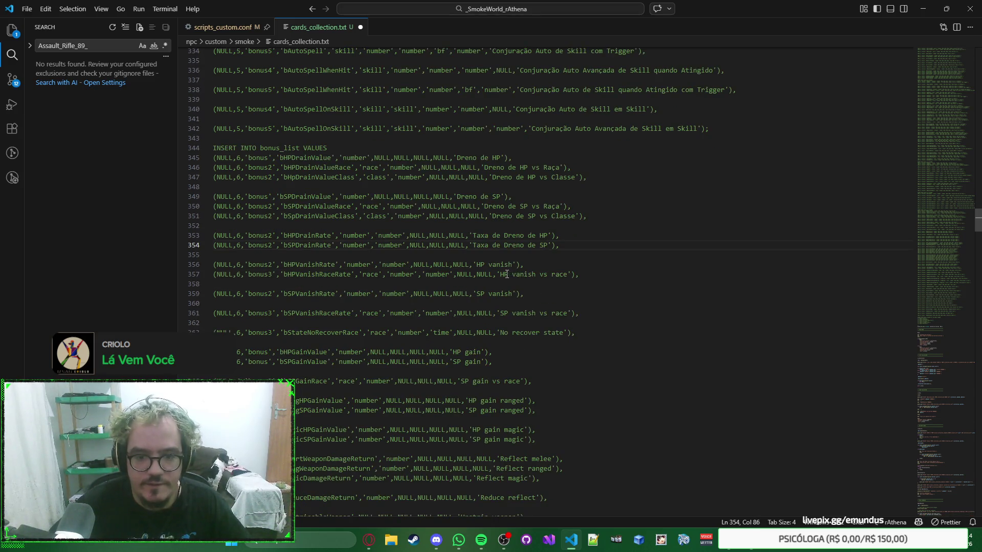
pyautogui.moveTo(512, 265); pyautogui.dragTo(476, 266)
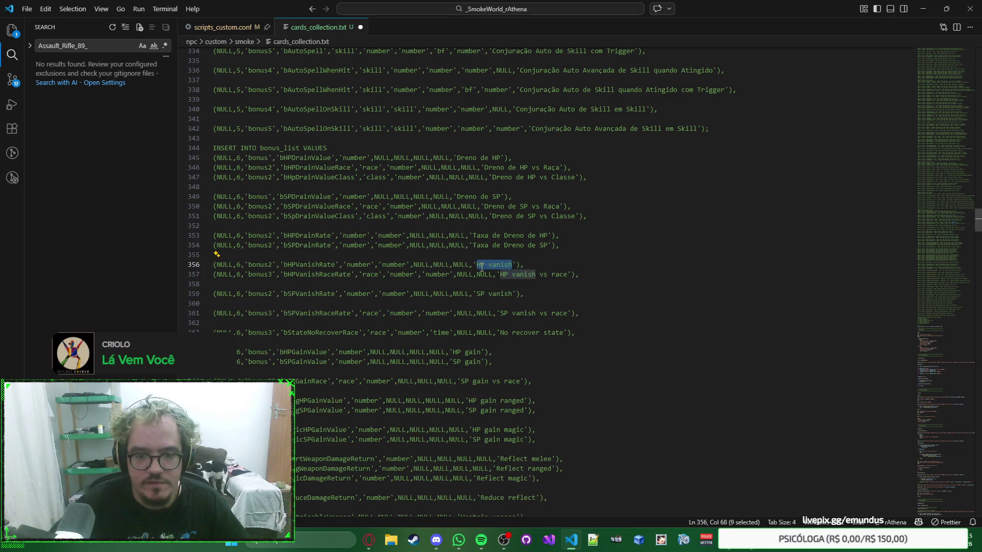
pyautogui.hotkey('ctrl', 'c')
pyautogui.hotkey('alt', 'Tab')
pyautogui.click(342, 169)
# Translate 'HP vanish' in Google Translate and check the alternatives for 'HP desaparece'.
pyautogui.hotkey('ctrl', 'a')
pyautogui.hotkey('ctrl', 'v')
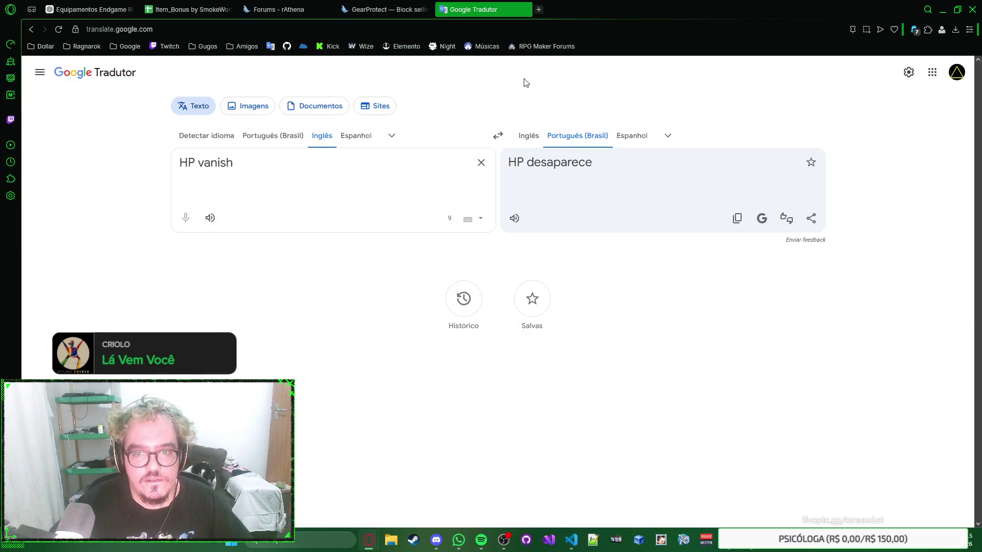
pyautogui.click(548, 164)
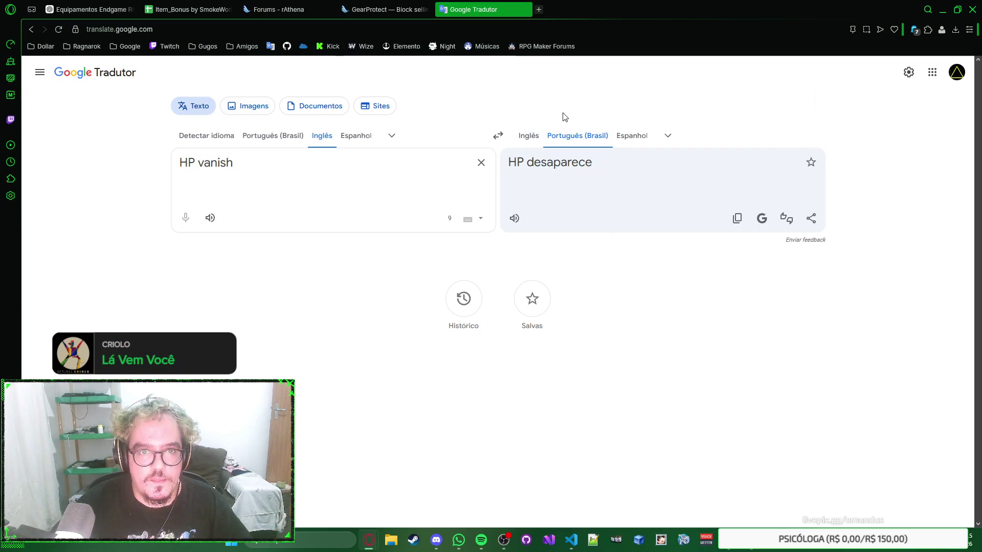
# Close the translator tab, reopen Google Translate in a new tab, and add a blank tab.
pyautogui.hotkey('ctrl', 'w')
pyautogui.hotkey('ctrl', 't')
pyautogui.write('translate')
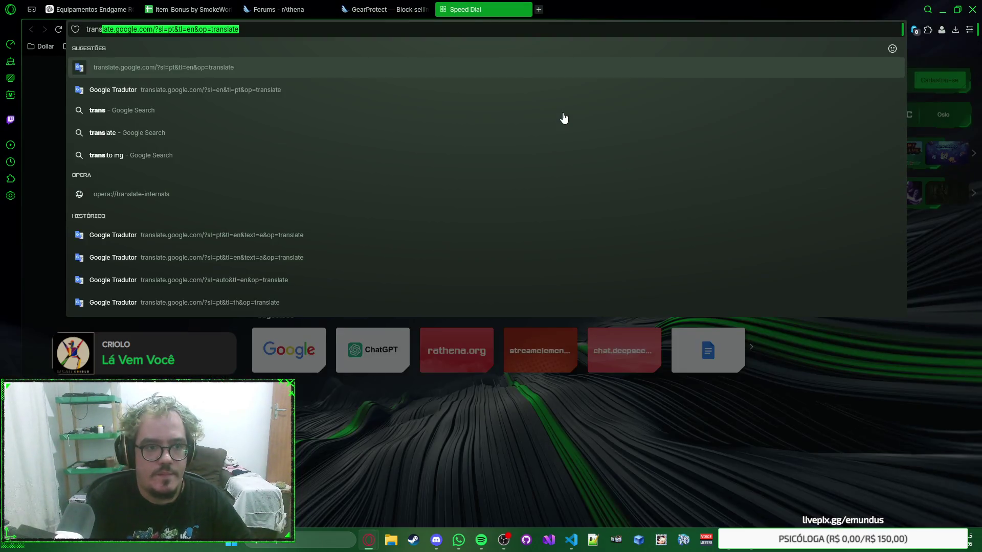
pyautogui.press('Return')
pyautogui.hotkey('ctrl', 't')
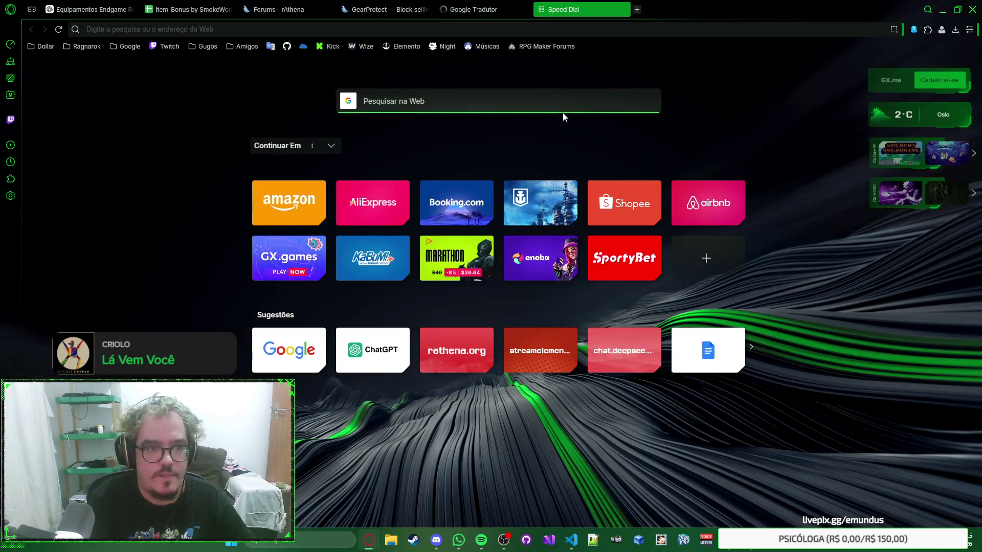
# Ask DeepSeek 'no ragnarok online, qual seria a tradução coerente de "HP vanish"?' and send it.
pyautogui.click(247, 46)
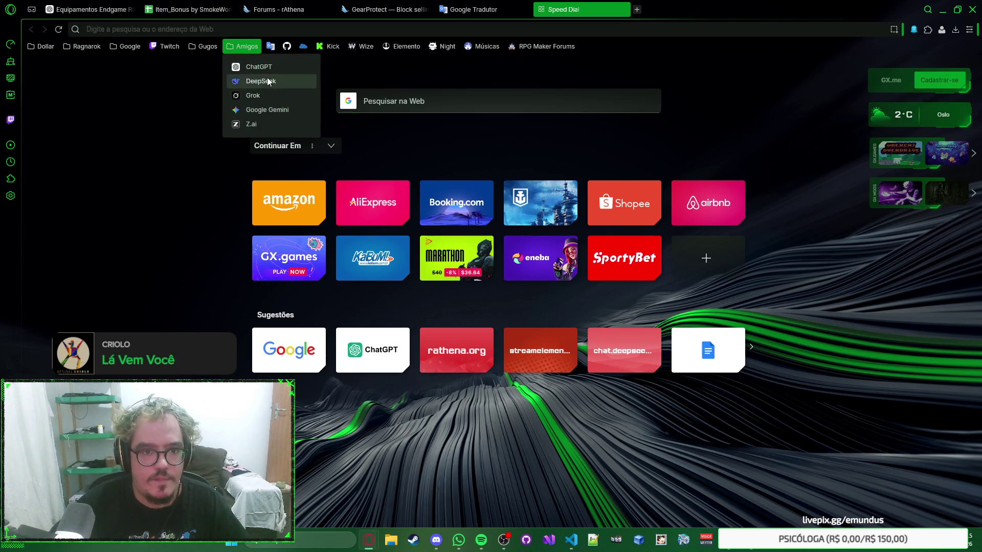
pyautogui.click(258, 80)
pyautogui.write('no ra')
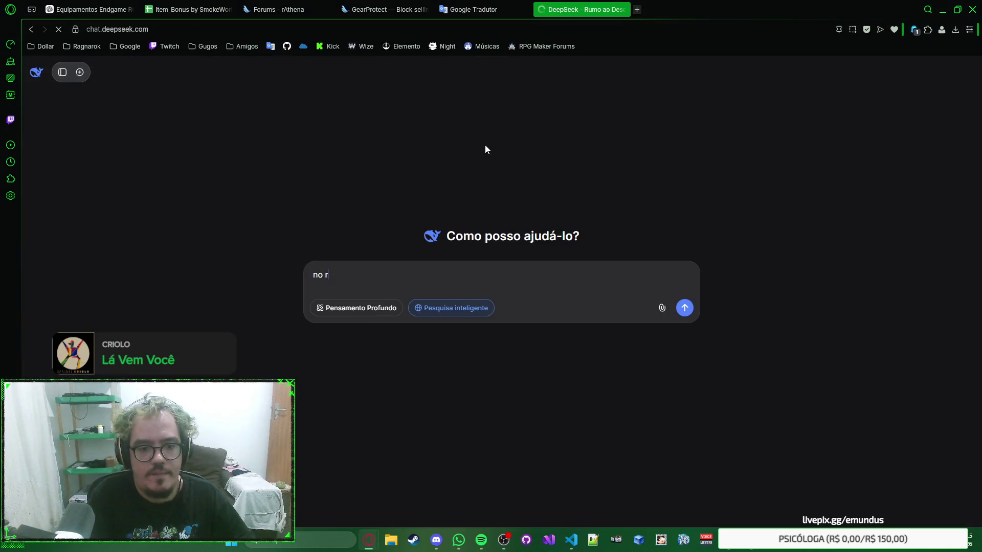
pyautogui.write('gnarok online, qual se')
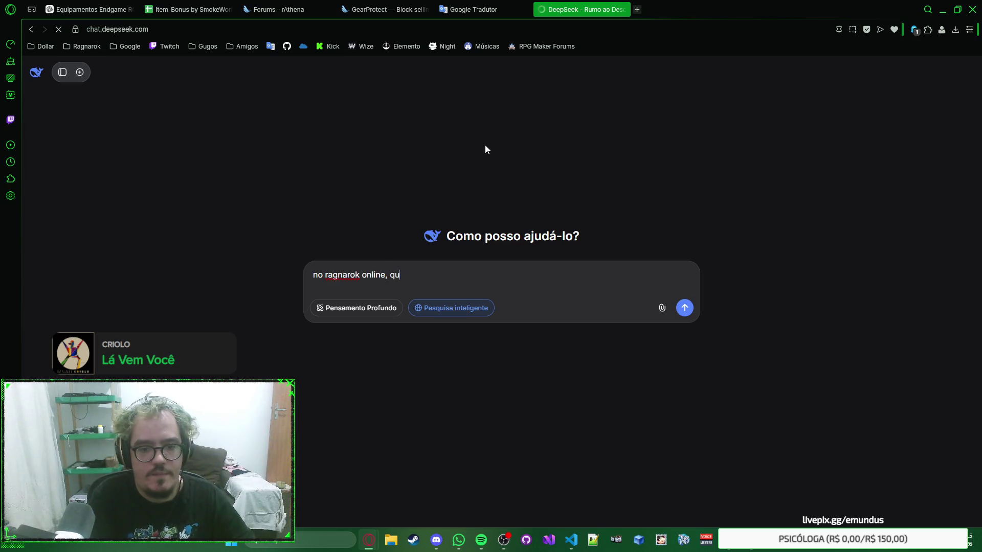
pyautogui.write('ria a tradução coer')
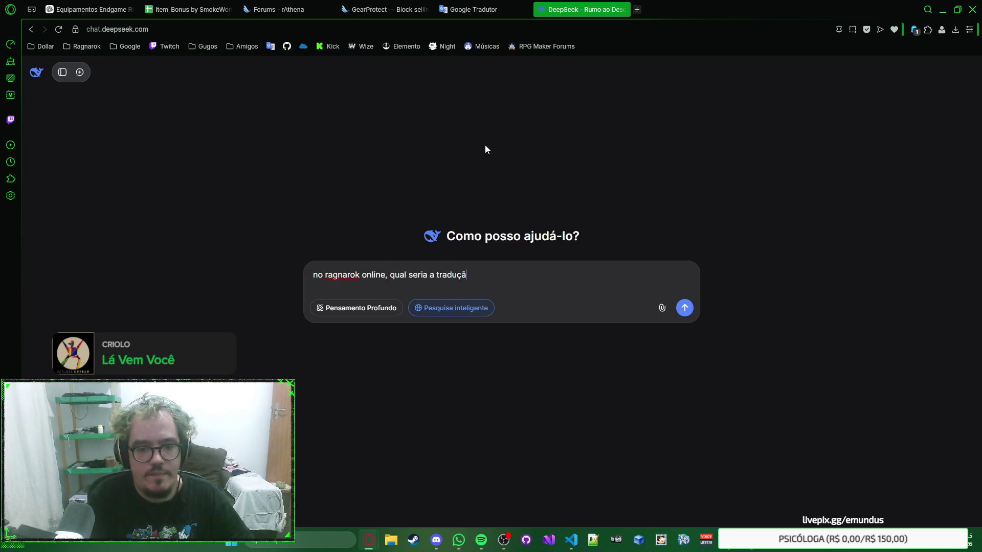
pyautogui.write('ente de "HP vanish"?')
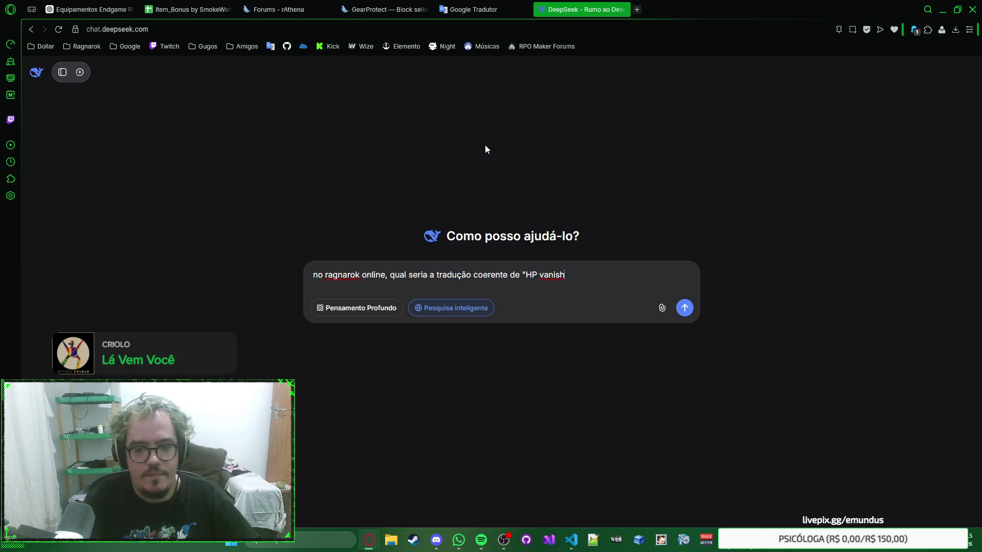
pyautogui.hotkey('alt', 'Tab')
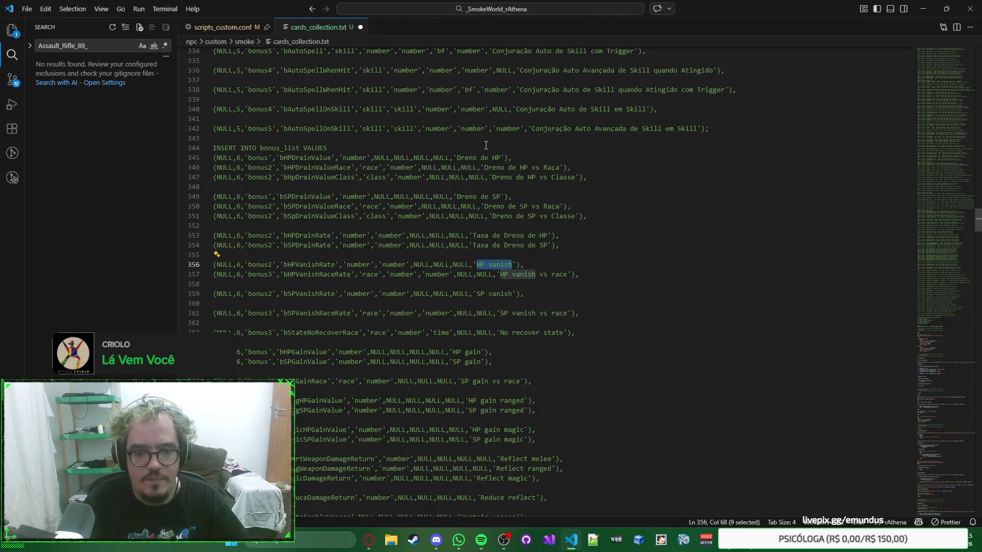
pyautogui.hotkey('alt', 'Tab')
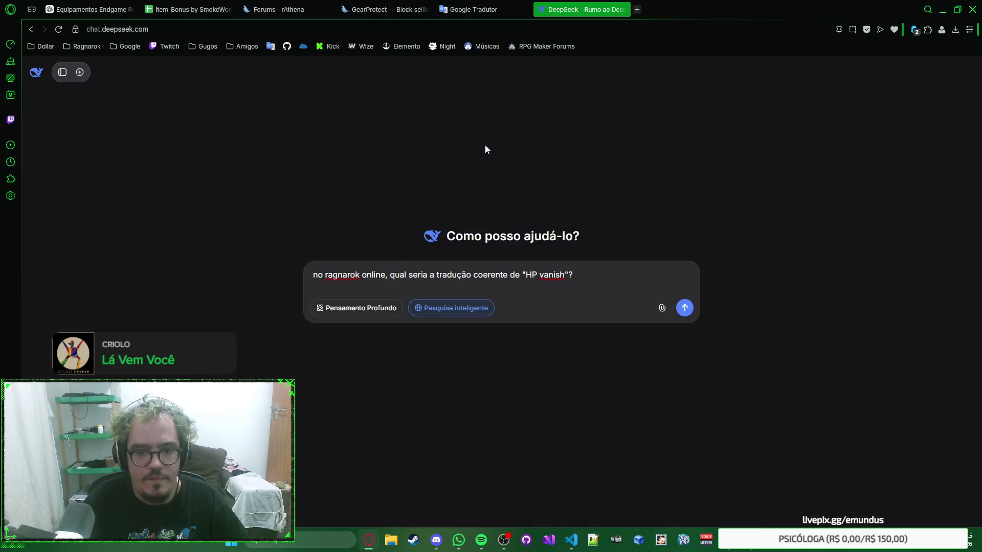
pyautogui.press('Return')
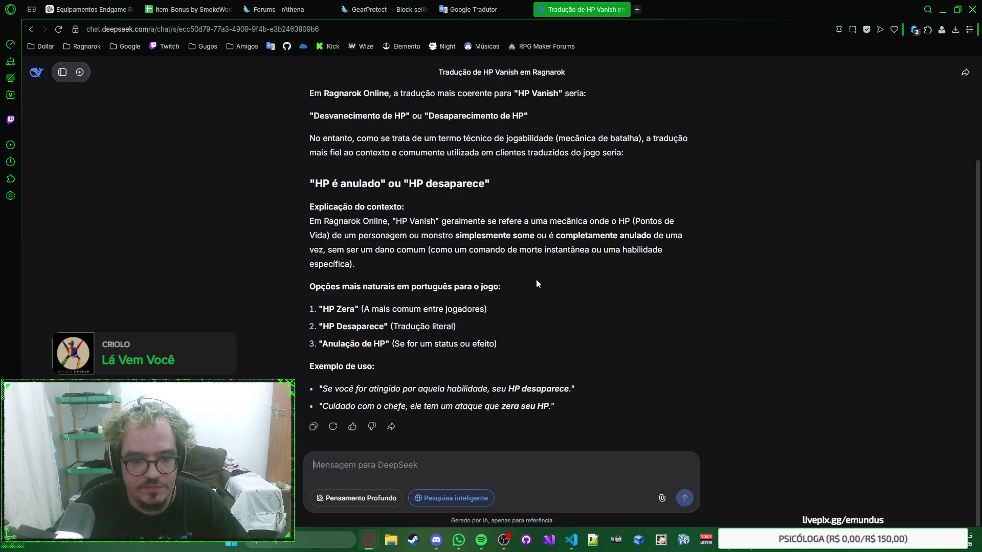
pyautogui.hotkey('alt', 'Tab')
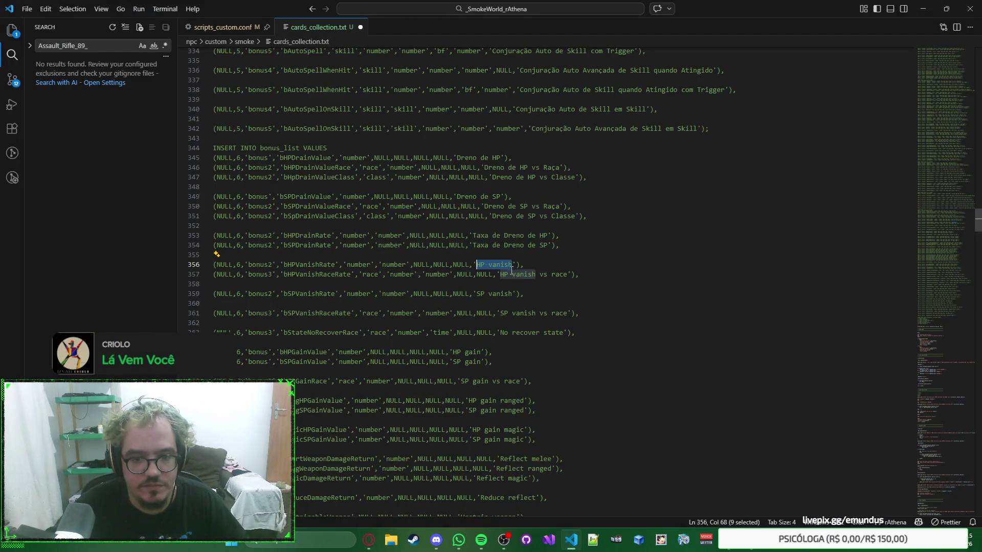
# Copy the bonus name bHPVanishRate from line 356 of cards_collection.txt.
pyautogui.click(538, 264)
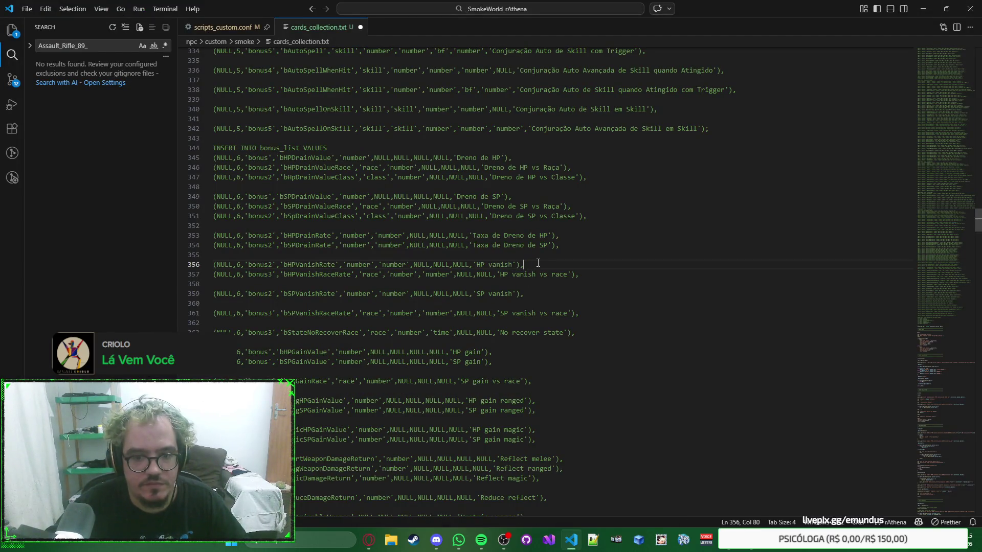
pyautogui.hotkey('shift', 'Home')
pyautogui.click(538, 264)
pyautogui.hotkey('alt', 'Tab')
pyautogui.hotkey('alt', 'Tab')
pyautogui.doubleClick(307, 265)
pyautogui.hotkey('alt', 'Tab')
pyautogui.hotkey('alt', 'Tab')
pyautogui.hotkey('alt', 'Tab')
pyautogui.hotkey('alt', 'Tab')
pyautogui.doubleClick(493, 264)
pyautogui.hotkey('alt', 'Tab')
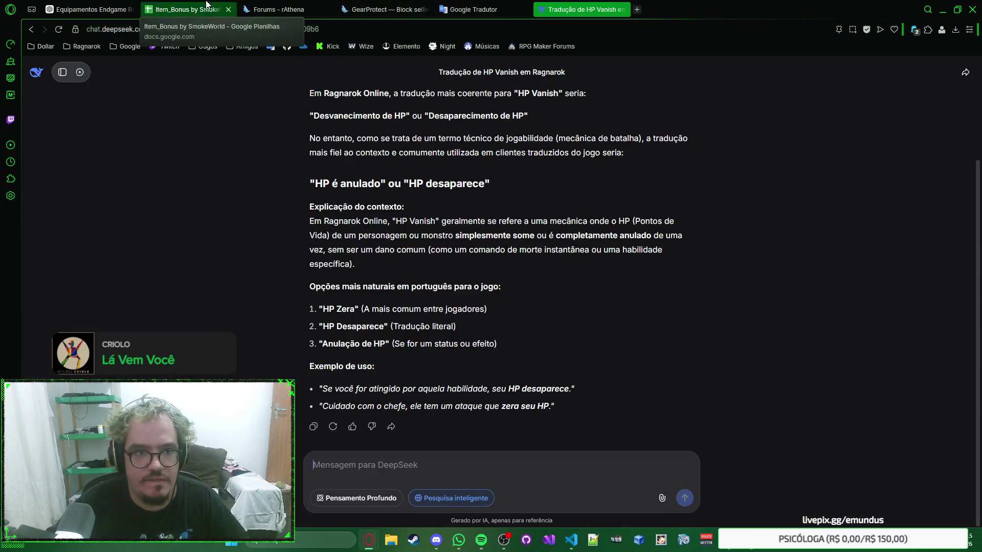
# Search the Item_Bonus sheet for bHPVanishRate and select its Portuguese description in F209.
pyautogui.click(206, 4)
pyautogui.hotkey('ctrl', 'f')
pyautogui.hotkey('ctrl', 'v')
pyautogui.scroll(-3, 562, 237)
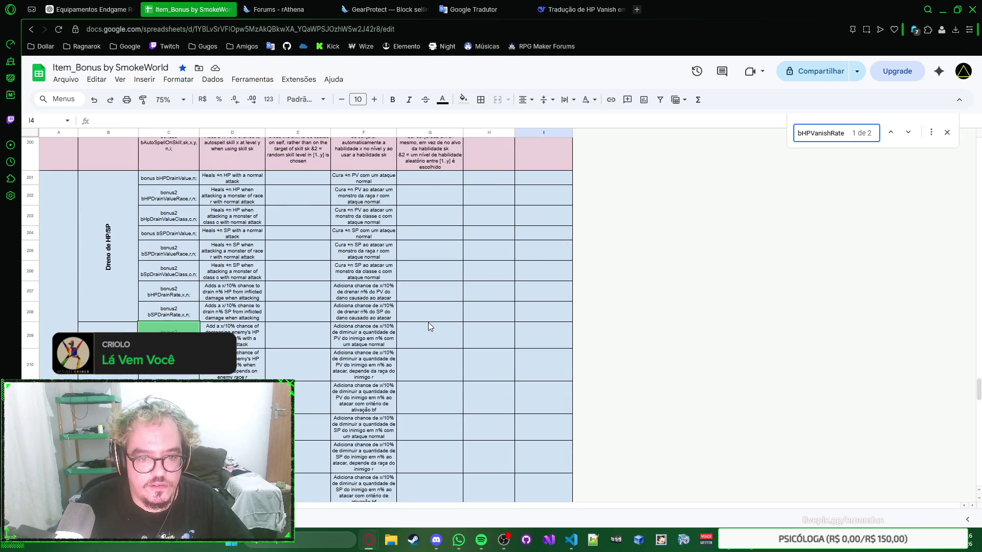
pyautogui.press('Escape')
pyautogui.click(374, 336)
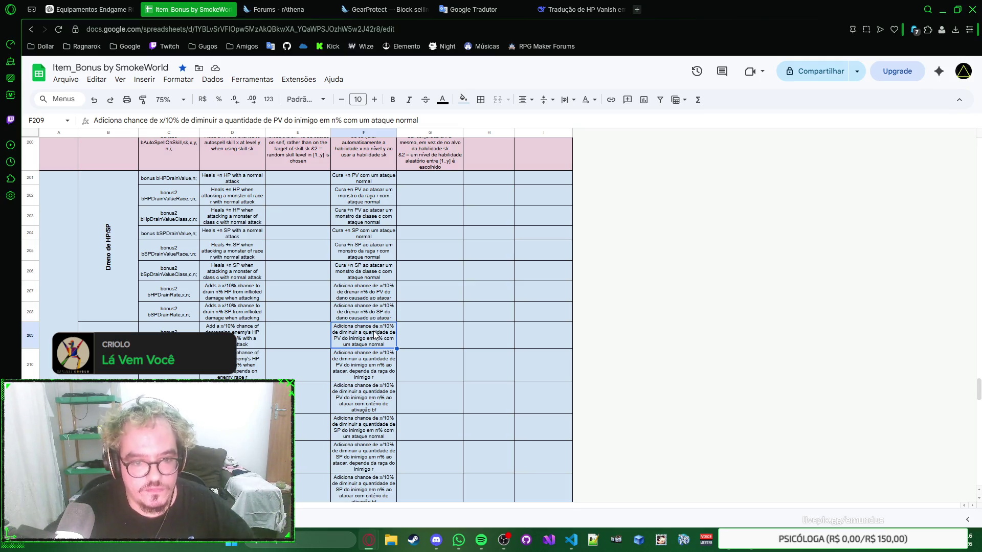
pyautogui.scroll(1, 362, 247)
pyautogui.scroll(-2, 362, 247)
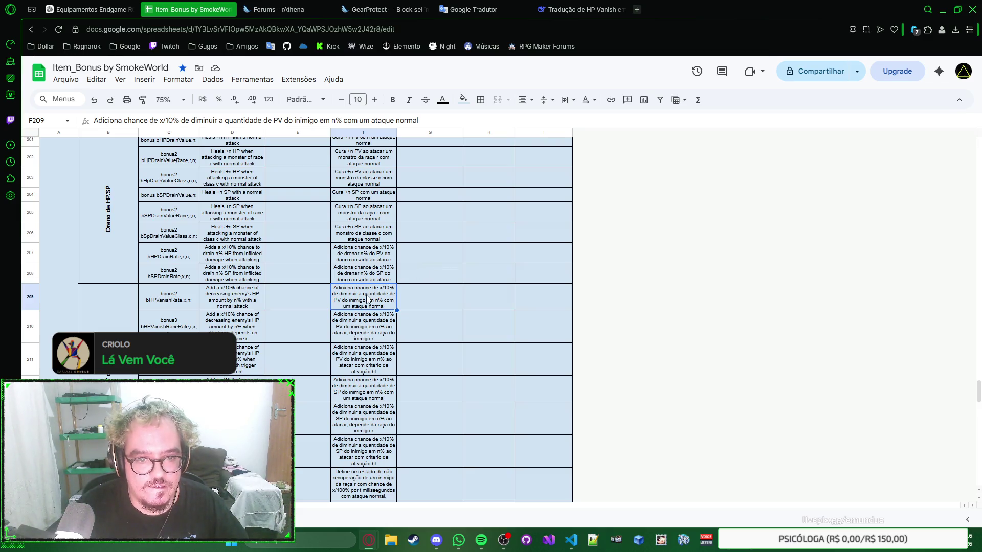
# Copy the C209 bonus syntax with the F209 description and start a DeepSeek follow-up 'seria basicamente isso:'.
pyautogui.hotkey('alt', 'Tab')
pyautogui.hotkey('alt', 'Tab')
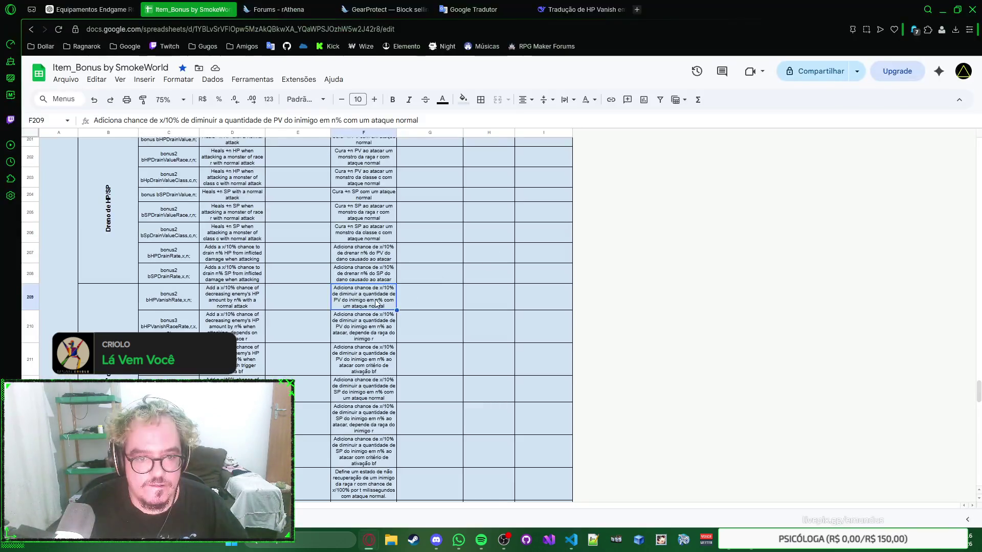
pyautogui.press('Return')
pyautogui.hotkey('ctrl', 'a')
pyautogui.press('Escape')
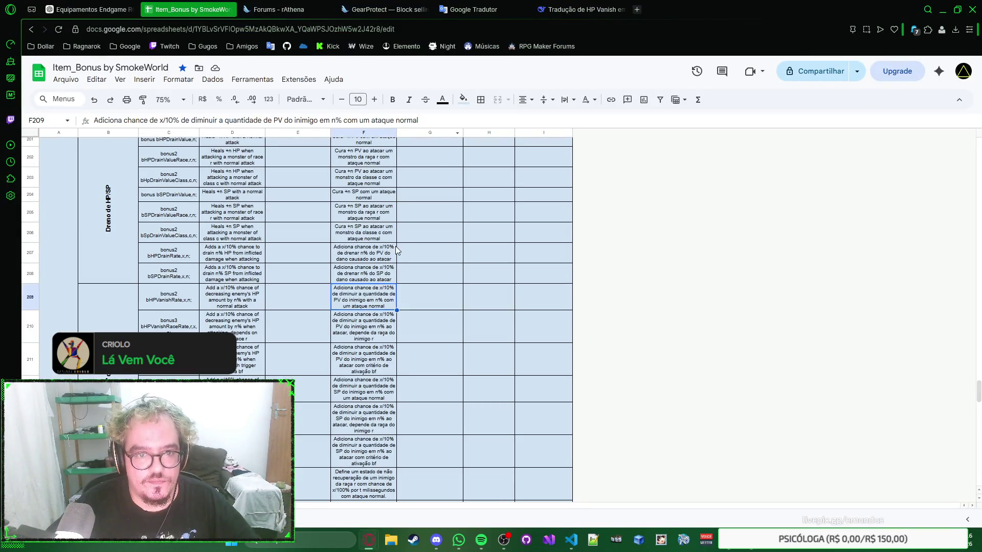
pyautogui.keyDown('ctrl'); pyautogui.click(187, 301); pyautogui.keyUp('ctrl')
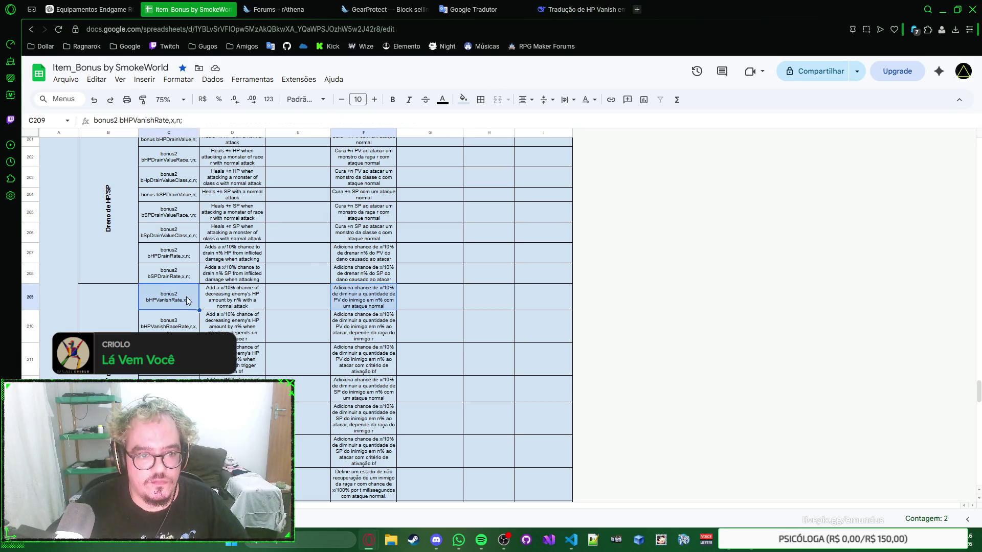
pyautogui.hotkey('ctrl', '6')
pyautogui.write('seri')
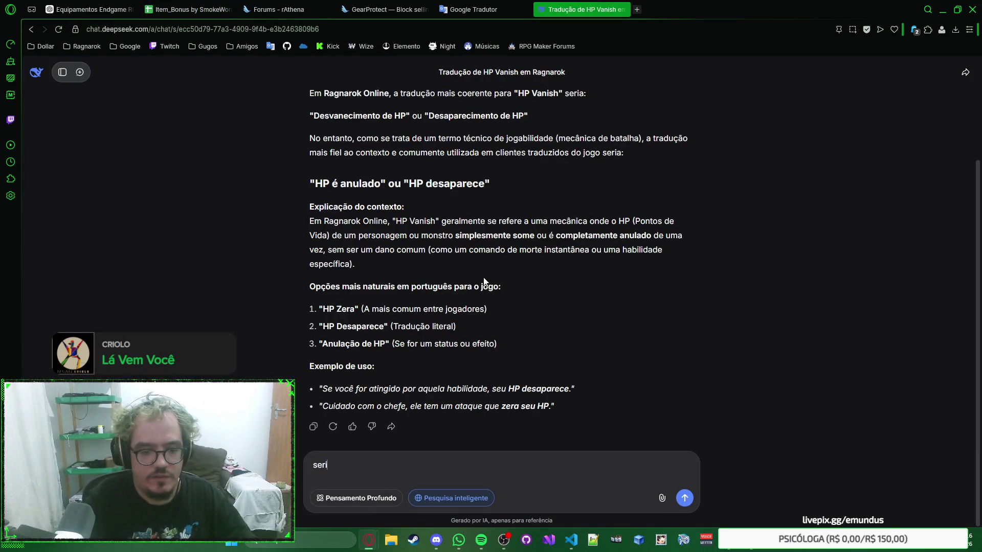
pyautogui.write('a basicamente isso:')
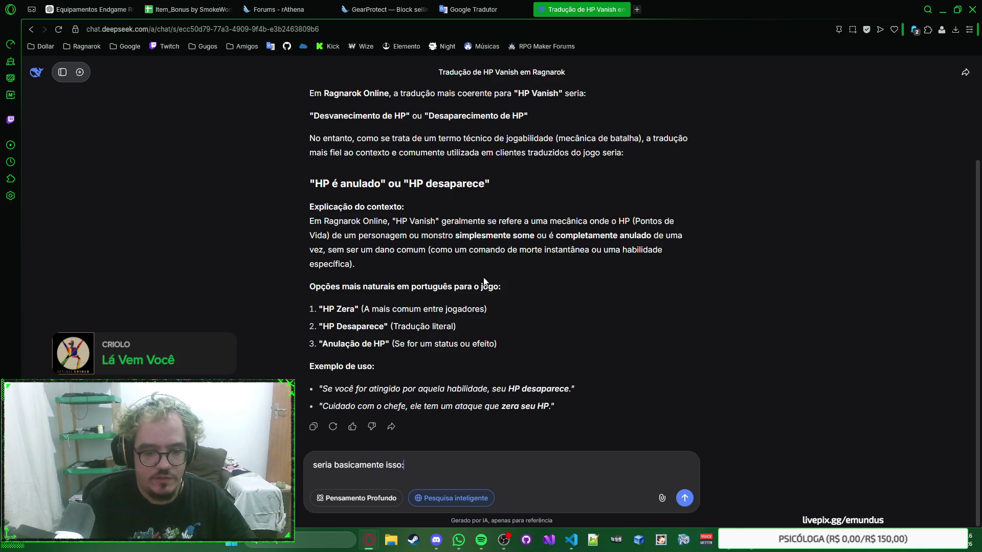
# Send DeepSeek the bHPVanishRate details, asking how 'HP vanish' alone reads as a simple description.
pyautogui.write('bonus2 bHPVanishRate,x,n; Adiciona chance de x/10% de diminuir a quantidade de PV do inimigo em n% com um ataque normal')
pyautogui.hotkey('shift', 'Return')
pyautogui.write('go, como ficaria apenas o texto "HP van')
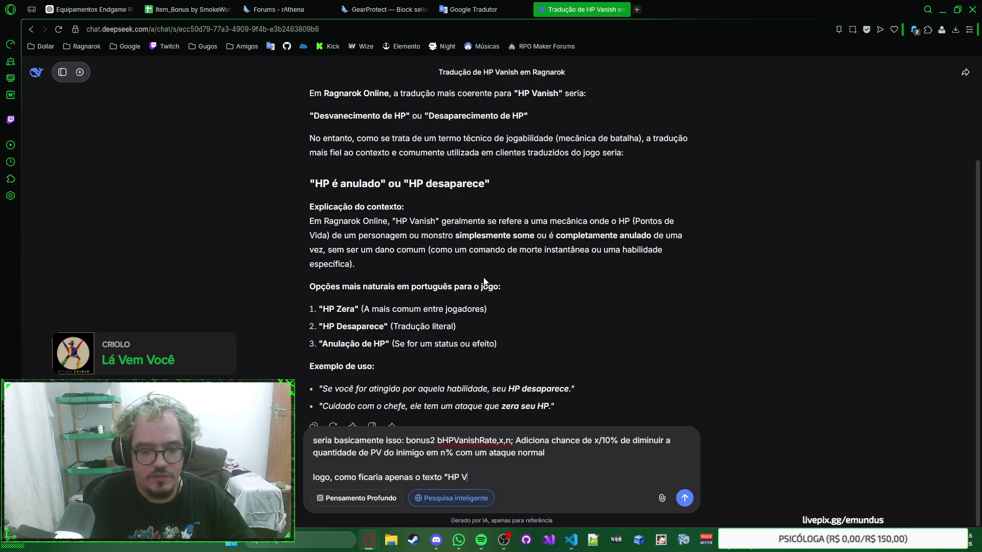
pyautogui.write('ish" para uma descrição')
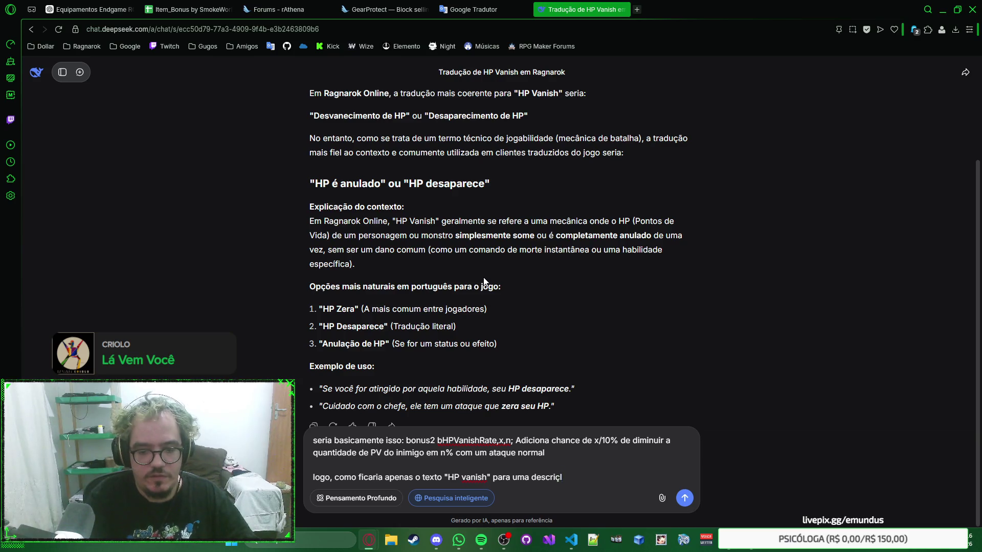
pyautogui.write(' simples?')
pyautogui.press('Return')
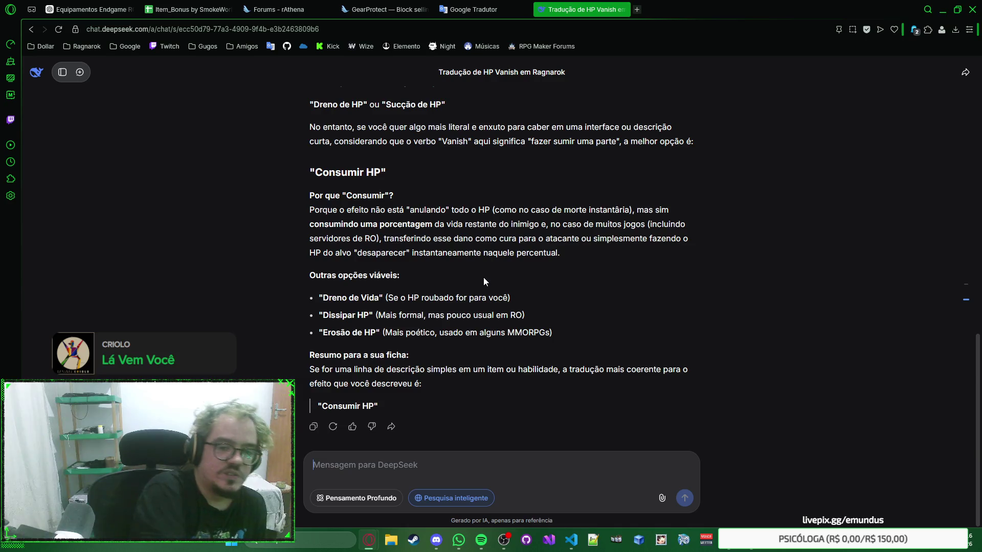
pyautogui.scroll(2, 503, 267)
pyautogui.scroll(1, 503, 267)
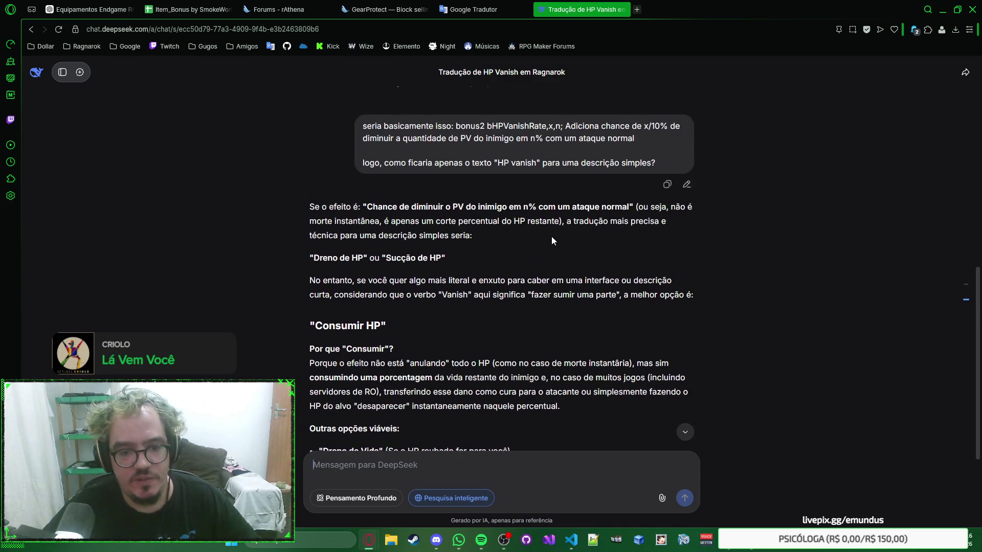
pyautogui.scroll(-2, 551, 238)
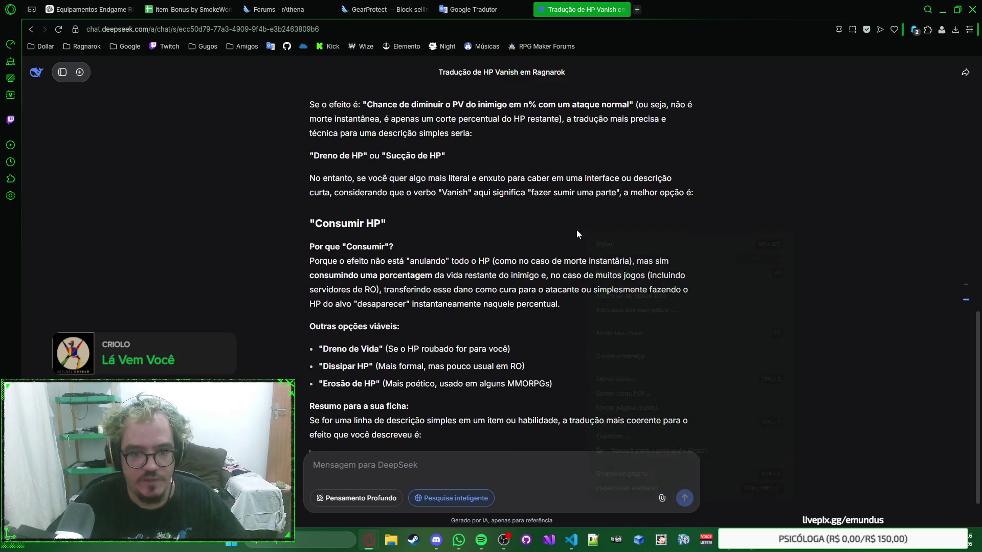
pyautogui.scroll(-1, 570, 228)
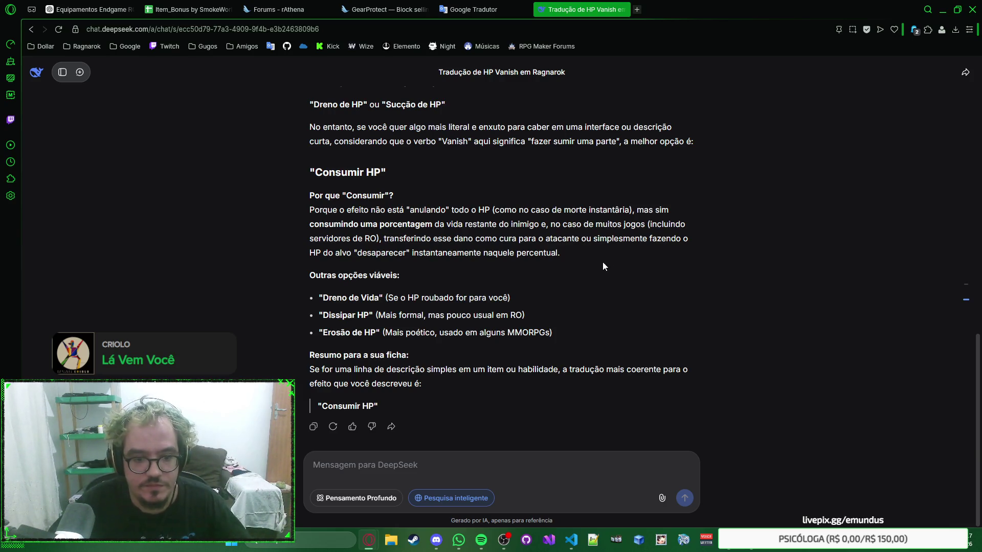
pyautogui.hotkey('alt', 'Tab')
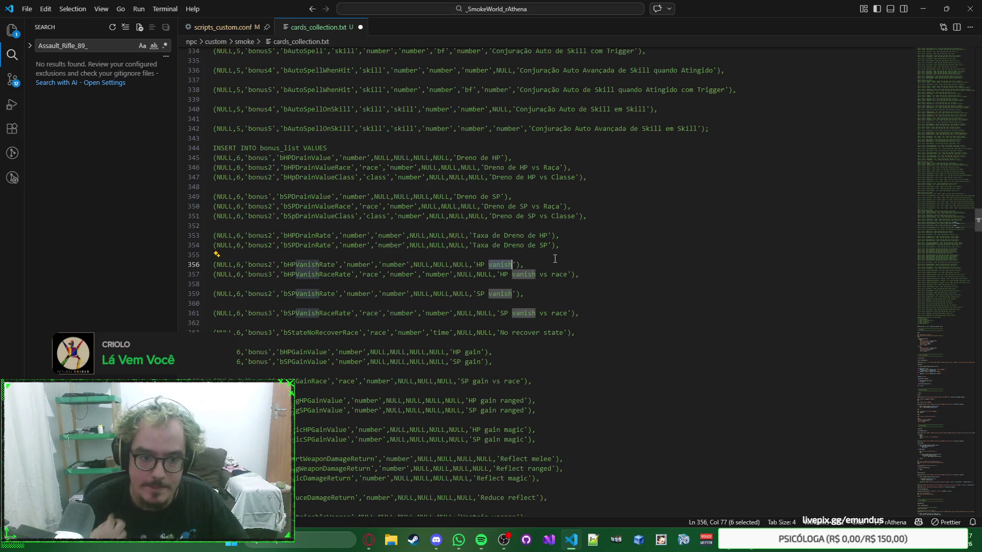
pyautogui.hotkey('alt', 'Tab')
pyautogui.click(189, 9)
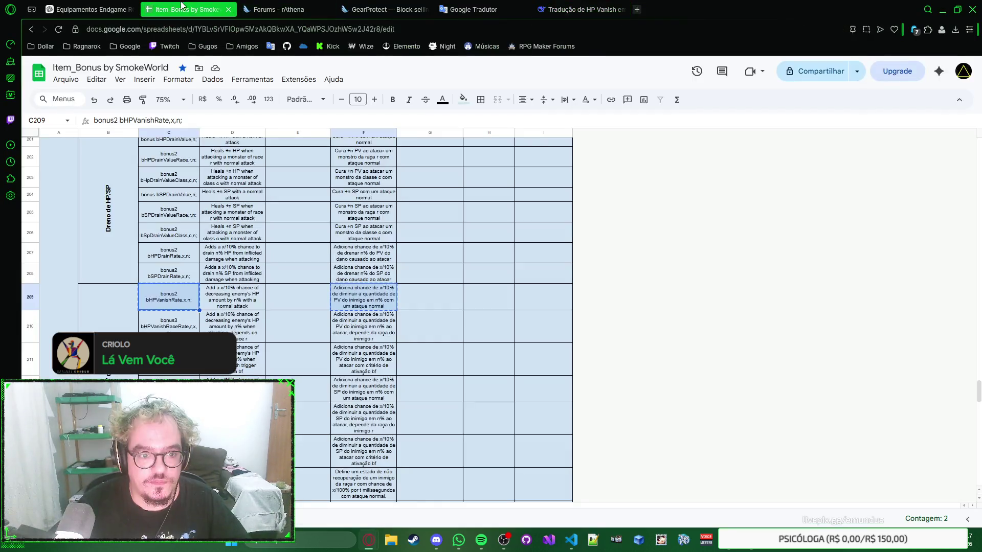
pyautogui.press('Escape')
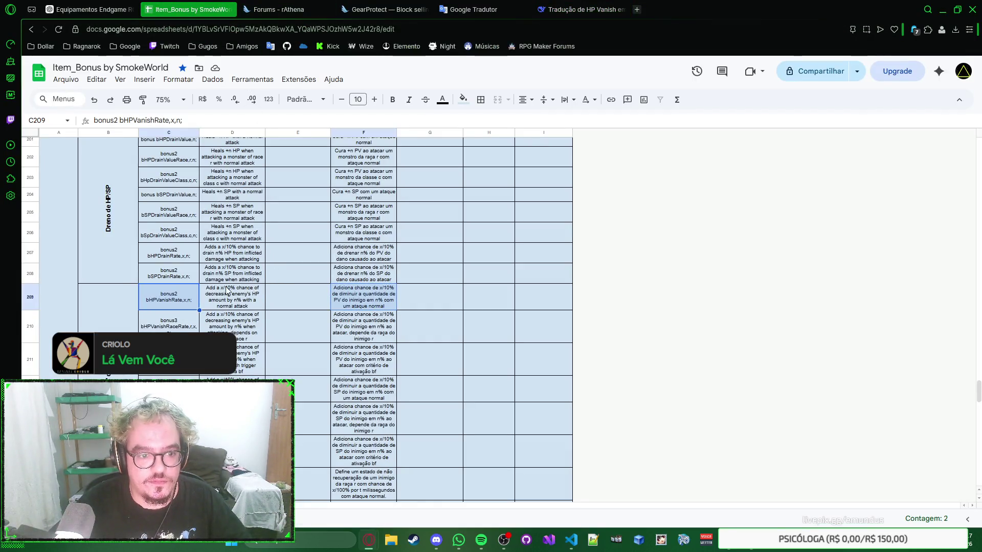
pyautogui.click(229, 301)
pyautogui.press('Left')
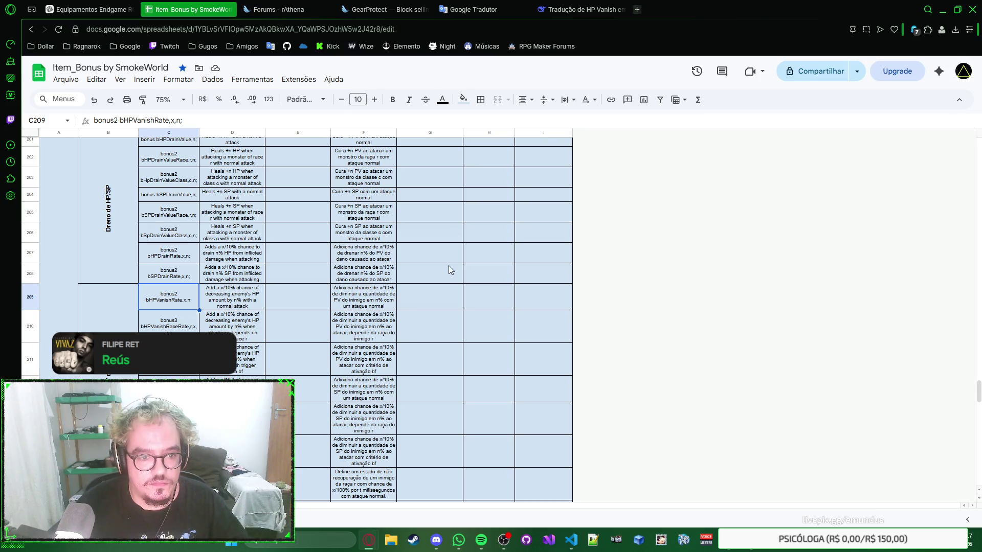
pyautogui.click(377, 296)
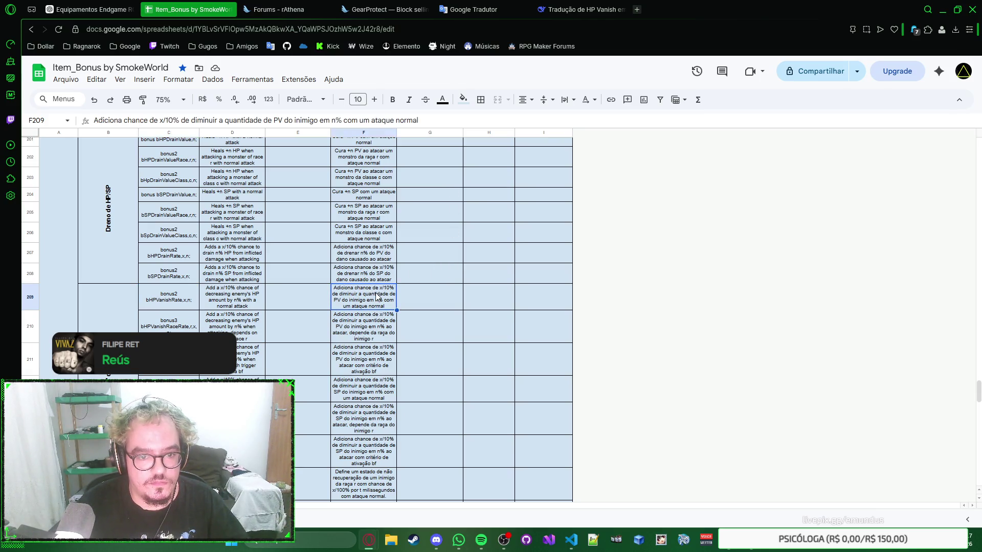
pyautogui.hotkey('alt', 'Tab')
pyautogui.hotkey('alt', 'Tab')
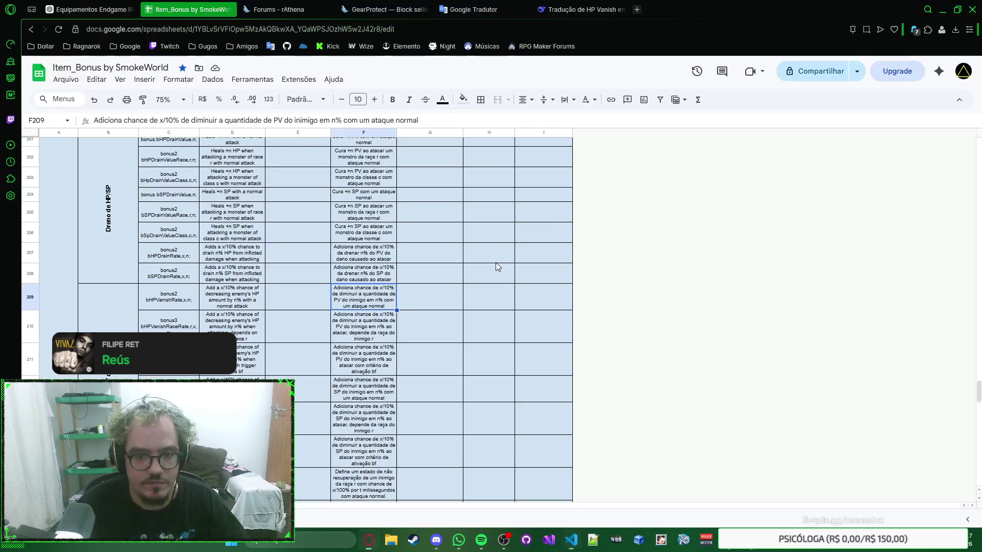
pyautogui.hotkey('alt', 'Tab')
pyautogui.hotkey('alt', 'Tab')
pyautogui.hotkey('ctrl', 'Tab')
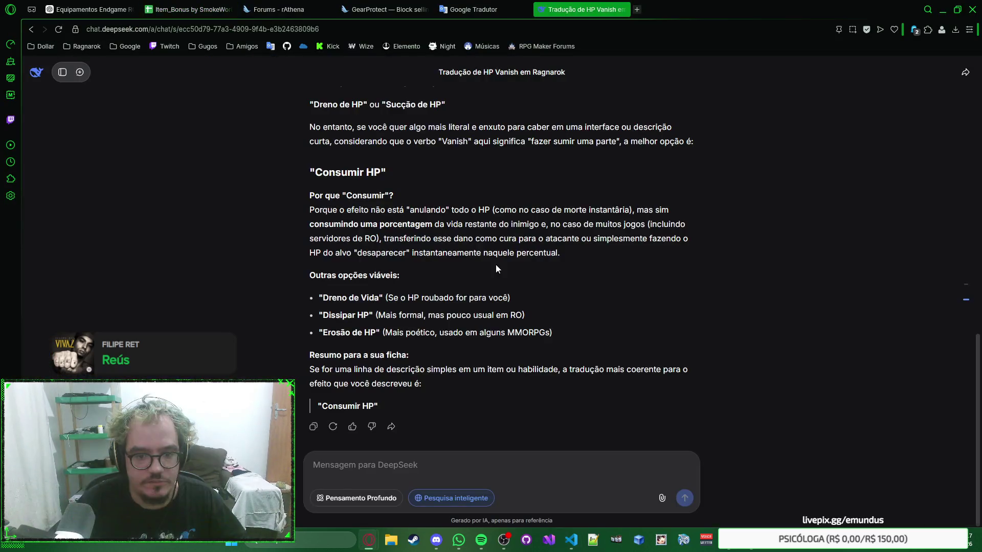
pyautogui.hotkey('ctrl', 'Tab')
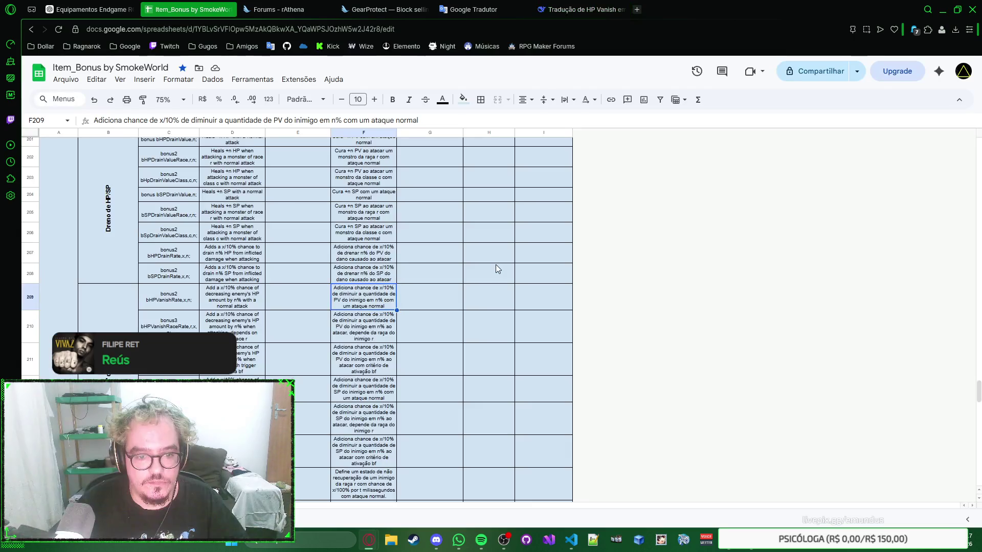
pyautogui.hotkey('alt', 'Tab')
pyautogui.press('BackSpace')
pyautogui.press('BackSpace')
# Relabel lines 356 and 359 as 'Taxa de Consumir o HP' and 'Taxa de Consumir o SP'.
pyautogui.hotkey('ctrl', 'Left')
pyautogui.write('Consumir')
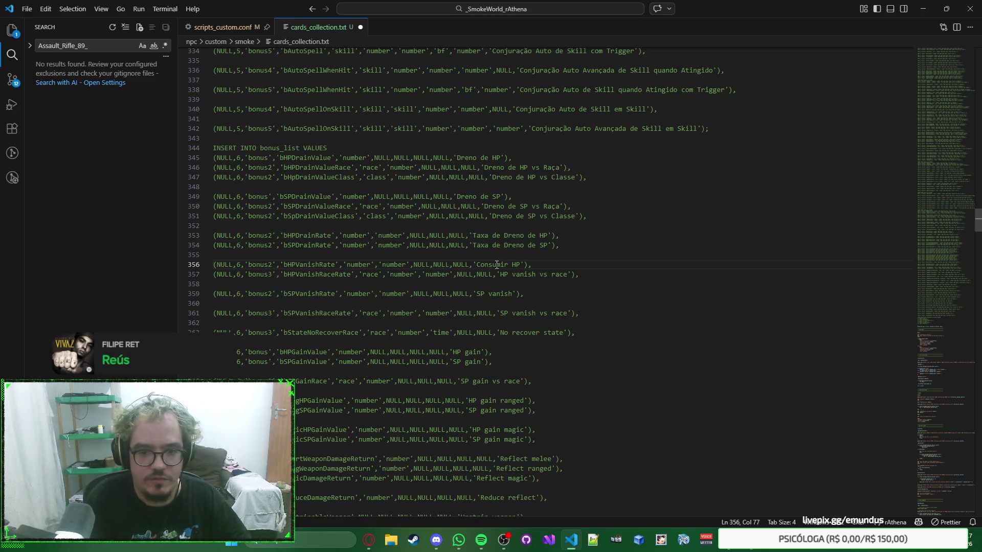
pyautogui.press('BackSpace')
pyautogui.press('BackSpace')
pyautogui.press('BackSpace')
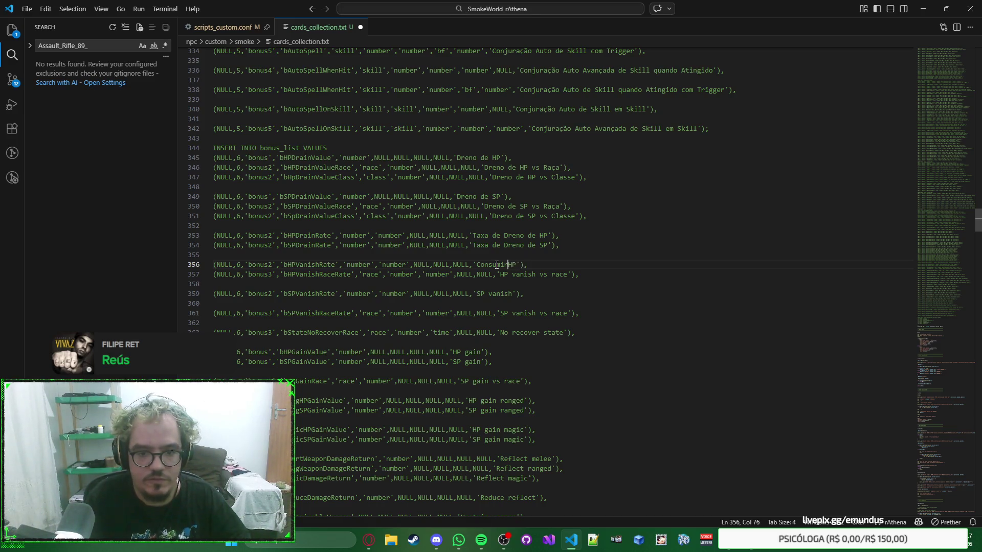
pyautogui.write('axa ')
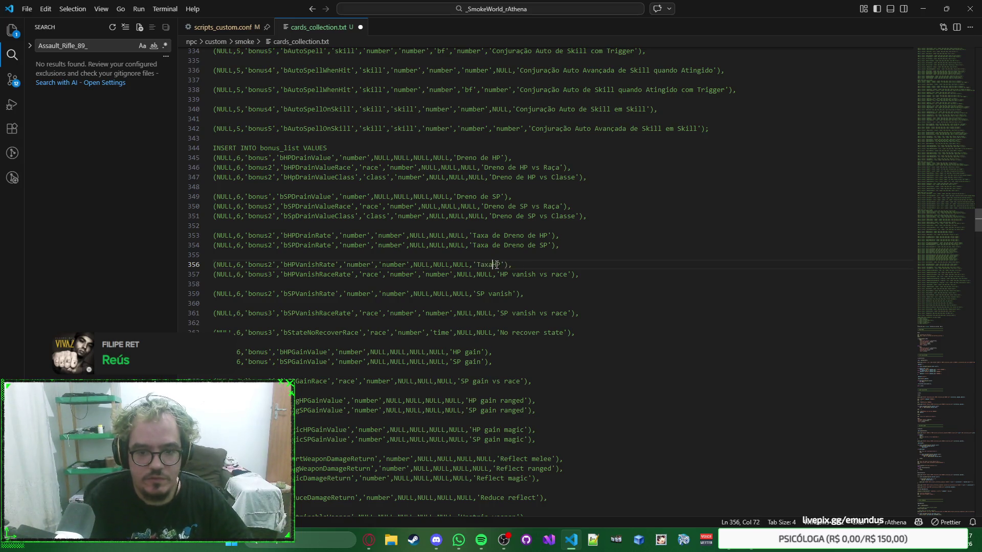
pyautogui.write(' V')
pyautogui.write('onsumir ')
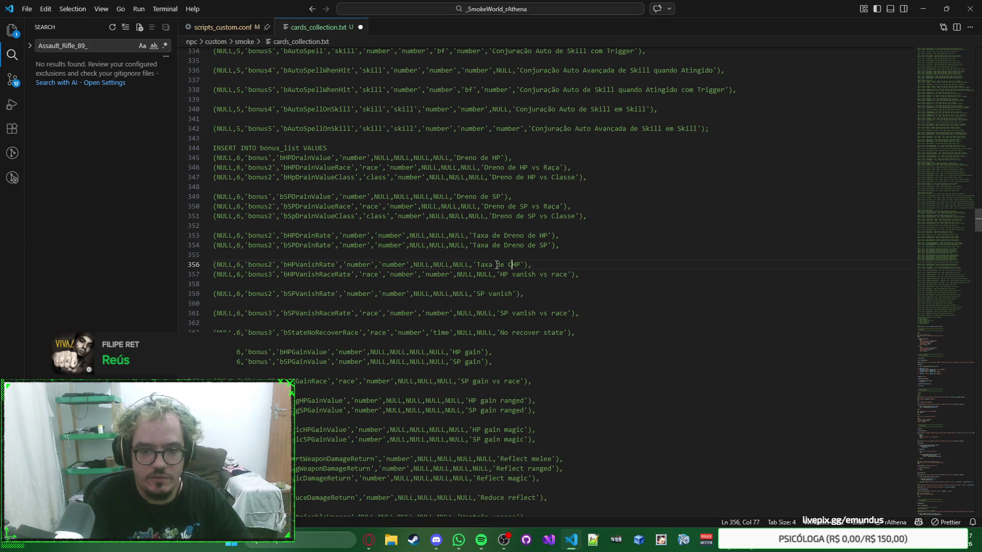
pyautogui.write('o')
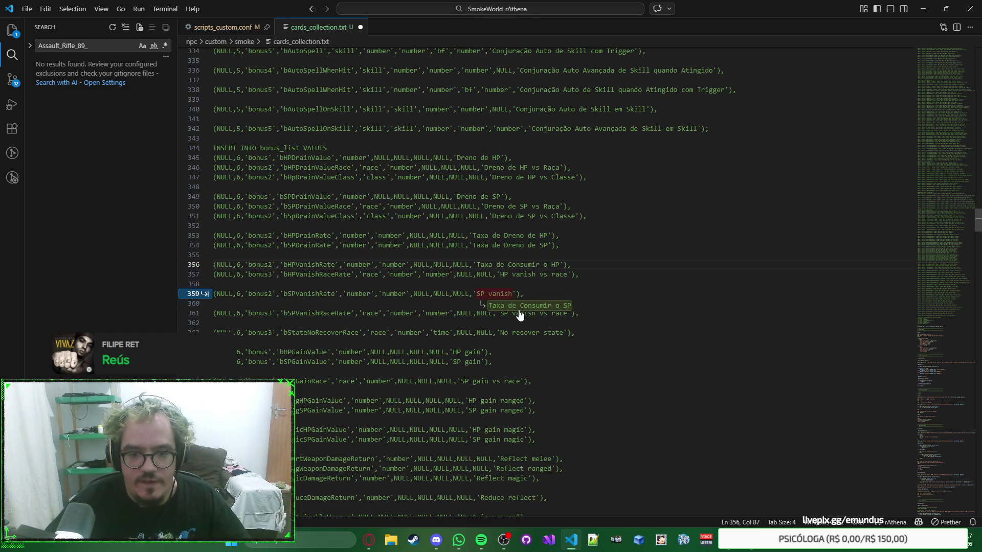
pyautogui.press('Tab')
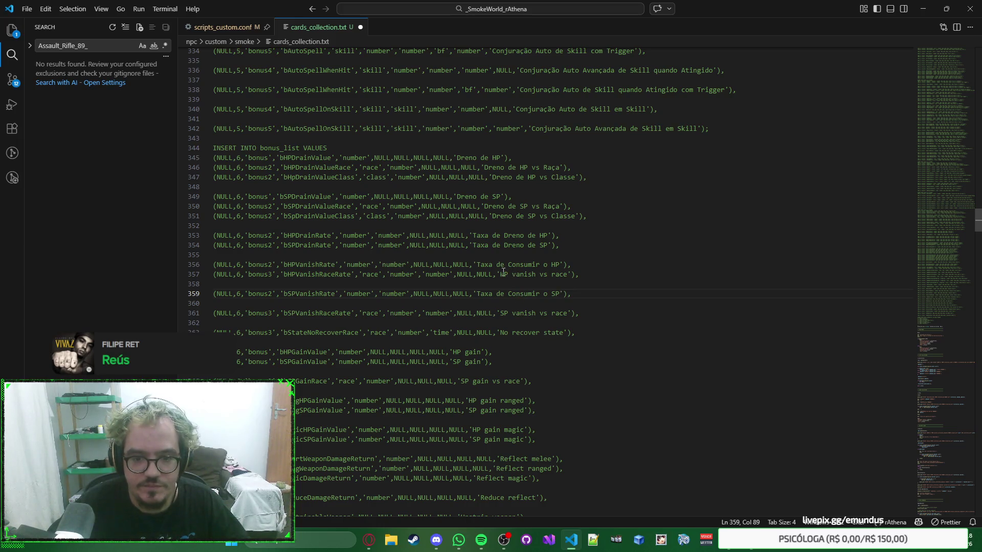
# Copy the bHPVanishRaceRate identifier from line 357 and search the bonus spreadsheet for it.
pyautogui.moveTo(501, 274)
pyautogui.mouseDown()
pyautogui.moveTo(576, 276)
pyautogui.moveTo(567, 274)
pyautogui.mouseUp()
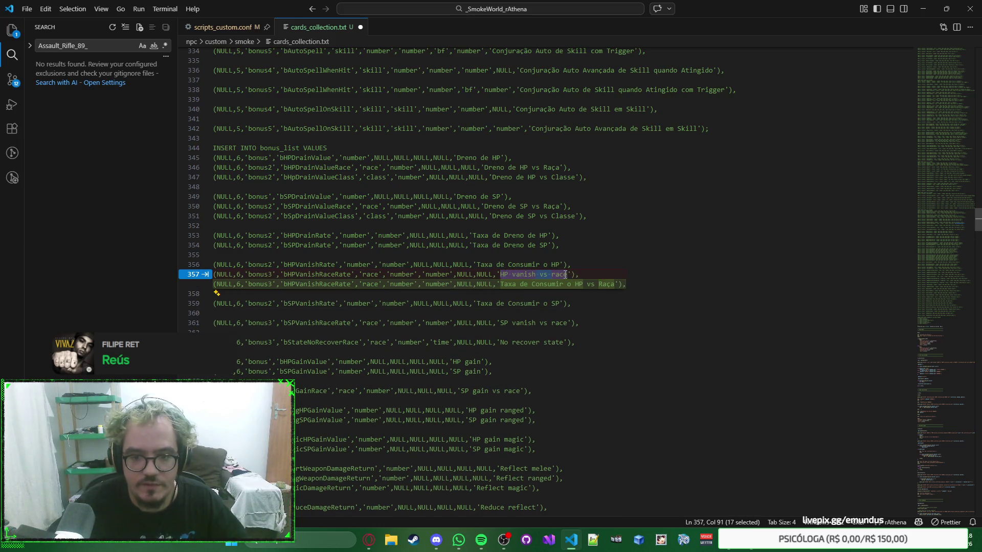
pyautogui.press('Escape')
pyautogui.doubleClick(310, 275)
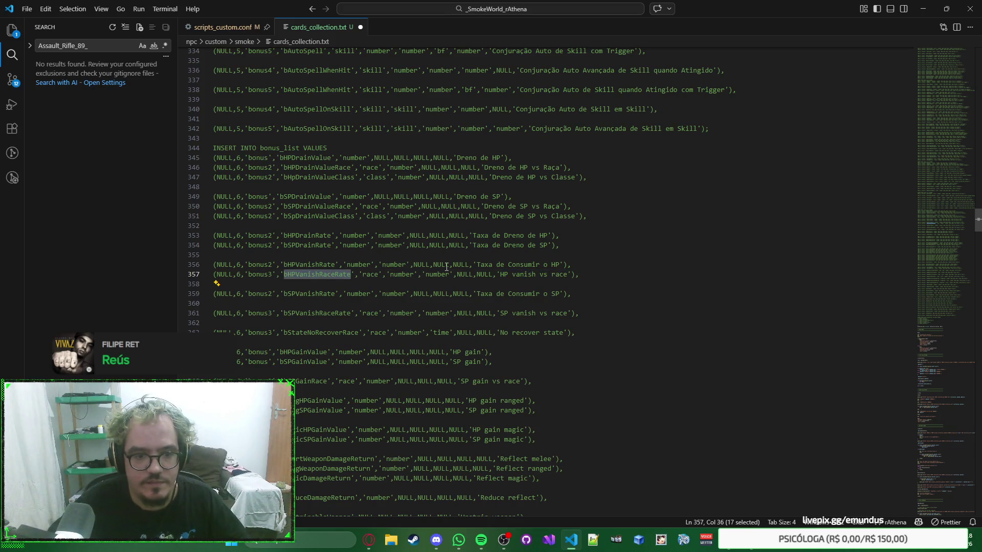
pyautogui.hotkey('ctrl', 'c')
pyautogui.hotkey('alt', 'Tab')
pyautogui.hotkey('ctrl', 'f')
pyautogui.hotkey('ctrl', 'v')
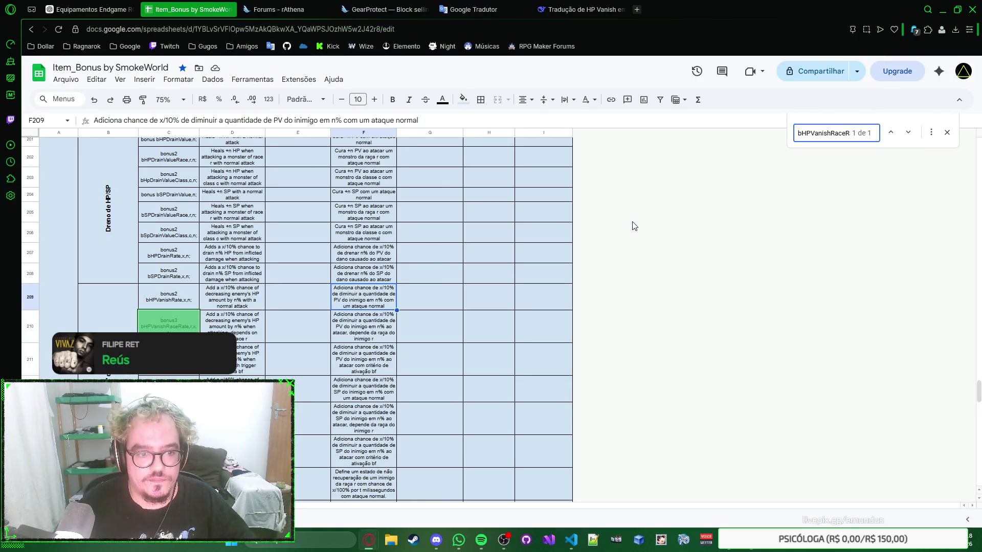
# Copy the bHPVanishRaceRate code in C210 together with its Portuguese description in F210.
pyautogui.press('Escape')
pyautogui.press('Right')
pyautogui.press('Right')
pyautogui.press('Right')
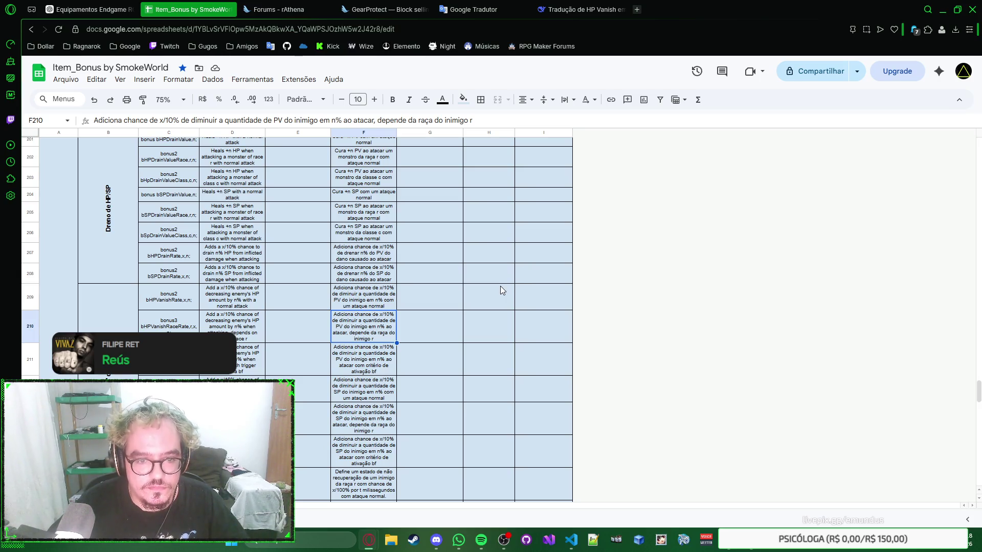
pyautogui.hotkey('ctrl', 'c')
pyautogui.keyDown('ctrl'); pyautogui.click(176, 321); pyautogui.keyUp('ctrl')
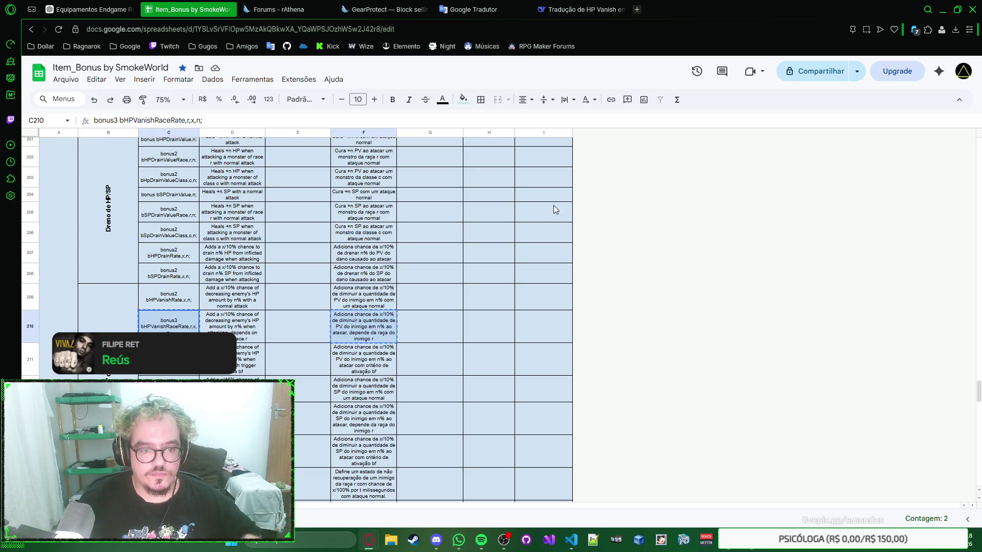
pyautogui.click(573, 10)
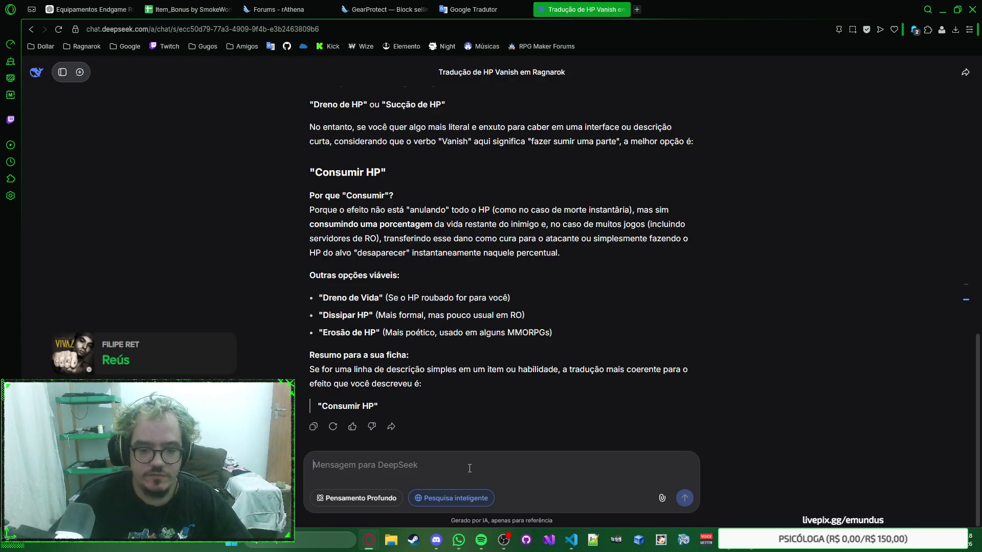
# Ask DeepSeek 'e nesse quesito?' followed by the pasted bHPVanishRaceRate description.
pyautogui.write('e nesse quesito?')
pyautogui.hotkey('shift', 'Return')
pyautogui.hotkey('ctrl', 'v')
pyautogui.press('Return')
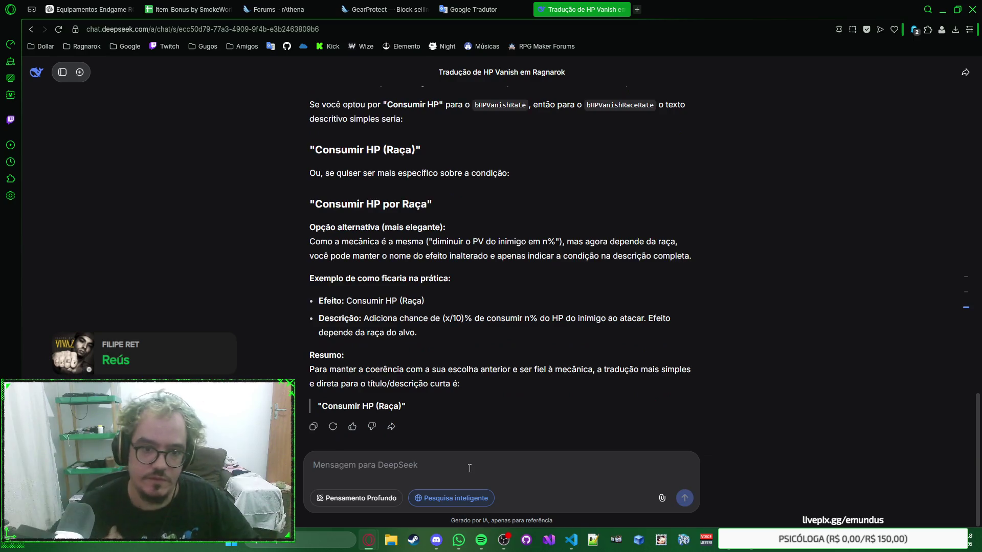
pyautogui.hotkey('alt', 'Tab')
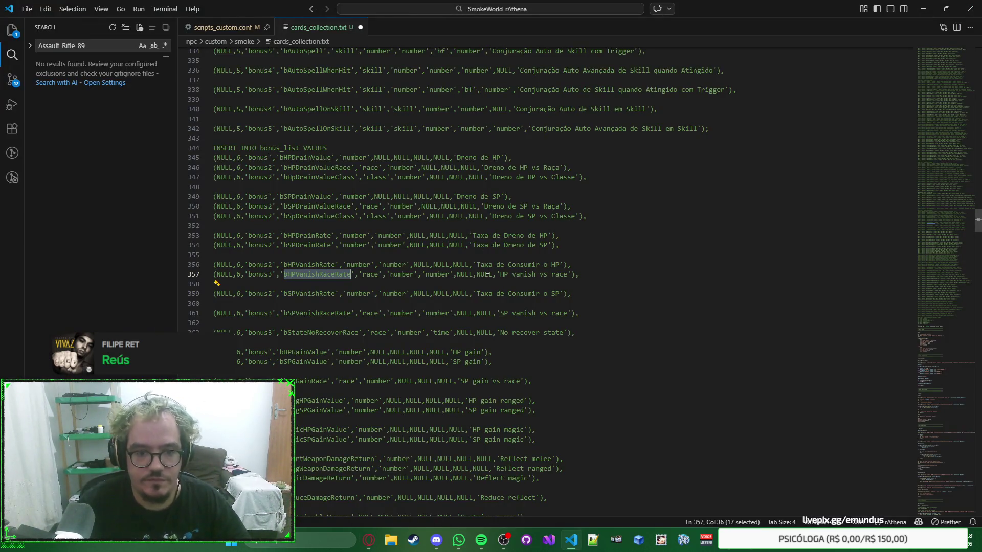
# Relabel line 357 as 'Taxa de Consumir o HP vs Raça'.
pyautogui.press('Tab')
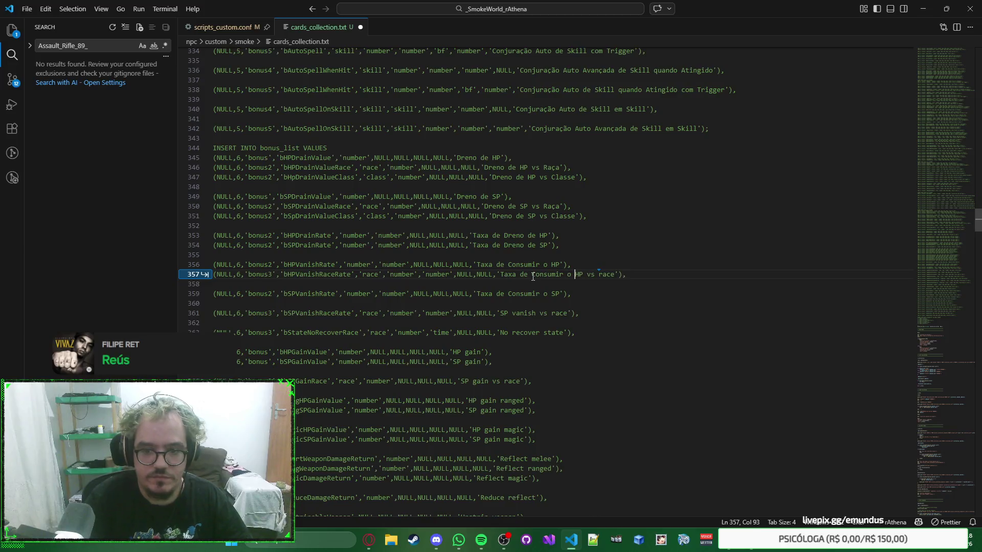
pyautogui.press('Tab')
pyautogui.doubleClick(602, 276)
pyautogui.write('Raça')
pyautogui.click(599, 285)
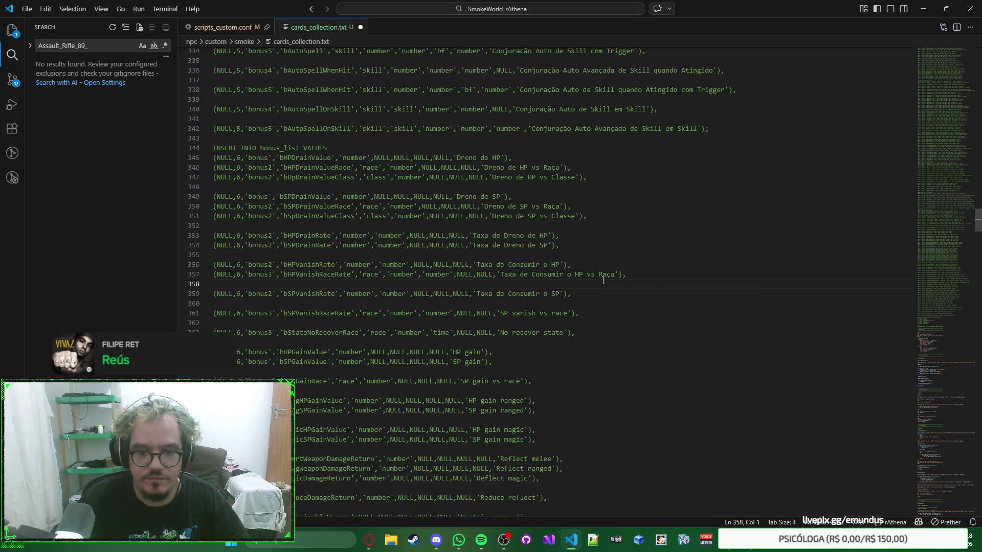
# Relabel line 361 as 'Taxa de Consumir o SP vs Raça'.
pyautogui.click(508, 313)
pyautogui.click(568, 313)
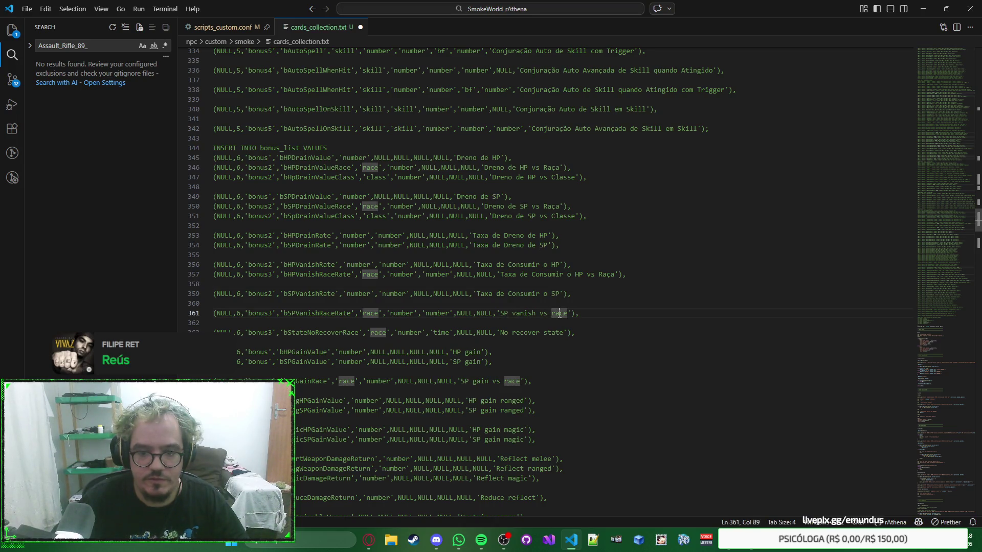
pyautogui.keyDown('shift'); pyautogui.click(506, 316); pyautogui.keyUp('shift')
pyautogui.write('Taxa de Consumi')
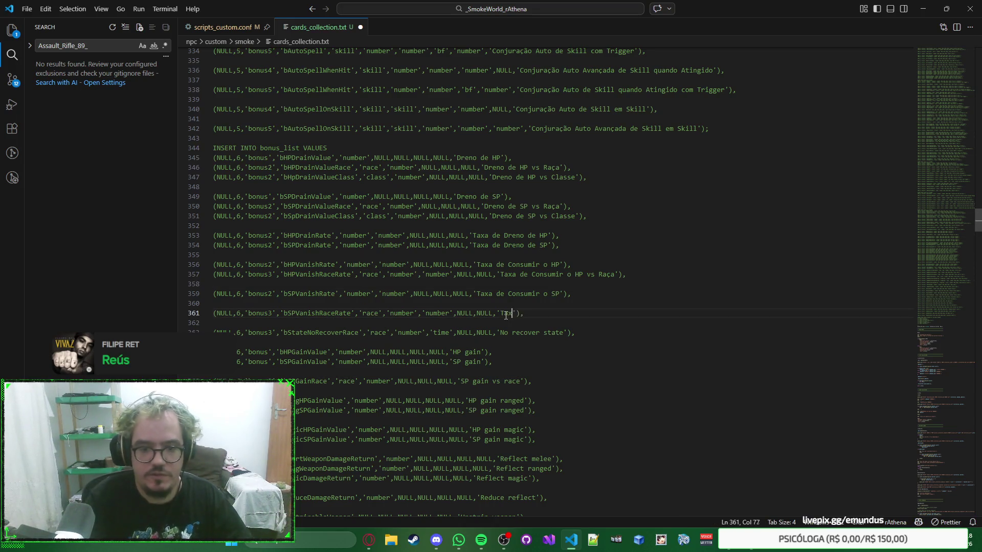
pyautogui.write('r')
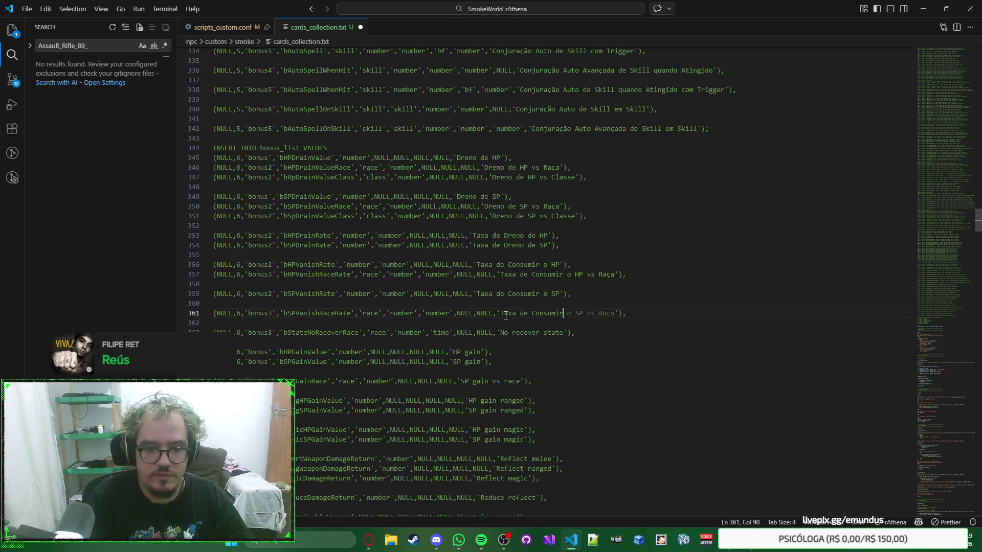
pyautogui.press('Tab')
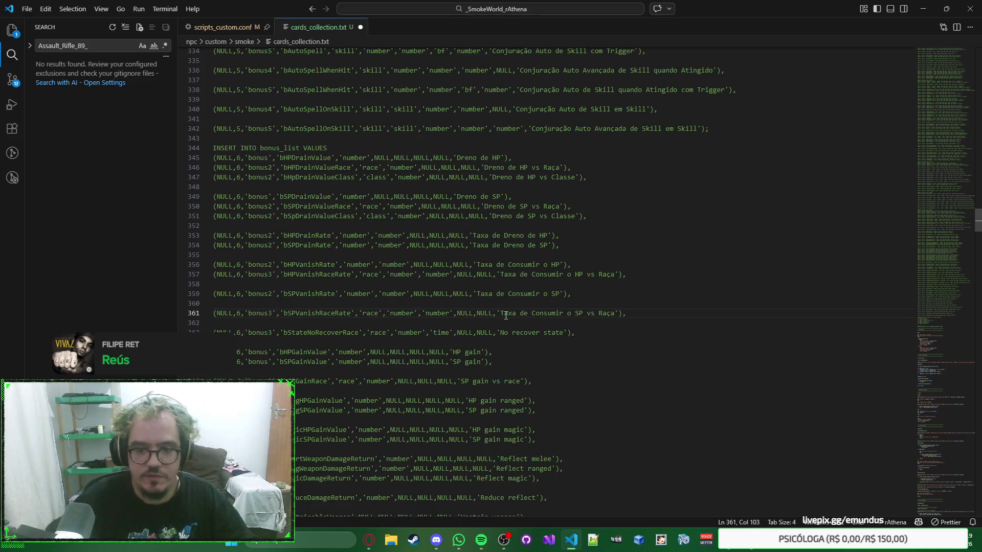
# Select the bStateNoRecoverRace identifier on line 363 for copying.
pyautogui.moveTo(563, 333); pyautogui.dragTo(502, 333)
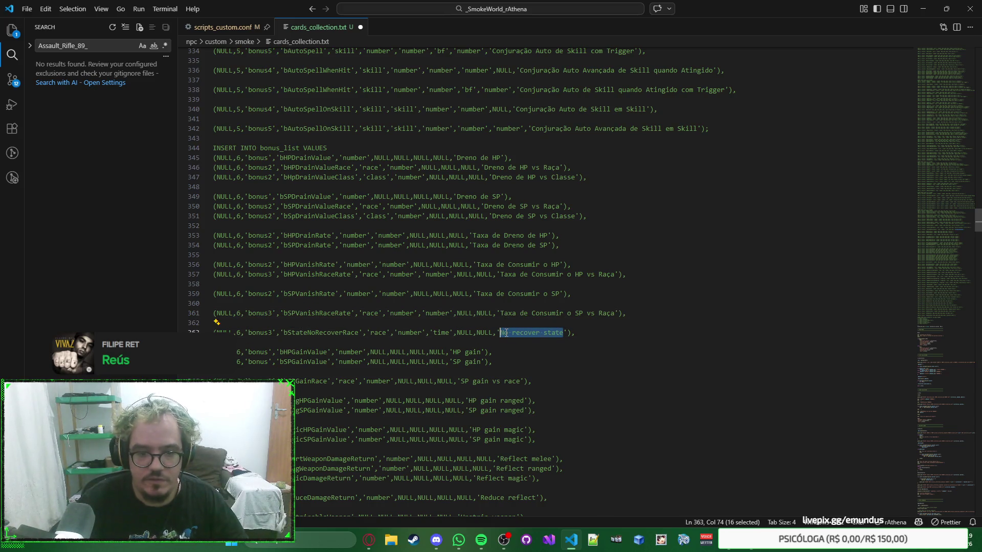
pyautogui.doubleClick(321, 333)
pyautogui.hotkey('alt', 'Tab')
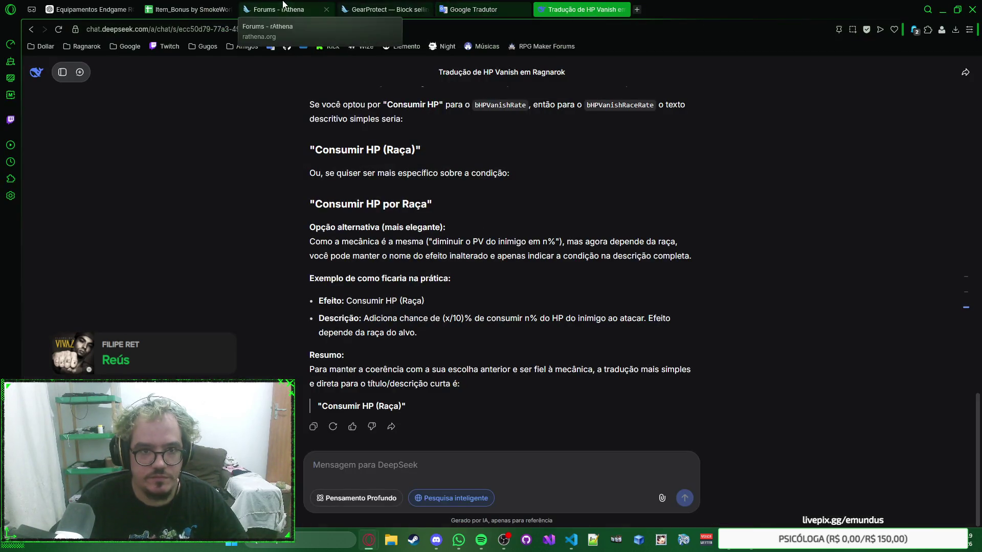
# Find bStateNoRecoverRace in the Item_Bonus sheet and select its Portuguese description in F215.
pyautogui.click(279, 9)
pyautogui.click(190, 9)
pyautogui.hotkey('ctrl', 'f')
pyautogui.hotkey('ctrl', 'v')
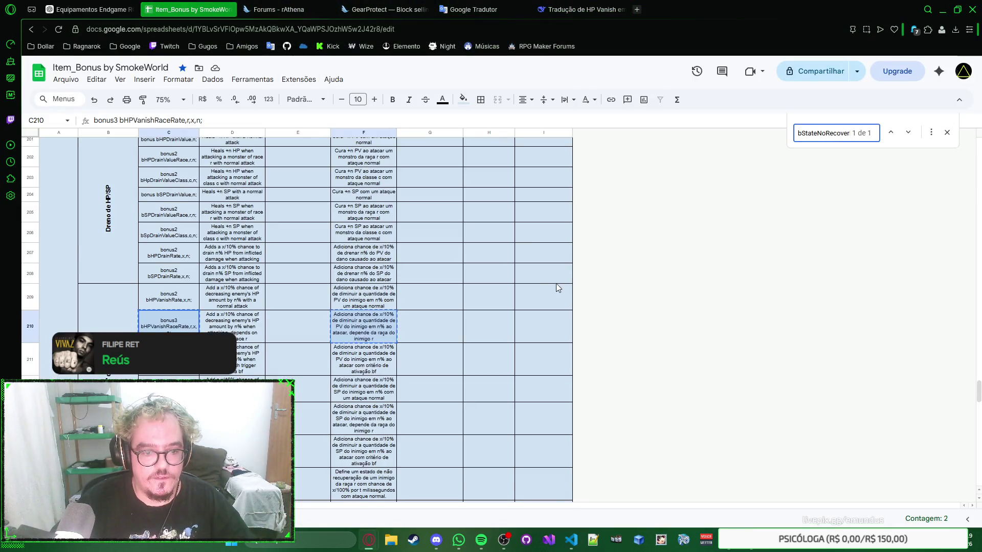
pyautogui.press('Return')
pyautogui.press('Escape')
pyautogui.click(379, 371)
pyautogui.rightClick(379, 374)
pyautogui.press('Escape')
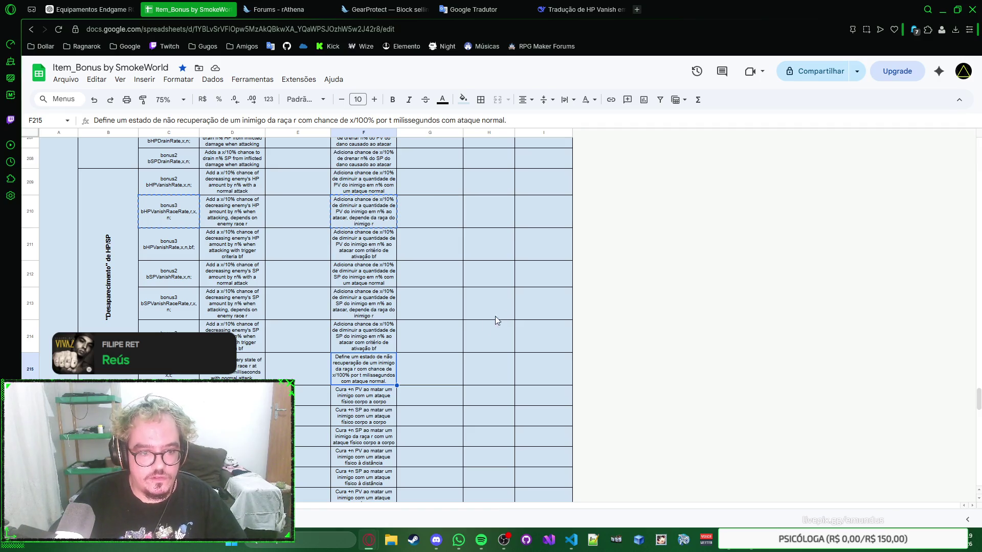
# Copy the 'No recover state' label from line 363 for Google Translate.
pyautogui.hotkey('alt', 'Tab')
pyautogui.moveTo(504, 332); pyautogui.dragTo(565, 332)
pyautogui.hotkey('alt', 'Tab')
pyautogui.click(463, 9)
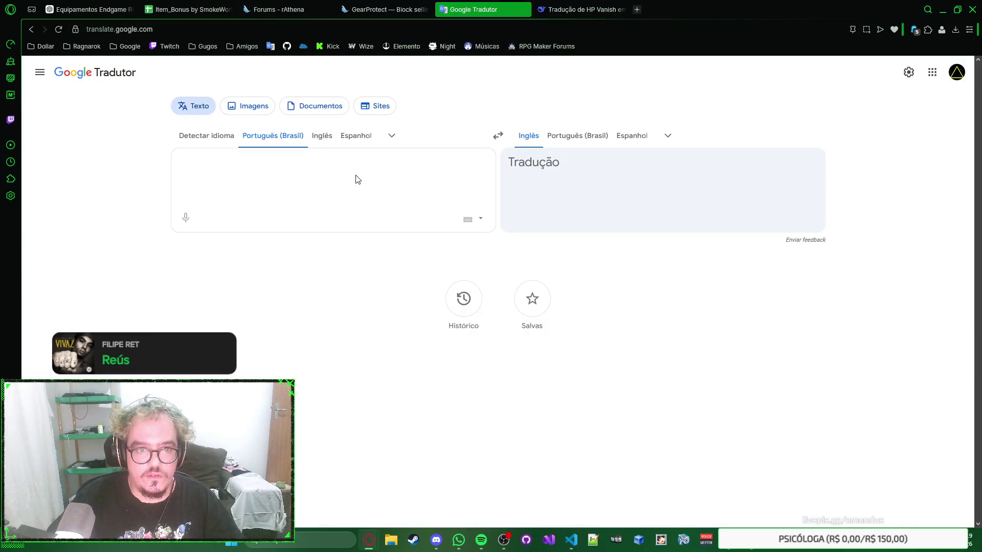
# Translate 'No recover state' from English ('Nenhum estado de recuperação'), then correct source to 'No recovery state'.
pyautogui.hotkey('ctrl', 'v')
pyautogui.click(321, 136)
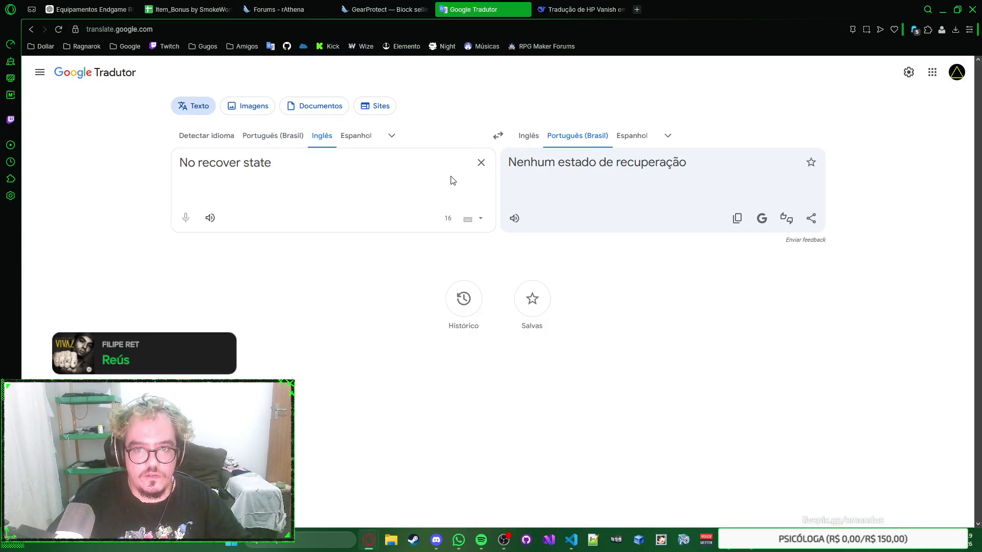
pyautogui.hotkey('alt', 'Tab')
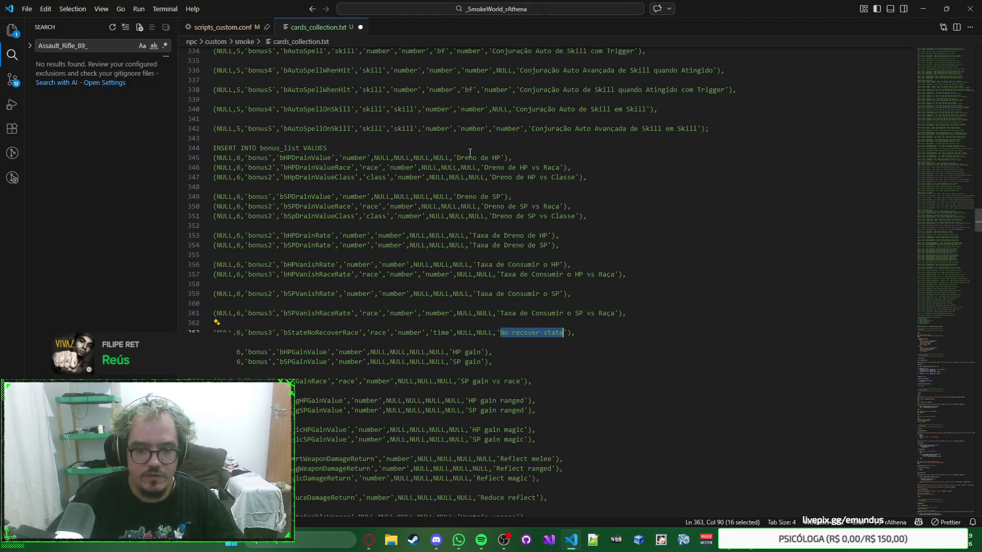
pyautogui.hotkey('alt', 'Tab')
pyautogui.hotkey('ctrl', 'a')
pyautogui.hotkey('ctrl', 'c')
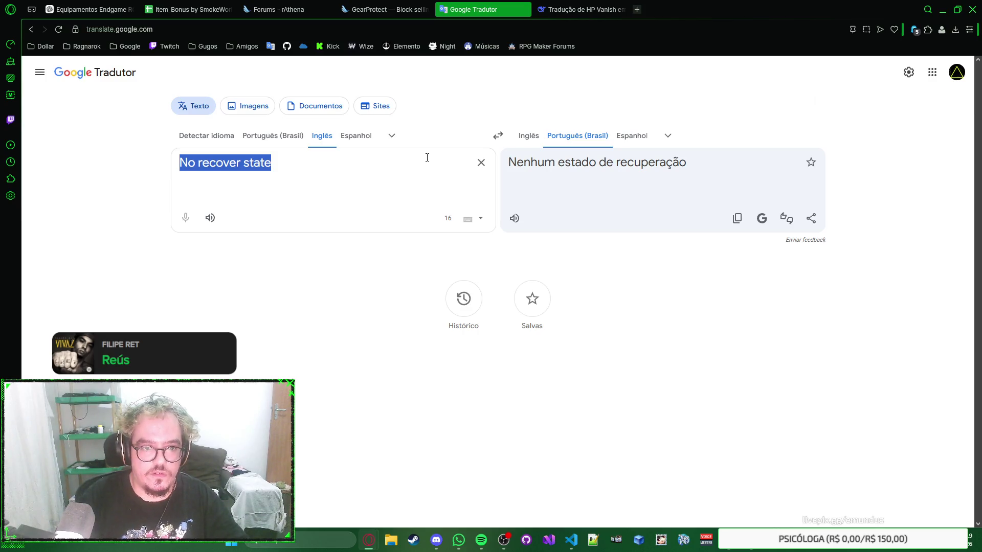
pyautogui.press('Right')
pyautogui.press('Left')
pyautogui.press('Left')
pyautogui.press('Left')
pyautogui.write('y')
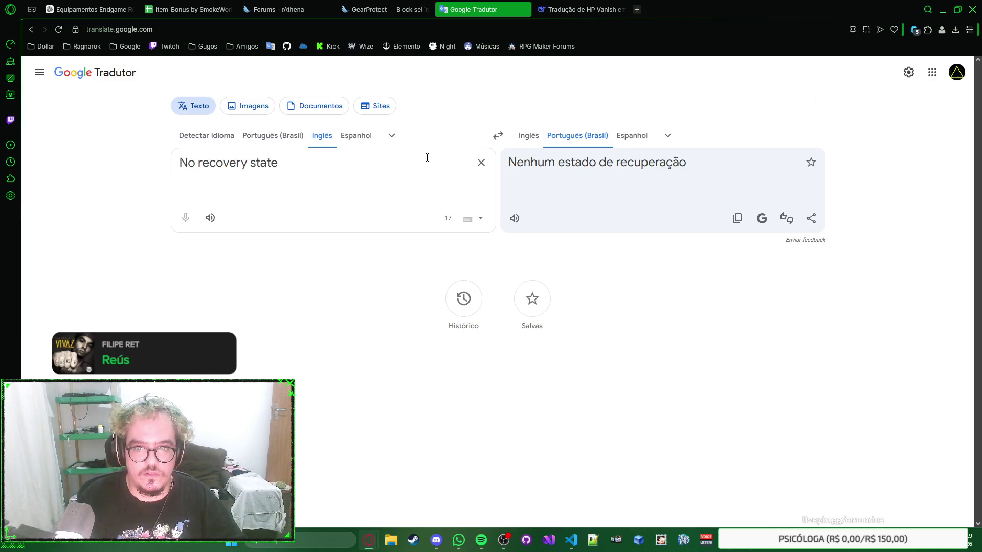
pyautogui.hotkey('alt', 'Tab')
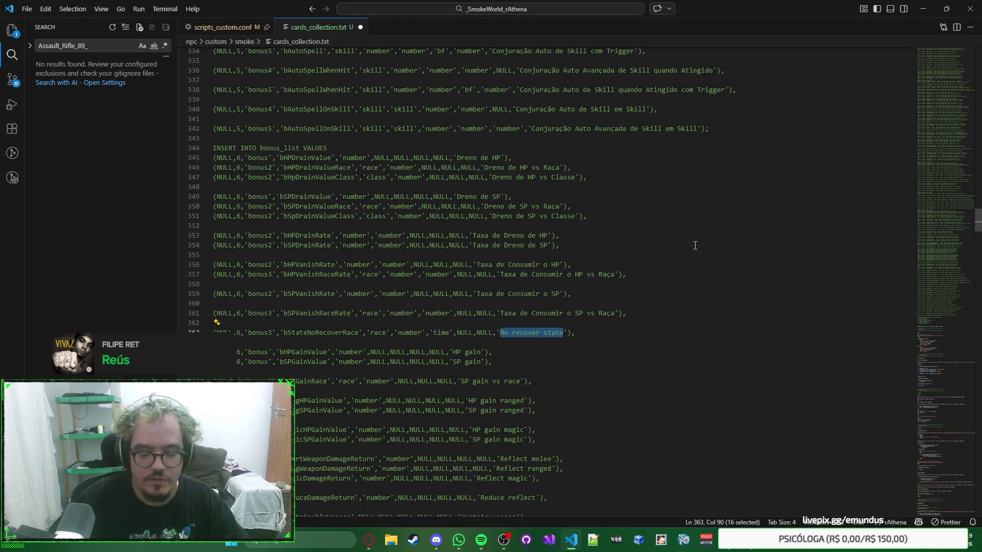
# Try Portuguese labels like 'Sem Recuperação' on line 363, then undo back to 'No recover state'.
pyautogui.write('Sem')
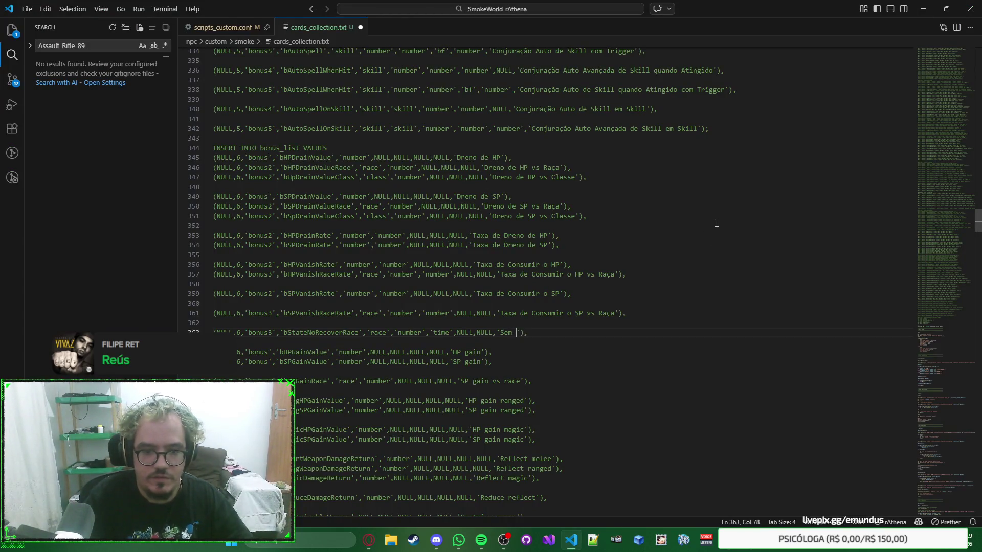
pyautogui.hotkey('alt', 'Tab')
pyautogui.hotkey('alt', 'Tab')
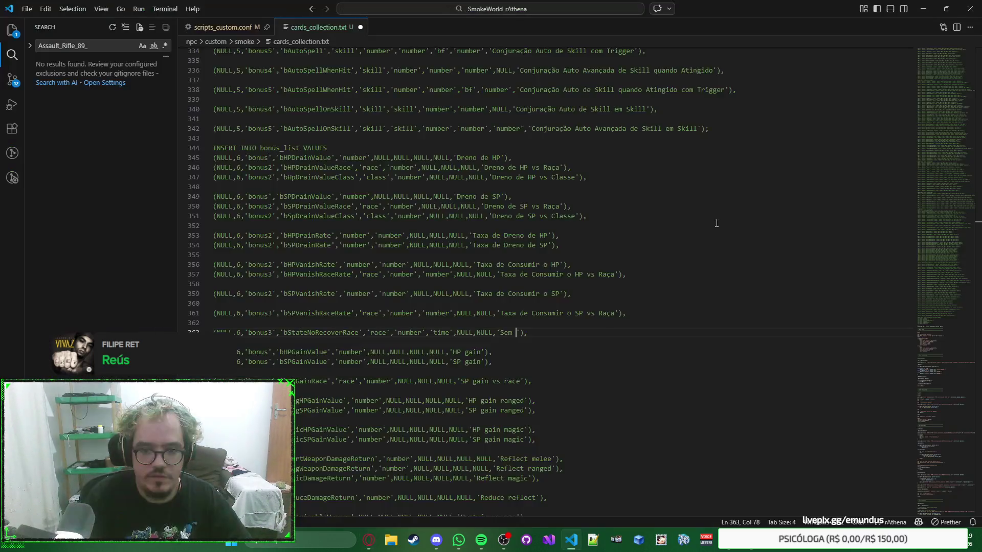
pyautogui.write('Estado d')
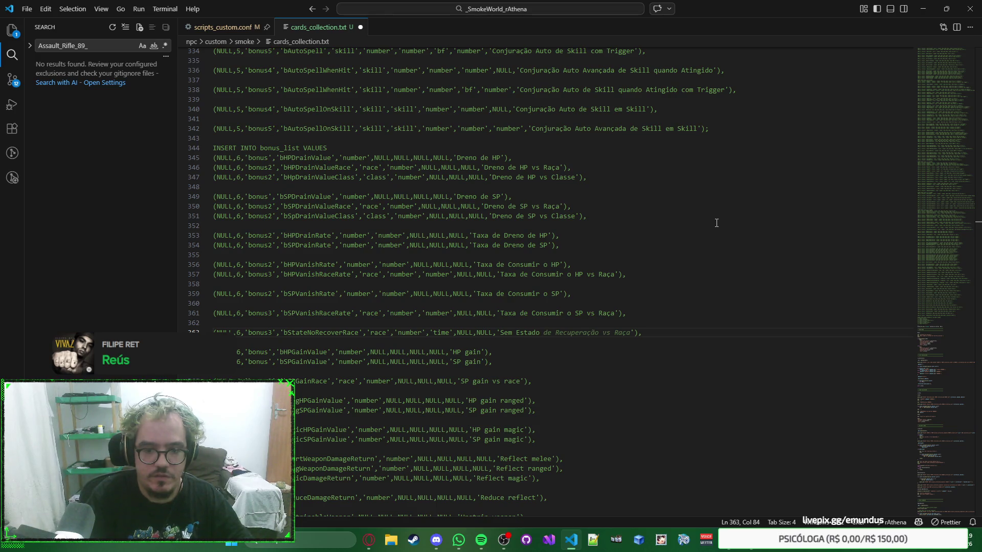
pyautogui.hotkey('ctrl', 'BackSpace')
pyautogui.hotkey('ctrl', 'BackSpace')
pyautogui.hotkey('ctrl', 'BackSpace')
pyautogui.hotkey('ctrl', 'v')
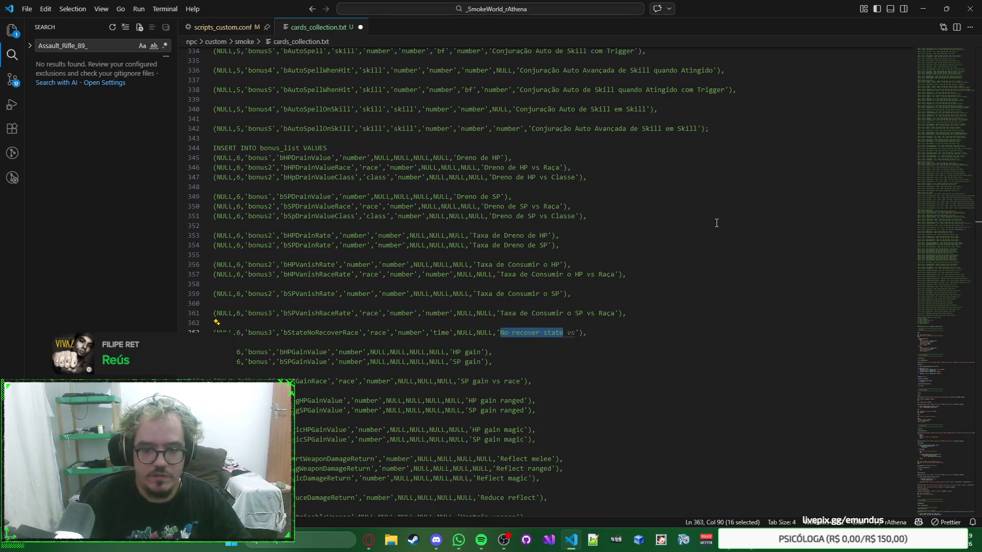
pyautogui.write('Sem ')
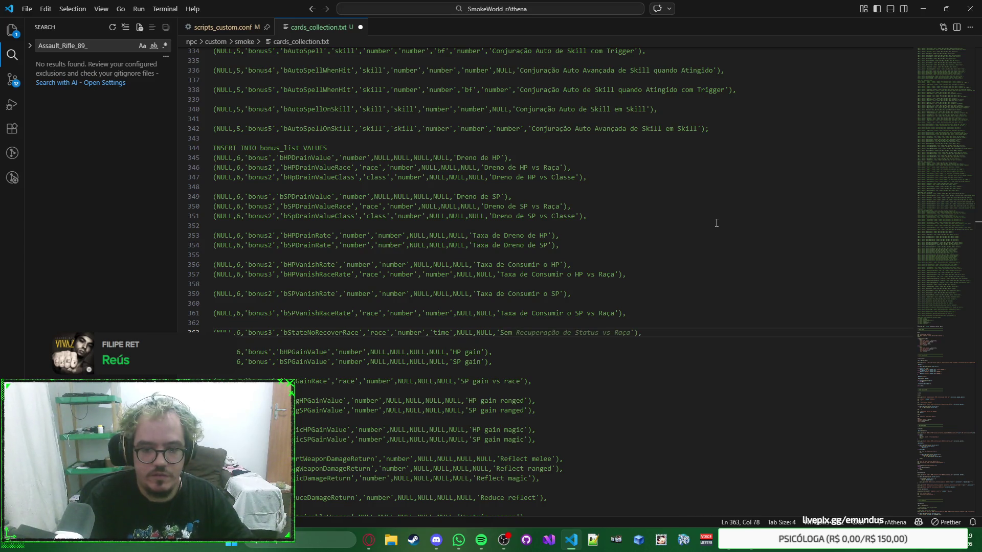
pyautogui.write('Recuperação')
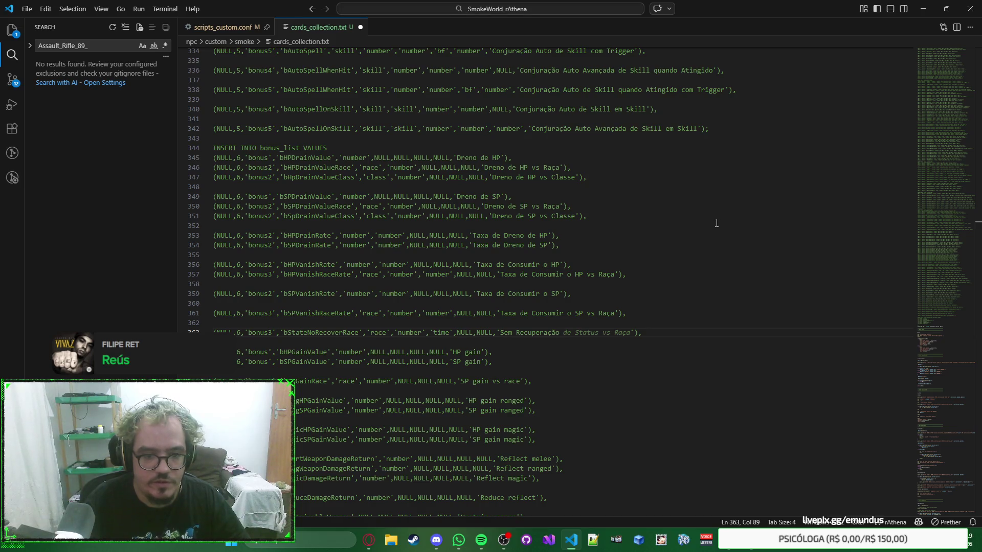
pyautogui.hotkey('ctrl', 'z')
pyautogui.hotkey('ctrl', 'z')
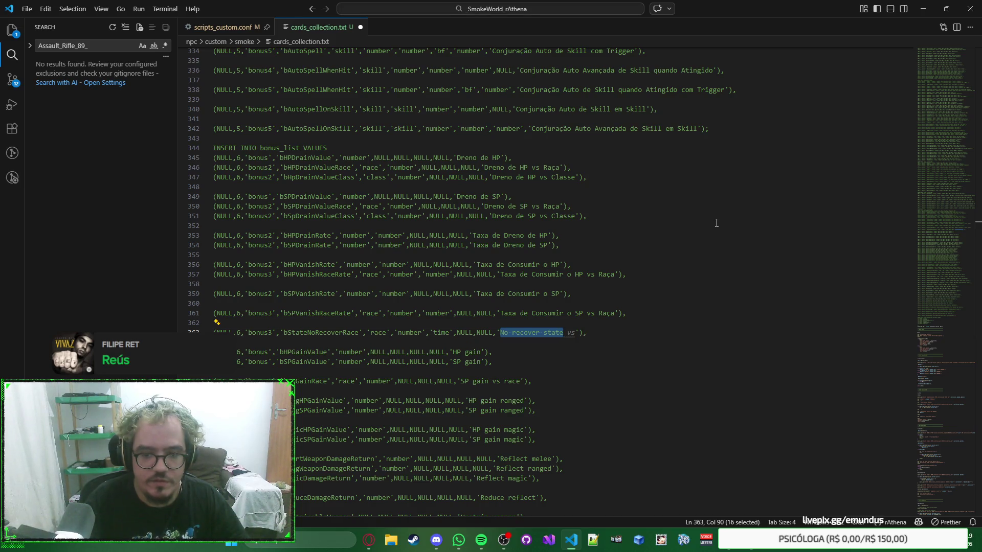
pyautogui.hotkey('ctrl', 'z')
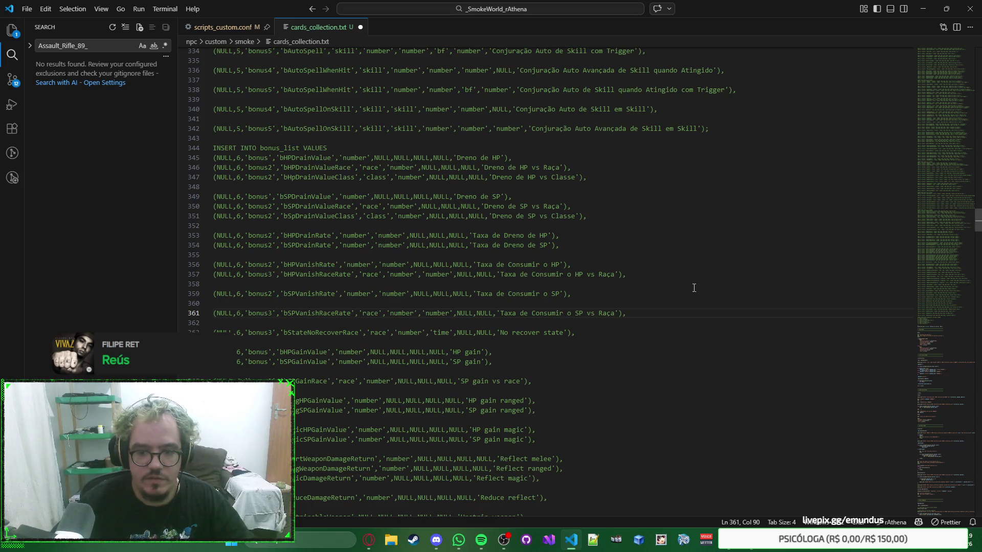
# Select the bonus name bStateNoRecoverRace on line 363 for copying.
pyautogui.click(687, 323)
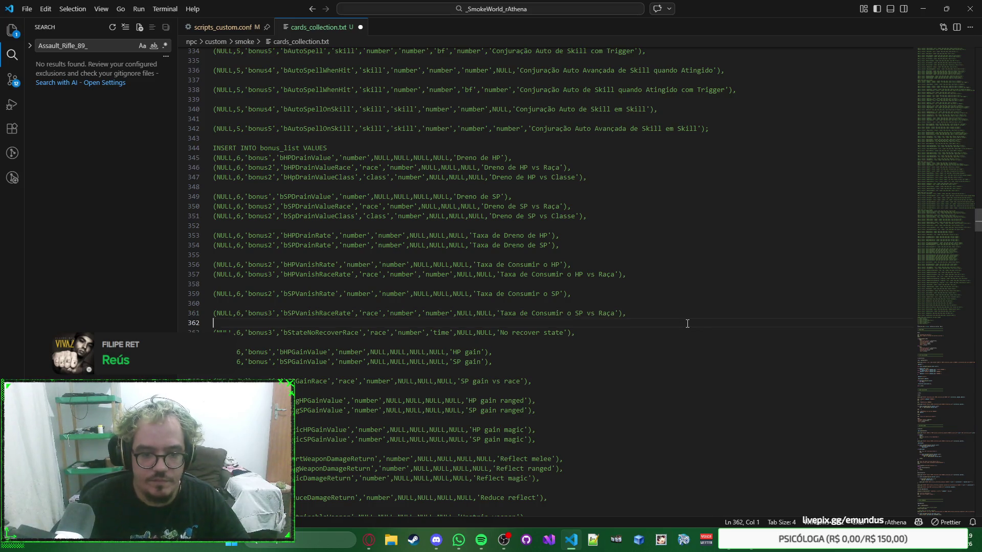
pyautogui.doubleClick(315, 333)
pyautogui.hotkey('alt', 'Tab')
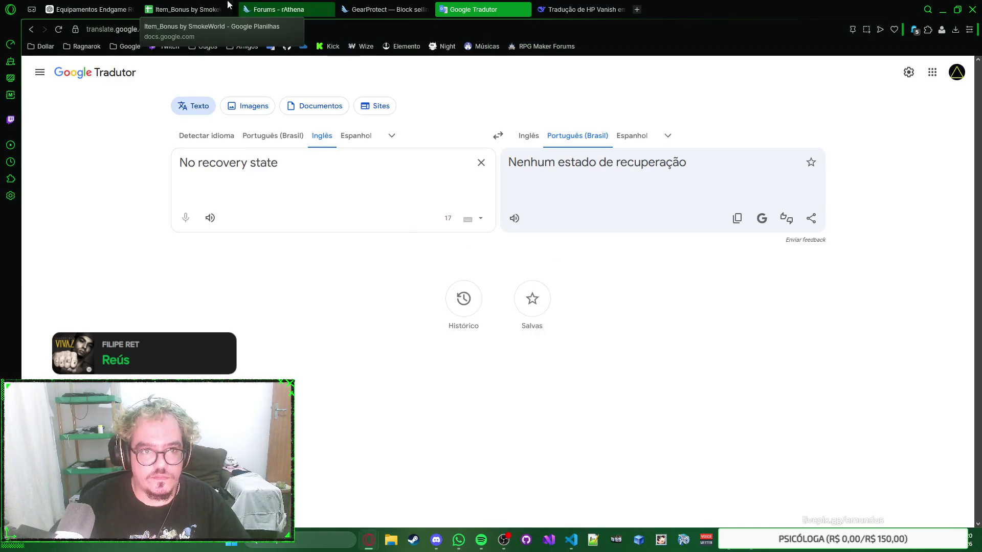
# Locate bStateNoRecoverRace at Item_Bonus row 215 and copy its F215 description and C215 syntax.
pyautogui.click(189, 9)
pyautogui.hotkey('ctrl', 'f')
pyautogui.hotkey('ctrl', 'v')
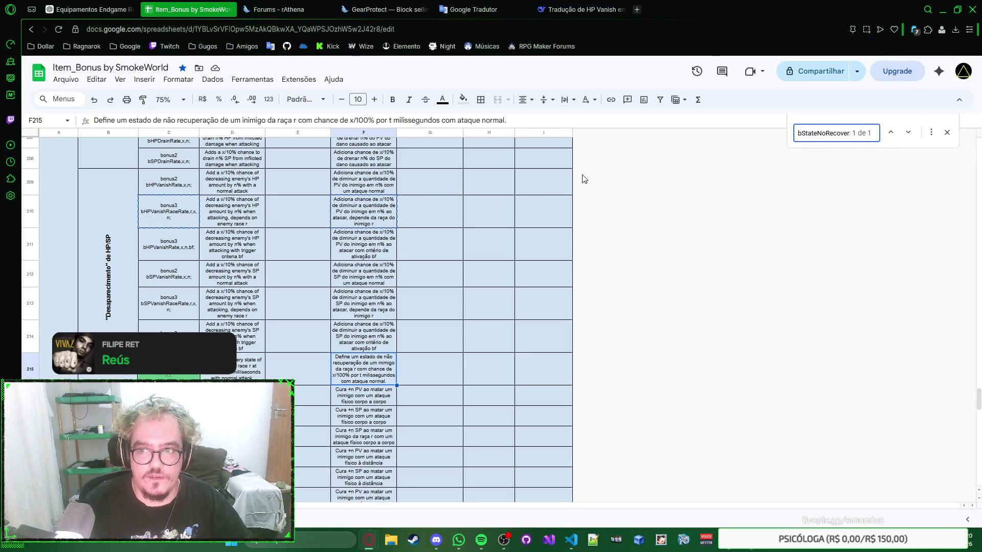
pyautogui.press('Escape')
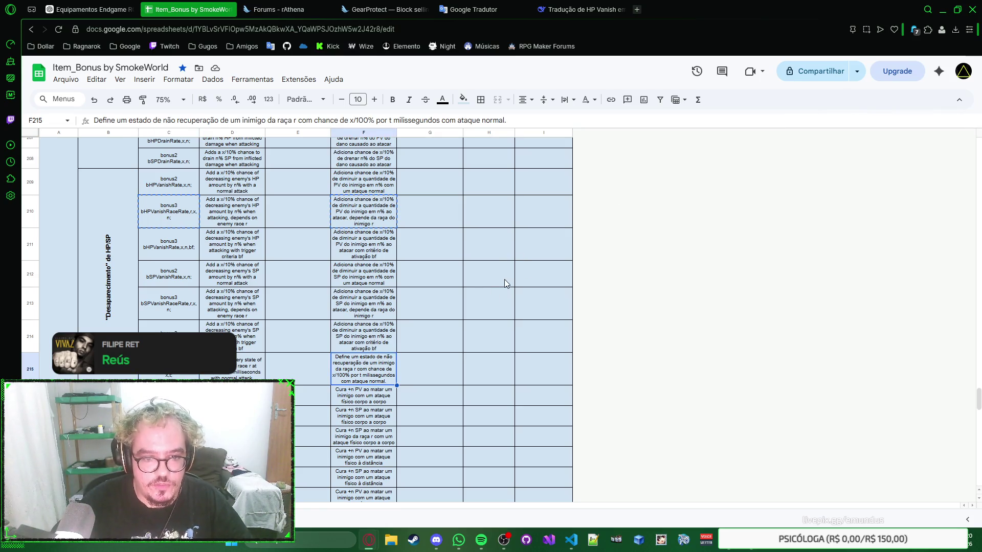
pyautogui.hotkey('ctrl', 'c')
pyautogui.press('Left')
pyautogui.press('Left')
pyautogui.press('Left')
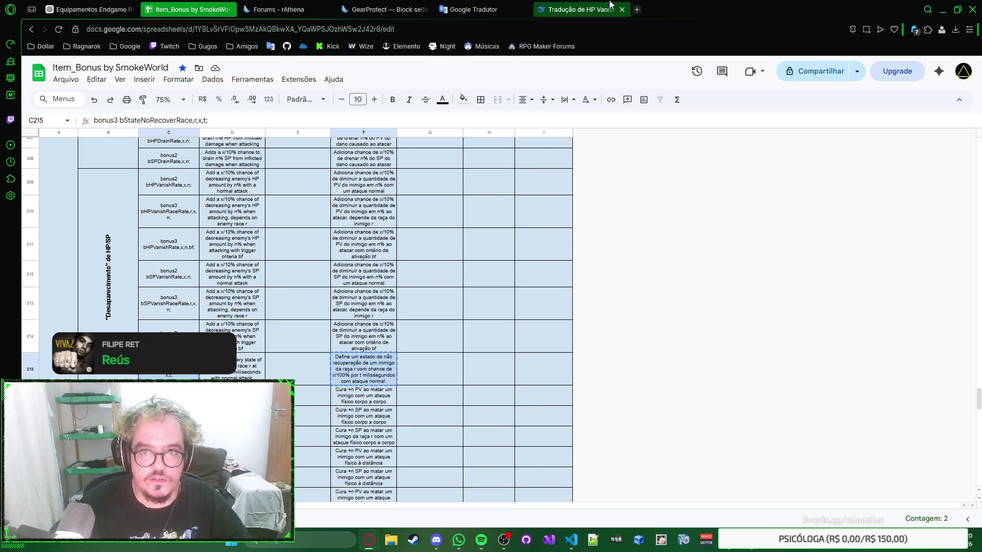
# Draft a DeepSeek message 'quando for assim' with the pasted bonus syntax, asking for a SHORT description.
pyautogui.click(611, 9)
pyautogui.click(398, 475)
pyautogui.write('e quando')
pyautogui.hotkey('ctrl', 'BackSpace')
pyautogui.write('quando for assim')
pyautogui.hotkey('ctrl', 'v')
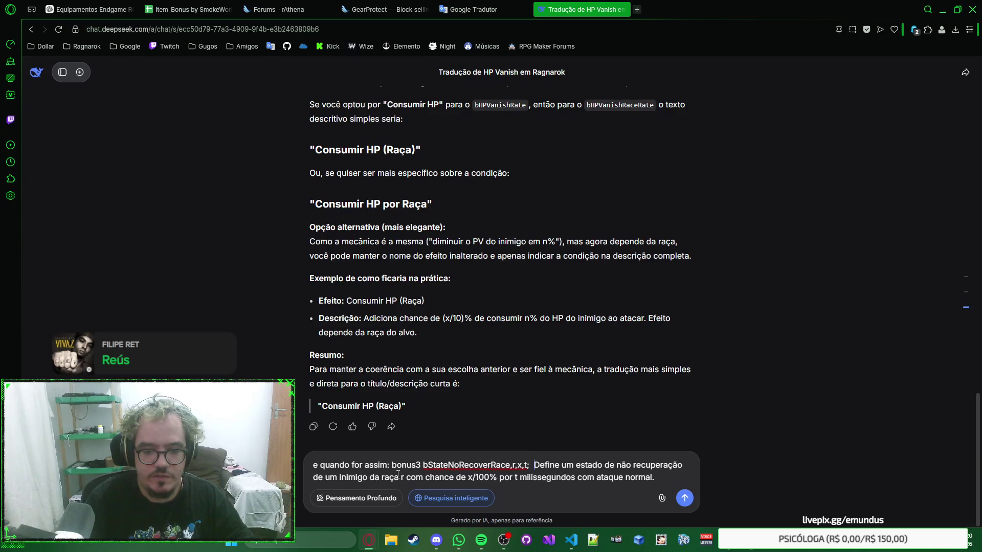
pyautogui.write('=')
pyautogui.hotkey('shift', 'Return')
pyautogui.write('como sei')
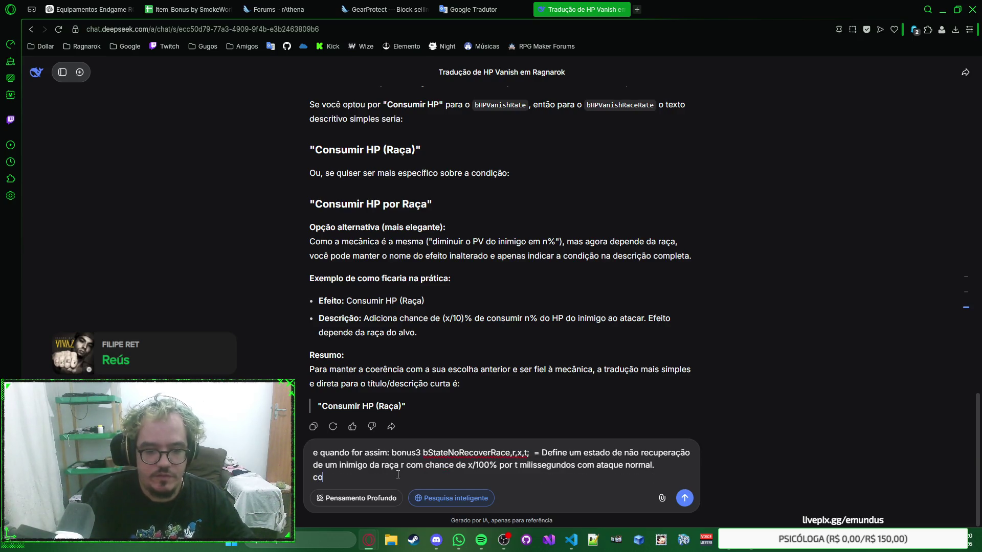
pyautogui.write('ria uma ')
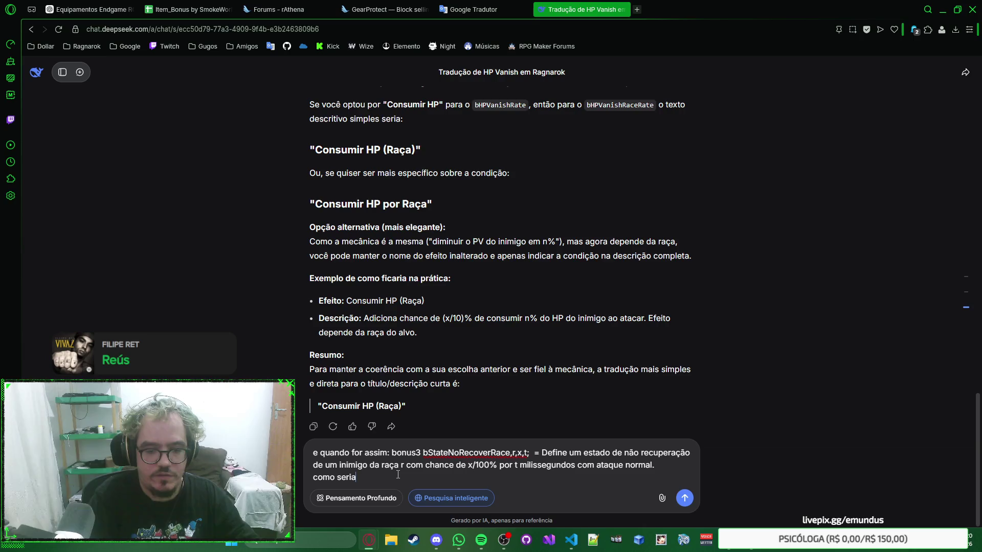
pyautogui.write('descrição CUR')
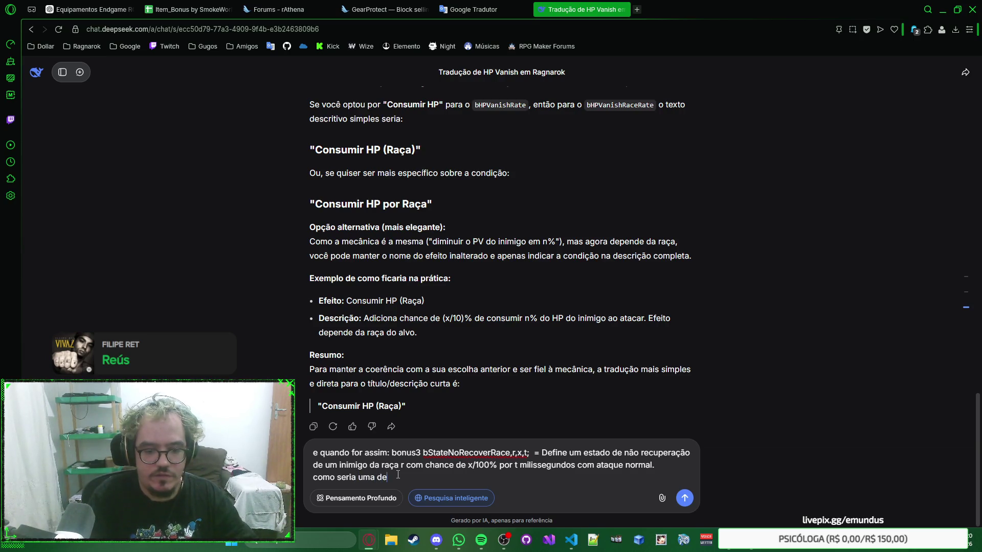
pyautogui.write('TA? exemplo e')
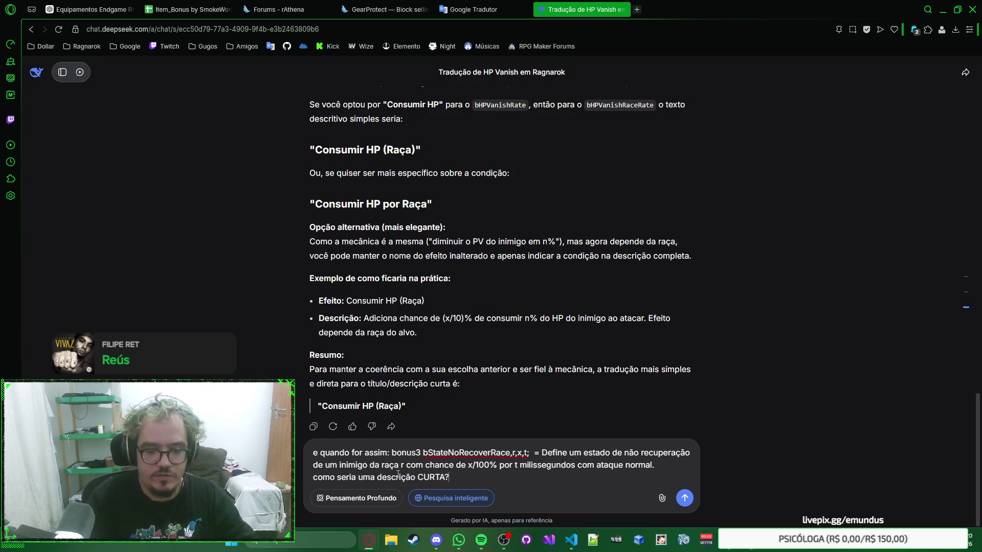
pyautogui.write('m inglês')
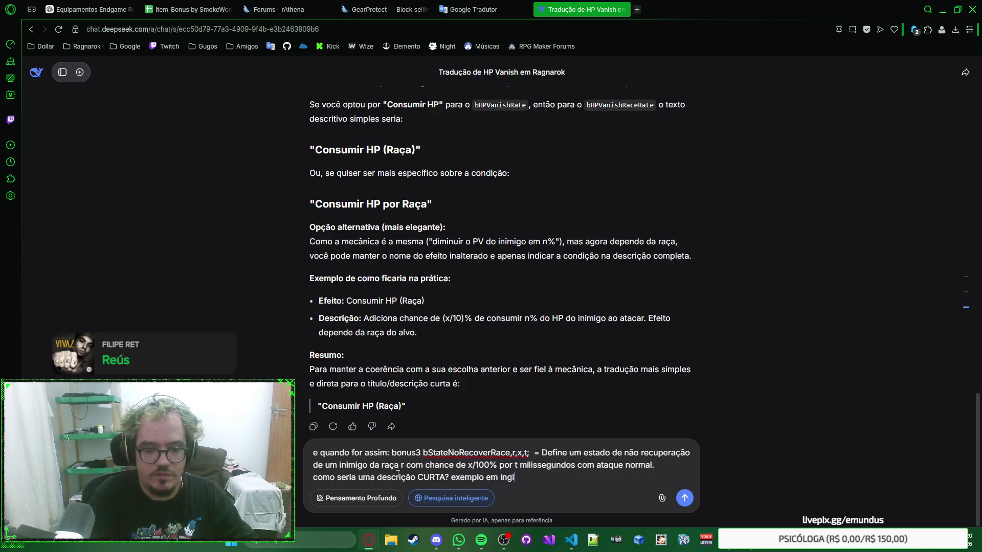
# Add the English label 'No recover state' as the example and send the question.
pyautogui.hotkey('alt', 'Tab')
pyautogui.moveTo(503, 333); pyautogui.dragTo(564, 332)
pyautogui.hotkey('alt', 'Tab')
pyautogui.hotkey('ctrl', 'v')
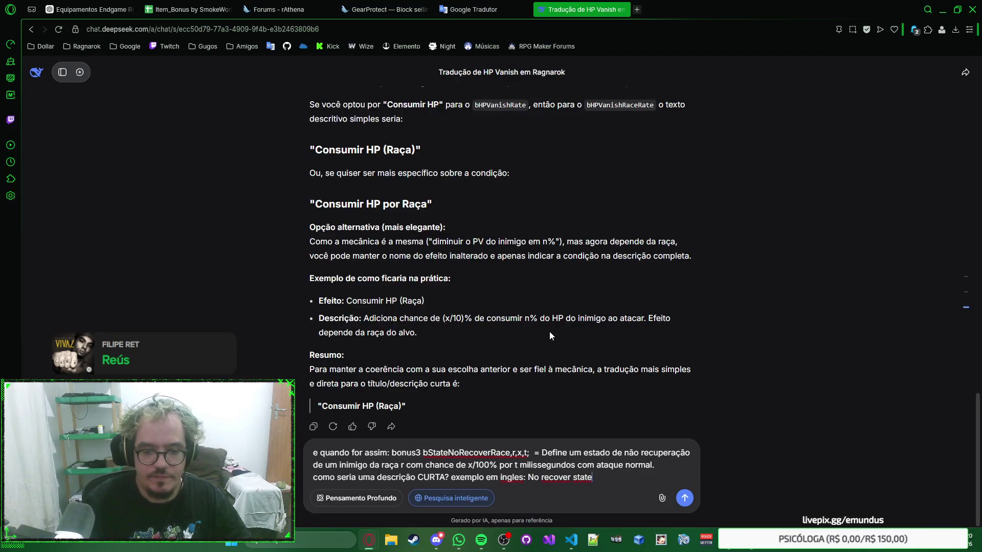
pyautogui.press('Return')
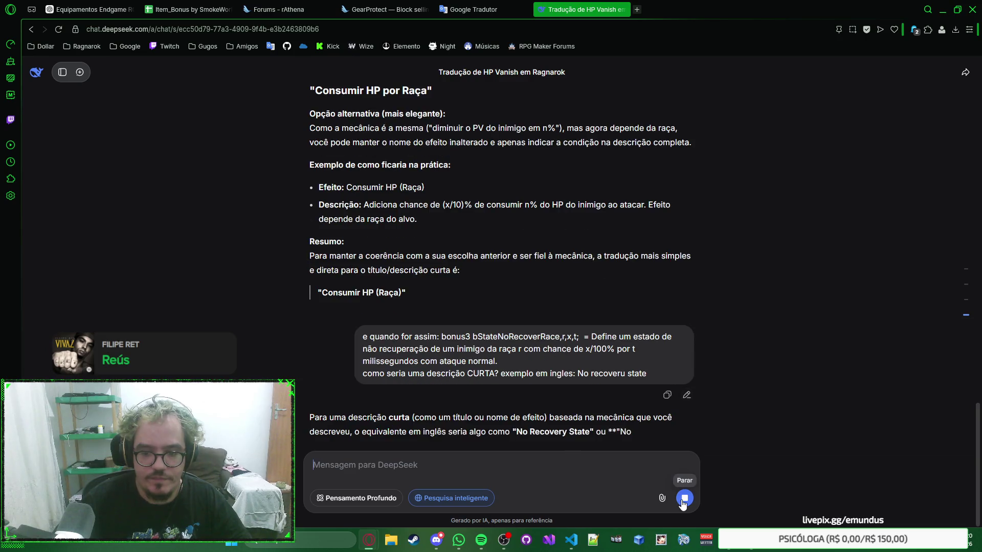
# Fix the 'recoveru' typo in the sent question and resend it.
pyautogui.click(687, 314)
pyautogui.press('Left')
pyautogui.press('Left')
pyautogui.press('Left')
pyautogui.click(687, 315)
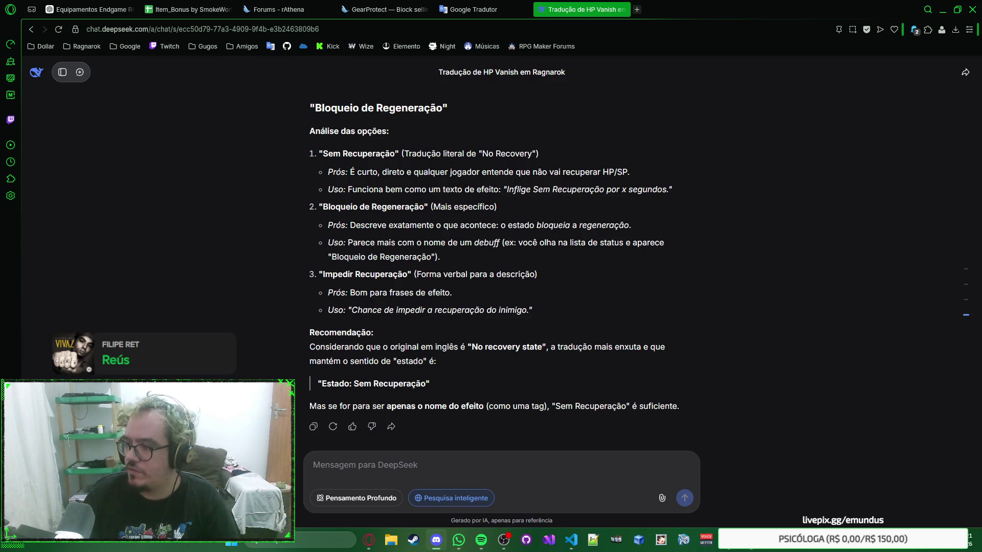
# Open and dismiss page menus over DeepSeek's reply recommending 'Estado: Sem Recuperação'.
pyautogui.rightClick(809, 258)
pyautogui.click(807, 198)
pyautogui.rightClick(814, 272)
pyautogui.click(840, 219)
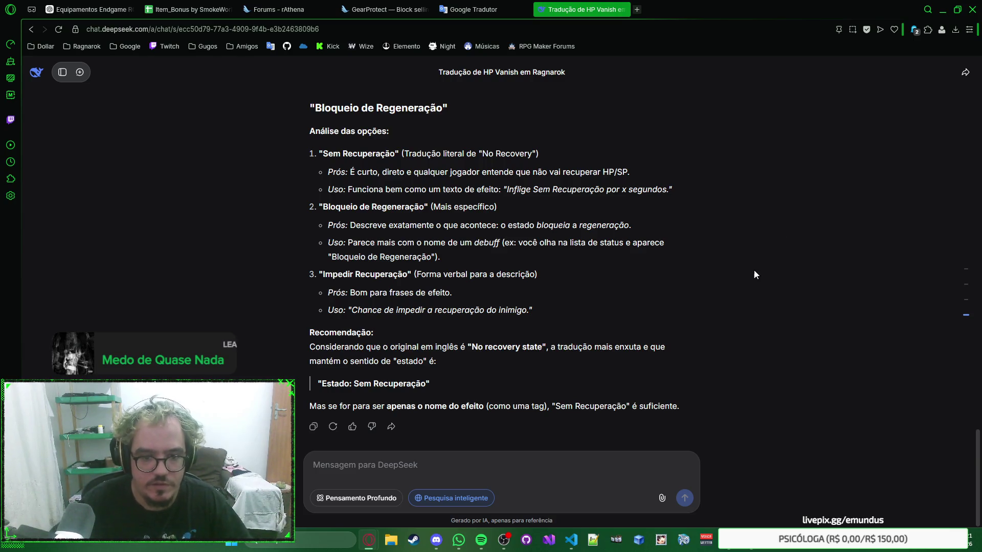
pyautogui.rightClick(775, 291)
pyautogui.press('Escape')
pyautogui.rightClick(749, 302)
pyautogui.press('Escape')
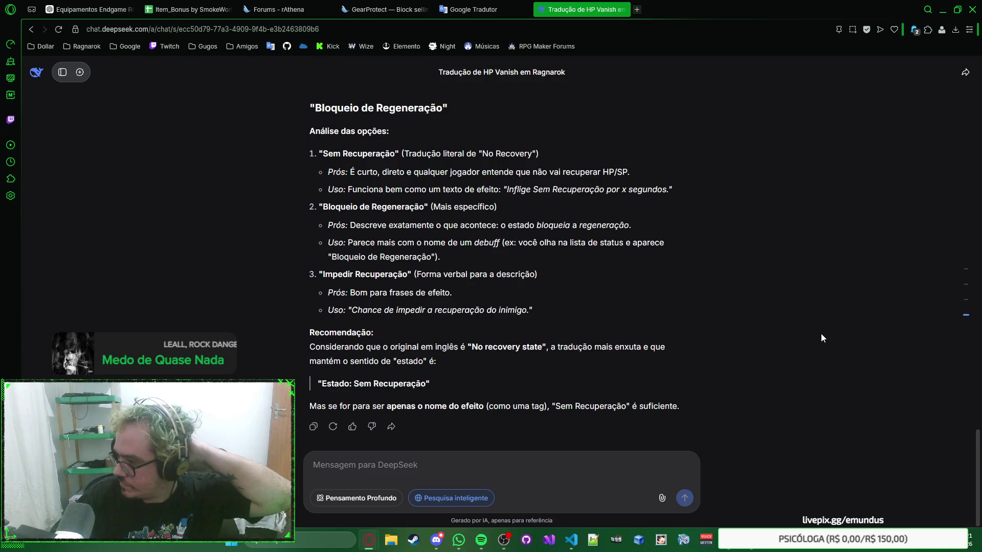
pyautogui.rightClick(880, 341)
pyautogui.press('Escape')
# In a new tab, search Google for 'marie dialogue guide warframe'.
pyautogui.hotkey('ctrl', 't')
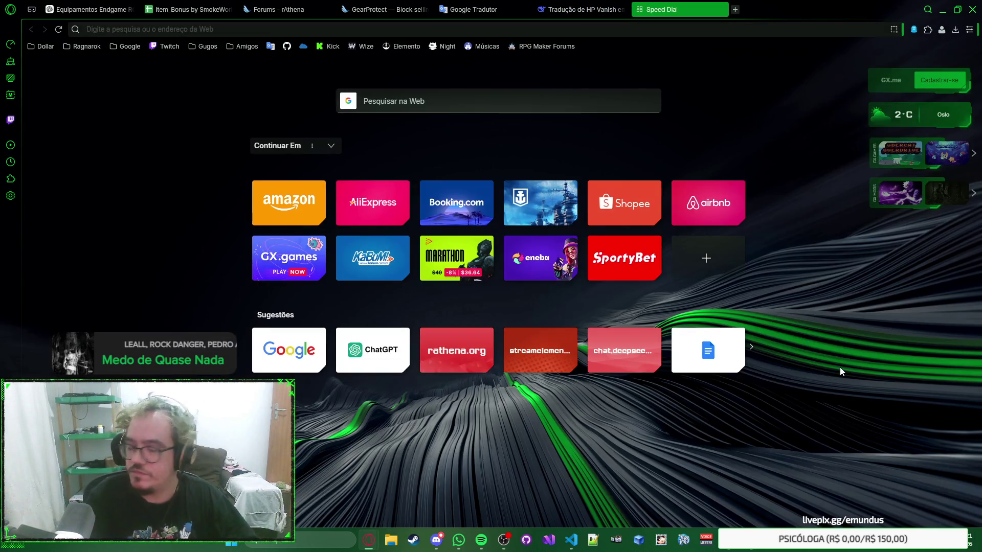
pyautogui.write('marie st')
pyautogui.press('BackSpace')
pyautogui.press('BackSpace')
pyautogui.write('dial')
pyautogui.hotkey('ctrl', 'a')
pyautogui.press('BackSpace')
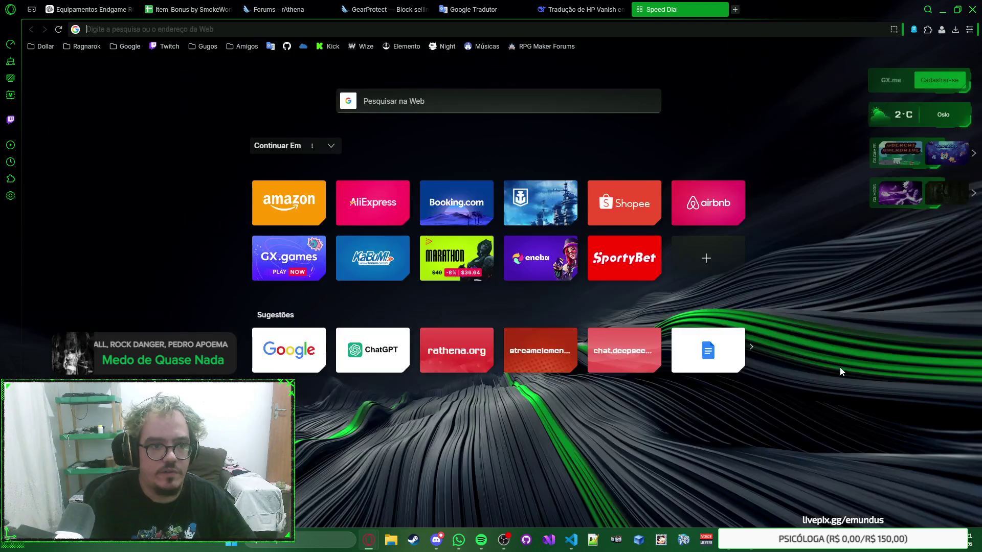
pyautogui.write('marie dialogue')
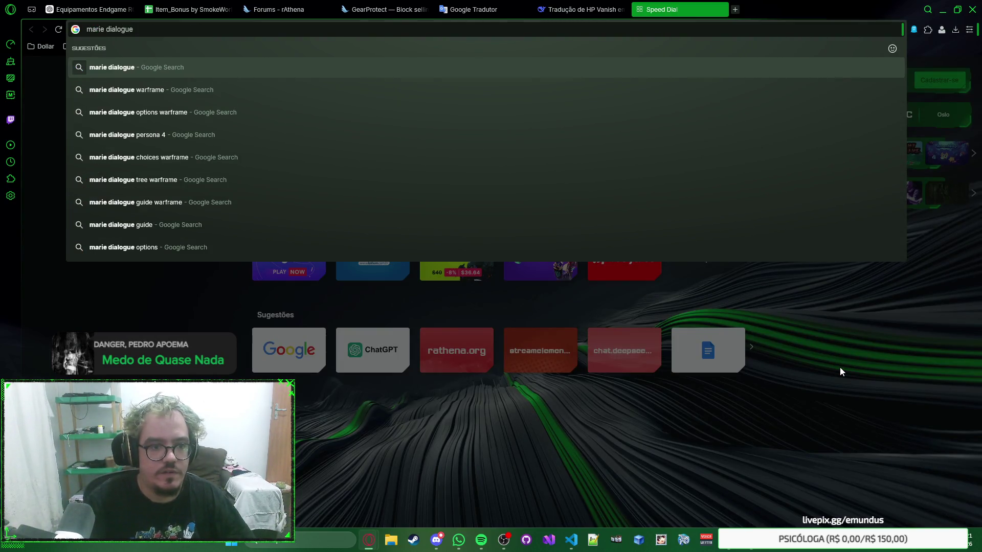
pyautogui.press('Down')
pyautogui.press('Down')
pyautogui.press('Down')
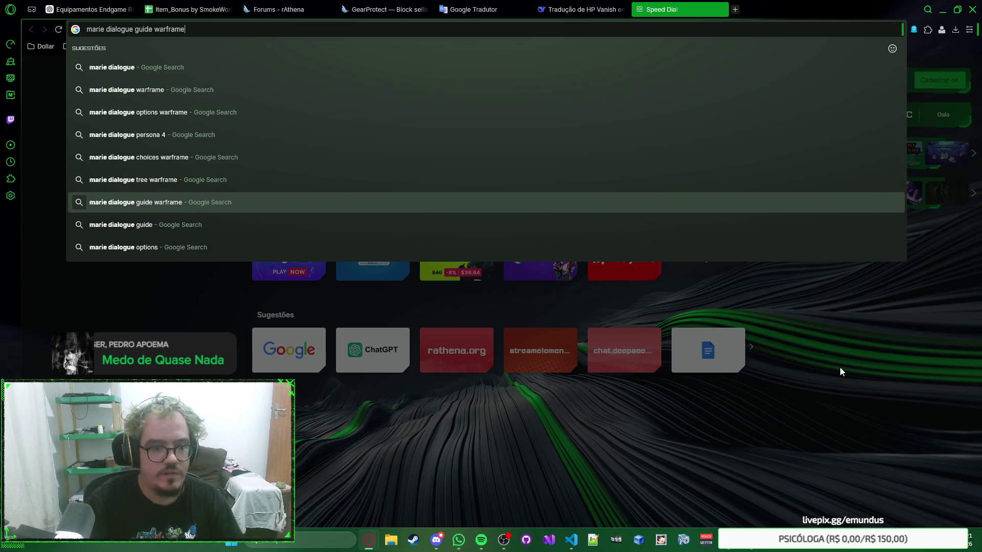
pyautogui.press('Down')
pyautogui.press('Up')
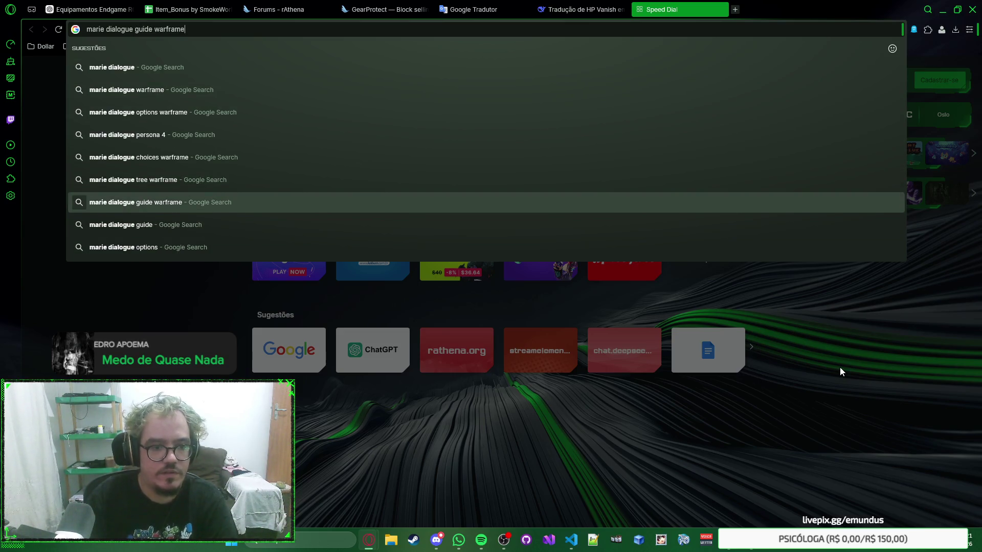
pyautogui.press('Return')
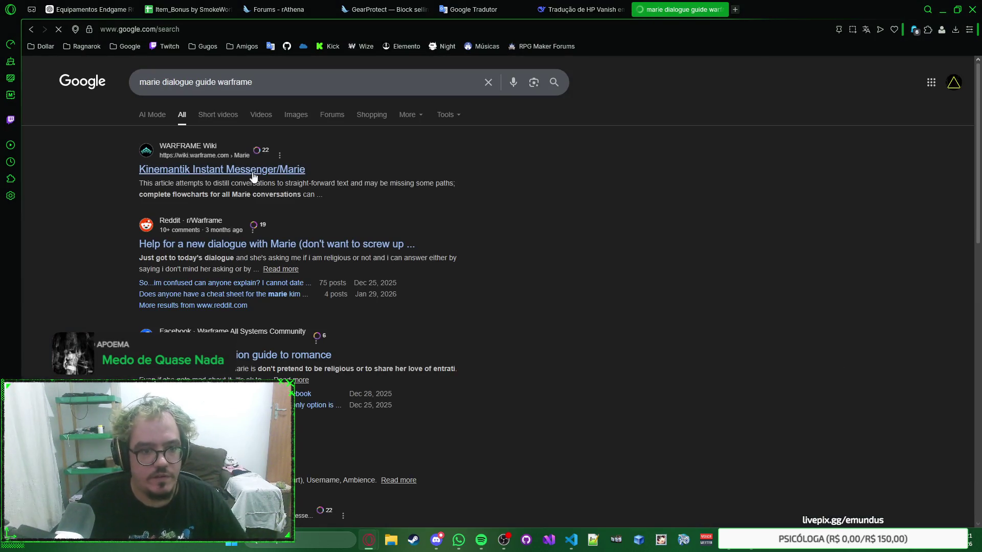
# Follow the Reddit thread's browse.wf/kimulacrum link, then close the Reddit thread.
pyautogui.rightClick(720, 231)
pyautogui.press('Escape')
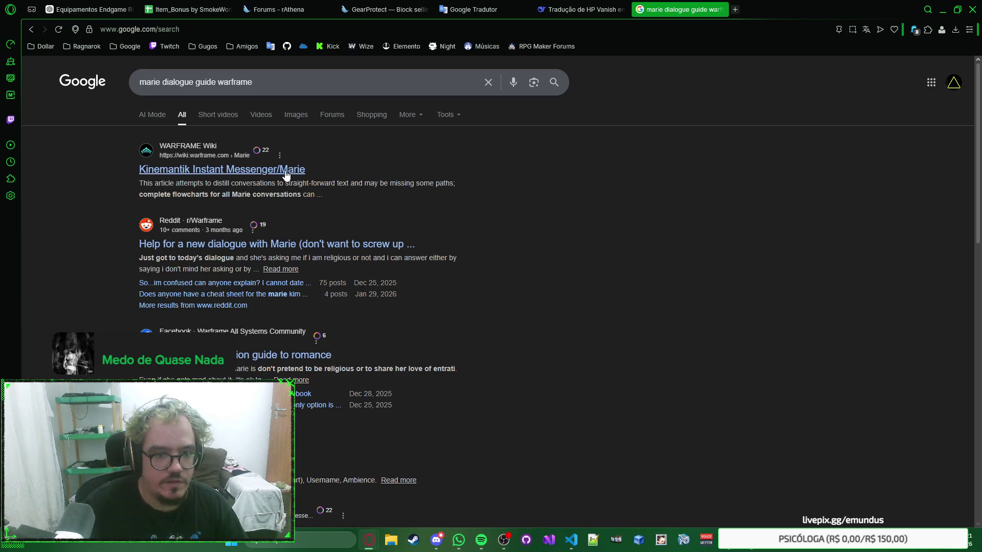
pyautogui.click(281, 244)
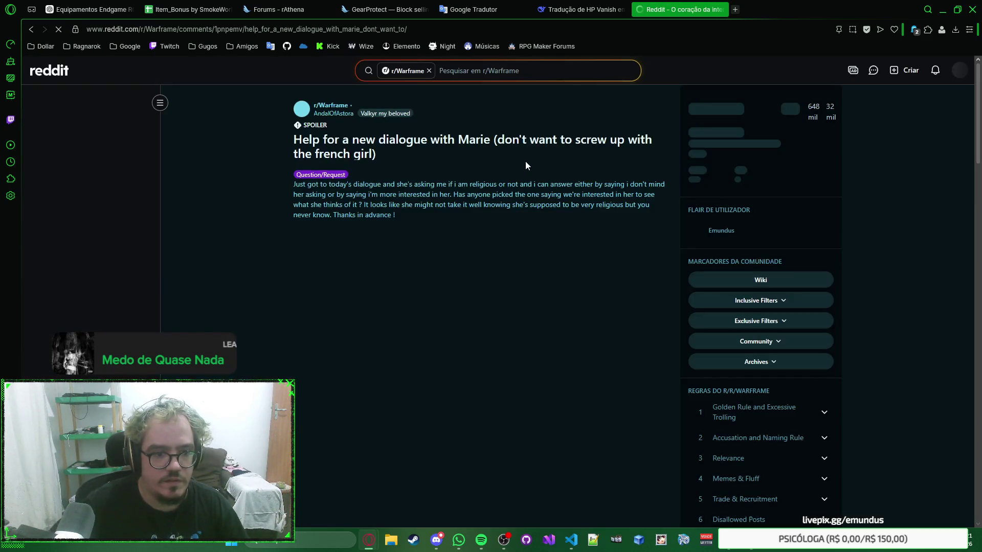
pyautogui.scroll(-3, 516, 170)
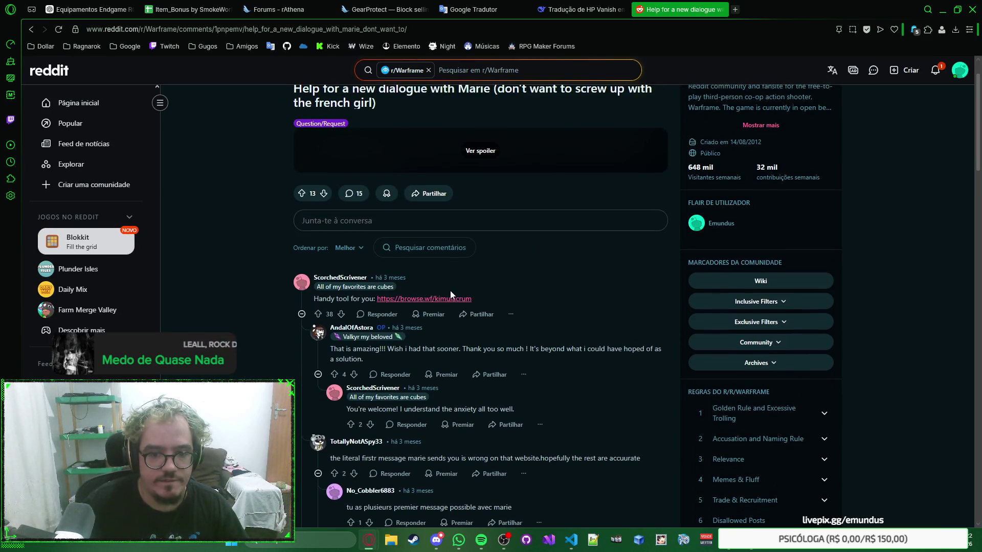
pyautogui.click(450, 298)
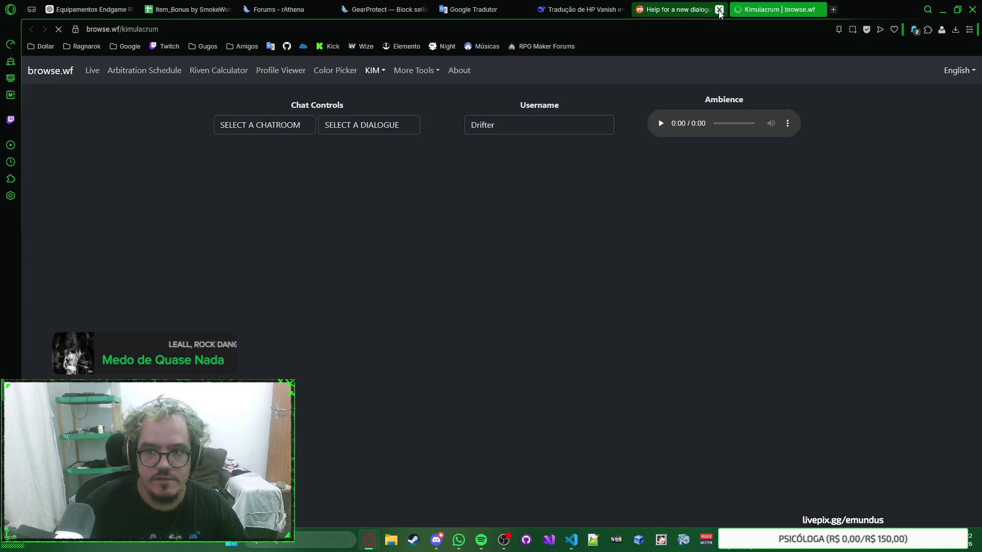
pyautogui.middleClick(691, 10)
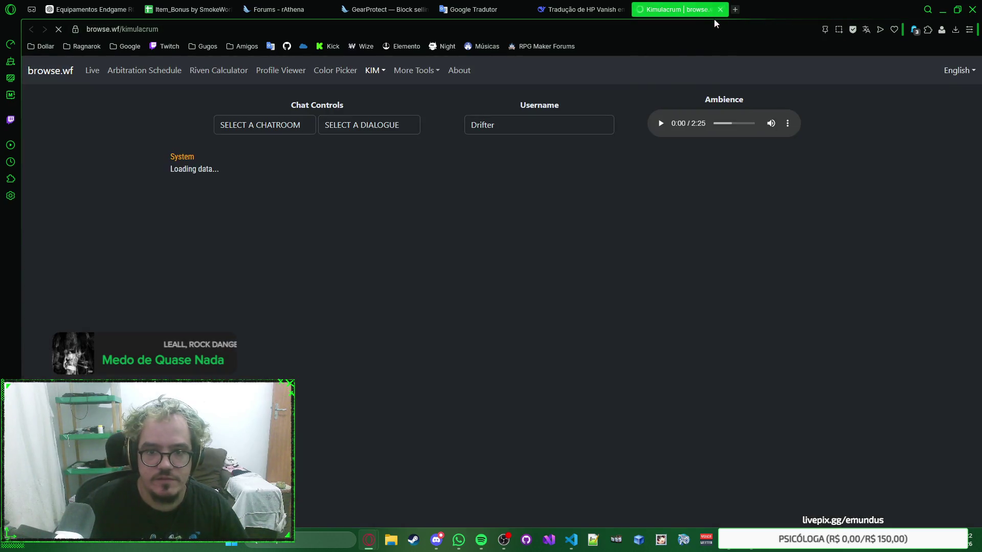
# Choose Marie's chatroom and load her MarieConsent dialogue.
pyautogui.rightClick(680, 70)
pyautogui.click(670, 66)
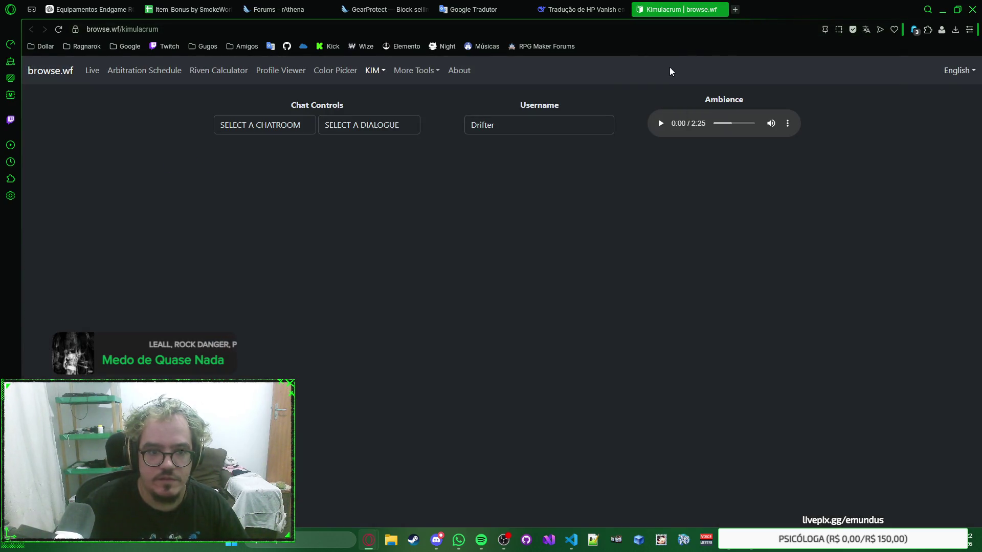
pyautogui.click(298, 127)
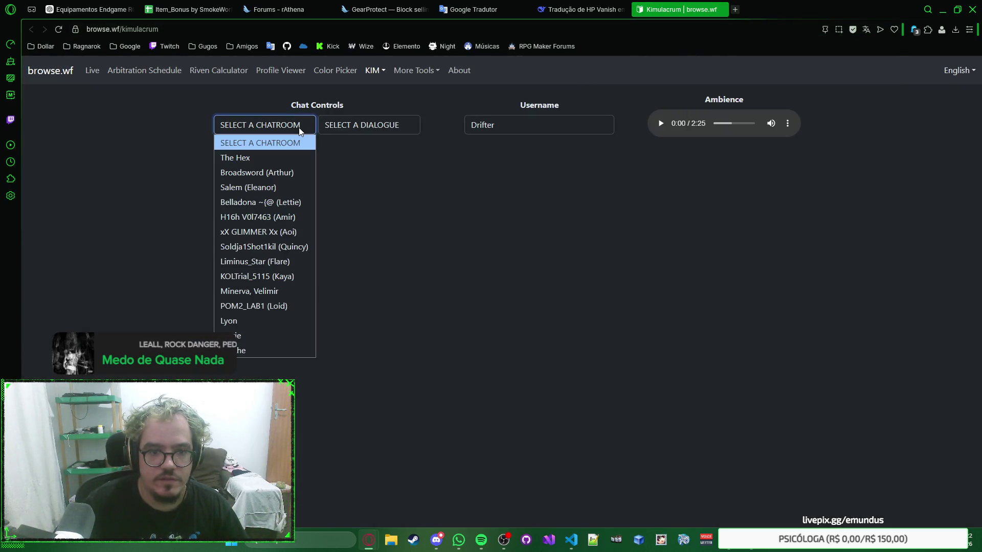
pyautogui.click(250, 336)
pyautogui.click(395, 124)
pyautogui.scroll(-5, 390, 169)
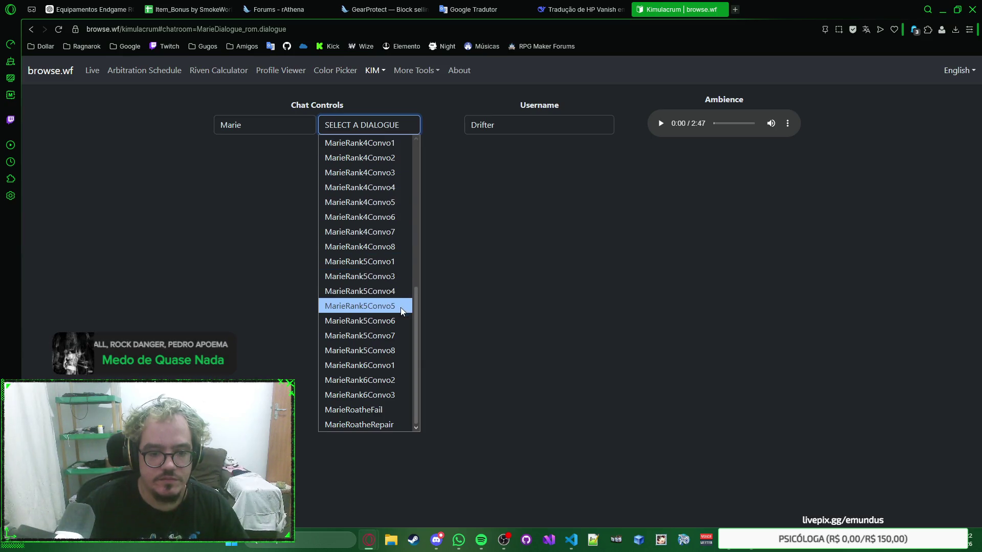
pyautogui.scroll(4, 390, 384)
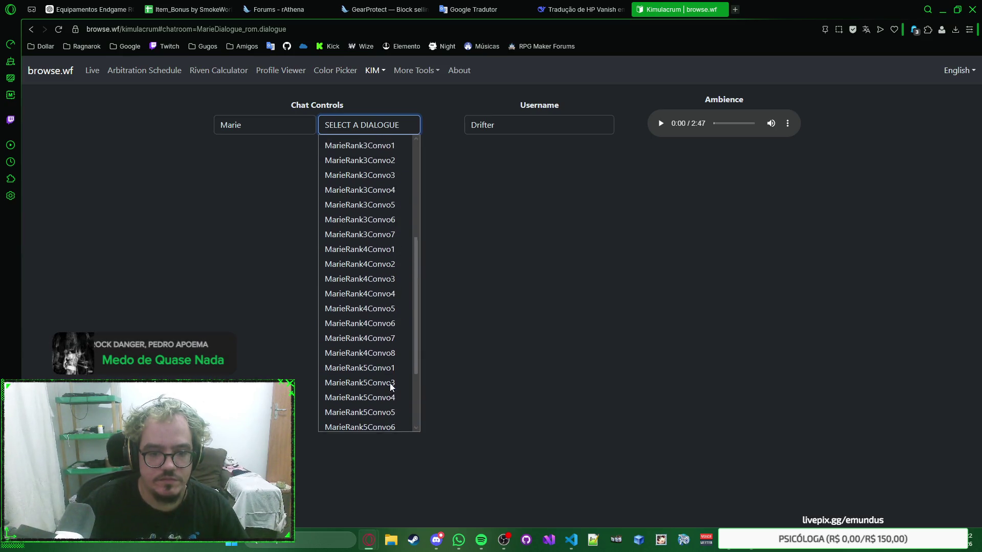
pyautogui.scroll(3, 391, 384)
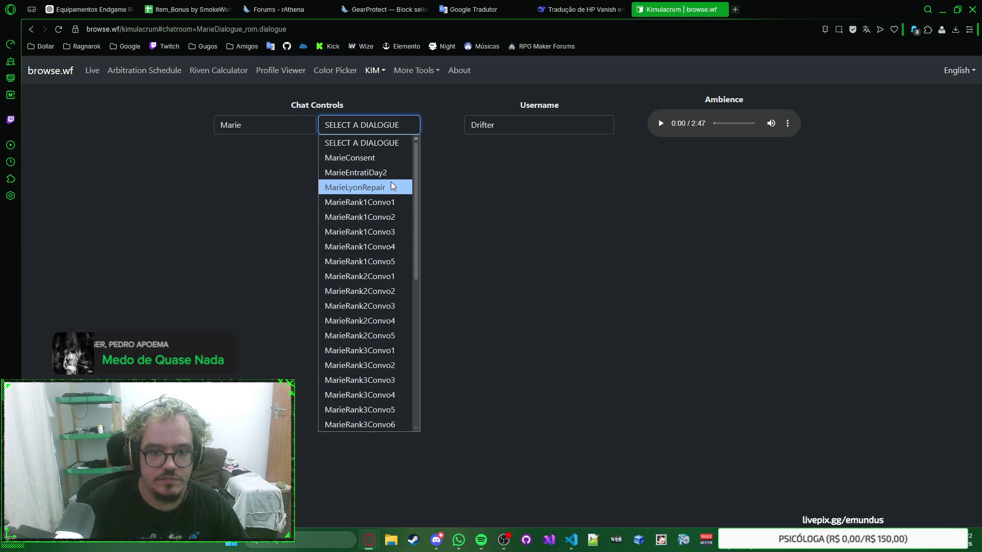
pyautogui.click(392, 159)
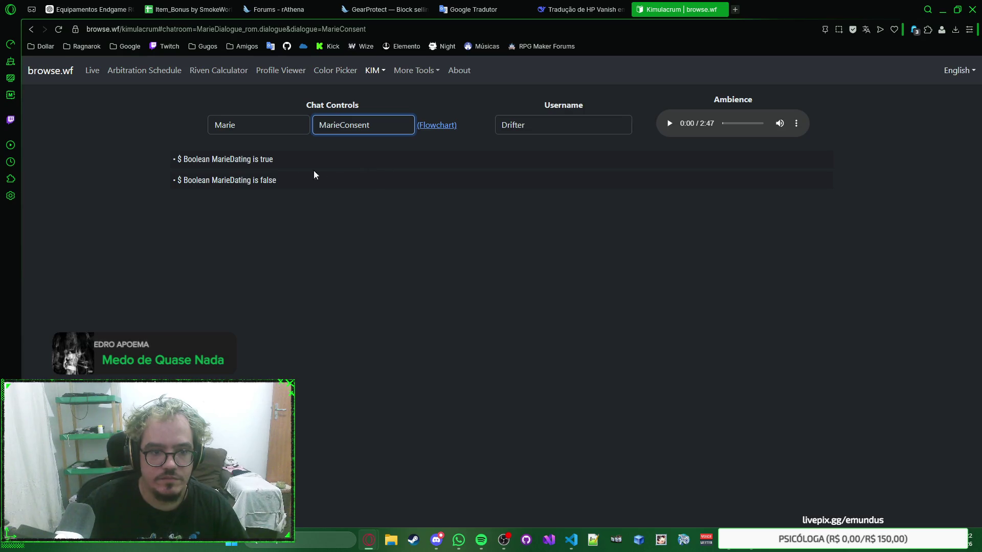
# Play the MarieConsent choices through to 'Chat finished' and open its flowchart in a new tab.
pyautogui.click(290, 158)
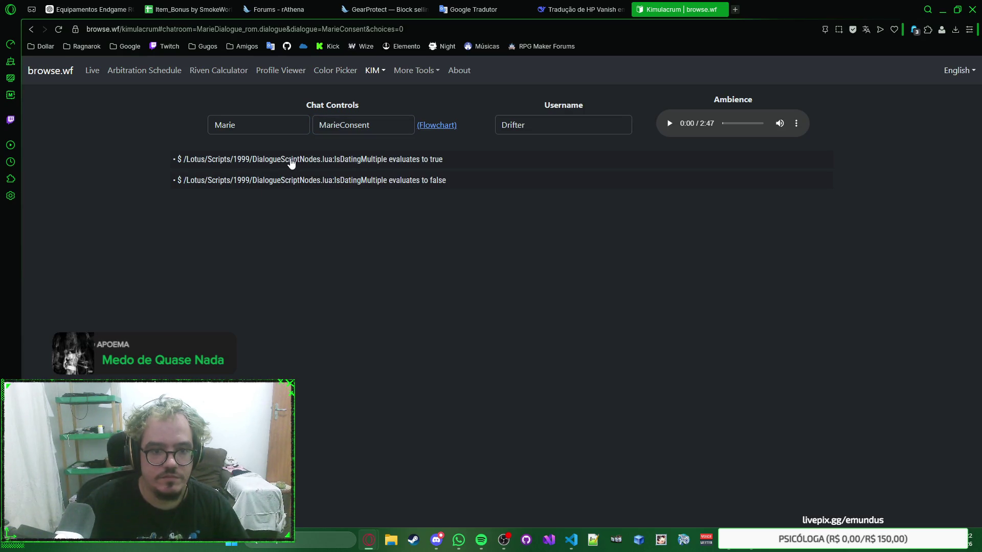
pyautogui.click(290, 158)
pyautogui.click(291, 159)
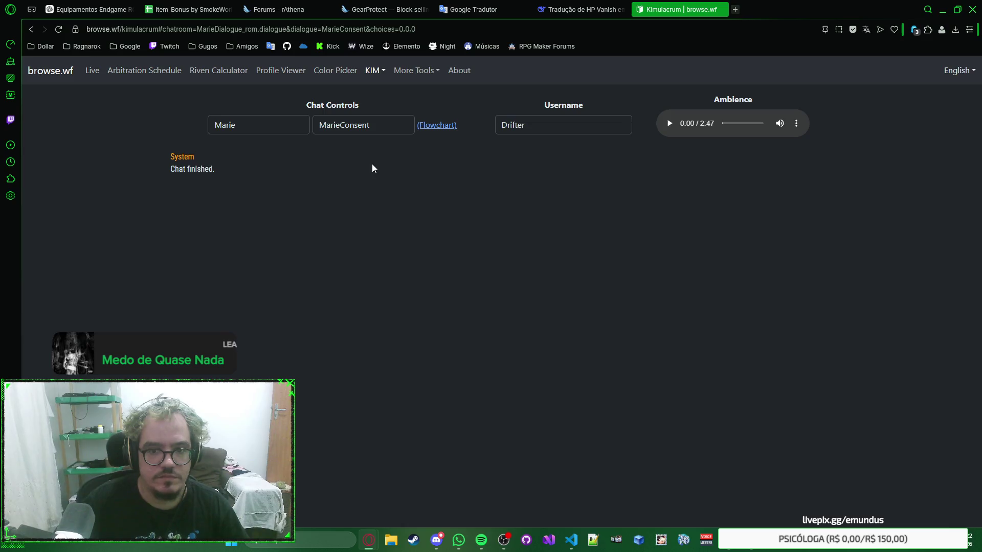
pyautogui.click(594, 125)
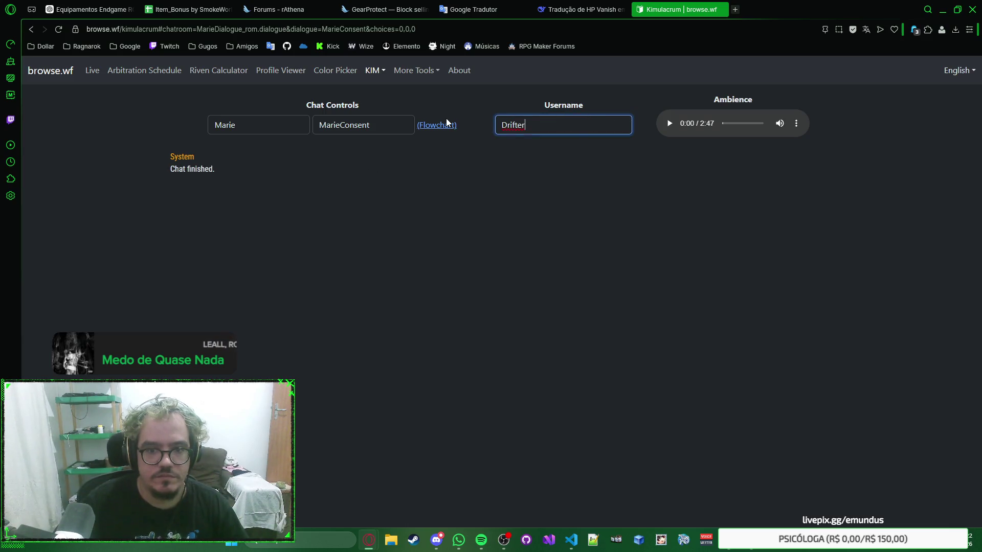
pyautogui.click(450, 125)
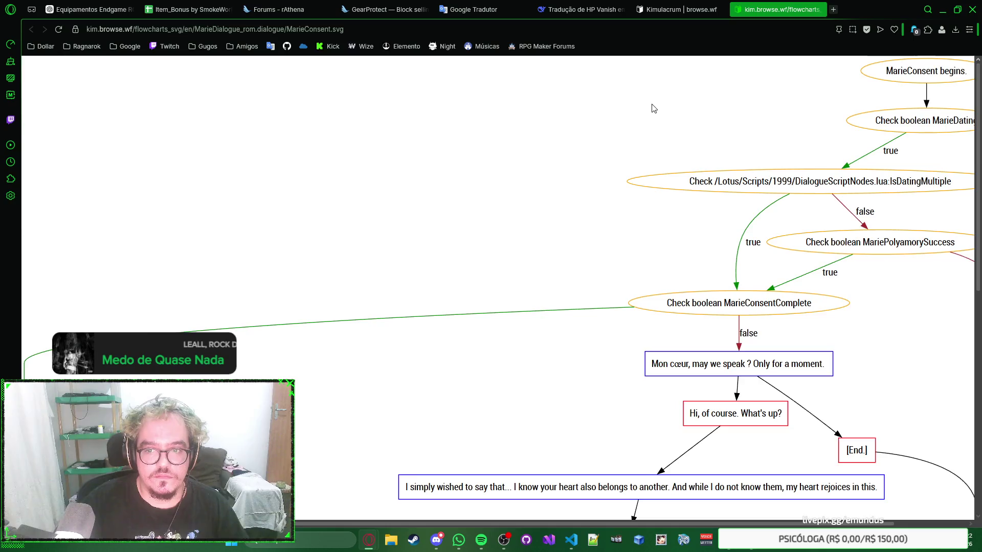
# Search the MarieConsent flowchart for 'marie', then close the flowchart page.
pyautogui.scroll(-4, 652, 106)
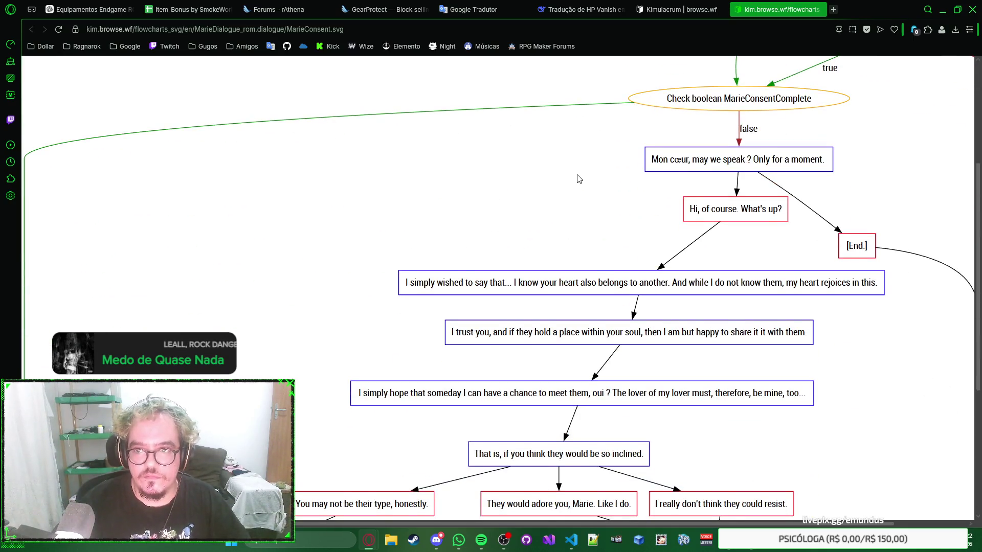
pyautogui.scroll(-5, 579, 179)
pyautogui.hotkey('ctrl', 'f')
pyautogui.write('marie')
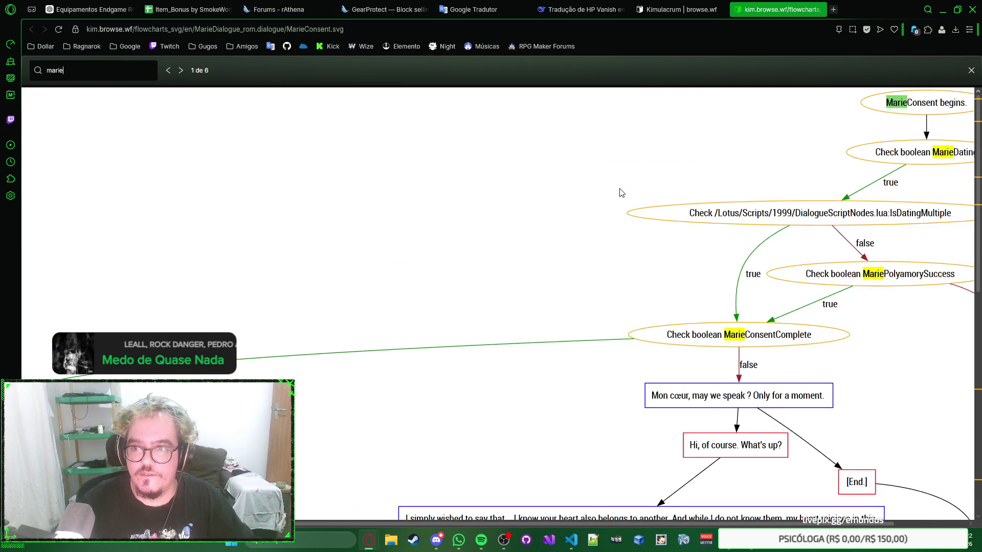
pyautogui.press('Escape')
pyautogui.hotkey('ctrl', 'w')
pyautogui.hotkey('ctrl', 'w')
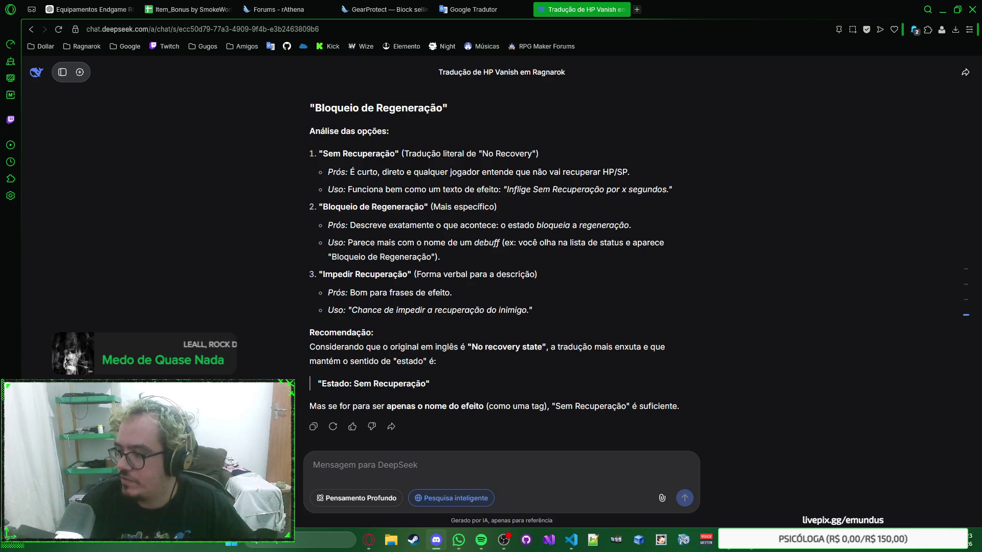
pyautogui.click(792, 198)
pyautogui.hotkey('ctrl', 't')
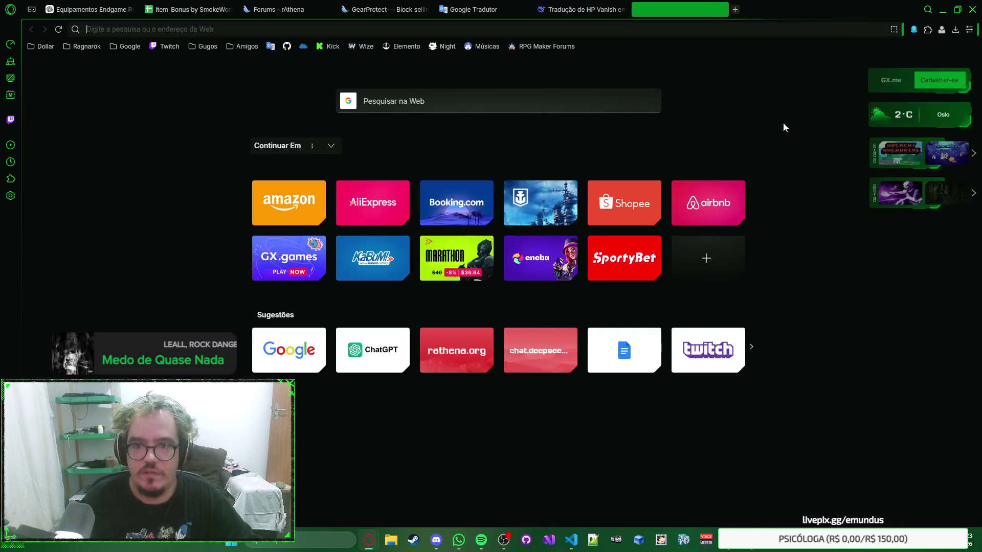
pyautogui.hotkey('ctrl', 'shift', 't')
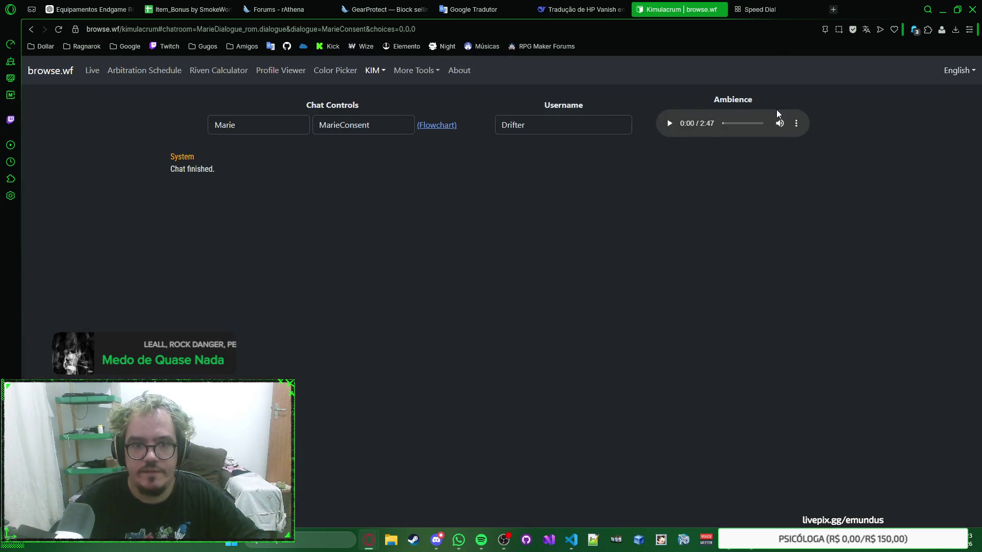
pyautogui.click(811, 11)
pyautogui.click(818, 9)
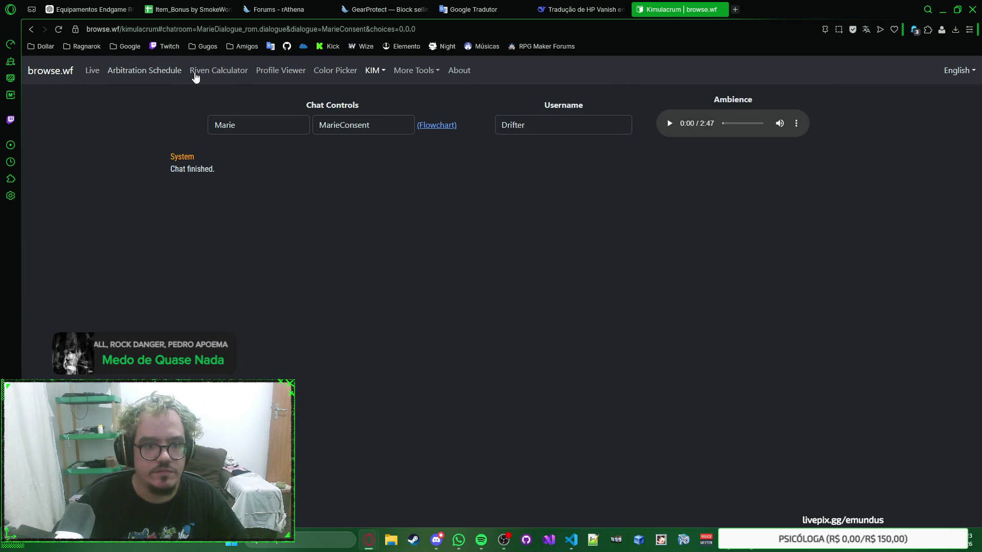
pyautogui.click(375, 74)
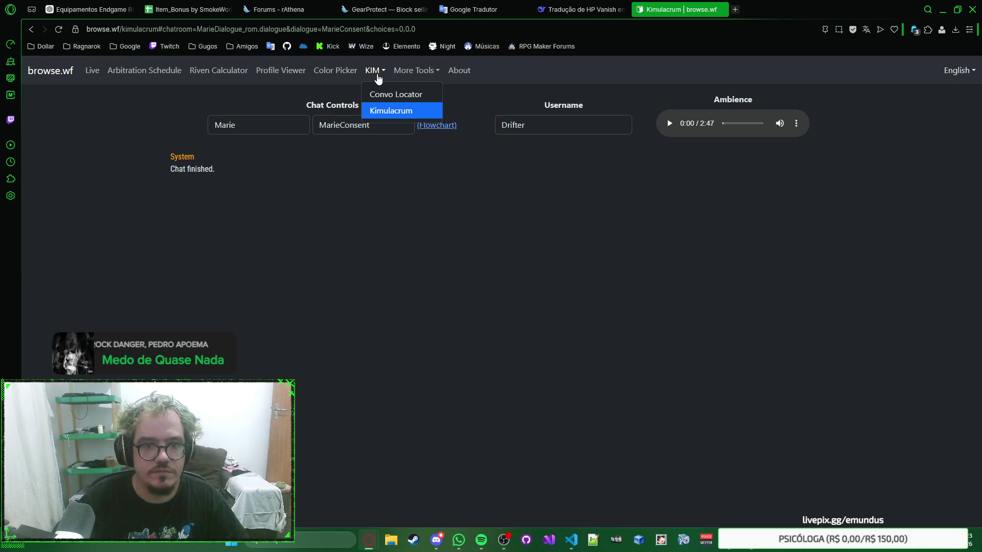
pyautogui.click(394, 111)
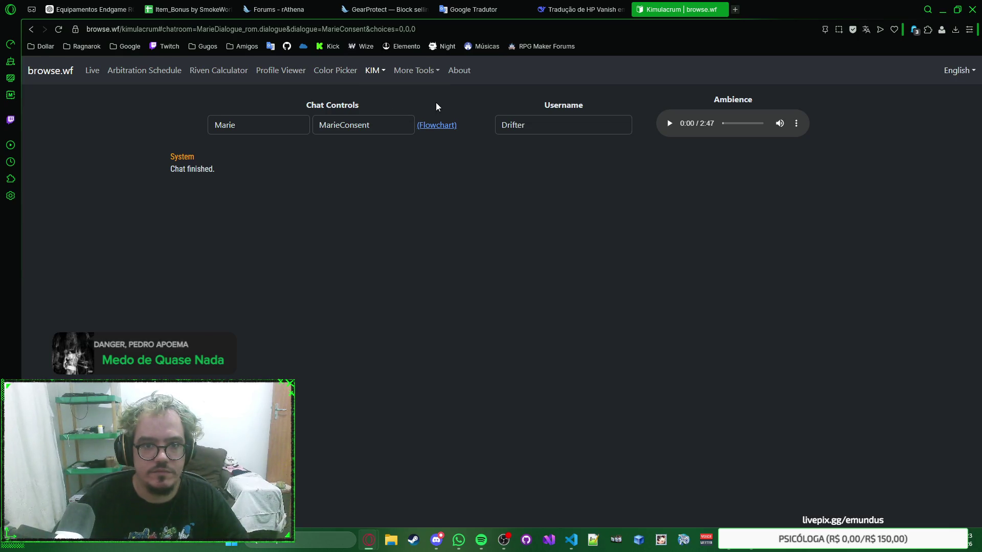
pyautogui.click(93, 70)
pyautogui.click(376, 73)
pyautogui.click(389, 107)
pyautogui.click(310, 28)
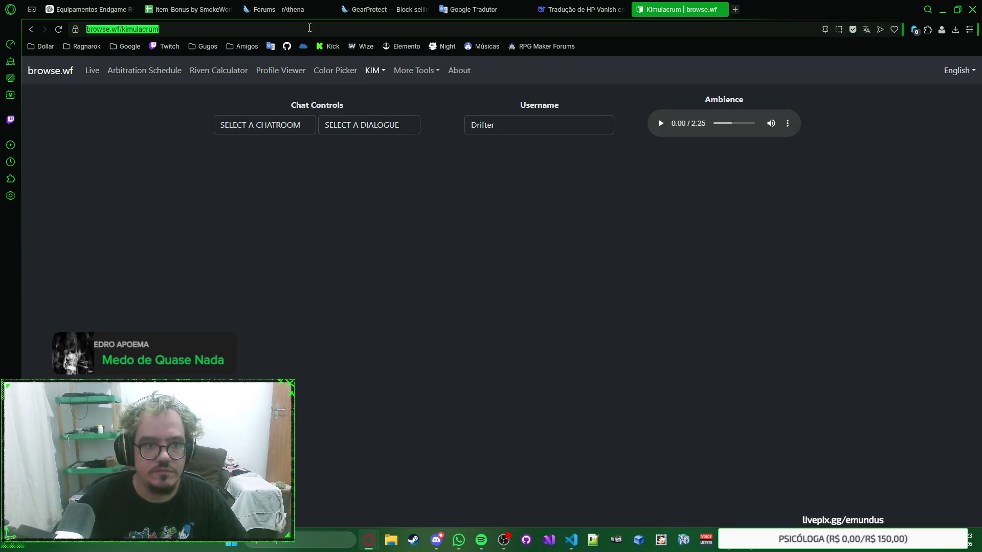
pyautogui.hotkey('ctrl', 'w')
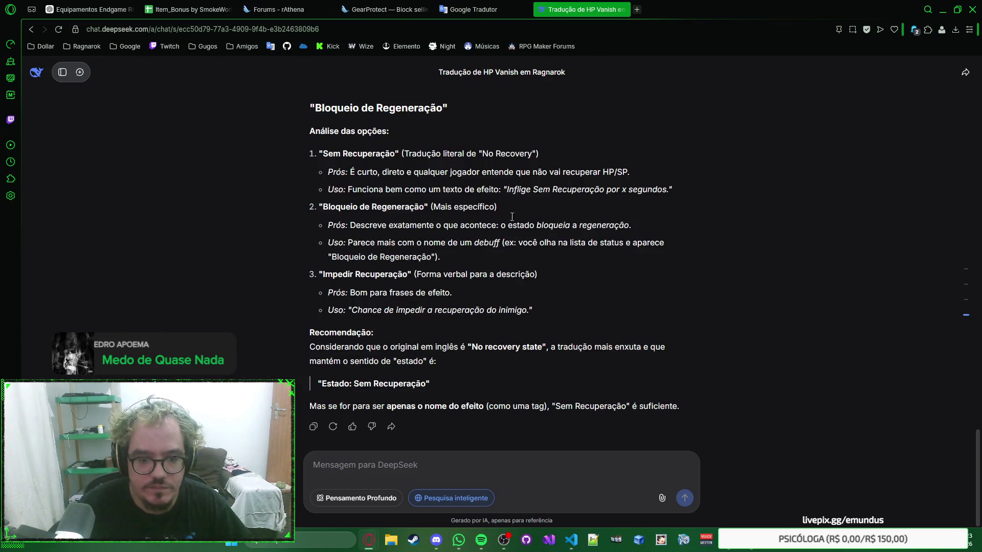
pyautogui.click(279, 9)
pyautogui.click(170, 5)
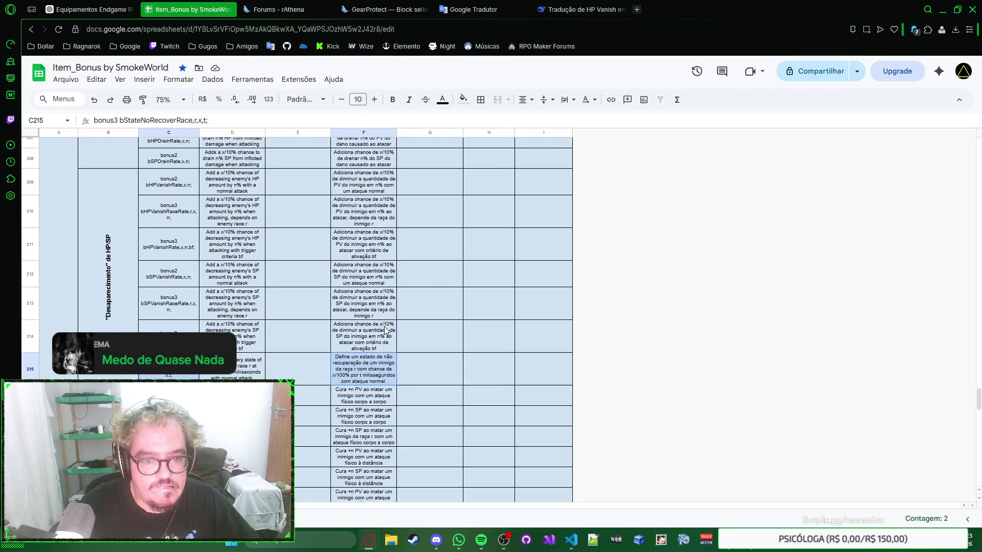
pyautogui.click(390, 376)
pyautogui.rightClick(420, 370)
pyautogui.click(379, 370)
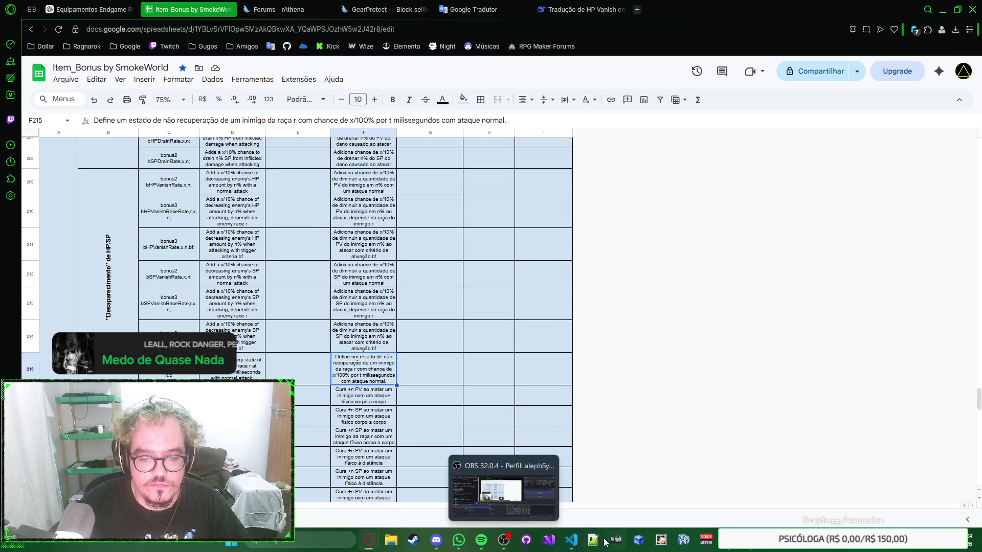
pyautogui.click(573, 9)
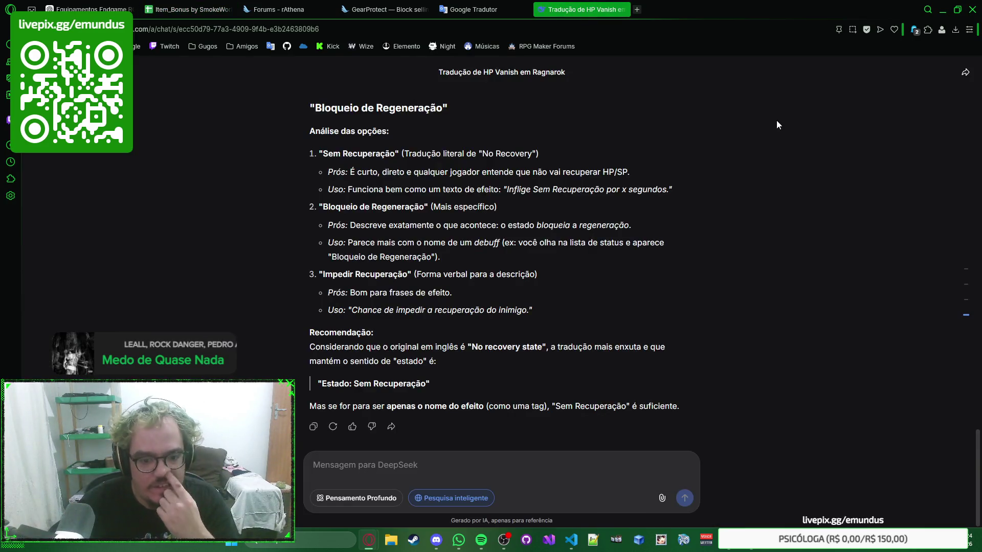
pyautogui.rightClick(788, 227)
pyautogui.click(791, 143)
pyautogui.rightClick(797, 205)
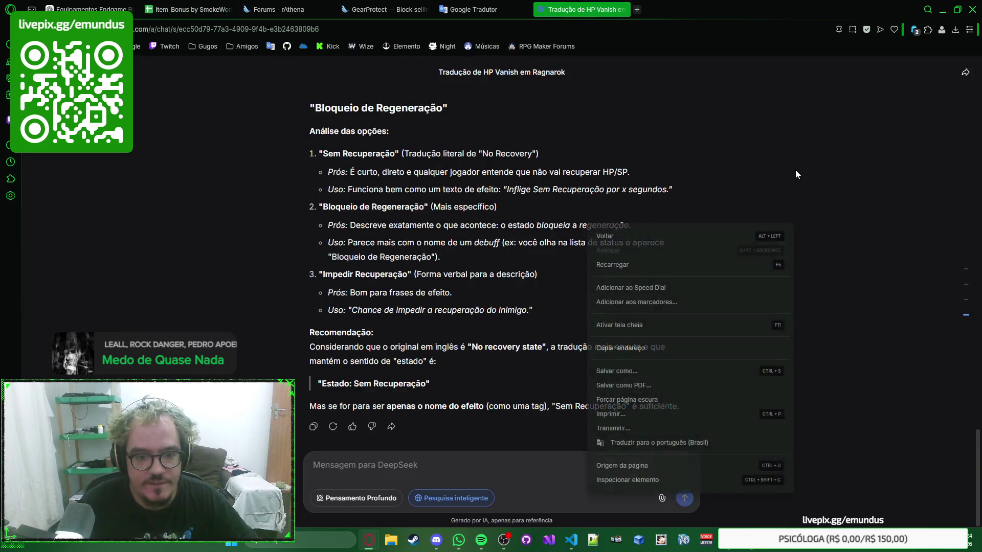
pyautogui.click(744, 159)
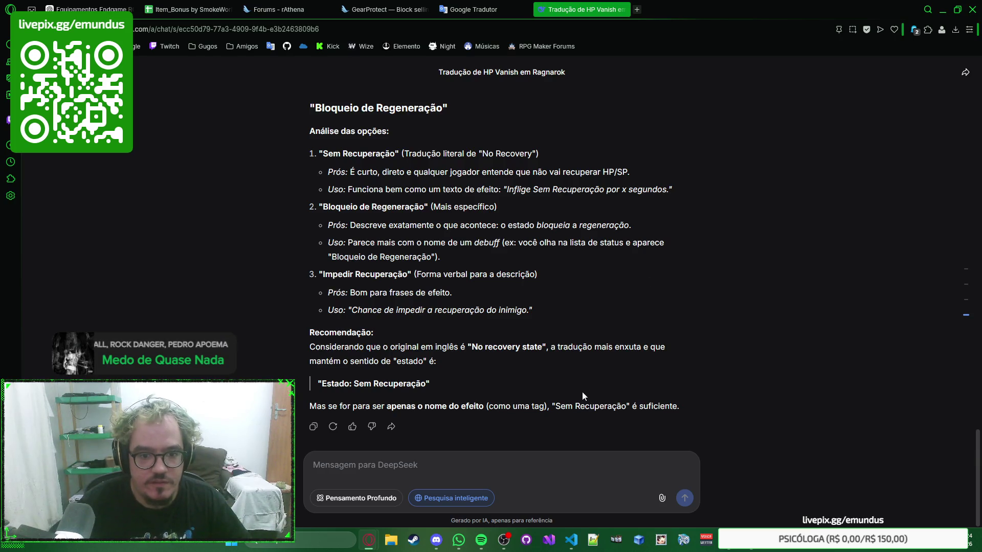
# Replace 'No recover state' on line 363 with 'Estado de Sem Recuperação'.
pyautogui.click(571, 540)
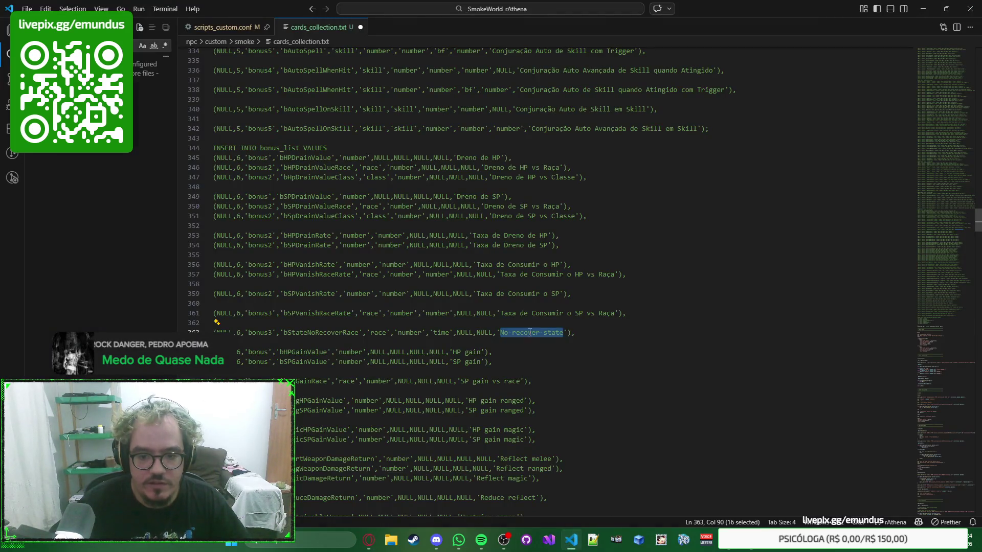
pyautogui.write('Bloqueio de')
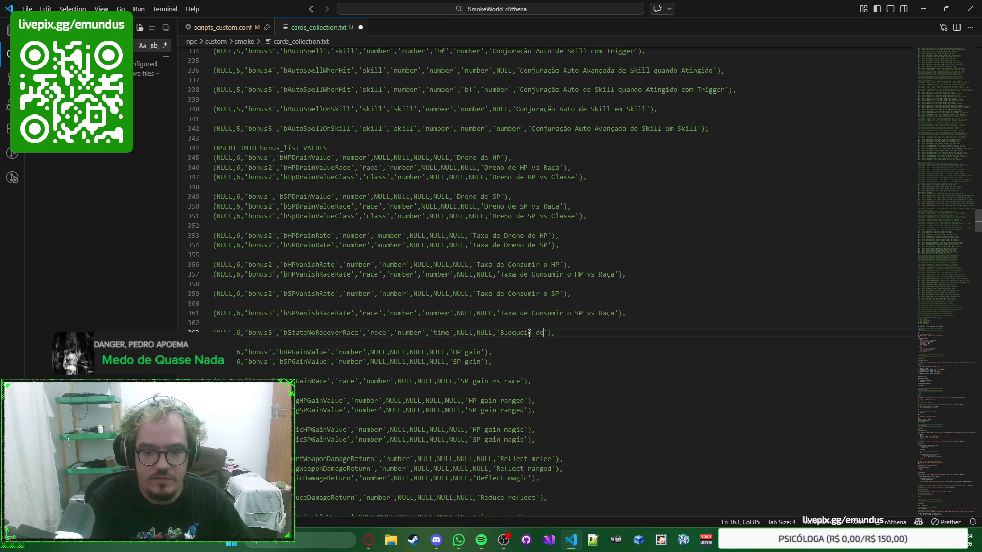
pyautogui.hotkey('ctrl', 'z')
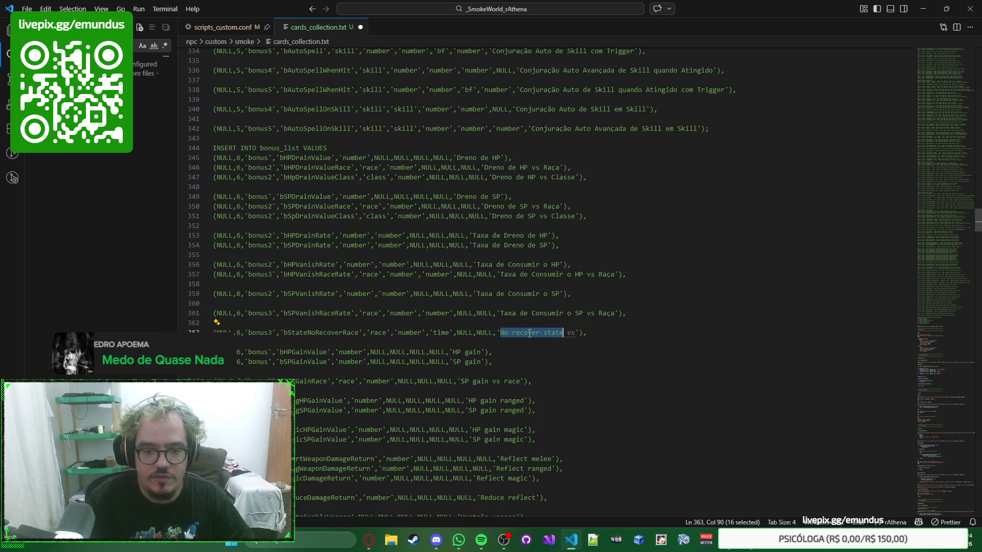
pyautogui.write('Esta')
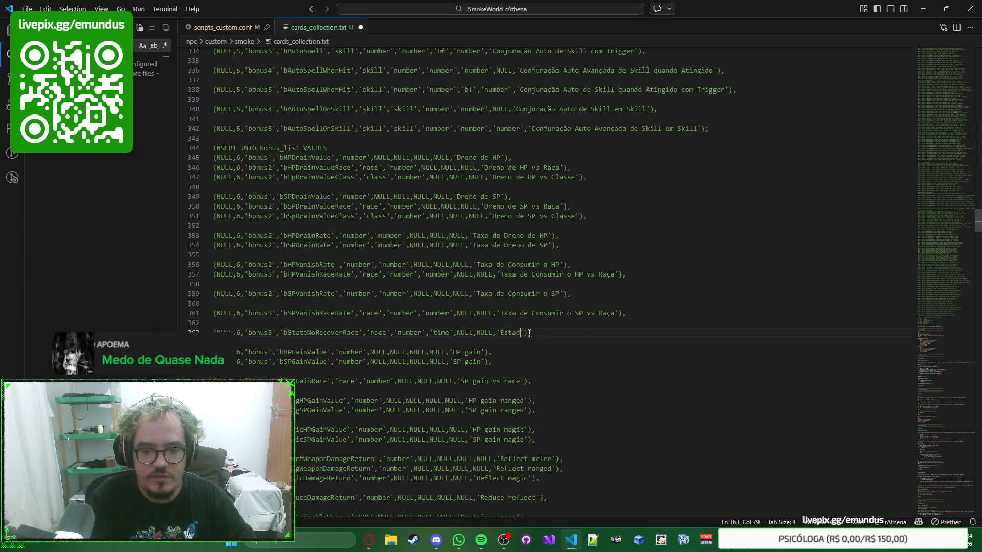
pyautogui.press('BackSpace')
pyautogui.press('BackSpace')
pyautogui.press('BackSpace')
pyautogui.write('Statu')
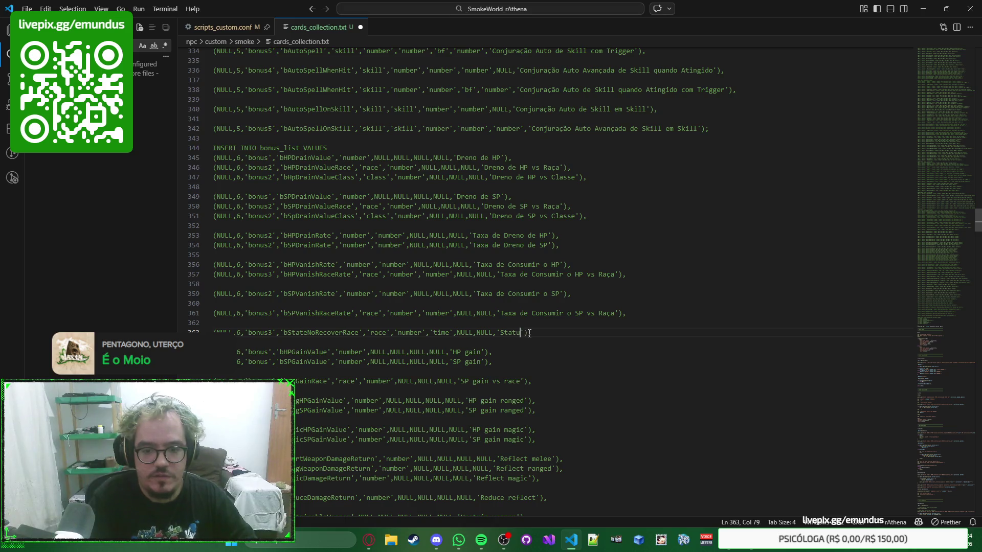
pyautogui.press('BackSpace')
pyautogui.press('BackSpace')
pyautogui.press('BackSpace')
pyautogui.write('Estado de ')
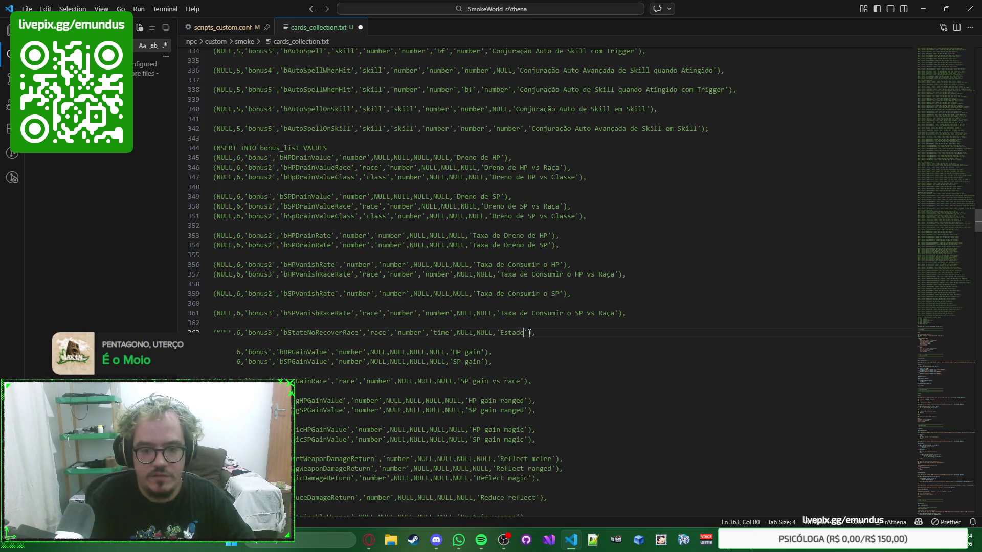
pyautogui.write('Sem Rec')
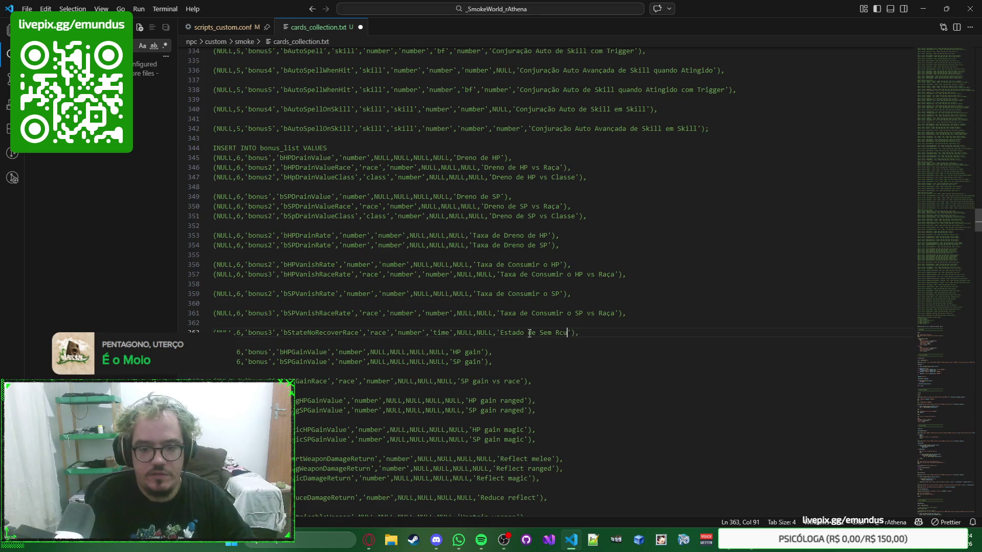
pyautogui.write('uperação')
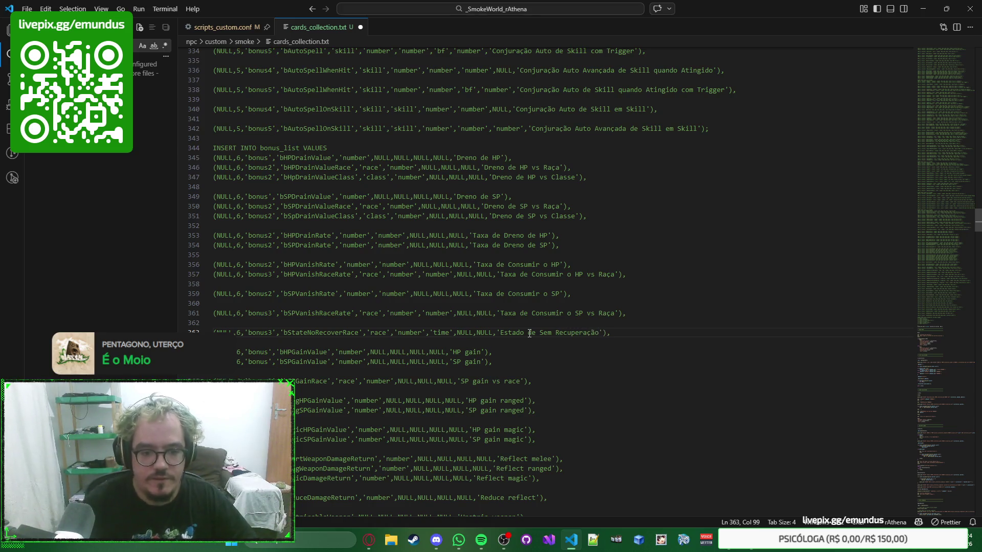
pyautogui.scroll(-4, 571, 316)
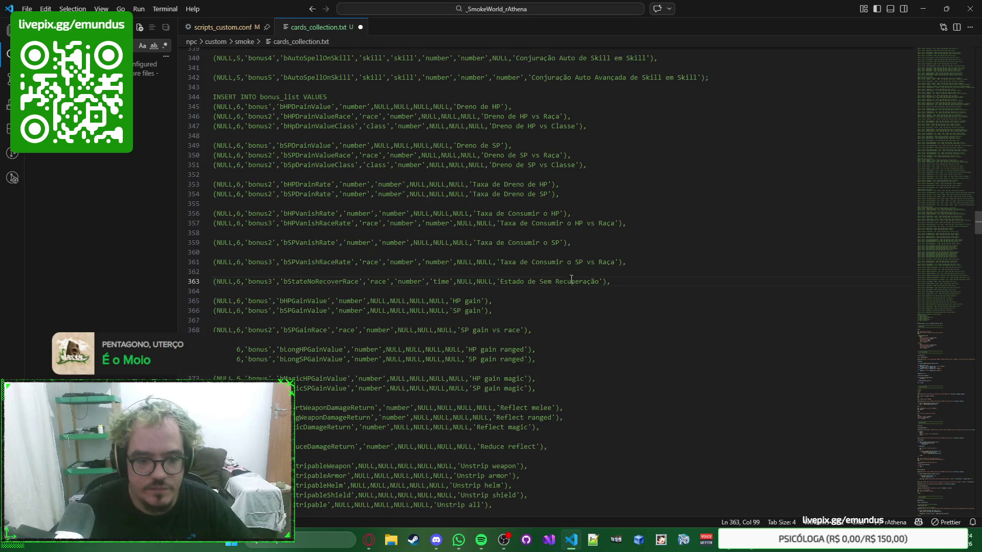
# Change the English 'gain' labels to 'Ganho de HP', 'Ganho de SP' and 'Ganho de SP vs Raça'.
pyautogui.doubleClick(473, 251)
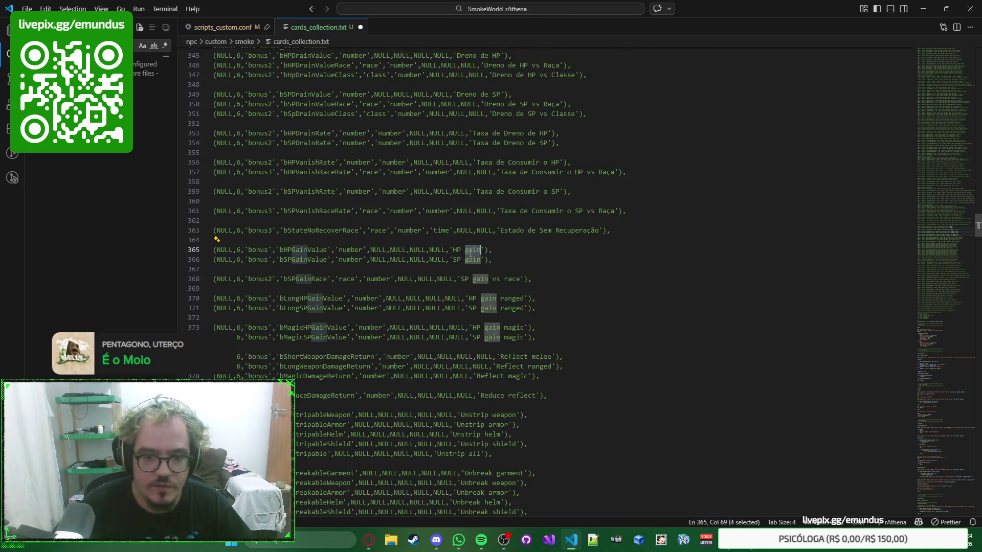
pyautogui.press('BackSpace')
pyautogui.press('BackSpace')
pyautogui.write('Ganho de')
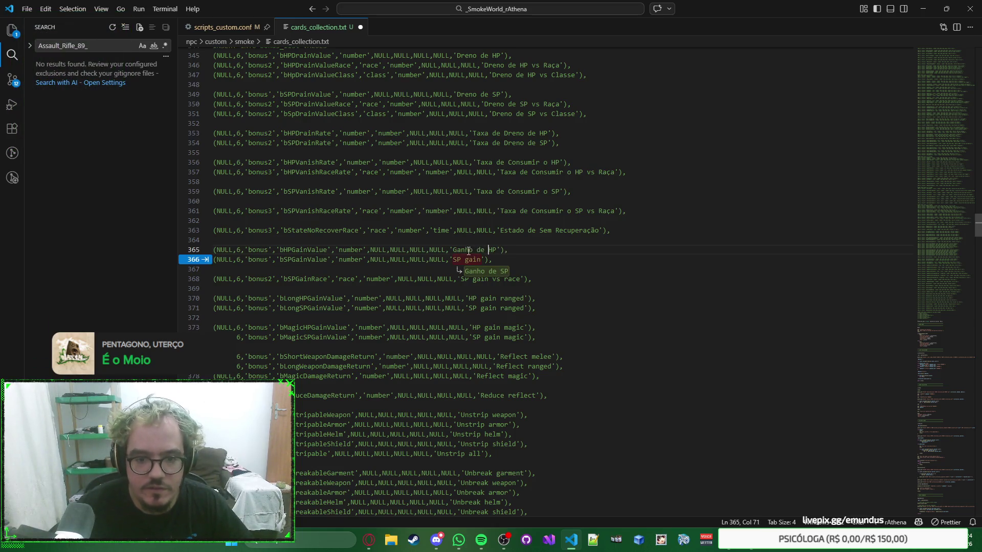
pyautogui.press('Tab')
pyautogui.press('Tab')
pyautogui.press('Tab')
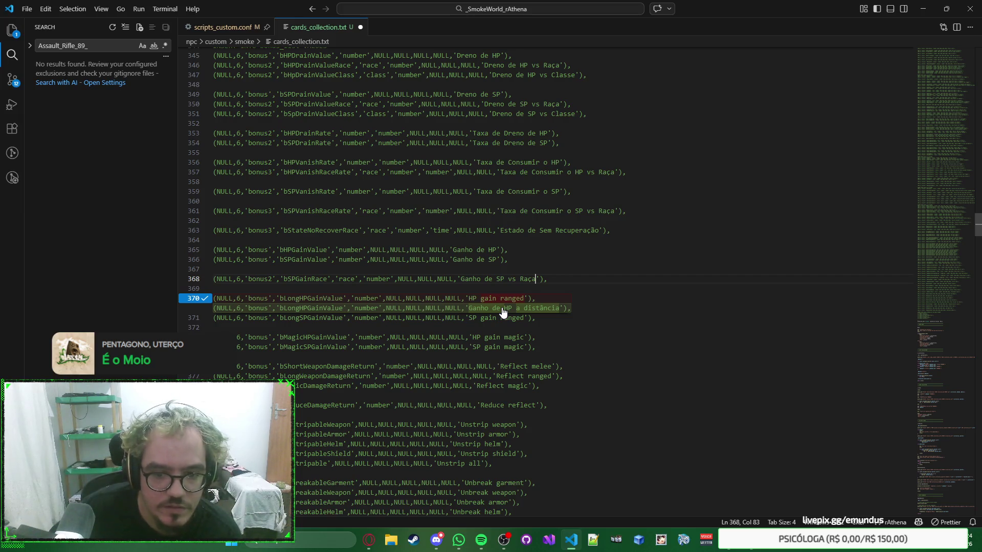
pyautogui.press('Escape')
# Look up bLongHPGainValue in the Item_Bonus spreadsheet.
pyautogui.doubleClick(324, 299)
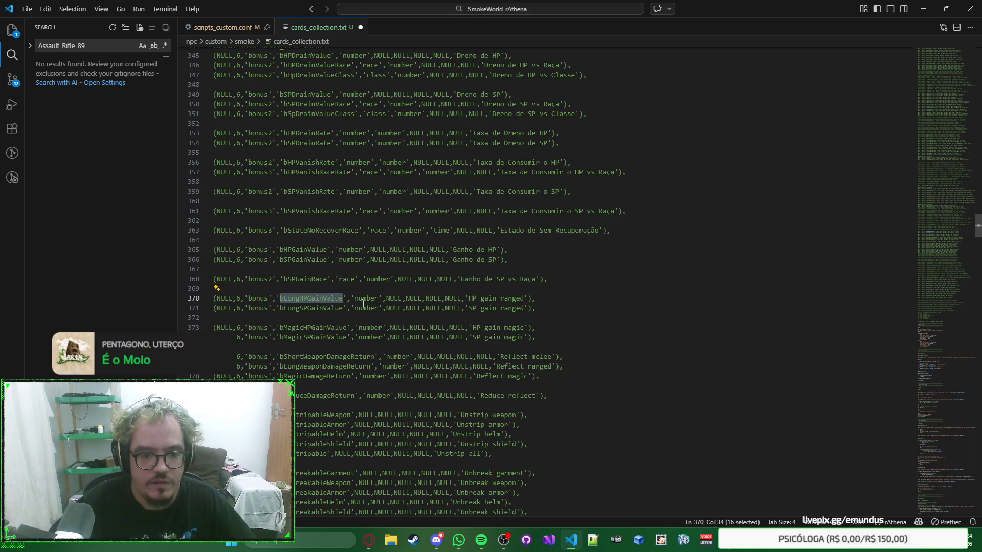
pyautogui.hotkey('ctrl', 'c')
pyautogui.hotkey('alt', 'Tab')
pyautogui.click(189, 9)
pyautogui.hotkey('ctrl', 'f')
pyautogui.hotkey('ctrl', 'v')
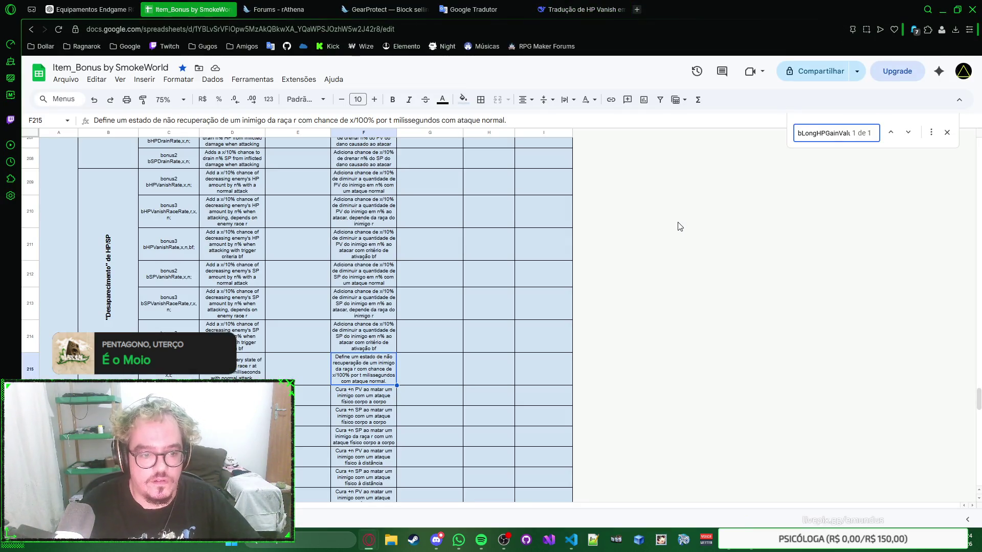
pyautogui.scroll(-2, 679, 225)
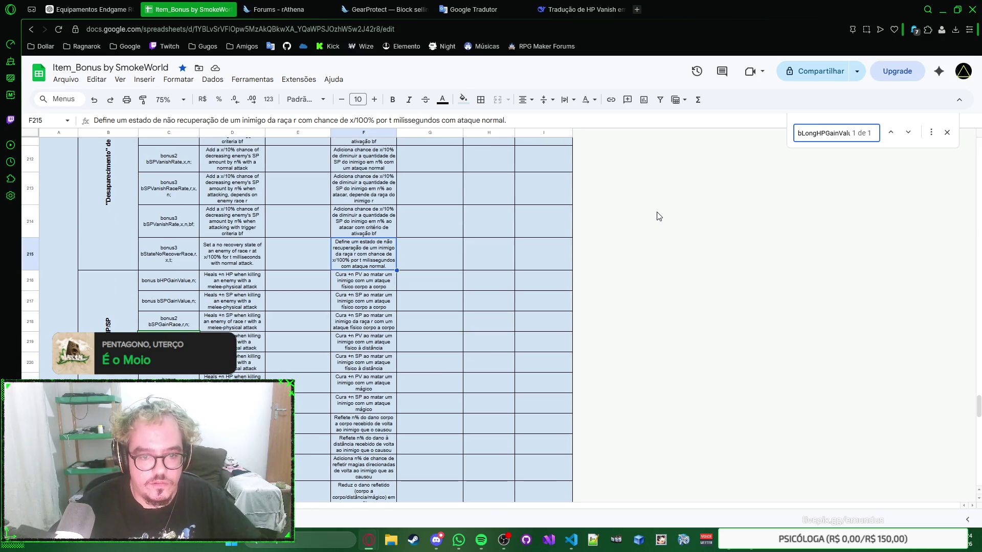
pyautogui.press('Return')
pyautogui.press('Escape')
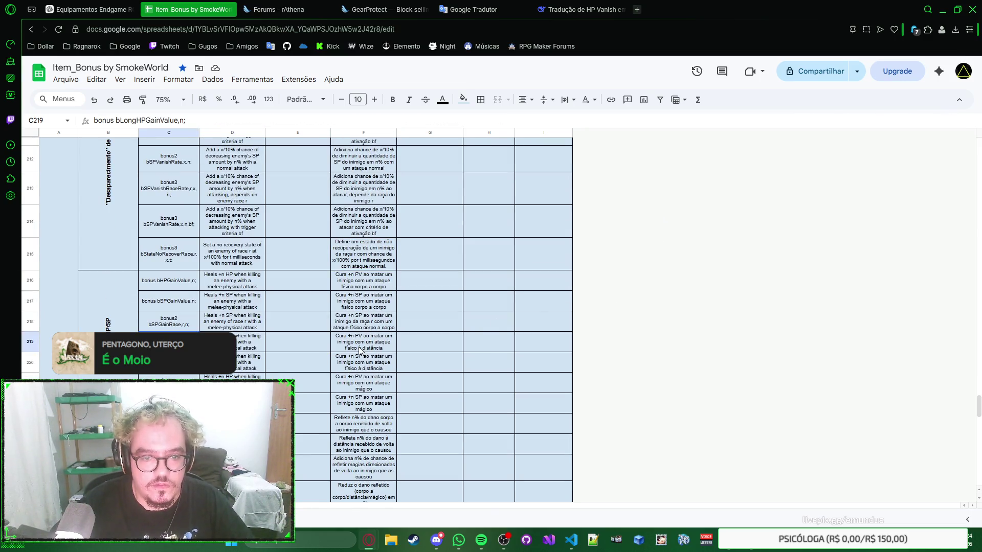
pyautogui.hotkey('alt', 'Tab')
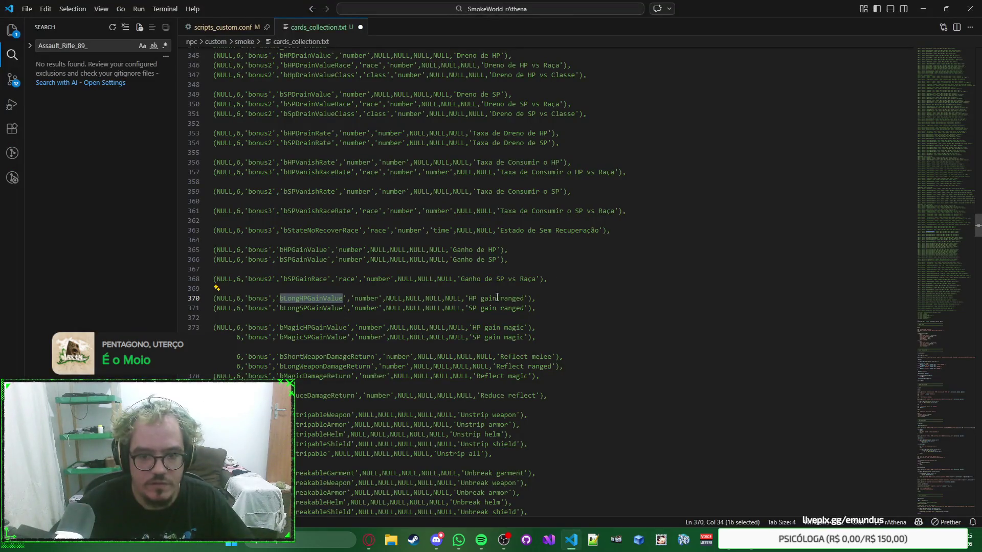
pyautogui.click(497, 298)
pyautogui.press('Up')
pyautogui.press('Up')
pyautogui.press('Up')
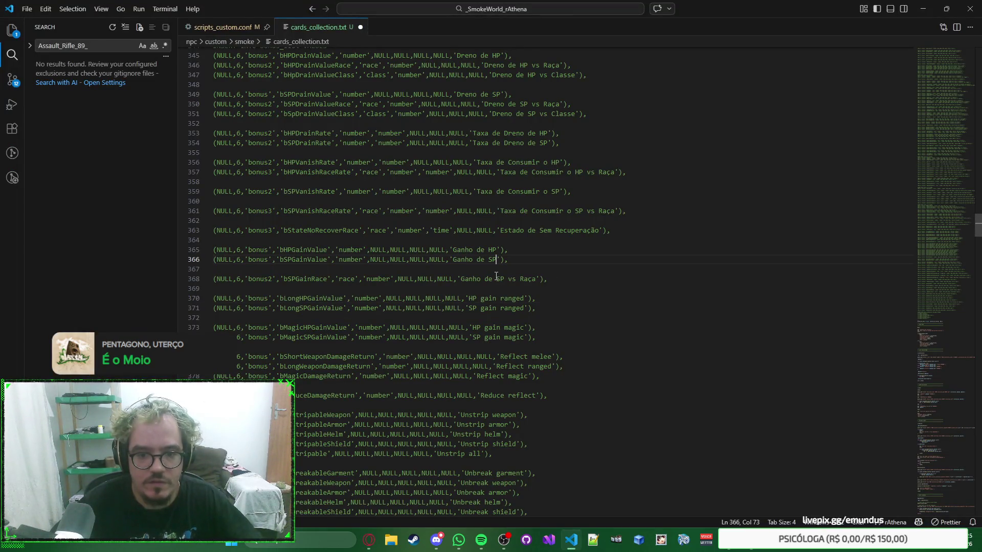
pyautogui.moveTo(525, 299); pyautogui.dragTo(489, 301)
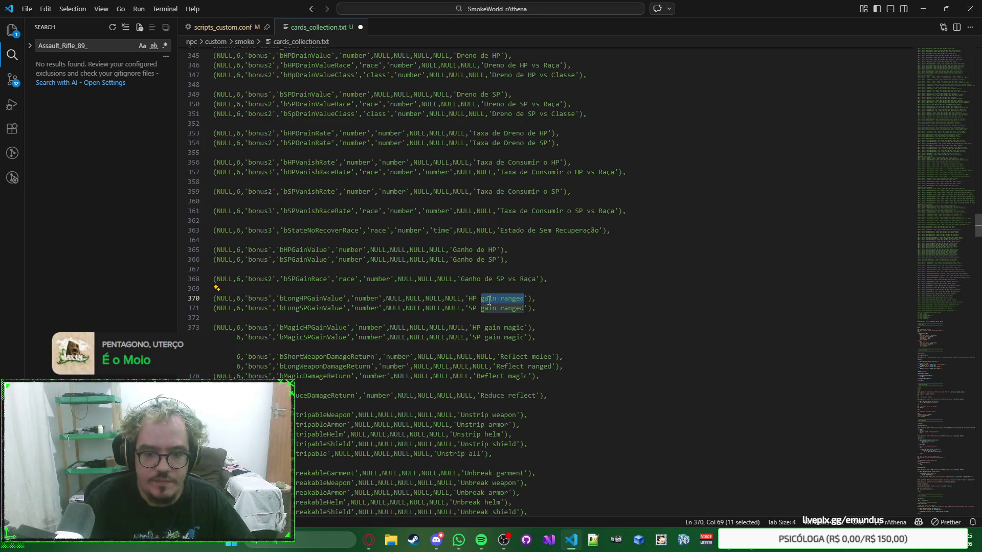
pyautogui.press('BackSpace')
pyautogui.press('BackSpace')
pyautogui.press('Left')
pyautogui.press('Left')
pyautogui.write('Gan')
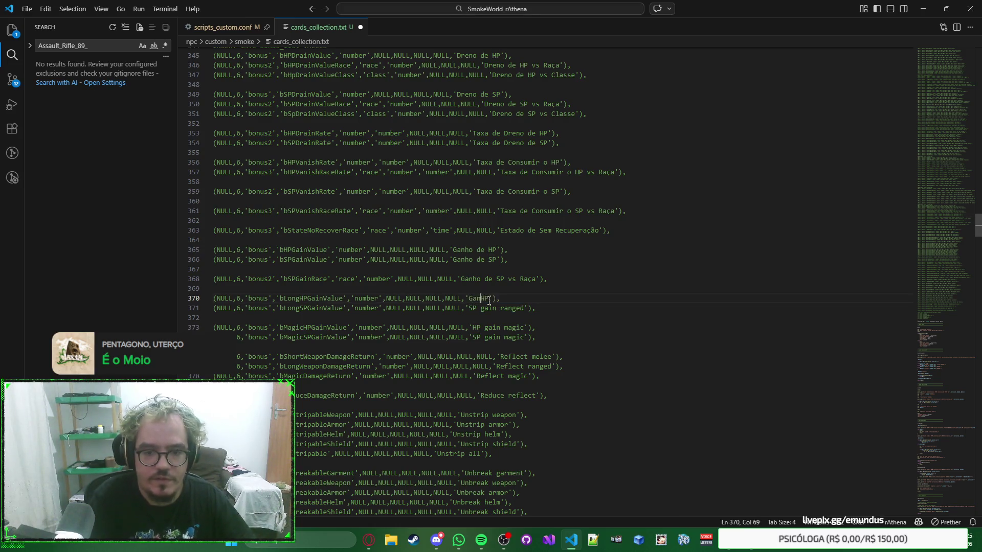
pyautogui.write('ho de')
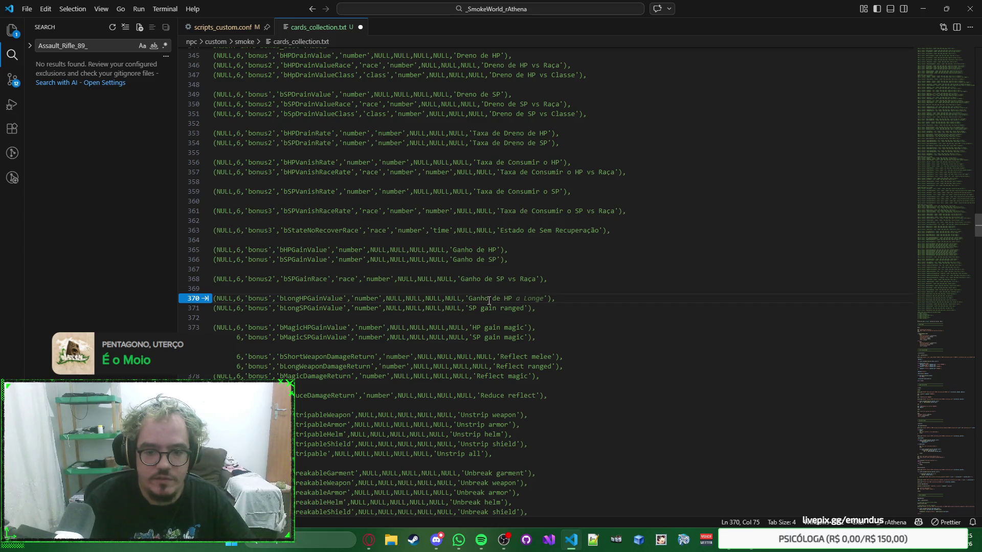
pyautogui.press('Right')
pyautogui.press('Right')
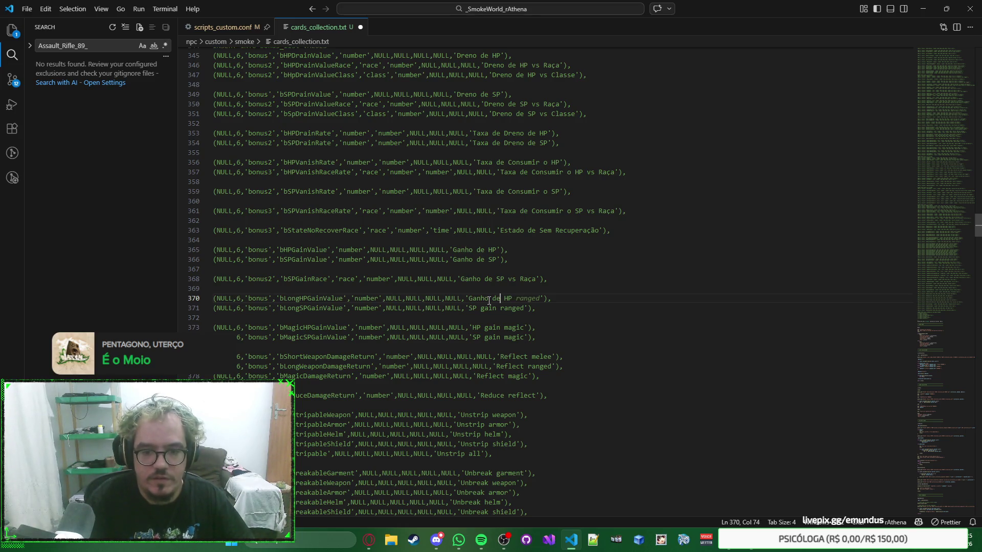
pyautogui.press('Tab')
pyautogui.hotkey('ctrl', 'shift', 'Left')
pyautogui.hotkey('ctrl', 'shift', 'Left')
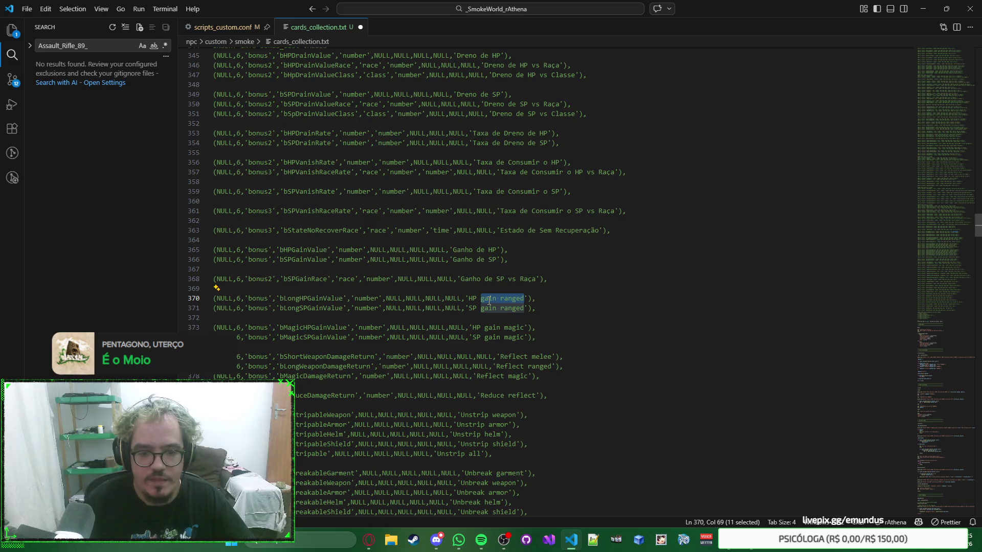
pyautogui.hotkey('alt', 'Tab')
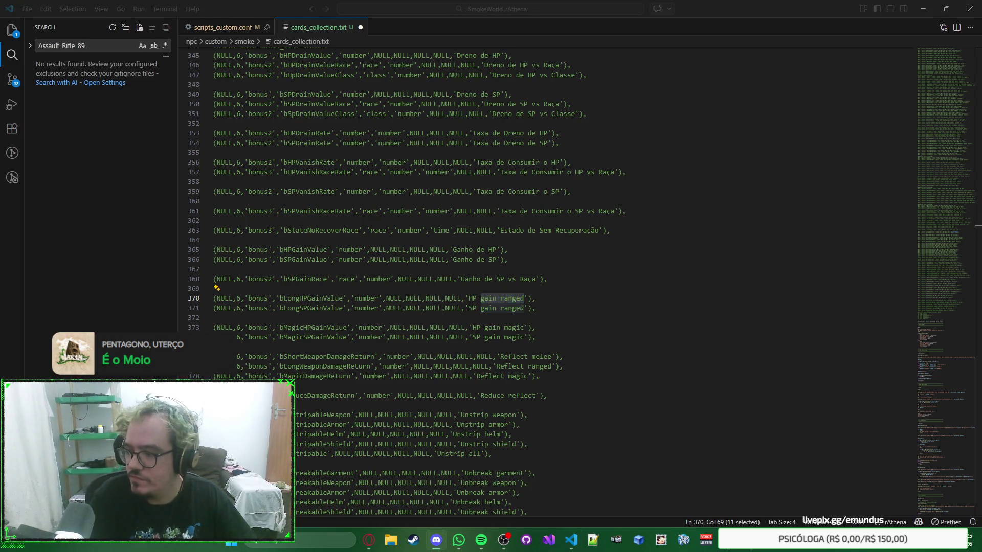
pyautogui.hotkey('alt', 'Tab')
pyautogui.hotkey('alt', 'Tab')
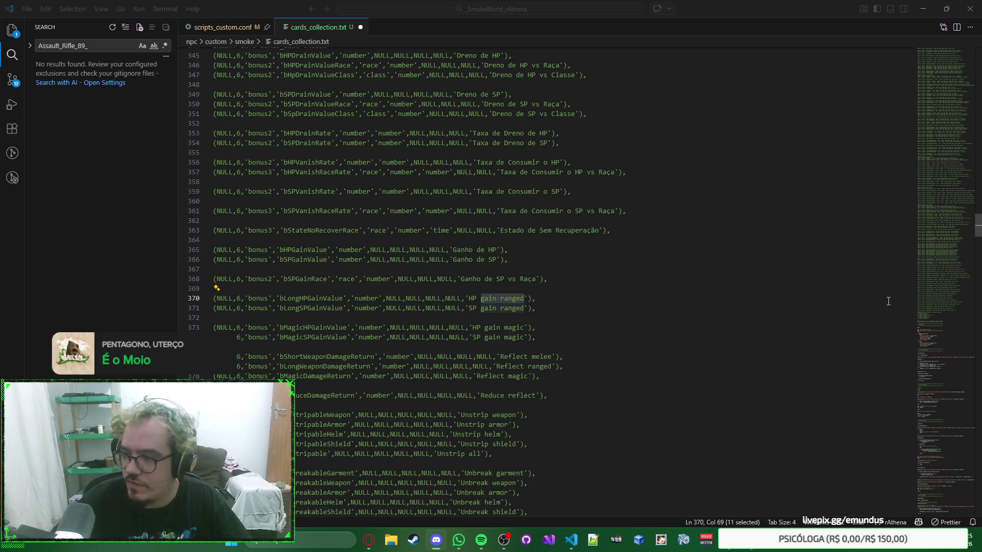
pyautogui.doubleClick(509, 299)
pyautogui.rightClick(501, 299)
pyautogui.press('Escape')
pyautogui.hotkey('alt', 'Tab')
pyautogui.press('Tab')
pyautogui.press('Tab')
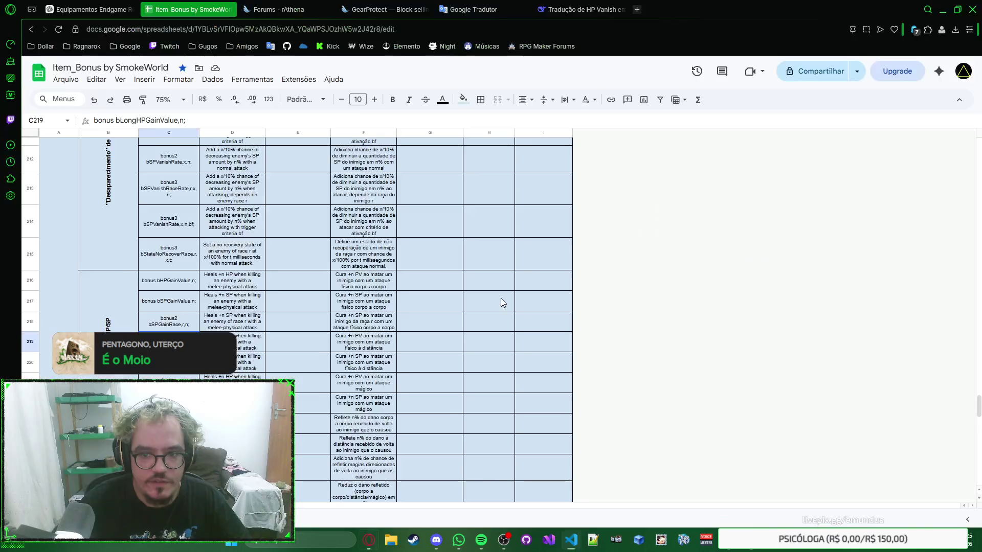
pyautogui.scroll(2, 457, 360)
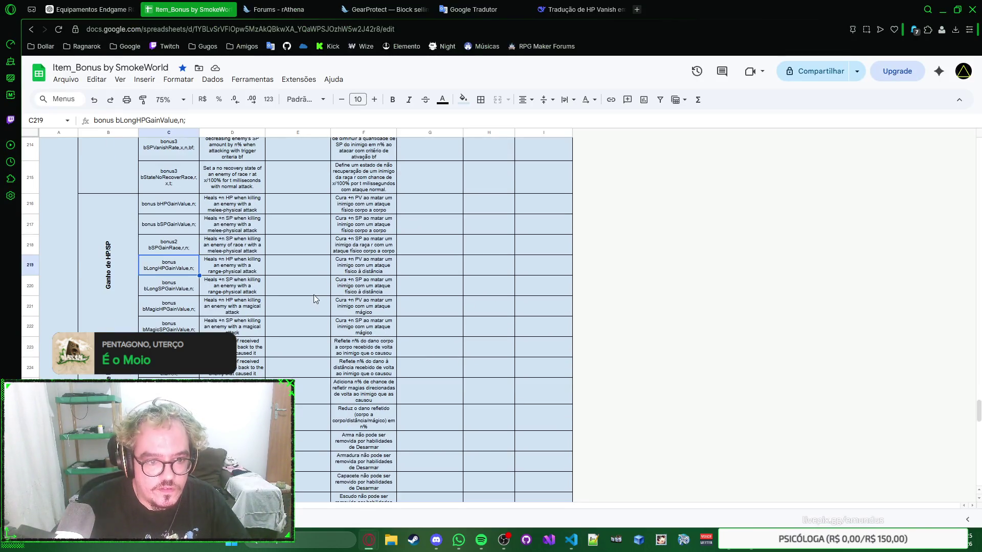
pyautogui.click(378, 268)
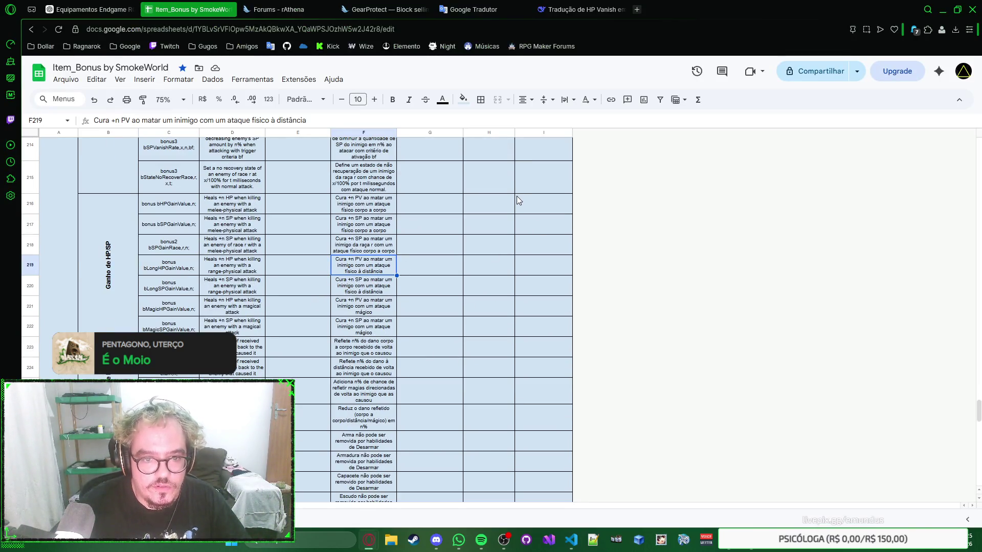
pyautogui.hotkey('alt', 'Tab')
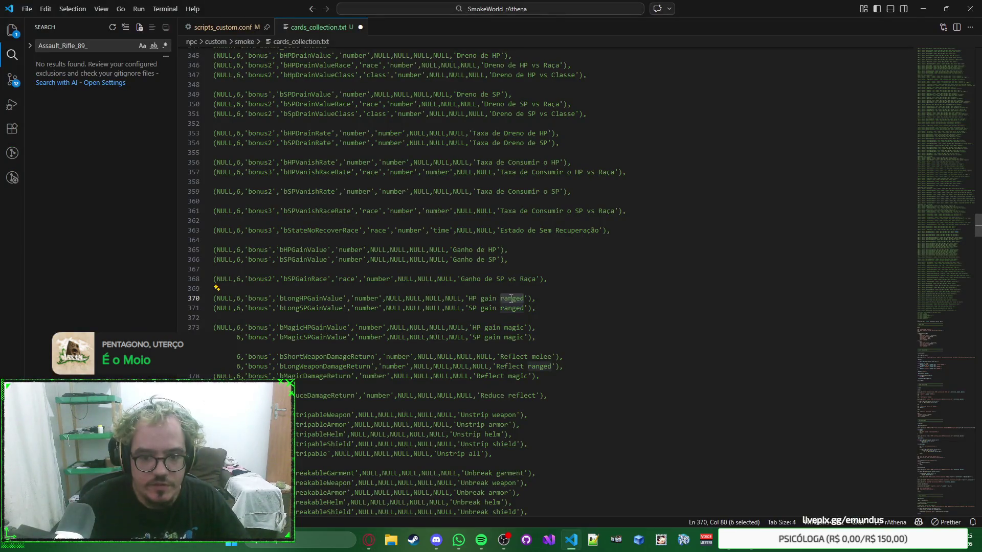
# Relabel lines 370–371 as 'Ganho de HP/SP com Atk de Longo Alcance'.
pyautogui.keyDown('shift'); pyautogui.click(481, 298); pyautogui.keyUp('shift')
pyautogui.press('BackSpace')
pyautogui.press('BackSpace')
pyautogui.press('Left')
pyautogui.press('Left')
pyautogui.write('Ganho de HP')
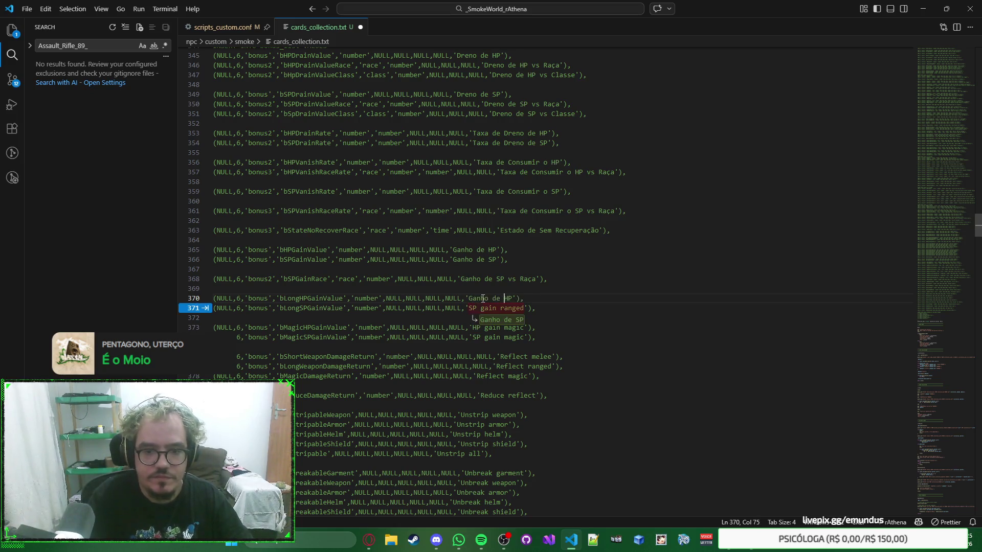
pyautogui.write(' a Distâ')
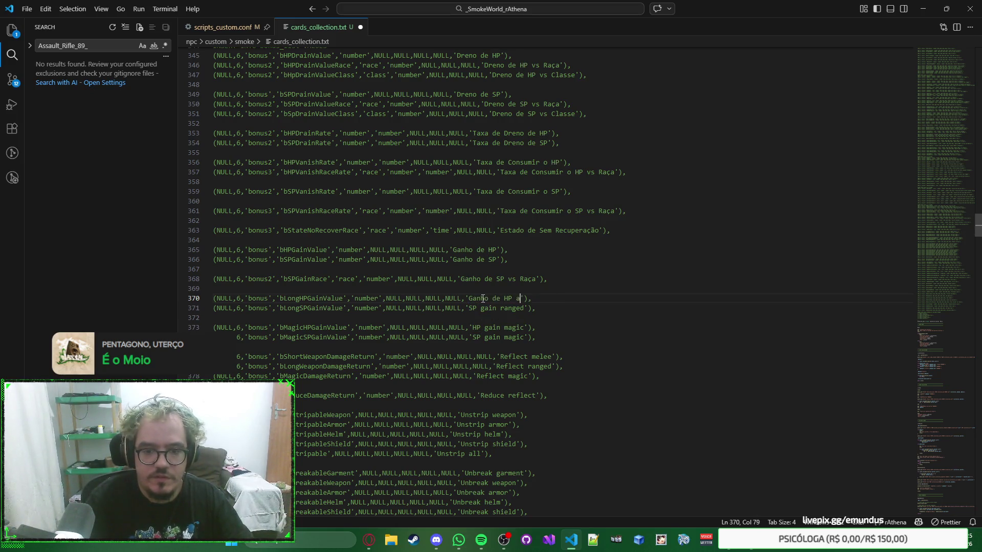
pyautogui.write('ncia')
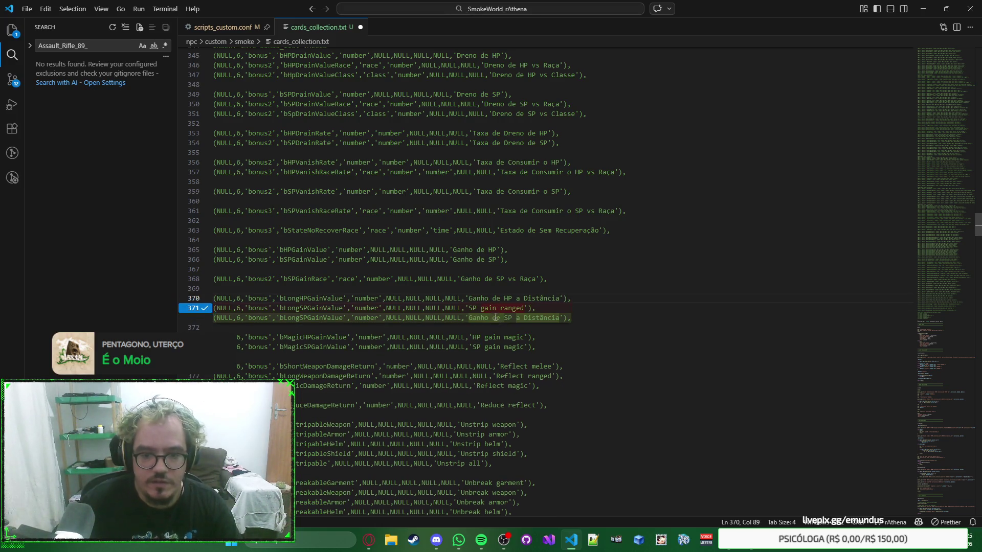
pyautogui.press('Tab')
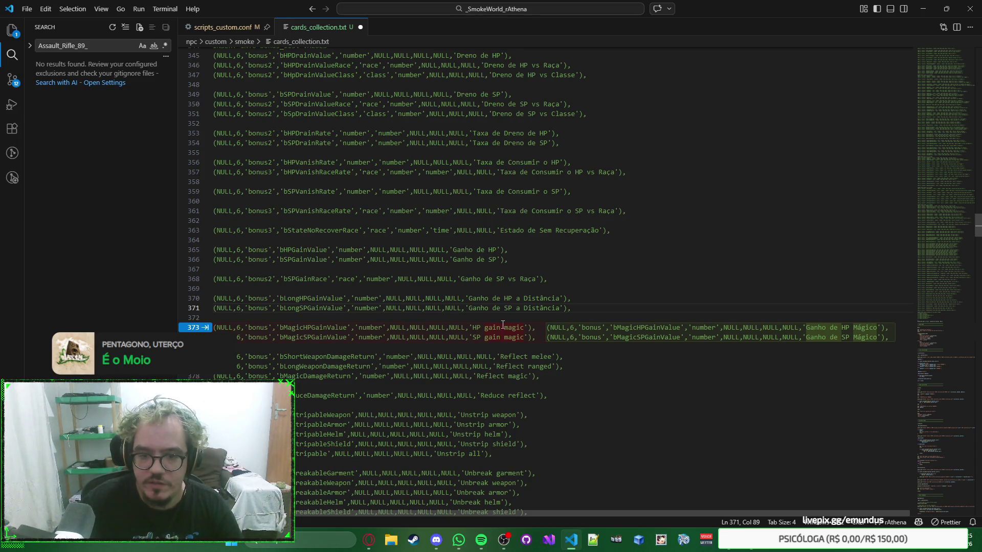
pyautogui.click(520, 299)
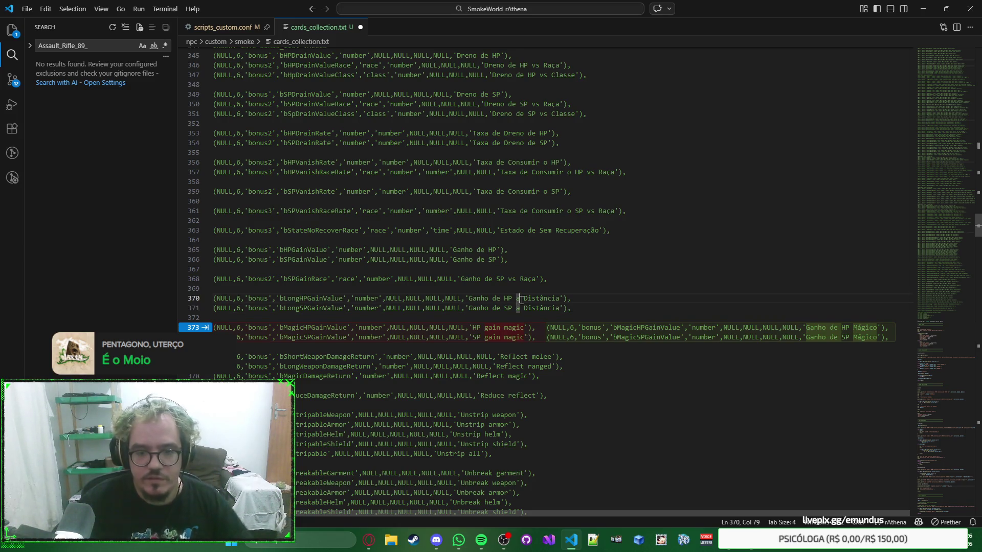
pyautogui.press('BackSpace')
pyautogui.write('com A')
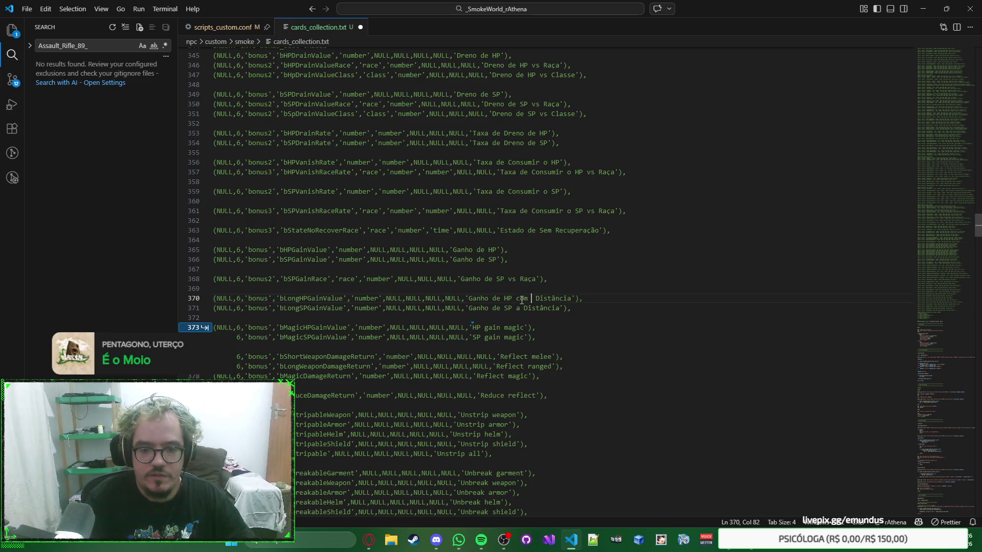
pyautogui.write('tk a')
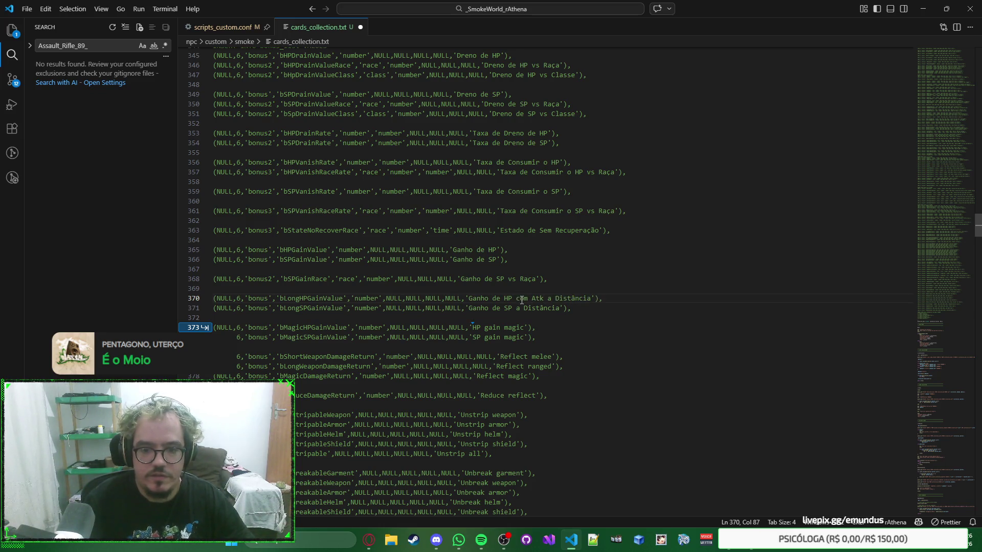
pyautogui.press('BackSpace')
pyautogui.press('BackSpace')
pyautogui.press('BackSpace')
pyautogui.press('BackSpace')
pyautogui.write('a')
pyautogui.hotkey('ctrl', 'Right')
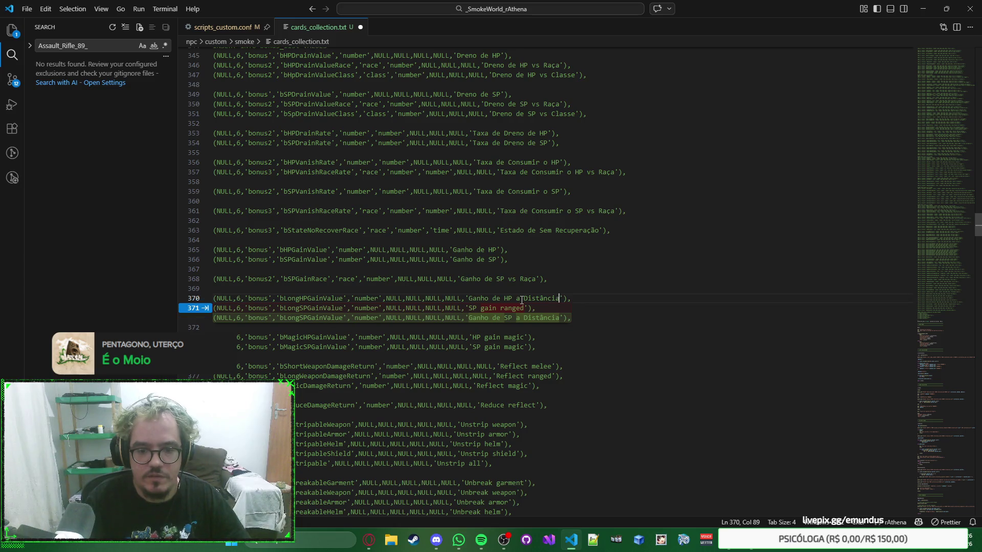
pyautogui.hotkey('ctrl', 'z')
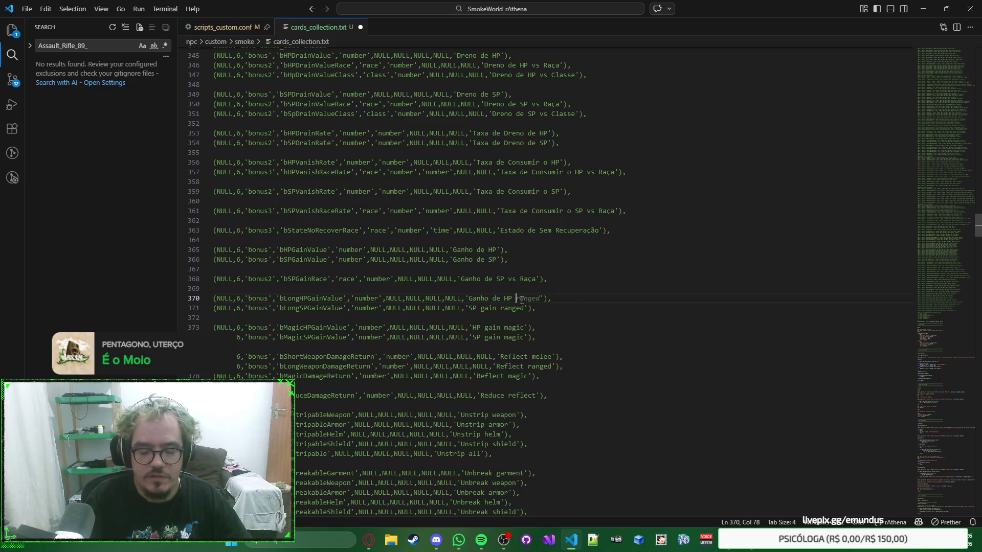
pyautogui.write('com Atk R')
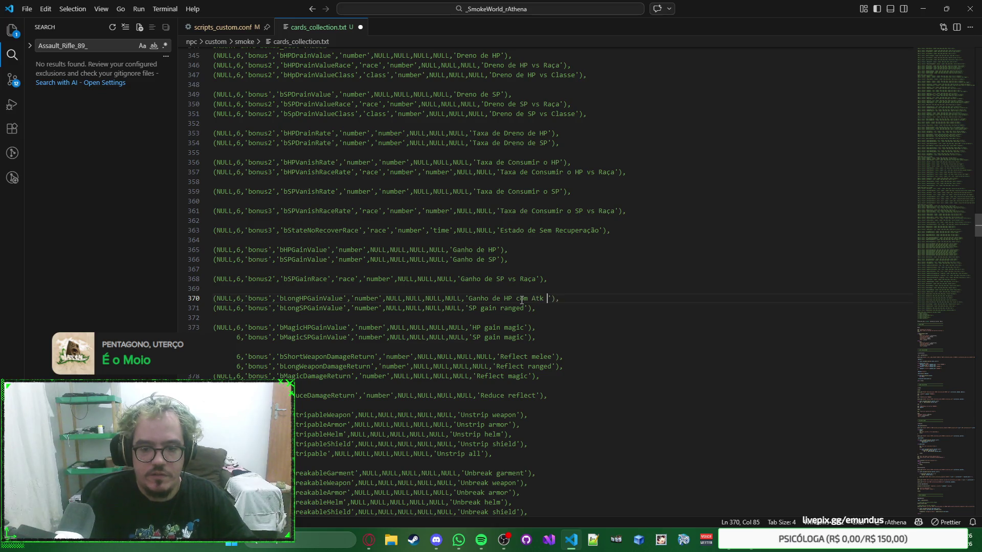
pyautogui.write('anged')
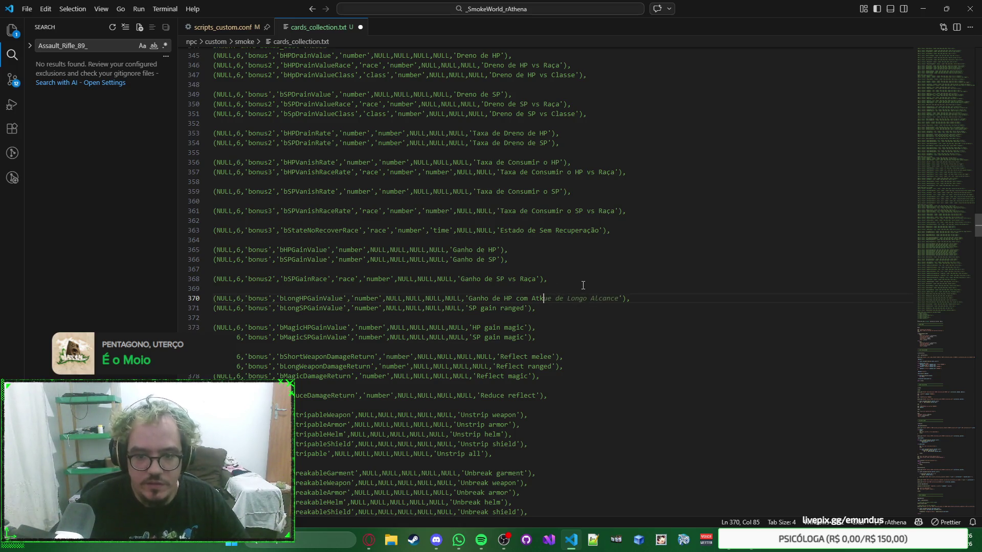
pyautogui.write('de Longo Alc')
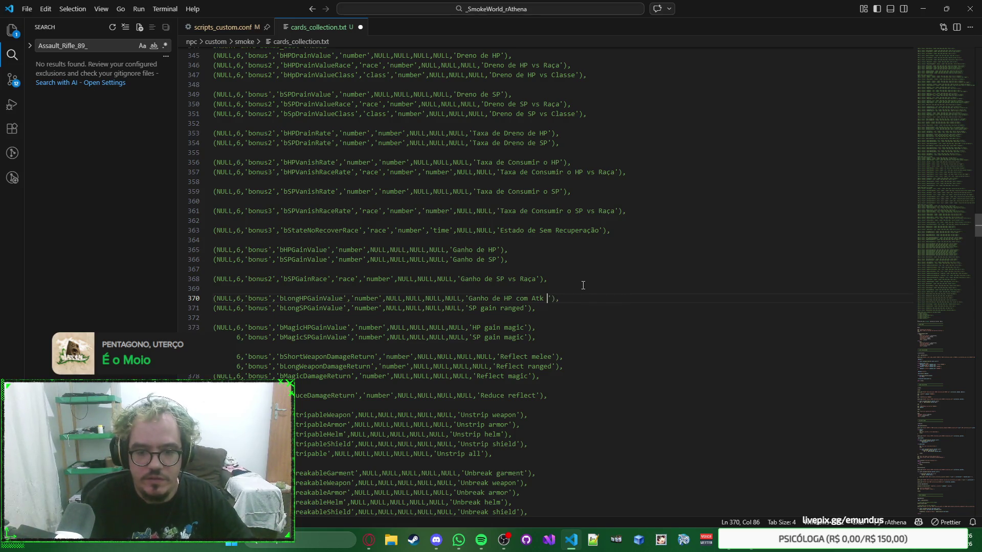
pyautogui.write('ance')
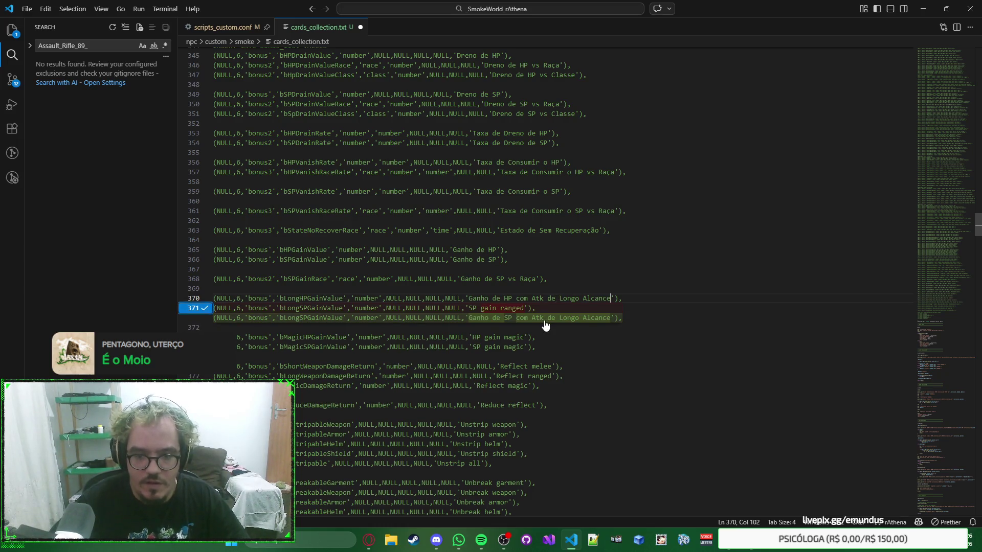
pyautogui.press('Tab')
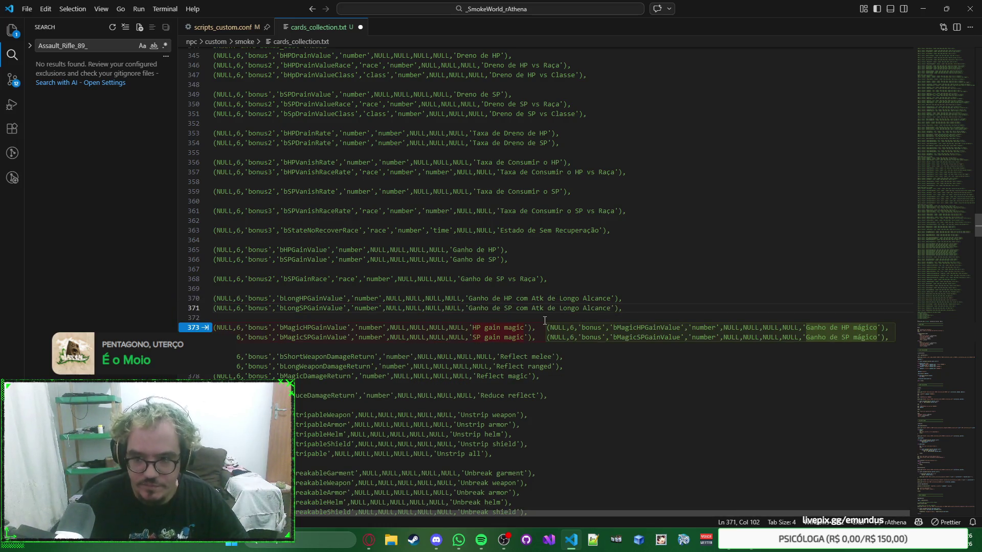
# Make lines 373–374 read 'Ganho de HP/SP com Atk Mágico' with capital M.
pyautogui.press('Tab')
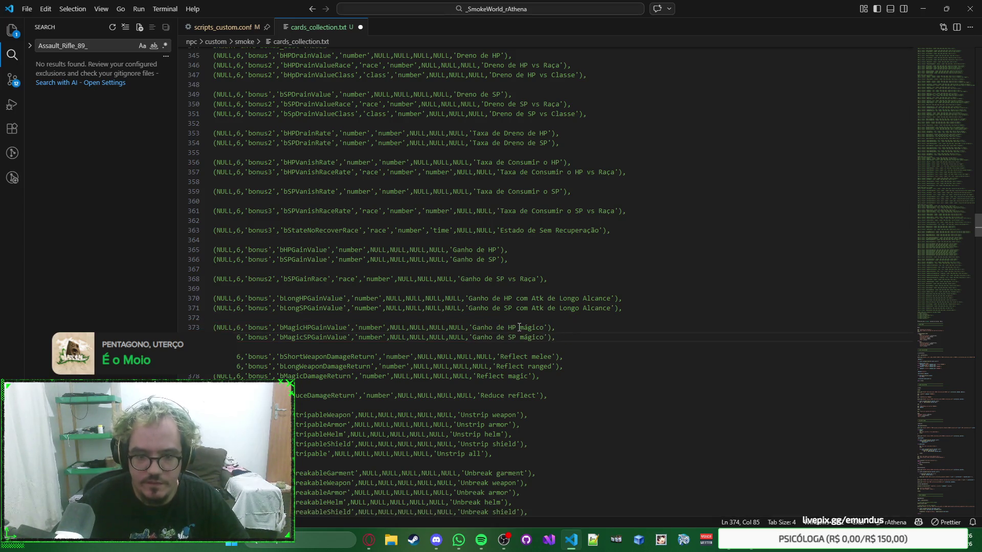
pyautogui.hotkey('ctrl', 'z')
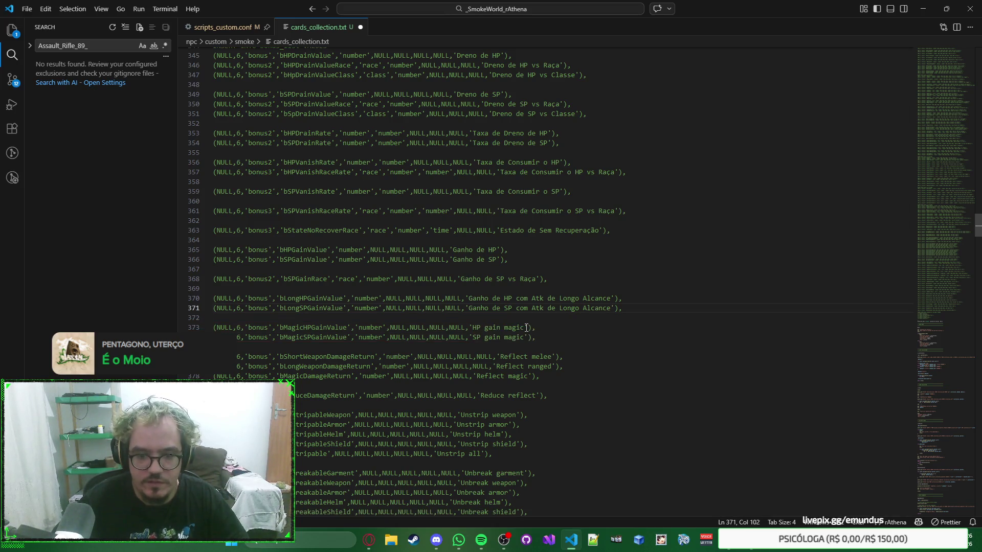
pyautogui.click(521, 328)
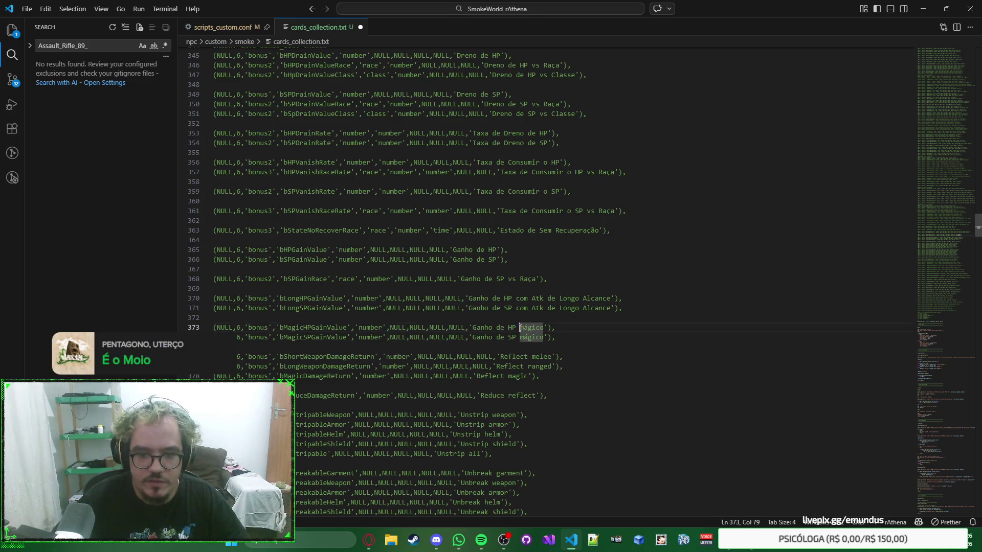
pyautogui.write('com Atk')
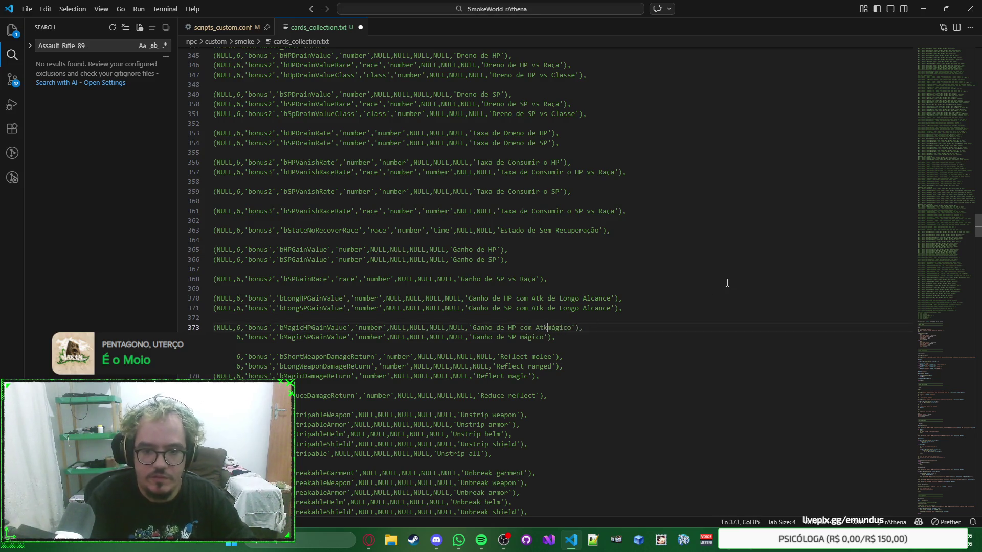
pyautogui.press('Delete')
pyautogui.write('M')
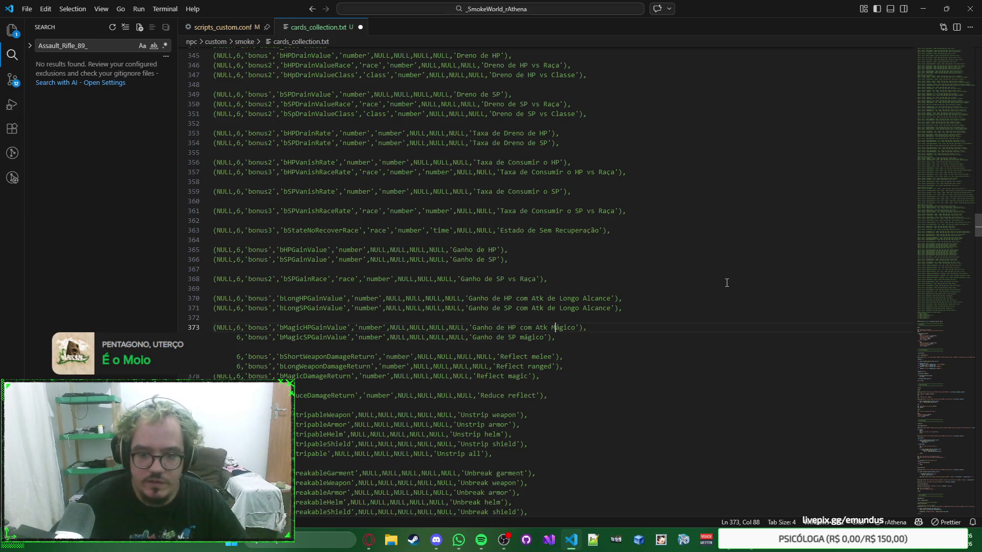
pyautogui.click(537, 337)
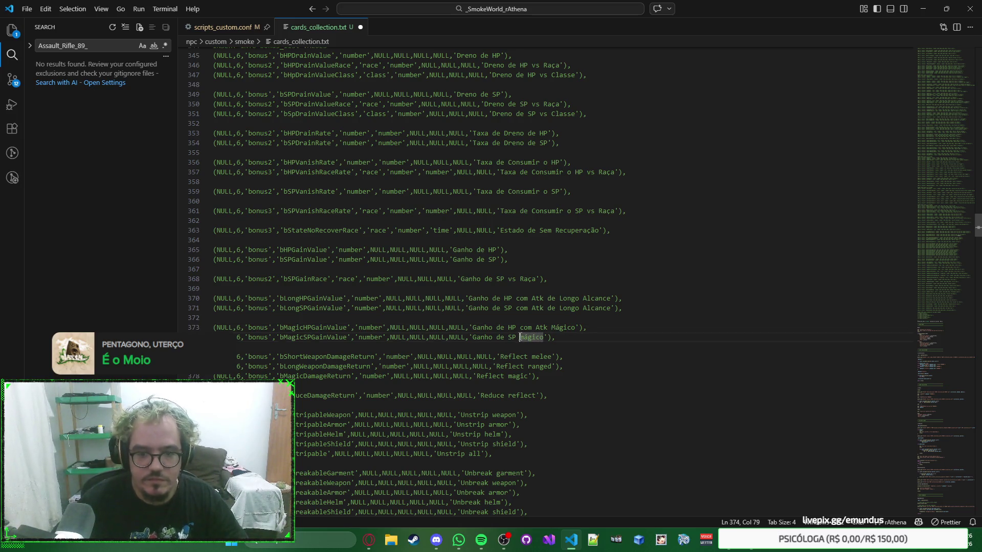
pyautogui.write('com Atk ')
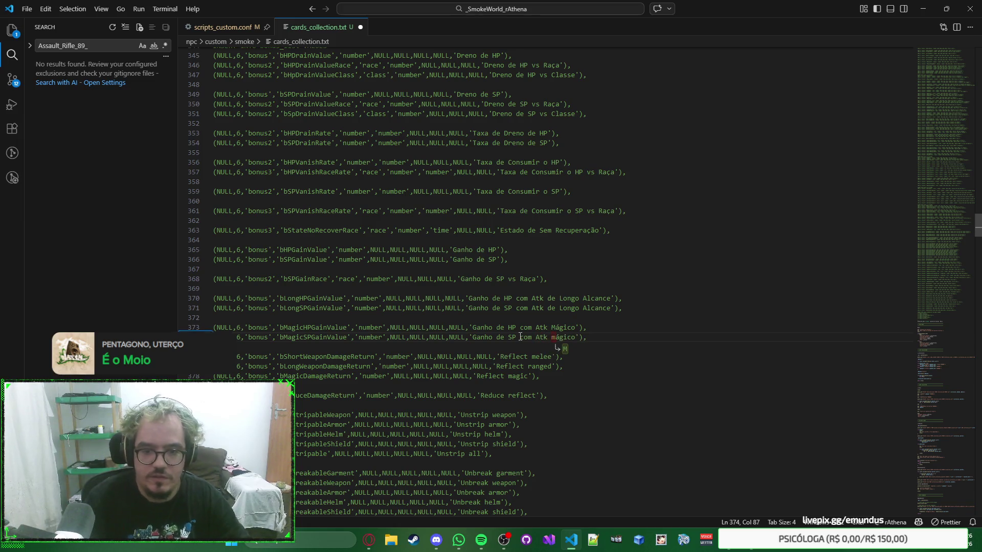
pyautogui.write('M')
pyautogui.press('Delete')
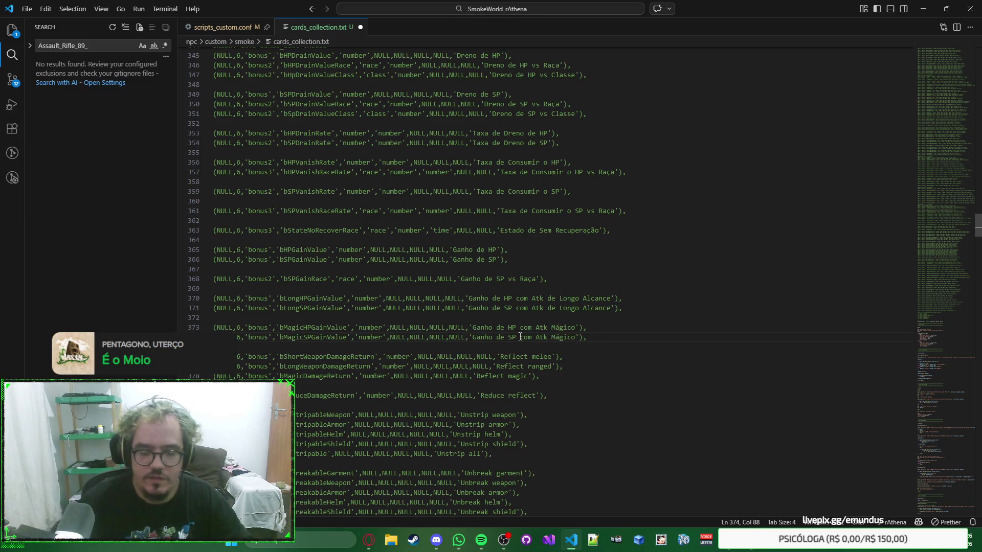
pyautogui.click(624, 328)
pyautogui.scroll(-3, 574, 220)
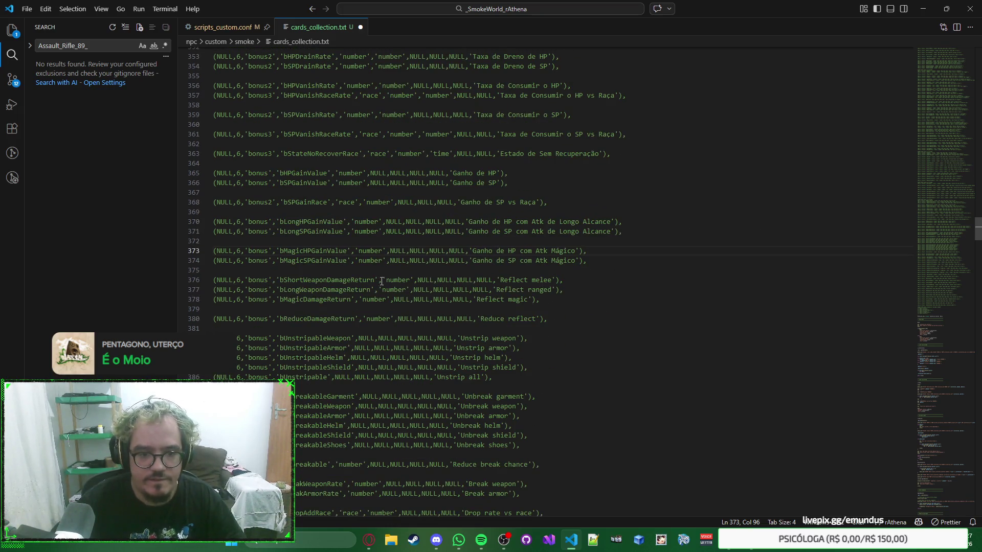
# Look up bShortWeaponDamageReturn's description in the bonus spreadsheet.
pyautogui.click(363, 280)
pyautogui.moveTo(351, 280); pyautogui.dragTo(281, 280)
pyautogui.hotkey('ctrl', 'c')
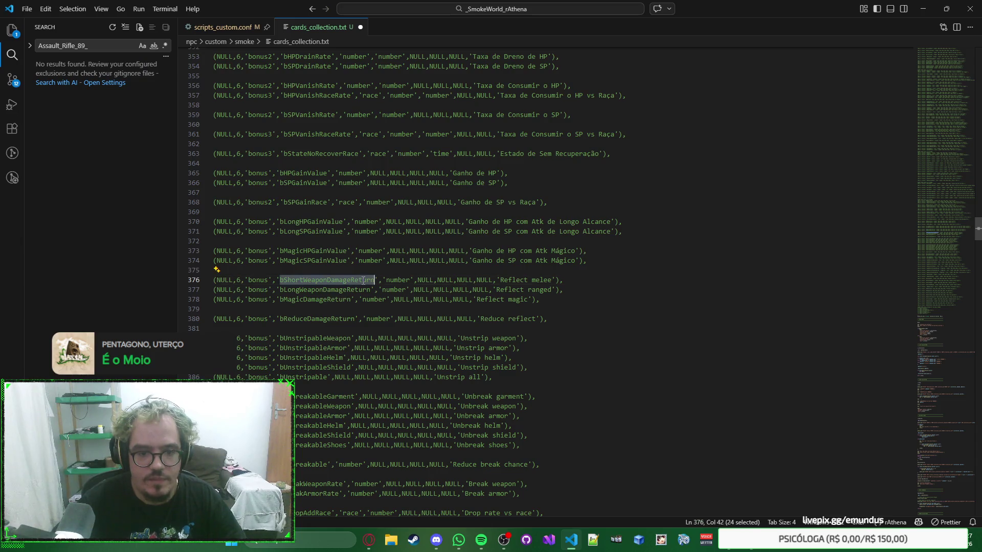
pyautogui.hotkey('alt', 'Tab')
pyautogui.hotkey('ctrl', 'f')
pyautogui.hotkey('ctrl', 'v')
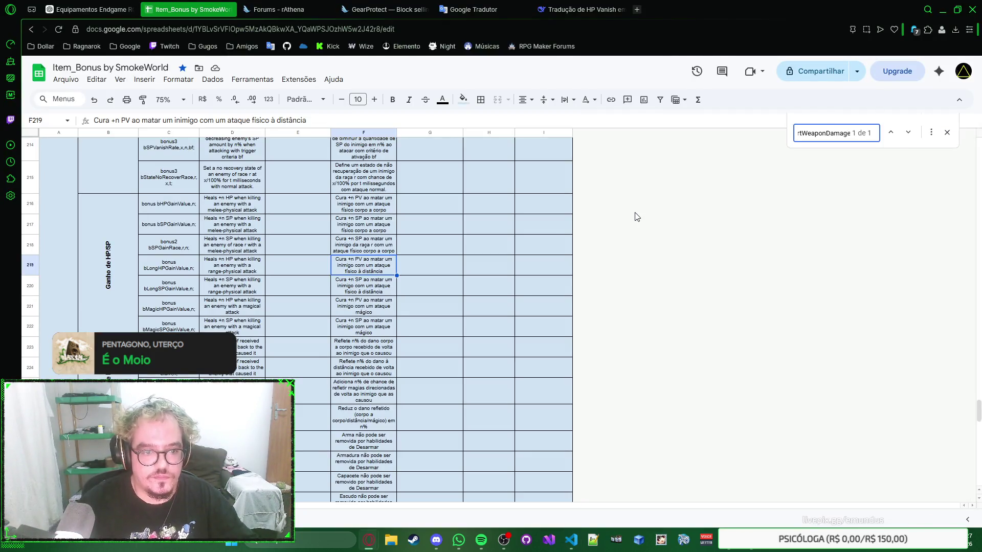
pyautogui.click(378, 354)
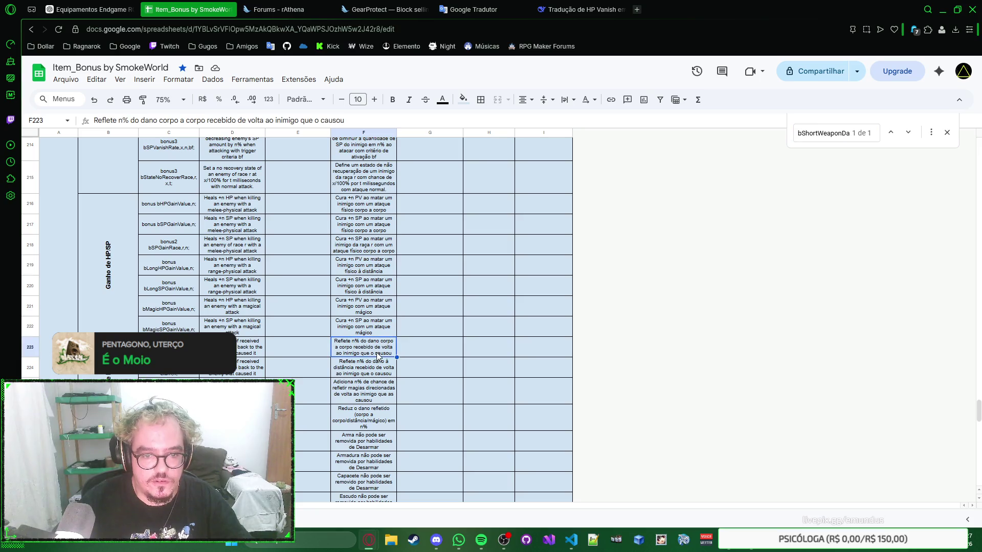
pyautogui.hotkey('alt', 'Tab')
# Translate the reflect labels to 'Reflete Dano Corpo a Corpo', 'a Distância' and 'Mágico'.
pyautogui.doubleClick(511, 280)
pyautogui.keyDown('shift'); pyautogui.click(543, 283); pyautogui.keyUp('shift')
pyautogui.write('R')
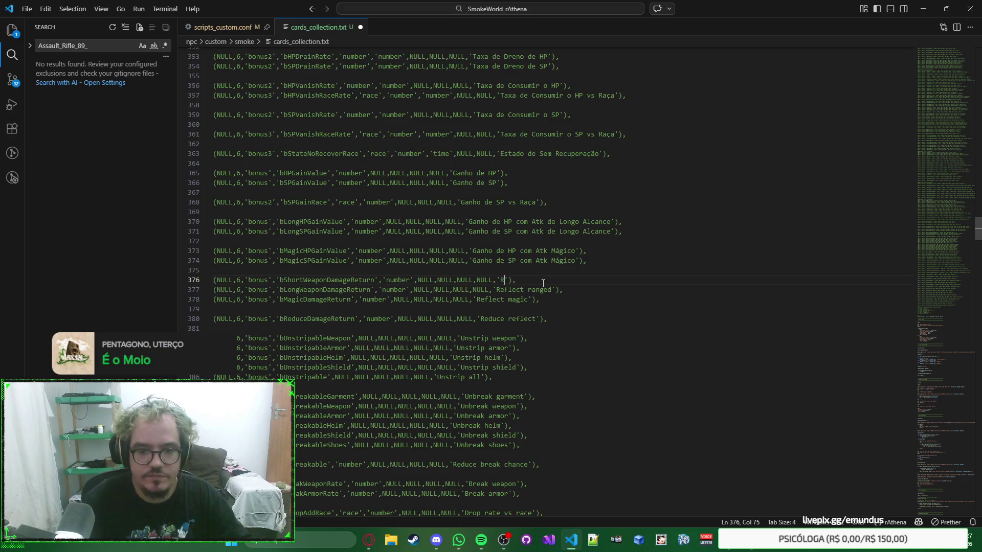
pyautogui.write('eflete Dano Corpo a Corpo')
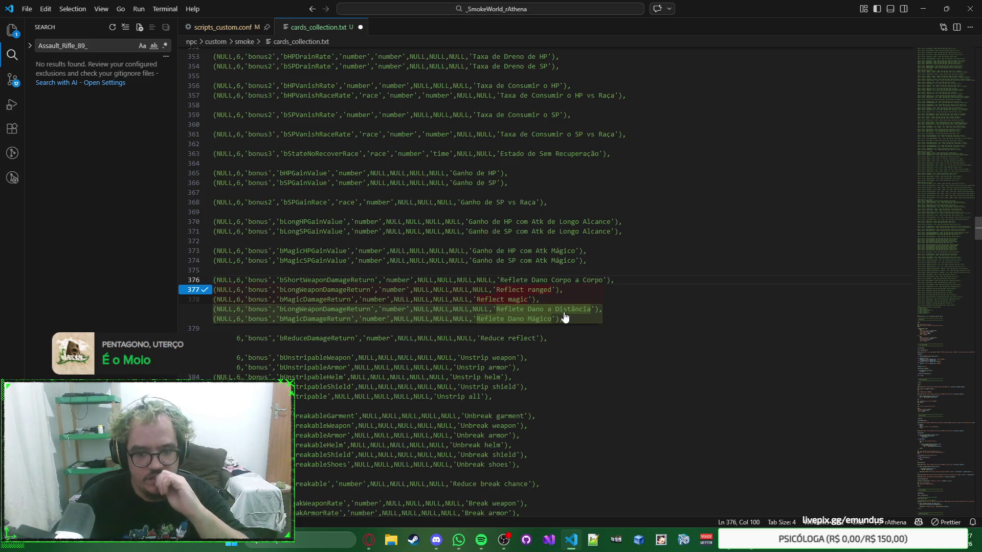
pyautogui.press('Tab')
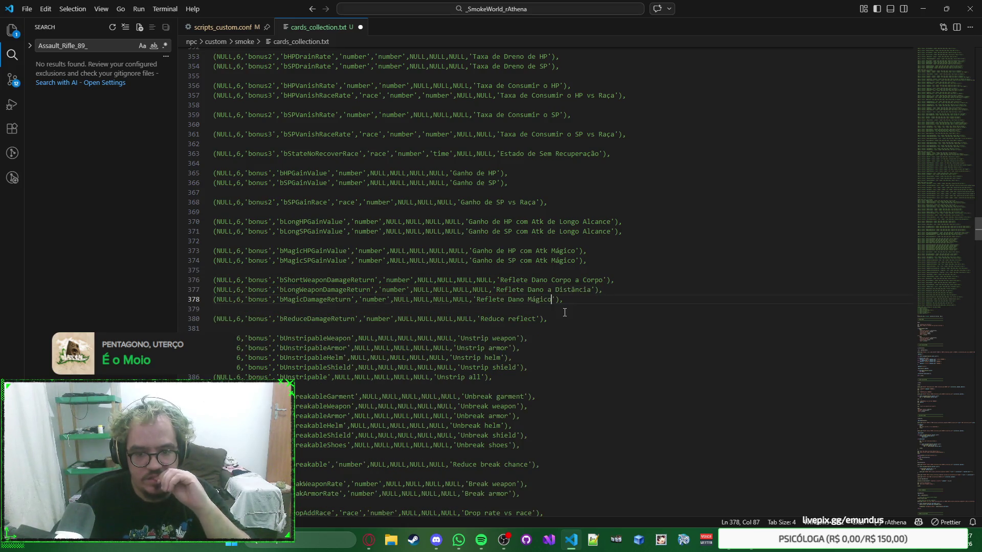
pyautogui.rightClick(661, 300)
pyautogui.press('Escape')
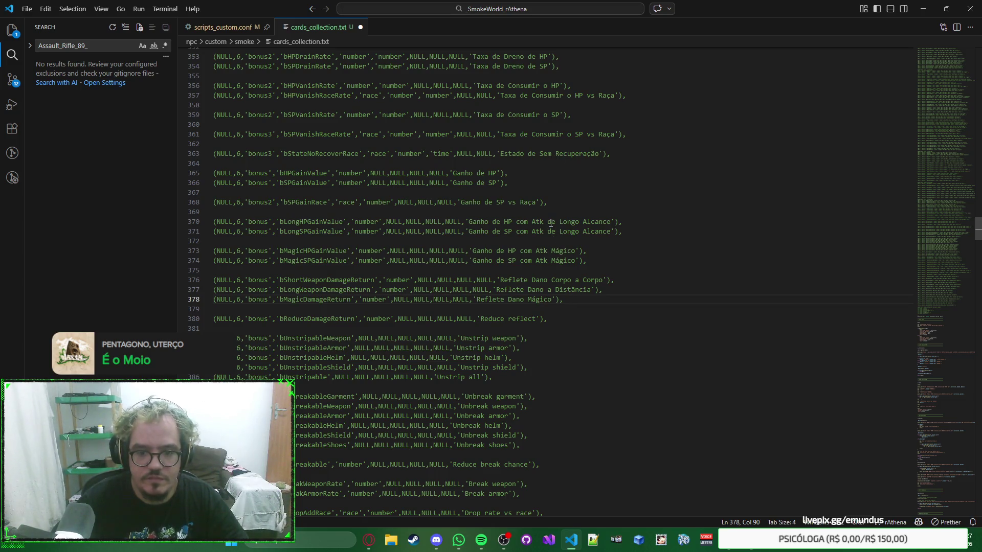
# Replace 'de Longo Alcance' with 'a Distância' on lines 370 and 371.
pyautogui.moveTo(548, 223); pyautogui.dragTo(611, 222)
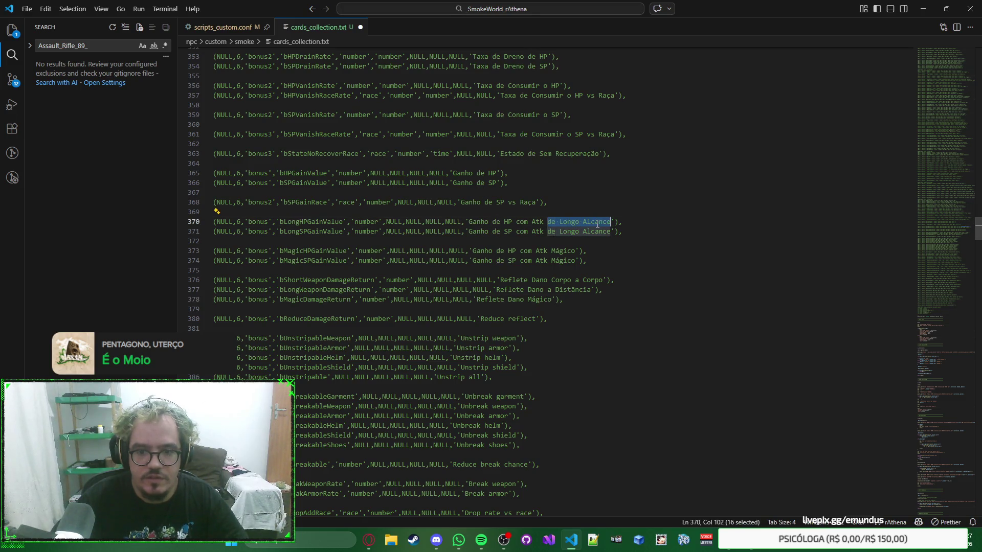
pyautogui.write('a Distância')
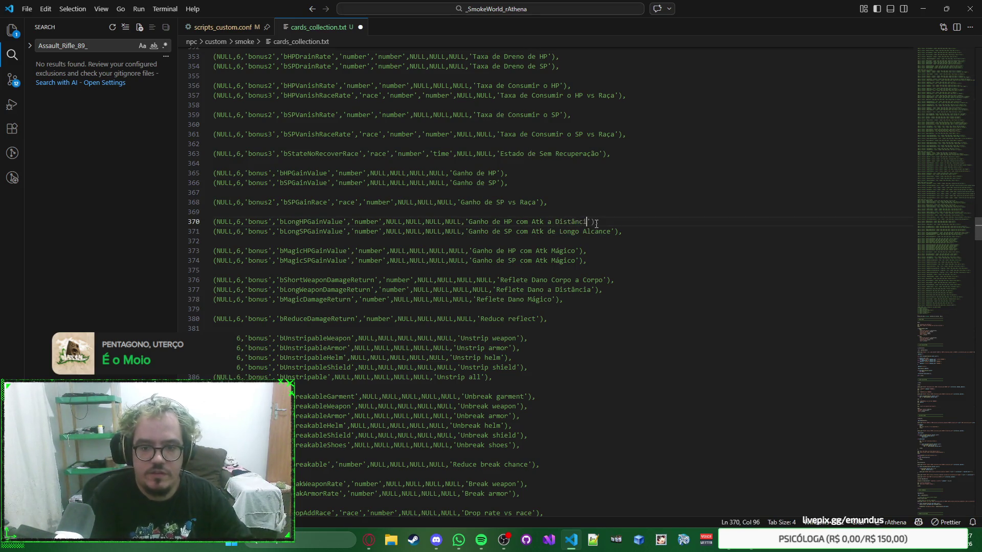
pyautogui.moveTo(548, 231); pyautogui.dragTo(611, 232)
pyautogui.write('a Distância')
pyautogui.click(656, 244)
pyautogui.scroll(-3, 640, 241)
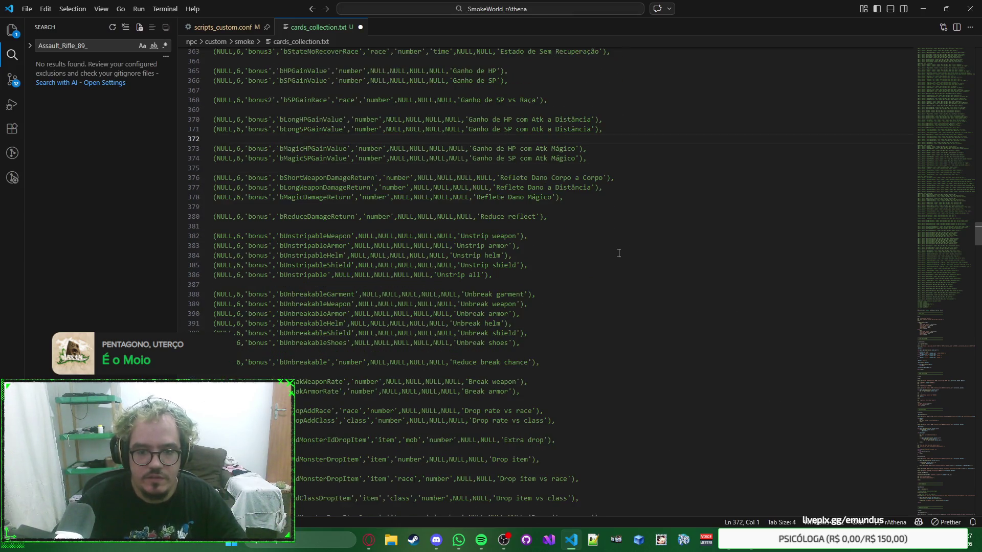
# Look up bReduceDamageReturn in the bonus spreadsheet.
pyautogui.moveTo(480, 216); pyautogui.dragTo(536, 216)
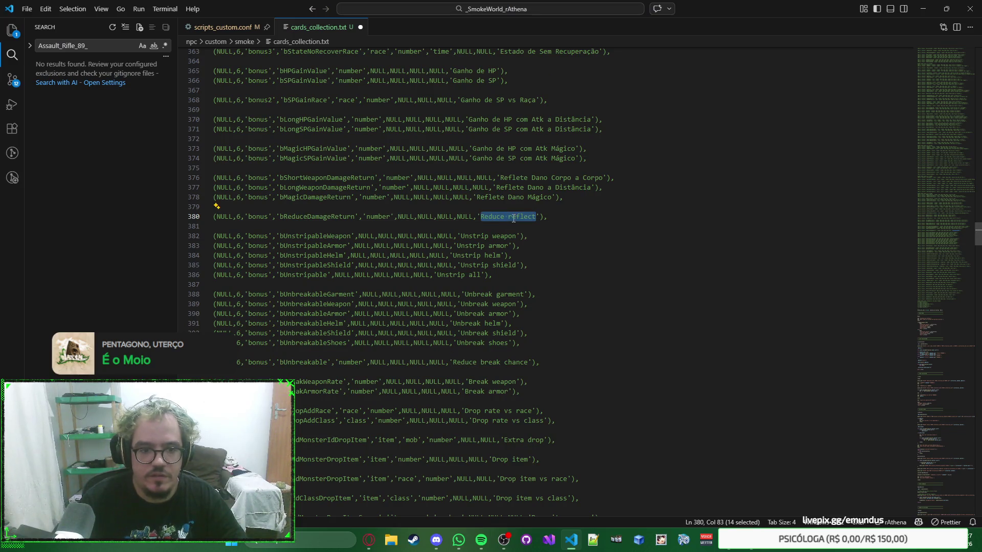
pyautogui.doubleClick(317, 217)
pyautogui.hotkey('alt', 'Tab')
pyautogui.hotkey('ctrl', 'f')
pyautogui.hotkey('ctrl', 'v')
pyautogui.press('Return')
pyautogui.press('Escape')
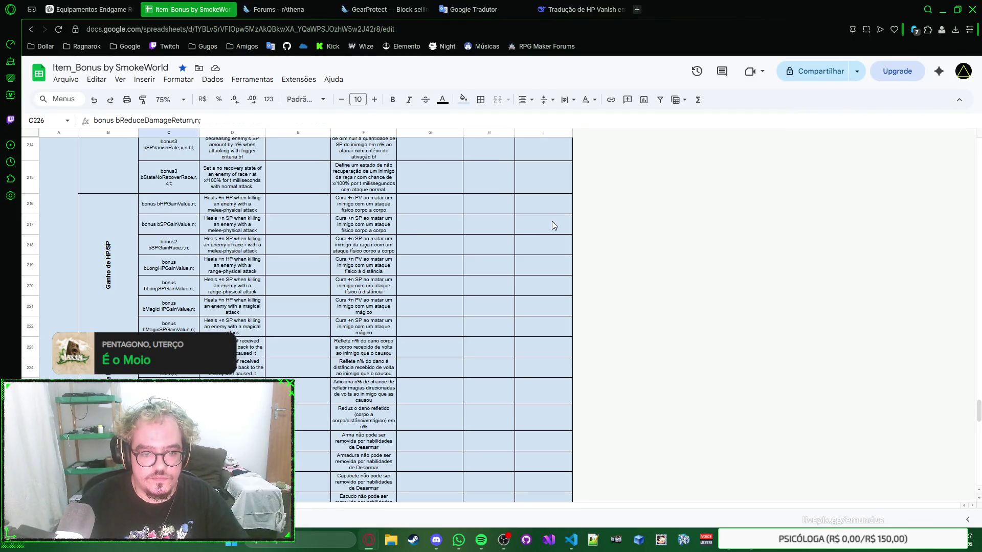
pyautogui.hotkey('alt', 'Tab')
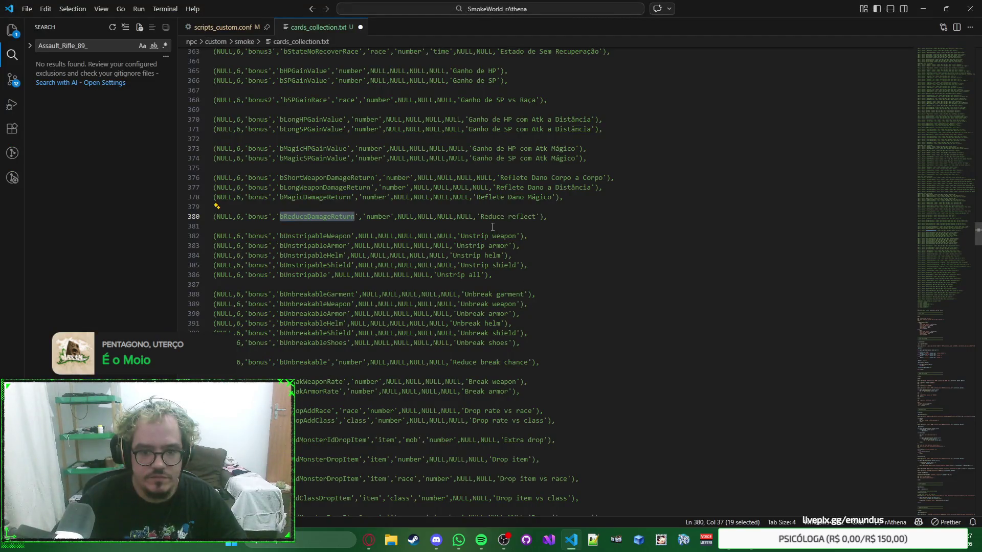
# Relabel 'Reduce reflect' on line 380 as 'Reduz Dano Refletido'.
pyautogui.moveTo(481, 216); pyautogui.dragTo(536, 217)
pyautogui.write('Reduz Dano')
pyautogui.press('BackSpace')
pyautogui.press('BackSpace')
pyautogui.press('BackSpace')
pyautogui.write('Dano Refletido')
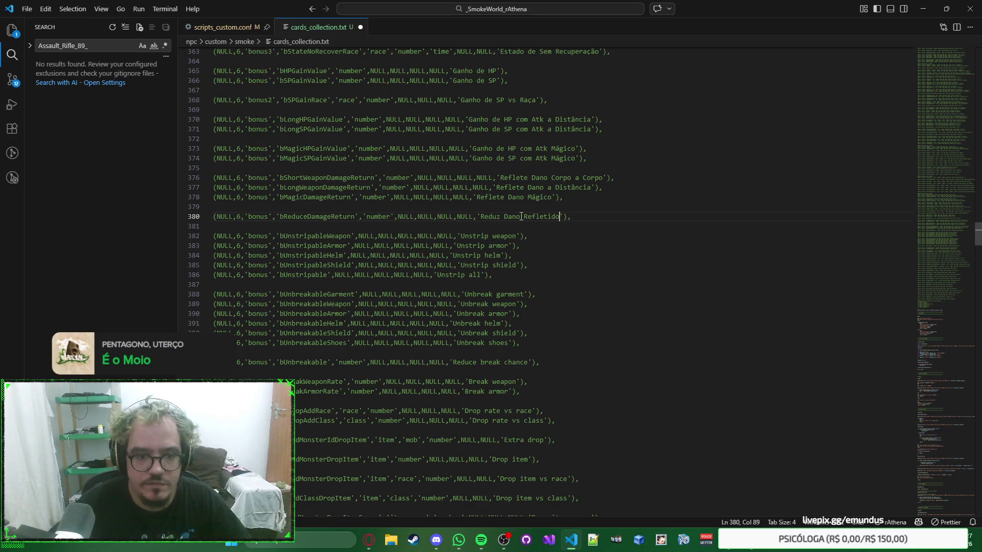
pyautogui.rightClick(612, 222)
pyautogui.press('Escape')
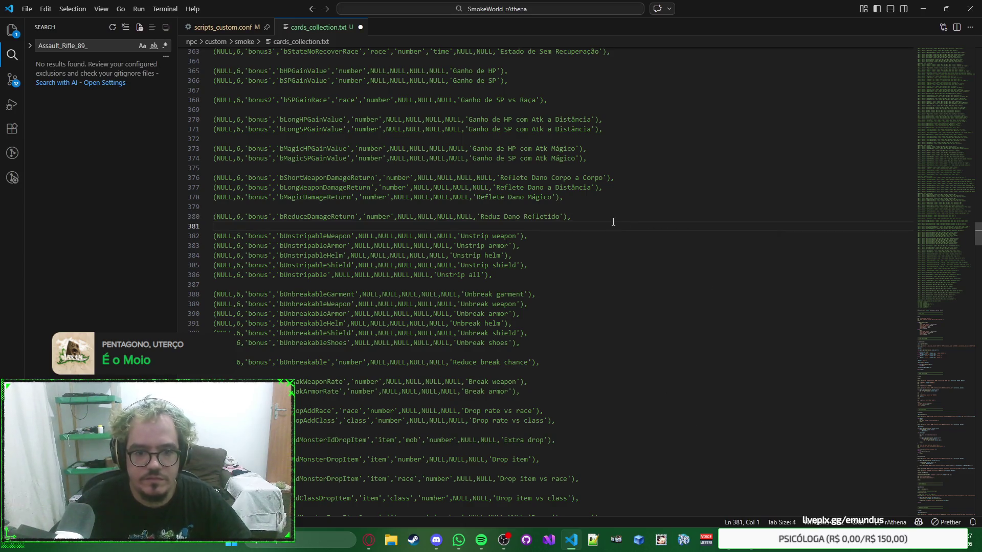
# Select the Unstrip weapon label and the bUnstripableWeapon name on line 382 for lookup.
pyautogui.click(477, 236)
pyautogui.moveTo(477, 236); pyautogui.dragTo(498, 238)
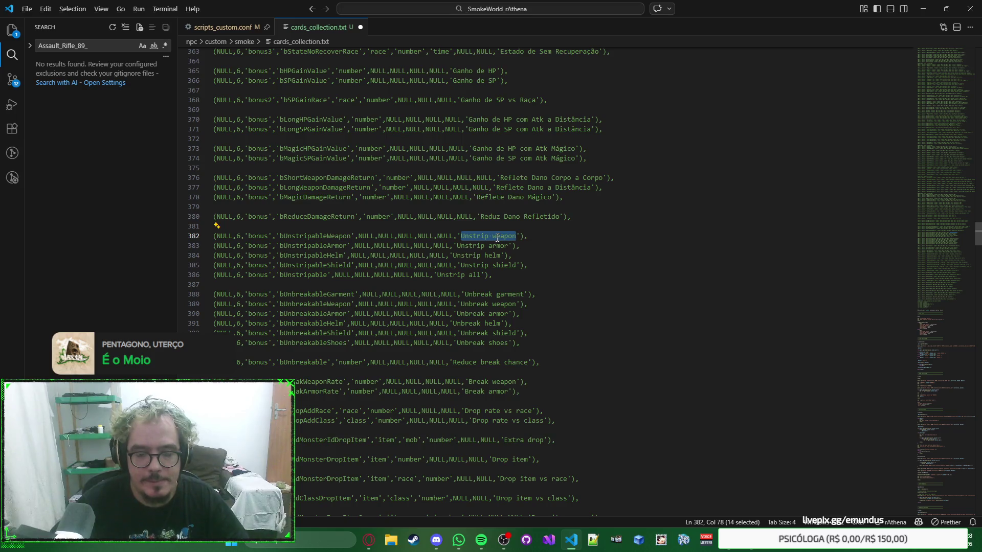
pyautogui.hotkey('alt', 'Tab')
pyautogui.hotkey('alt', 'Tab')
pyautogui.doubleClick(326, 236)
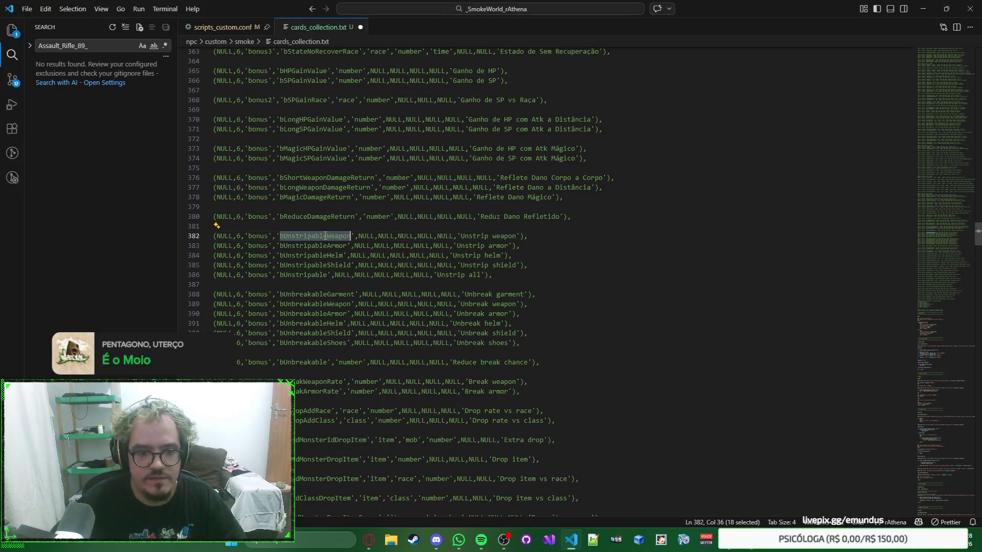
pyautogui.hotkey('alt', 'Tab')
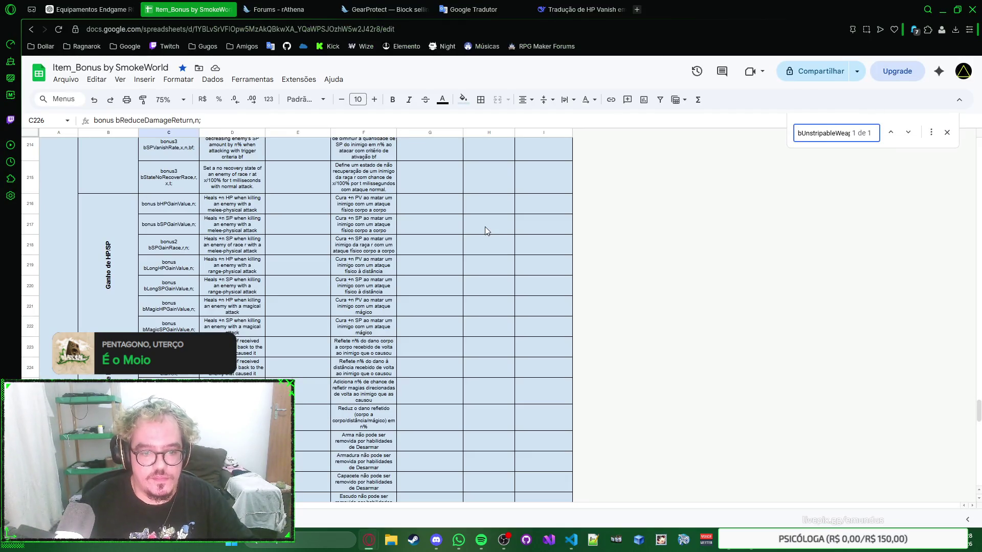
# Select the bUnstripableWeapon cell C227 together with its Portuguese description in F227.
pyautogui.scroll(-3, 485, 226)
pyautogui.press('Escape')
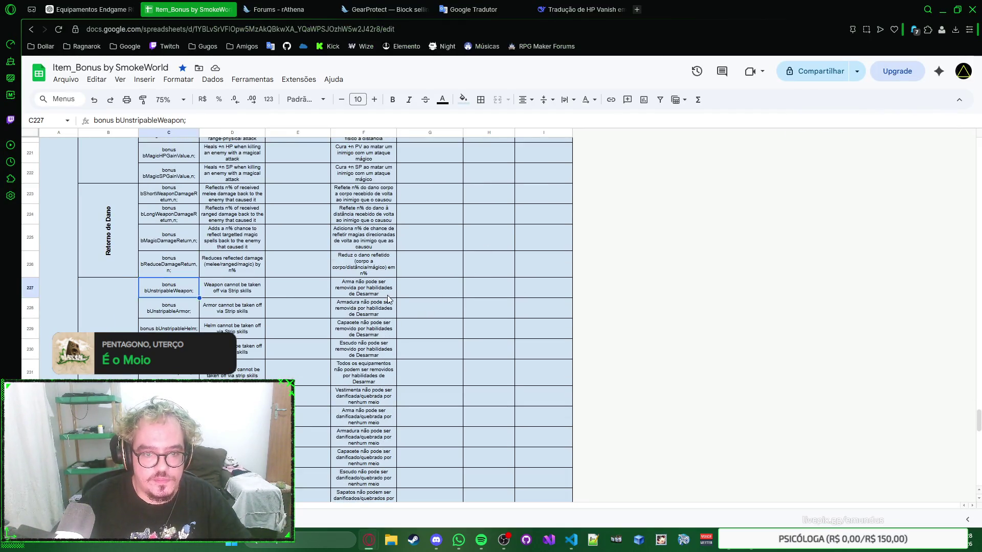
pyautogui.click(389, 294)
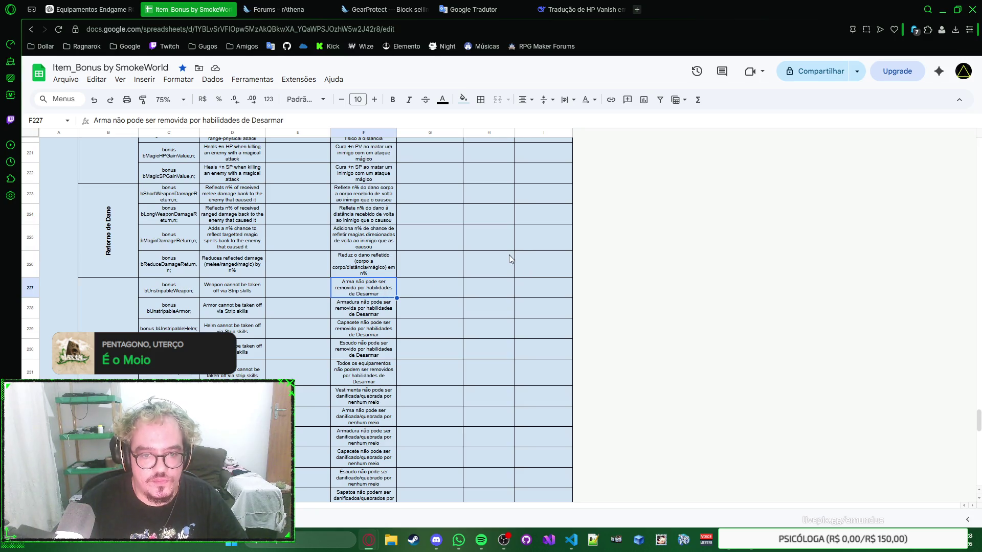
pyautogui.keyDown('ctrl'); pyautogui.click(182, 287); pyautogui.keyUp('ctrl')
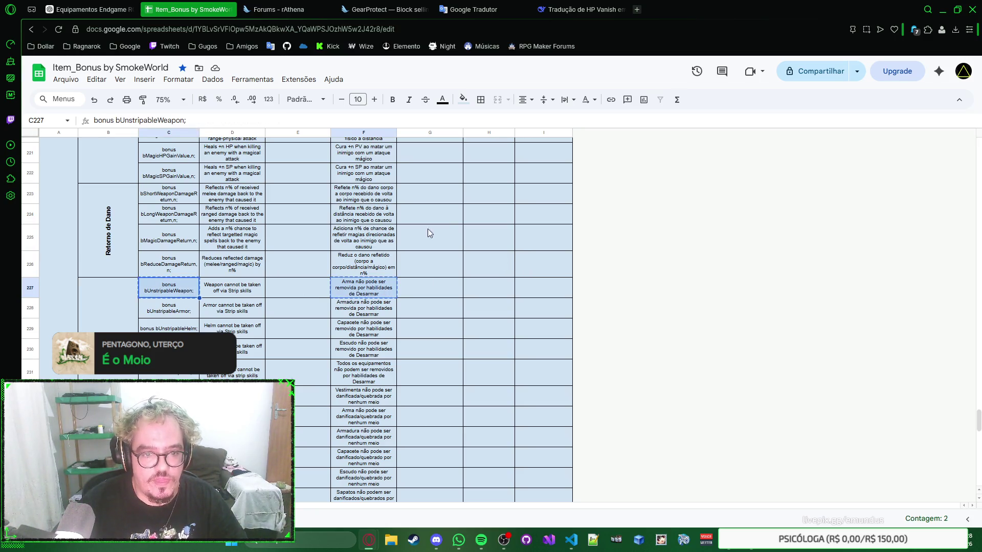
# Draft a DeepSeek message 'e nesse caso? bonus:' with the pasted bonus, plus an 'em inglês:descrição' line.
pyautogui.click(569, 10)
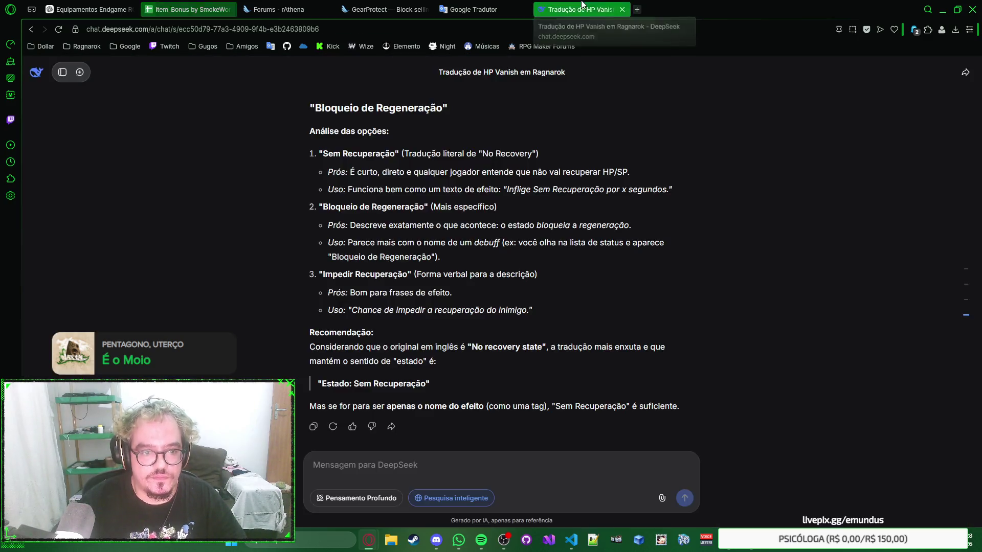
pyautogui.click(408, 481)
pyautogui.write('e nesse caso?')
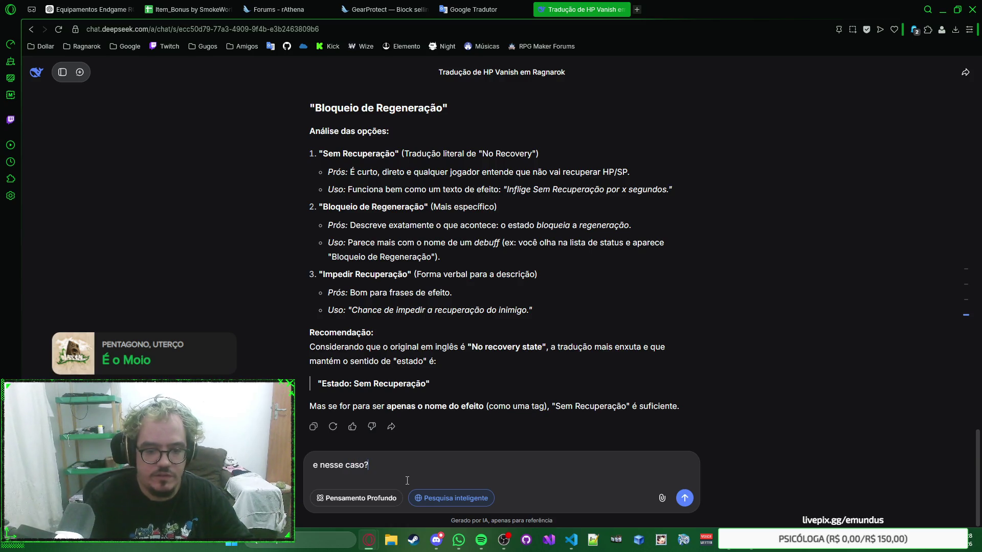
pyautogui.write(' bonus:')
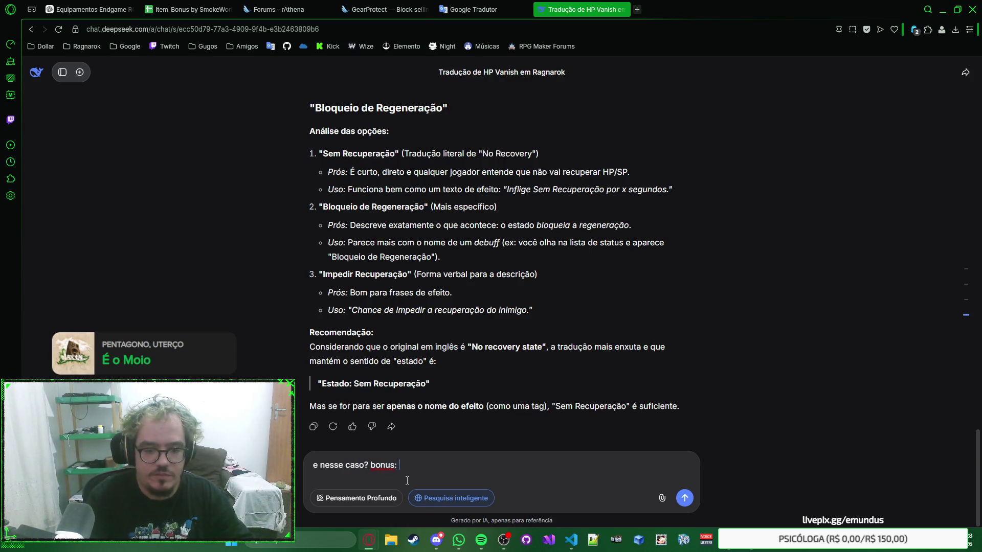
pyautogui.write('bonus bUnstripableWeapon;\tArma não pode ser removida por habilidades de Desarmar')
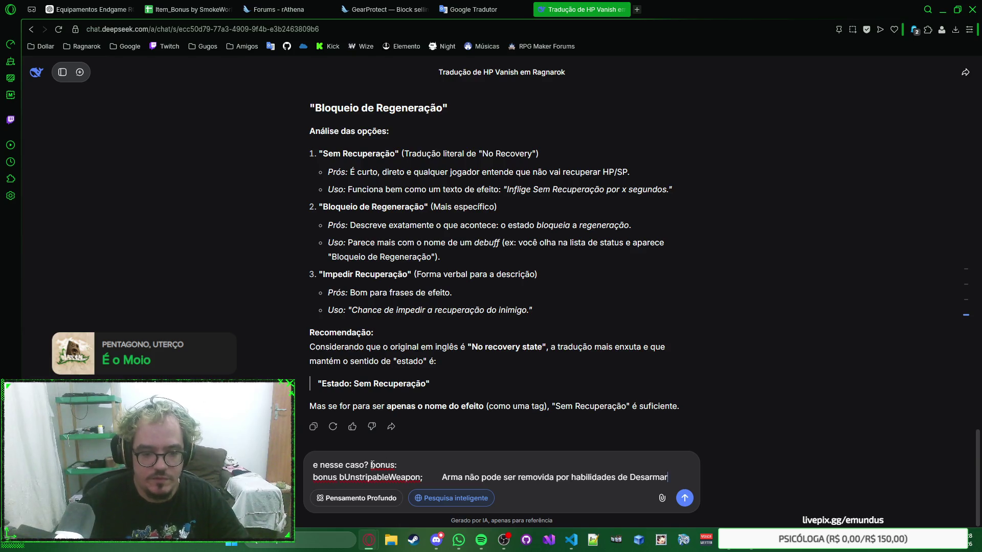
pyautogui.hotkey('shift', 'Return')
pyautogui.write('em inglês:')
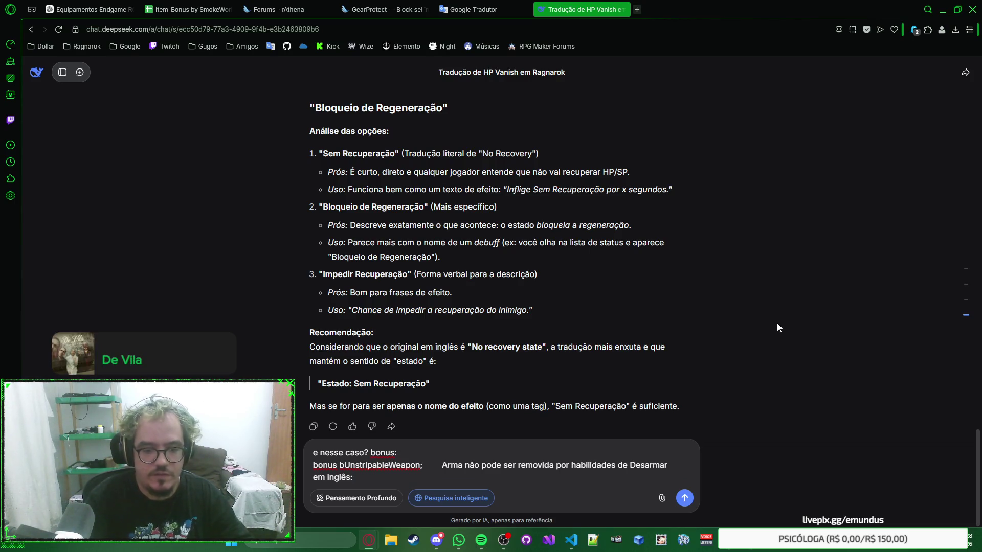
pyautogui.write('descrição')
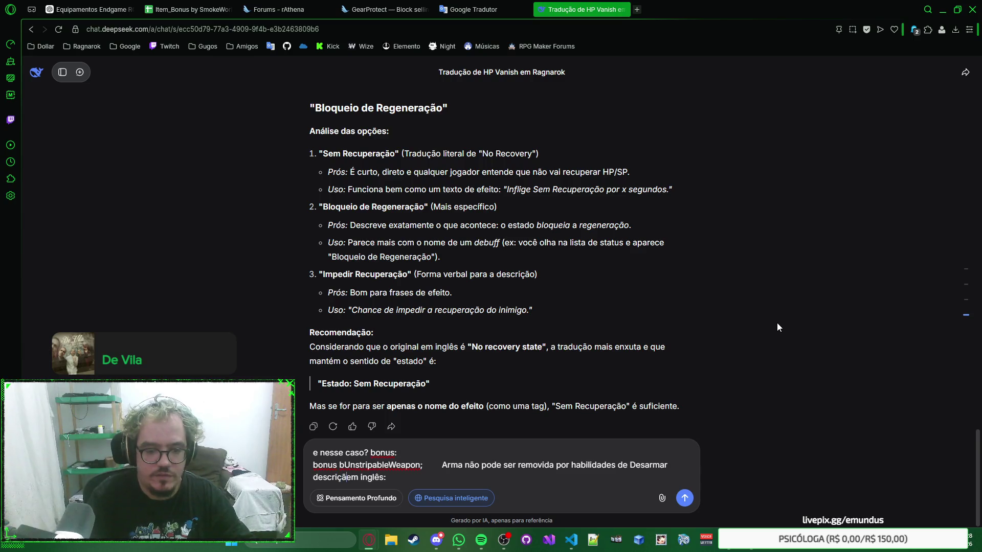
# Add the English label 'Unstrip weapon' from line 382 to the message and send it.
pyautogui.hotkey('alt', 'Tab')
pyautogui.moveTo(461, 235); pyautogui.dragTo(518, 236)
pyautogui.hotkey('ctrl', 'c')
pyautogui.hotkey('alt', 'Tab')
pyautogui.hotkey('ctrl', 'v')
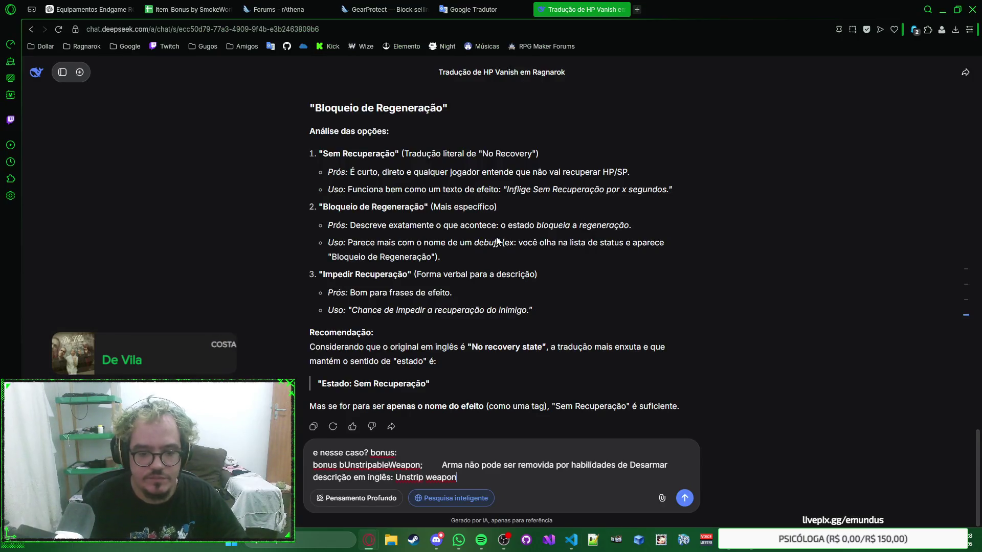
pyautogui.press('Return')
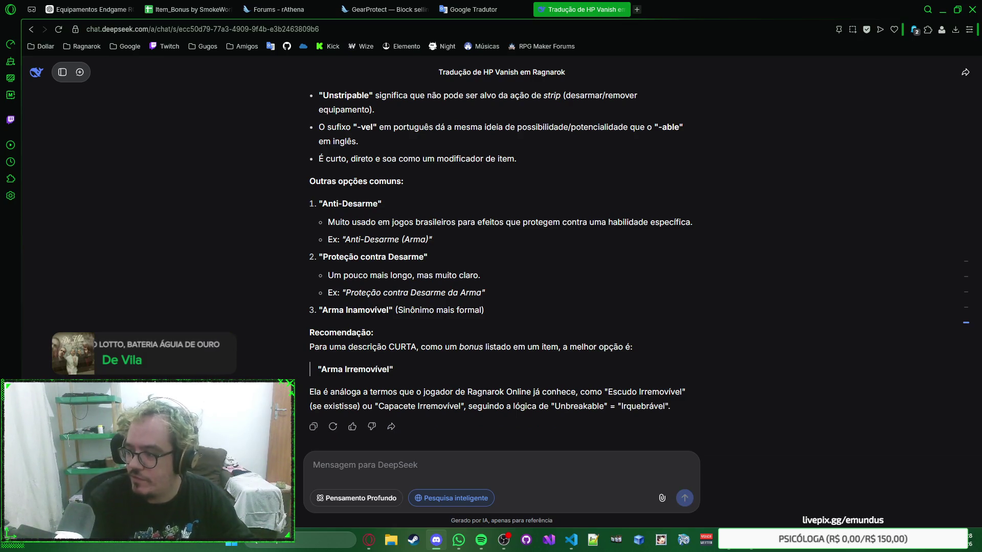
# Read DeepSeek's reply recommending 'Arma Irremovível' over 'Anti-Desarme' and 'Proteção contra Desarme'.
pyautogui.rightClick(809, 351)
pyautogui.scroll(1, 770, 299)
pyautogui.scroll(4, 770, 299)
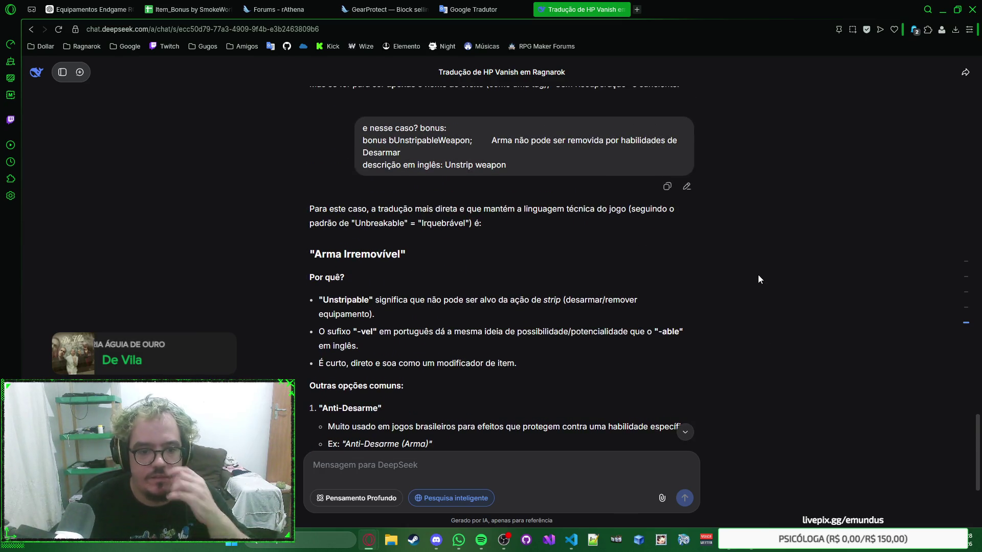
pyautogui.scroll(-1, 759, 276)
pyautogui.rightClick(781, 281)
pyautogui.rightClick(778, 311)
pyautogui.click(780, 320)
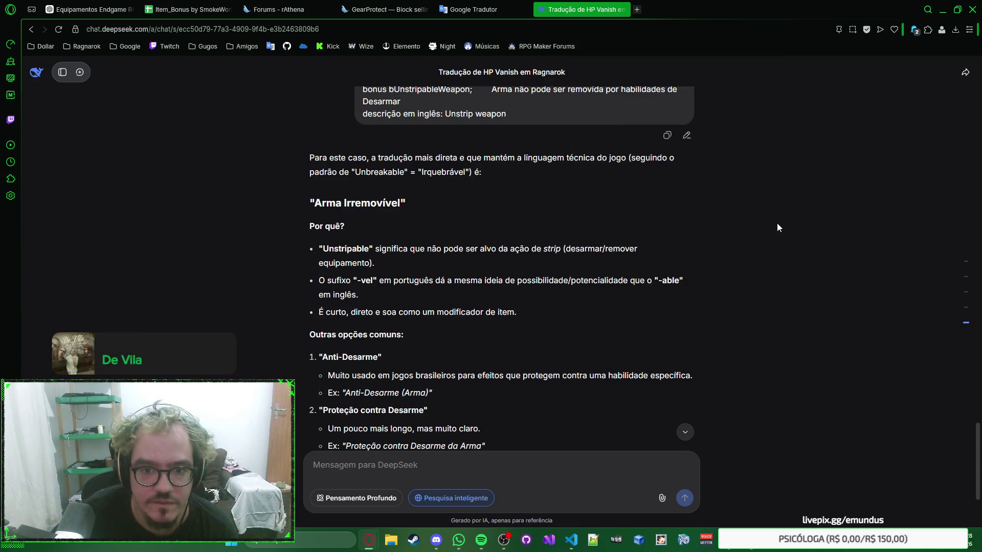
pyautogui.scroll(2, 778, 224)
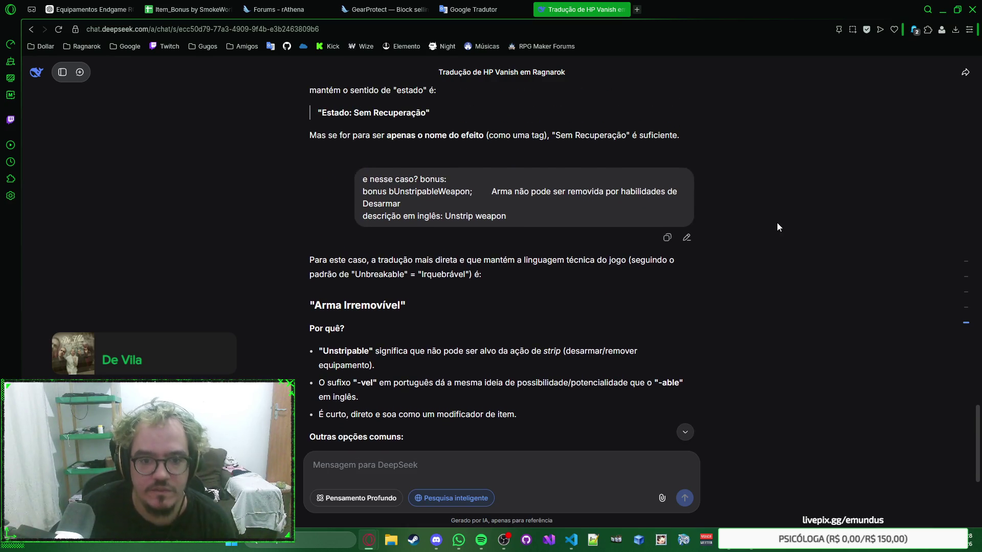
pyautogui.scroll(-2, 777, 225)
pyautogui.scroll(-1, 776, 225)
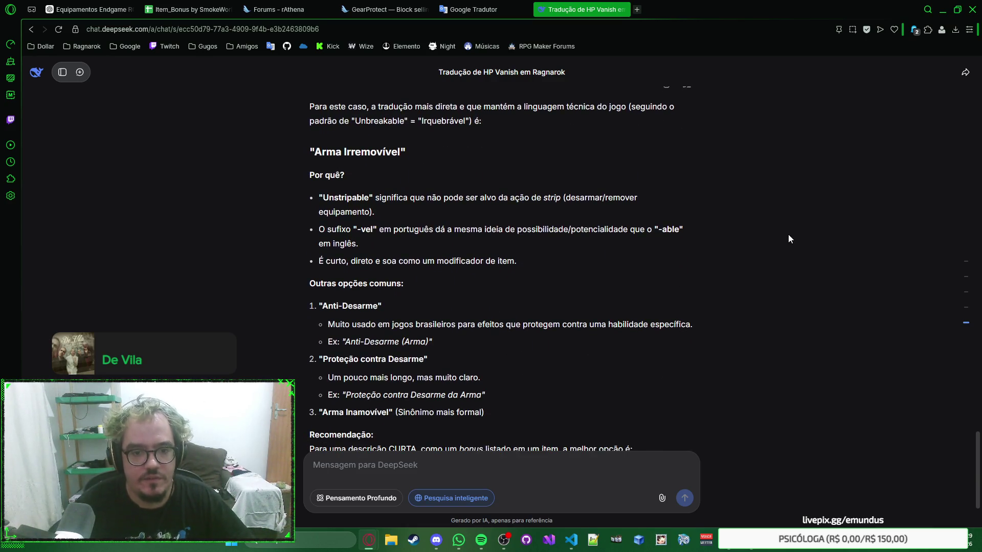
pyautogui.scroll(-2, 789, 235)
pyautogui.rightClick(763, 272)
pyautogui.press('Escape')
pyautogui.rightClick(802, 240)
pyautogui.press('Escape')
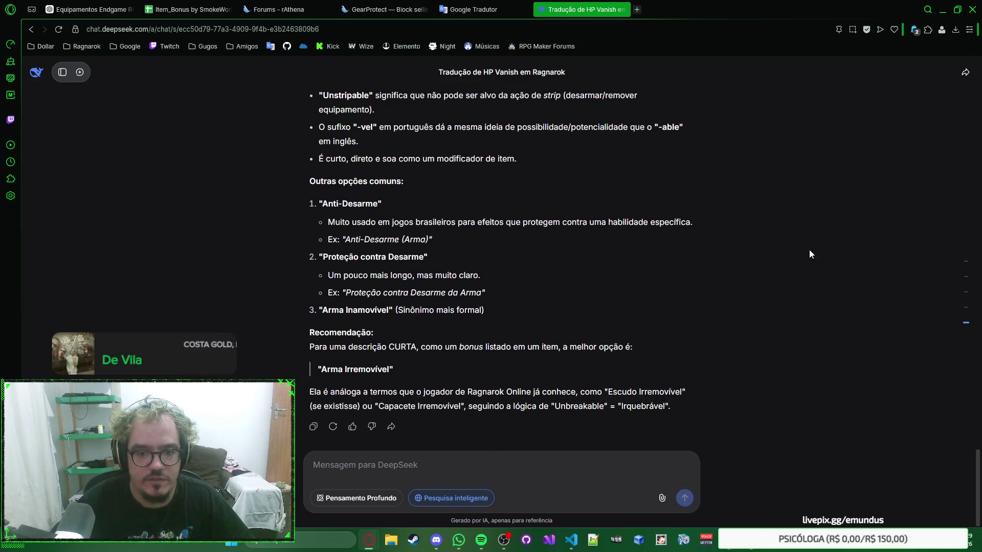
pyautogui.hotkey('alt', 'Tab')
pyautogui.press('Escape')
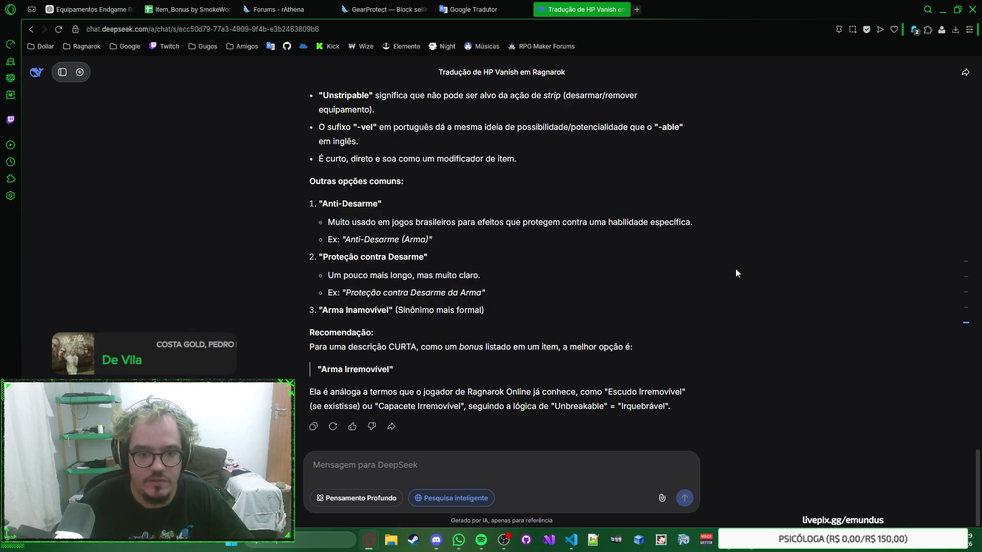
pyautogui.rightClick(772, 290)
pyautogui.press('Escape')
pyautogui.rightClick(759, 296)
pyautogui.press('Escape')
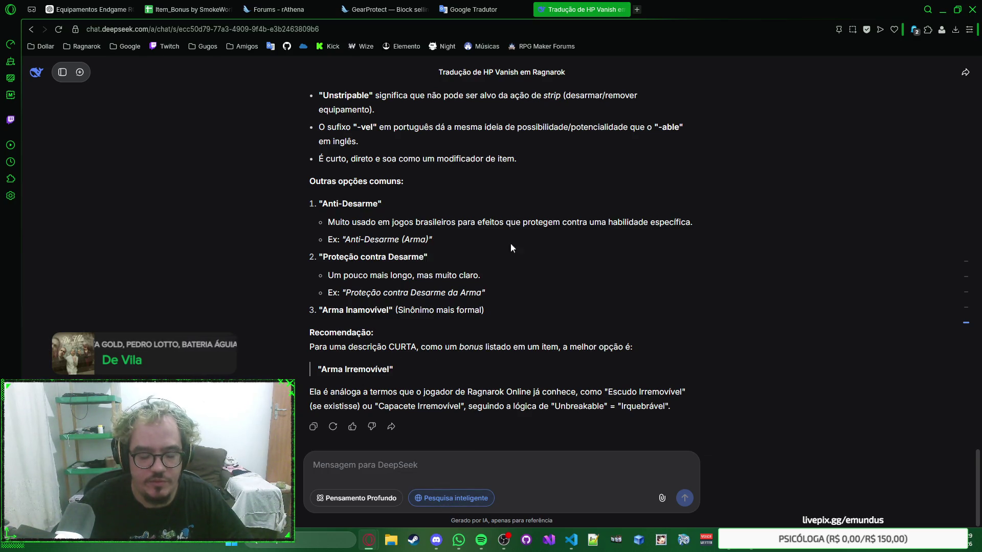
pyautogui.hotkey('alt', 'Tab')
# Type 'Arma Irremovível' on line 382 and accept Copilot's Armadura/Capacete/Escudo/Tudo Irremovível labels.
pyautogui.write('Arma Ir')
pyautogui.write("removi'),")
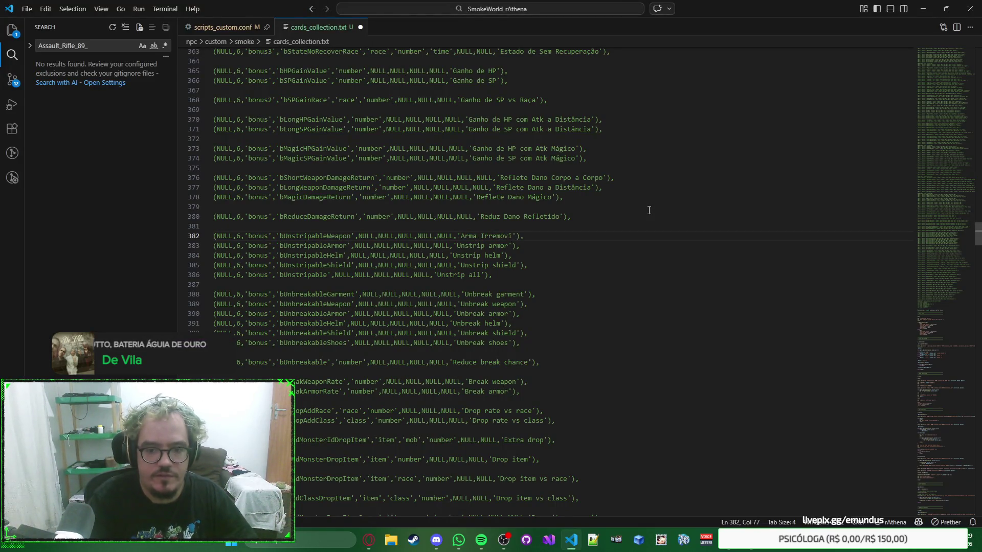
pyautogui.press('BackSpace')
pyautogui.write('ível')
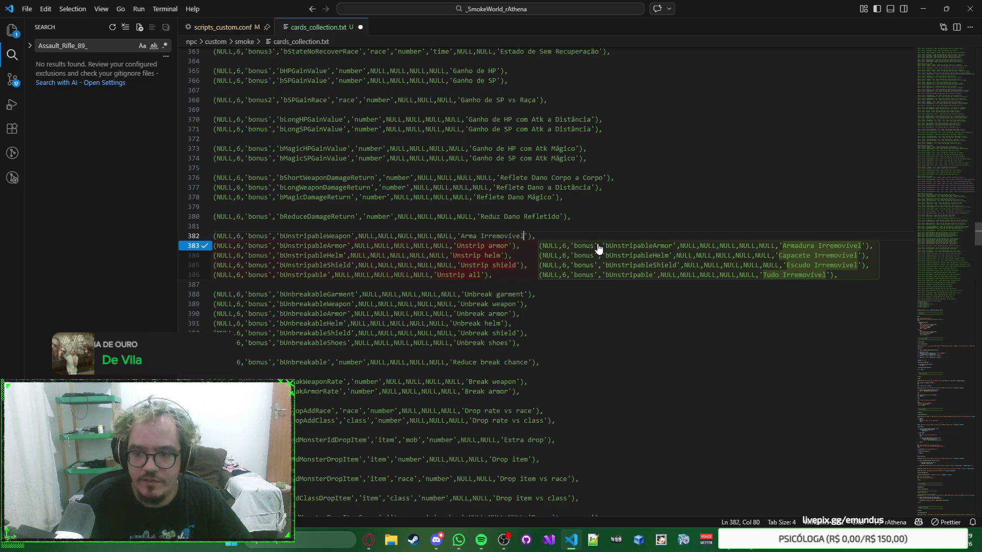
pyautogui.click(599, 249)
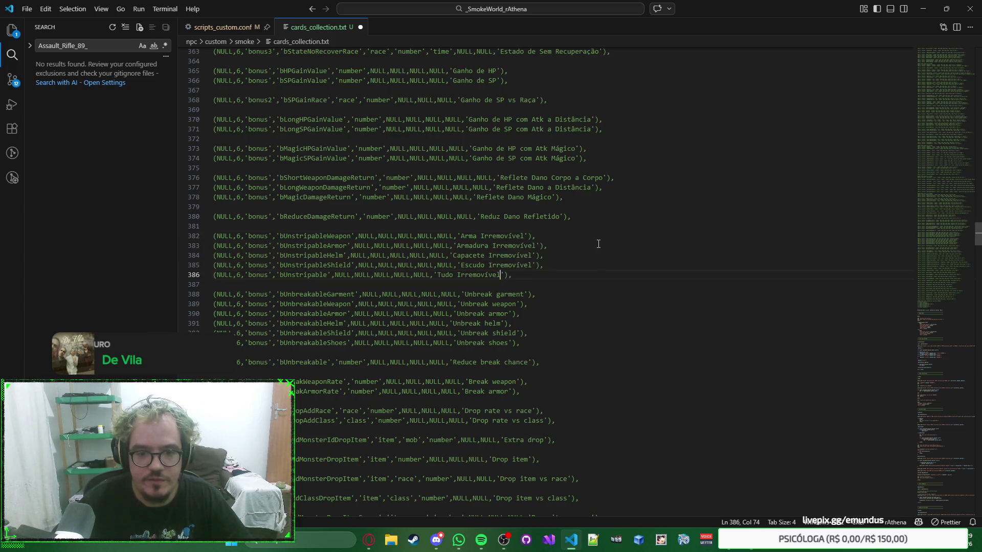
pyautogui.rightClick(647, 278)
pyautogui.press('Escape')
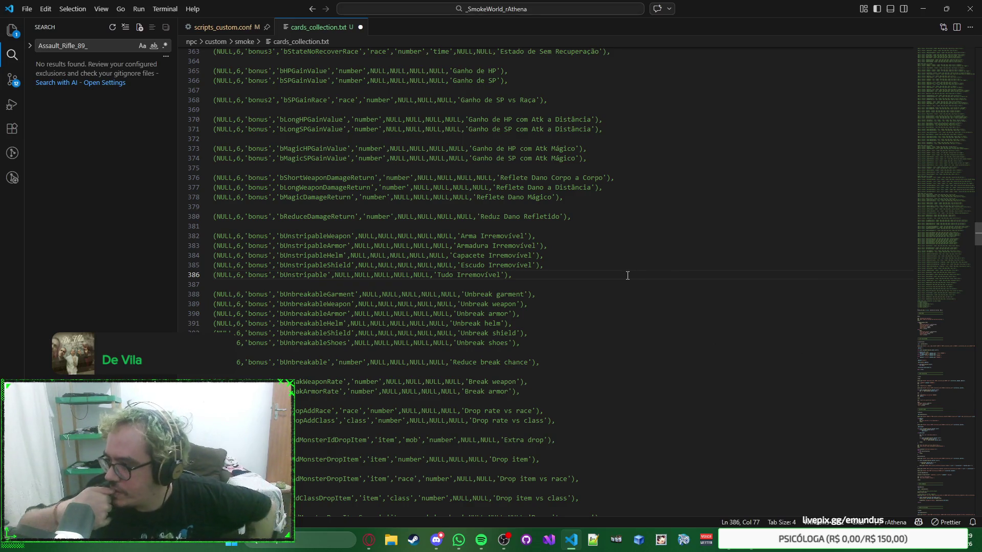
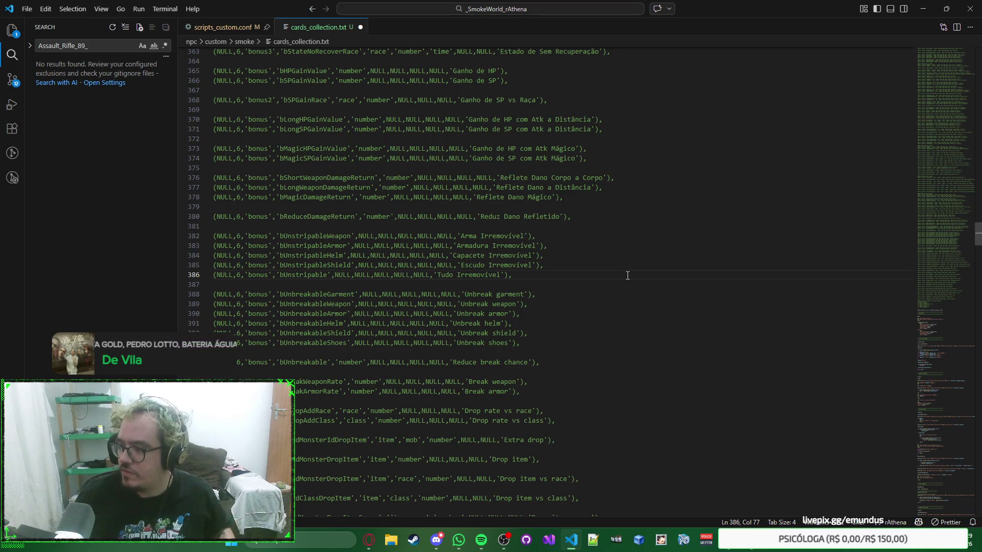
# Select the Unbreak garment description and the bUnbreakableGarment bonus name on line 388.
pyautogui.hotkey('alt', 'Tab')
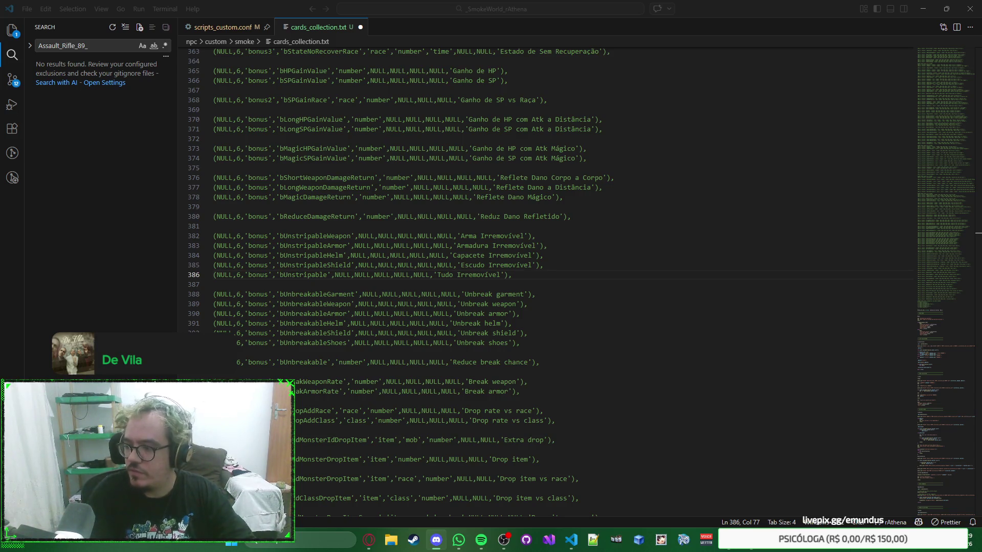
pyautogui.rightClick(715, 279)
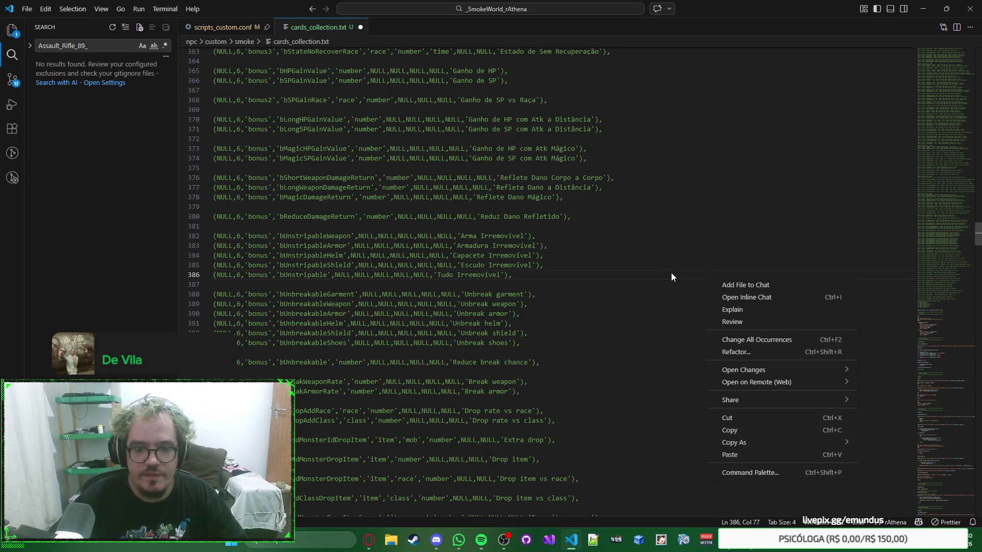
pyautogui.scroll(-1, 670, 265)
pyautogui.scroll(-1, 528, 243)
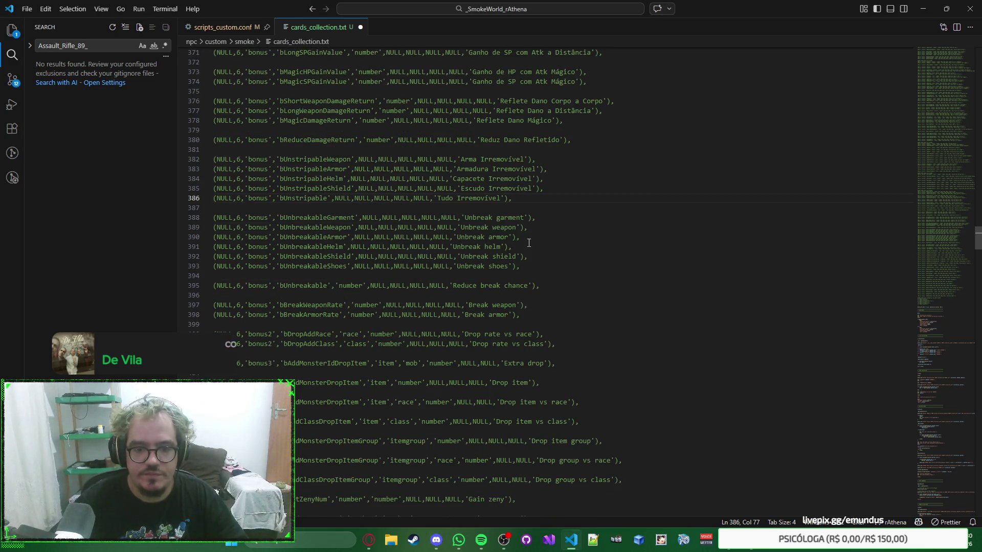
pyautogui.doubleClick(508, 221)
pyautogui.moveTo(496, 221); pyautogui.dragTo(480, 220)
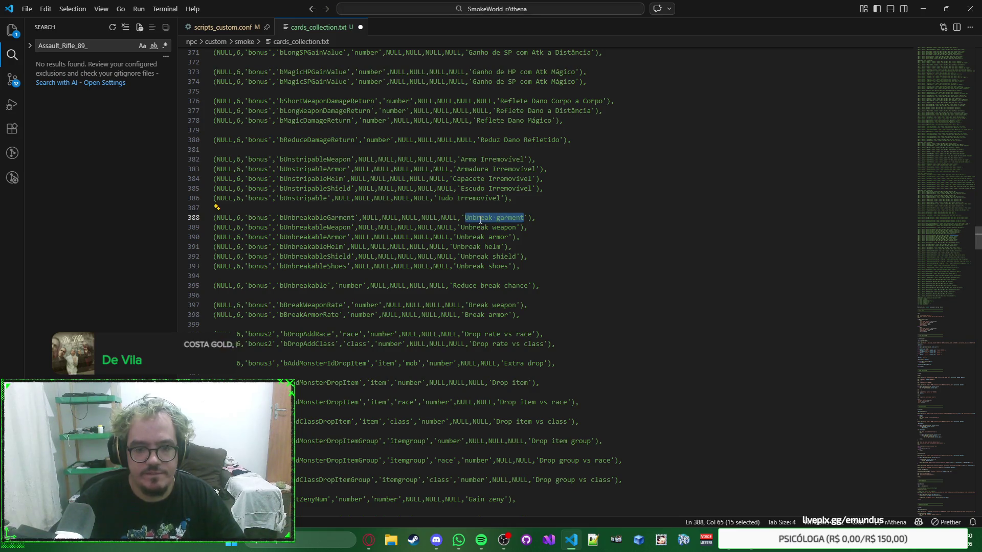
pyautogui.doubleClick(322, 218)
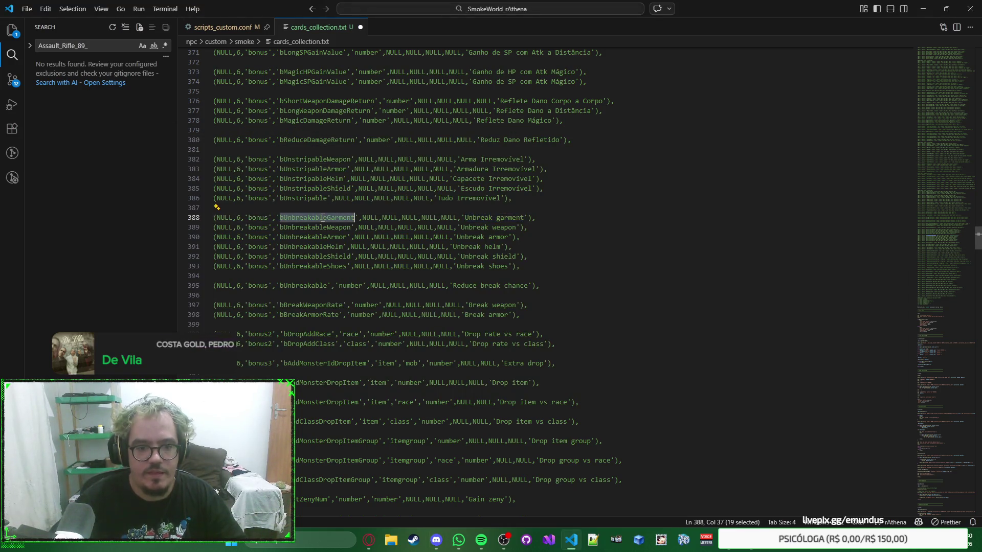
# Copy the bUnbreakableGarment Portuguese description from cell F232 of the Item_Bonus spreadsheet.
pyautogui.hotkey('alt', 'Tab')
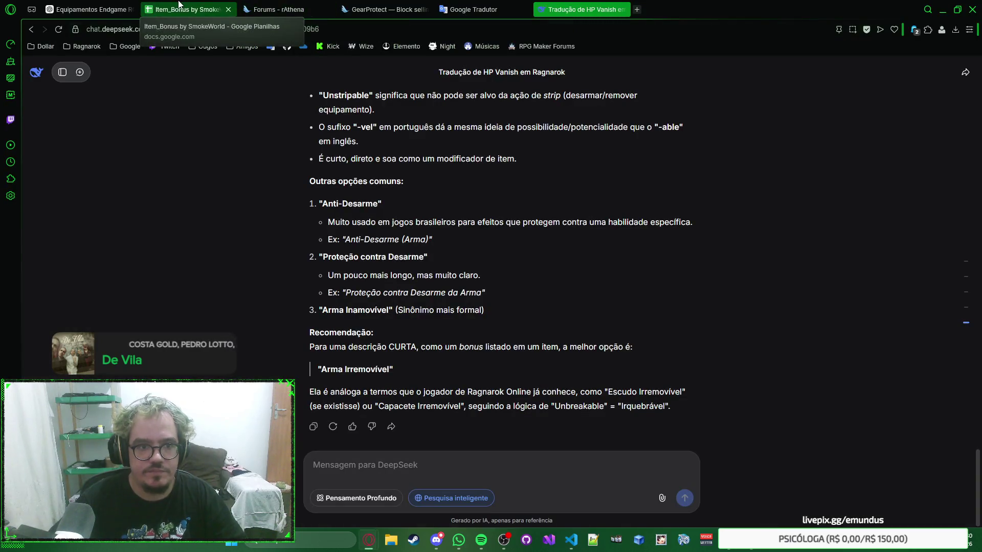
pyautogui.click(179, 9)
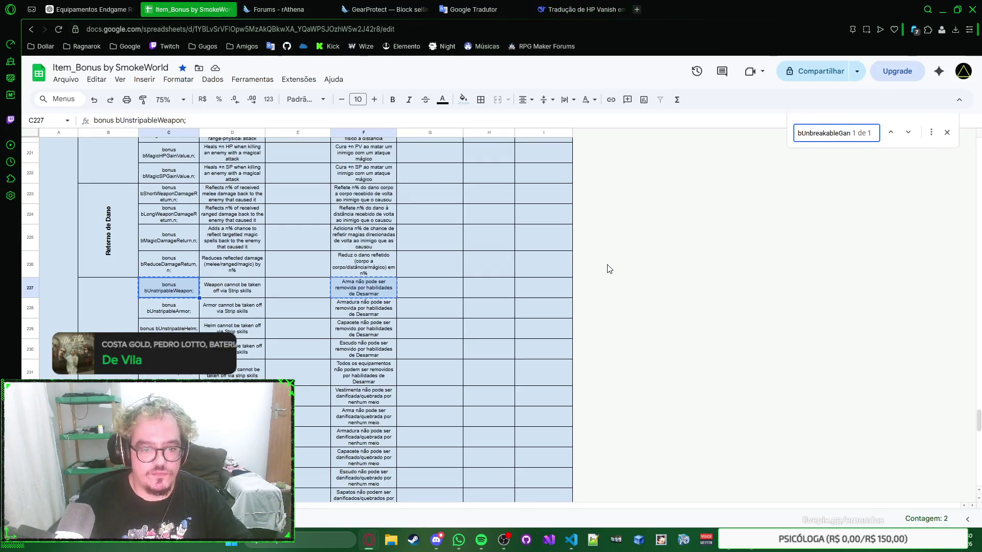
pyautogui.press('Escape')
pyautogui.scroll(-3, 397, 394)
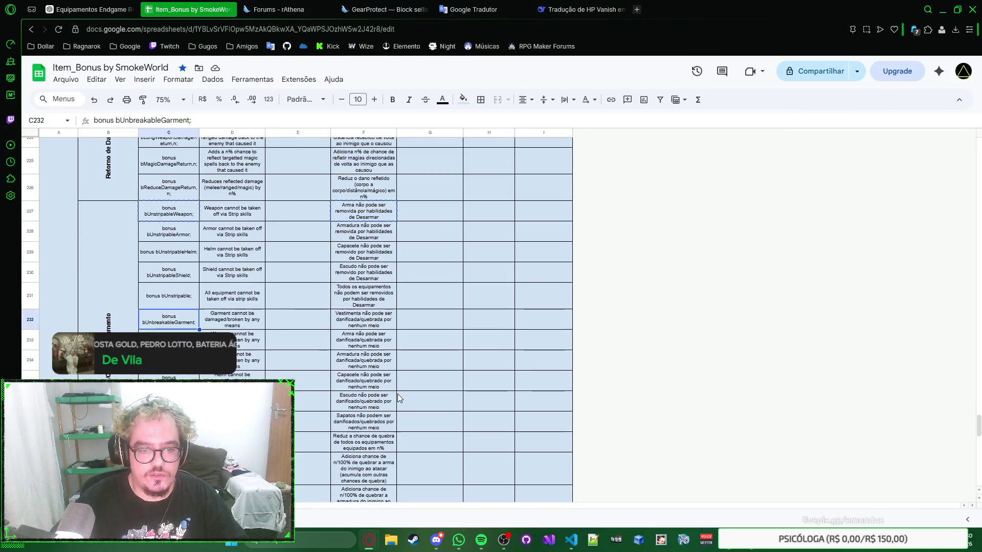
pyautogui.click(392, 321)
pyautogui.hotkey('ctrl', 'c')
# Replace the garment description with 'Garment Inquebrável' and accept the Portuguese suggestions for lines 389–393.
pyautogui.hotkey('alt', 'Tab')
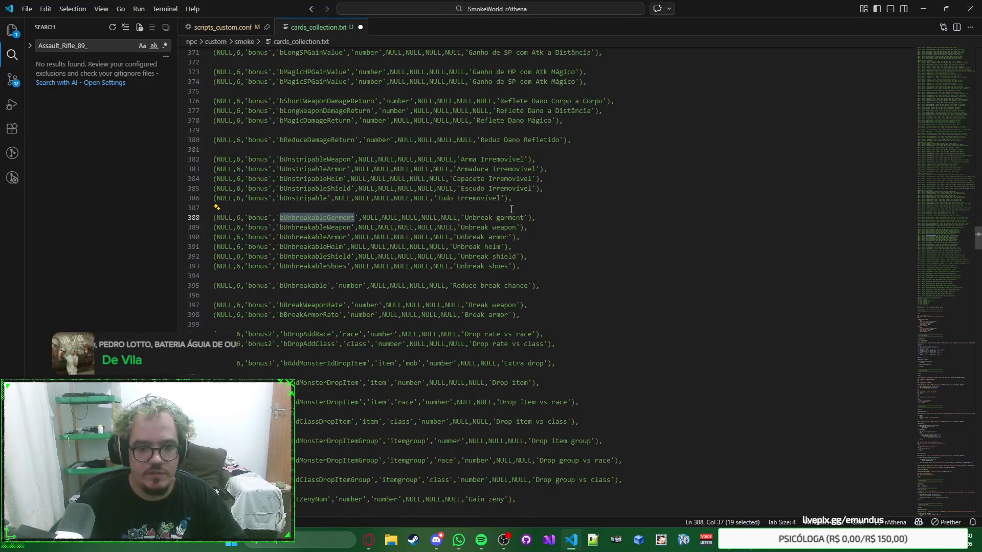
pyautogui.doubleClick(474, 218)
pyautogui.keyDown('shift'); pyautogui.click(524, 219); pyautogui.keyUp('shift')
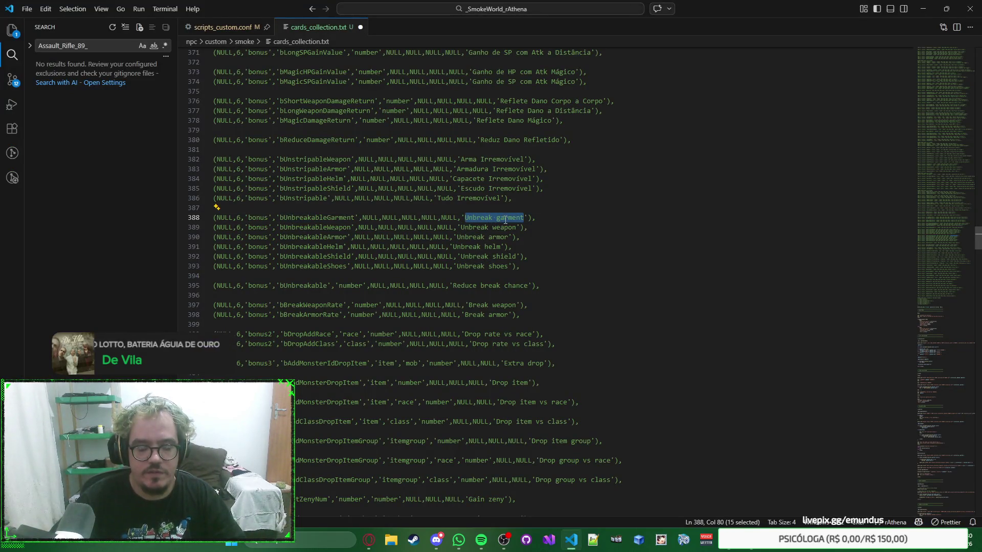
pyautogui.hotkey('alt', 'Tab')
pyautogui.hotkey('alt', 'Tab')
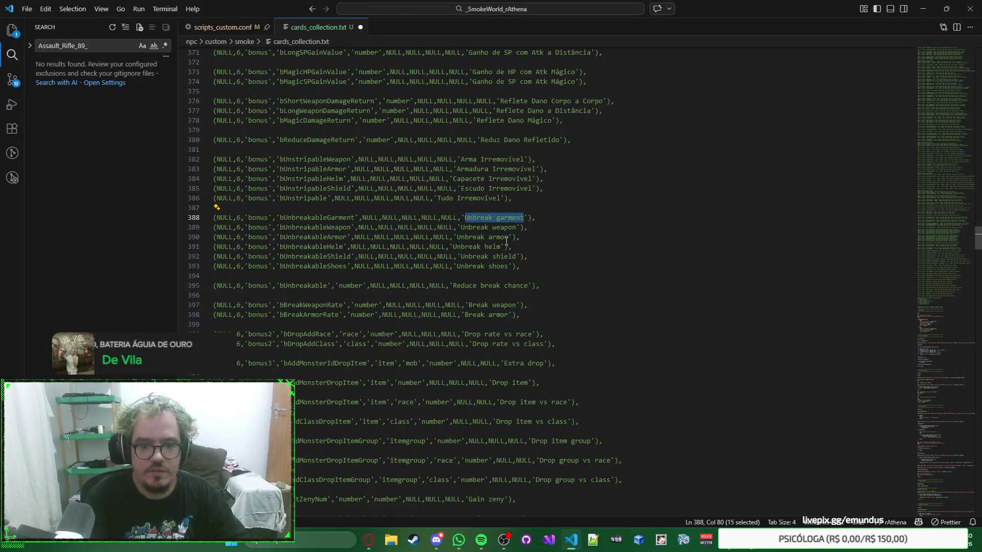
pyautogui.write('Garment')
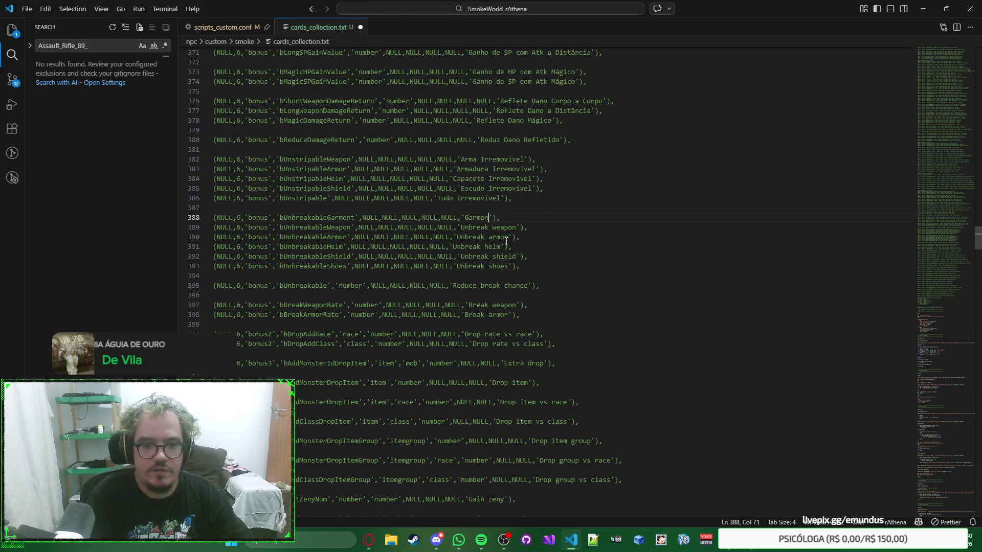
pyautogui.write(' Inqueb')
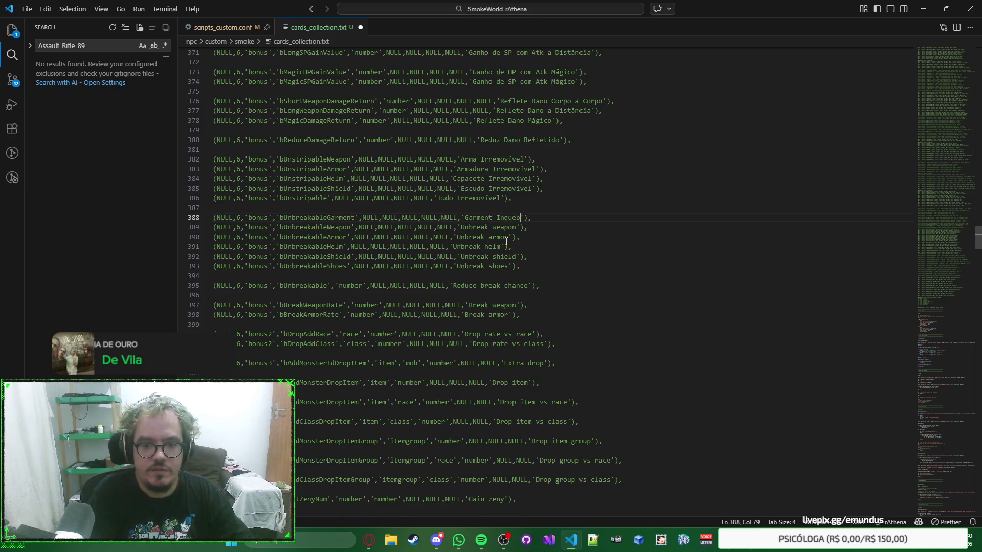
pyautogui.write('rável')
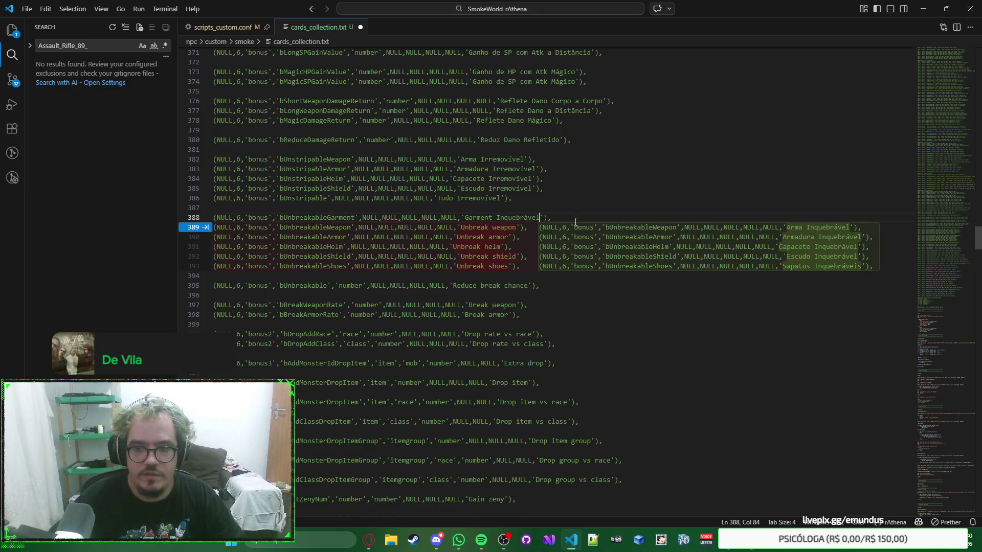
pyautogui.click(756, 233)
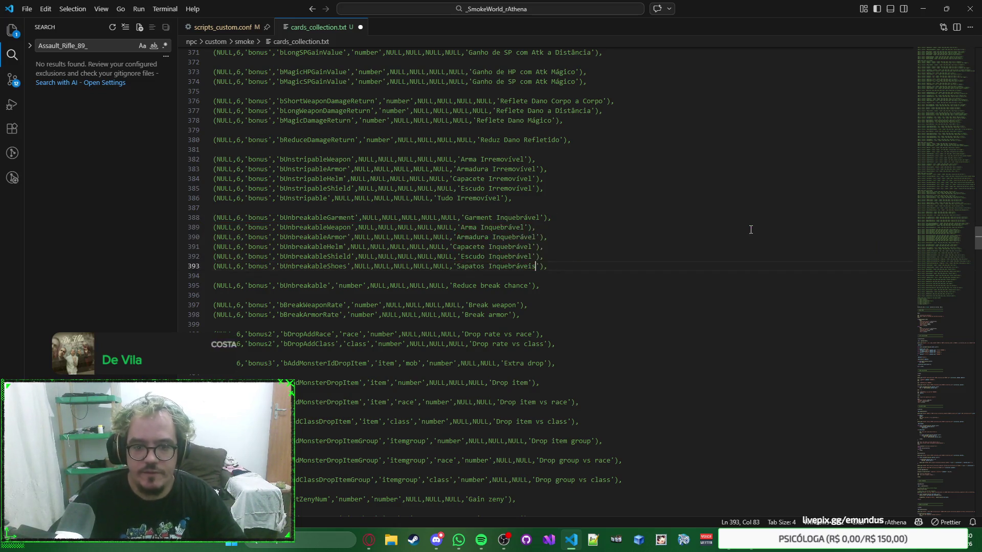
# Look up the Portuguese translation of 'Garment' in Google Tradutor.
pyautogui.doubleClick(478, 218)
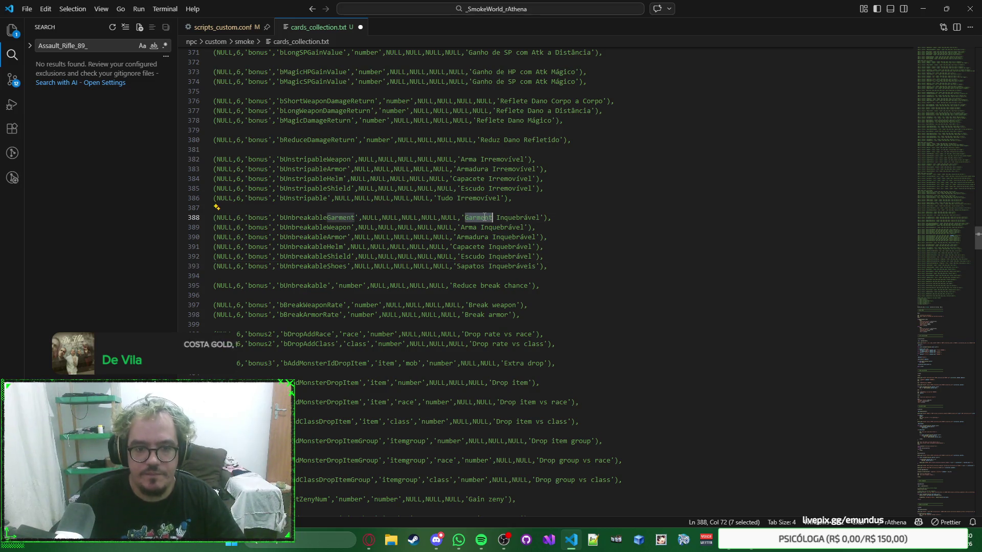
pyautogui.hotkey('alt', 'Tab')
pyautogui.hotkey('ctrl', 't')
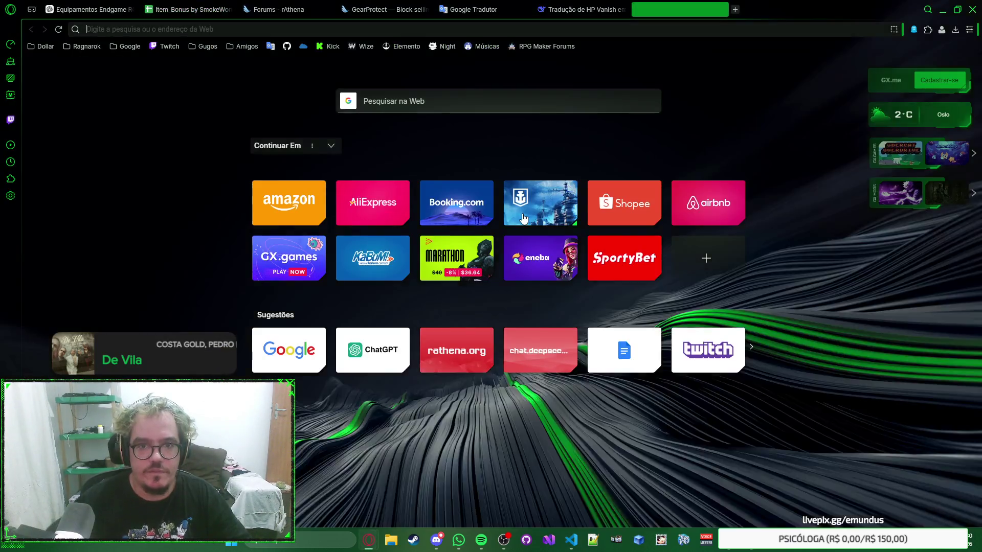
pyautogui.hotkey('ctrl', 'w')
pyautogui.click(483, 9)
pyautogui.hotkey('ctrl', 'a')
pyautogui.hotkey('ctrl', 'v')
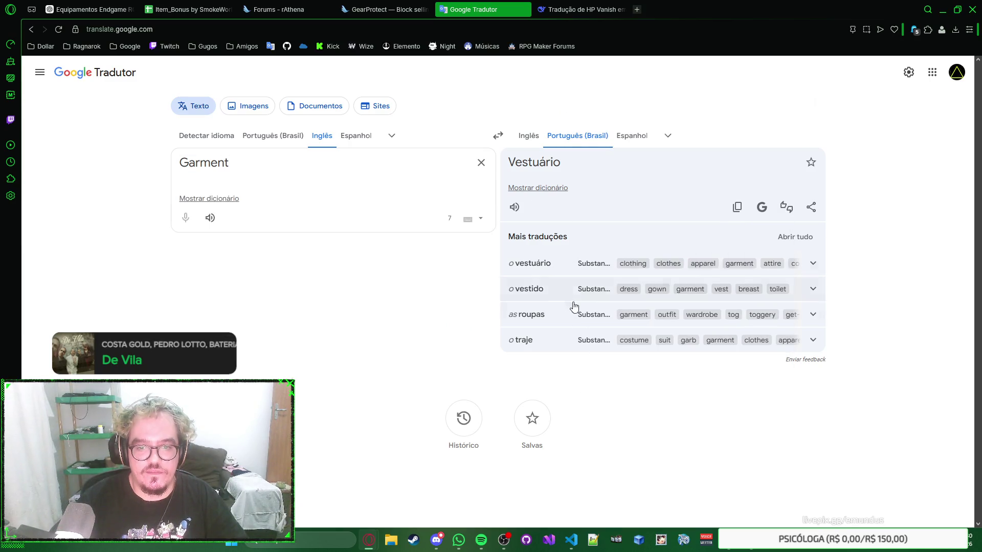
pyautogui.hotkey('alt', 'Tab')
# Change the garment label on line 388 to 'Manto Inquebrável'.
pyautogui.write('T')
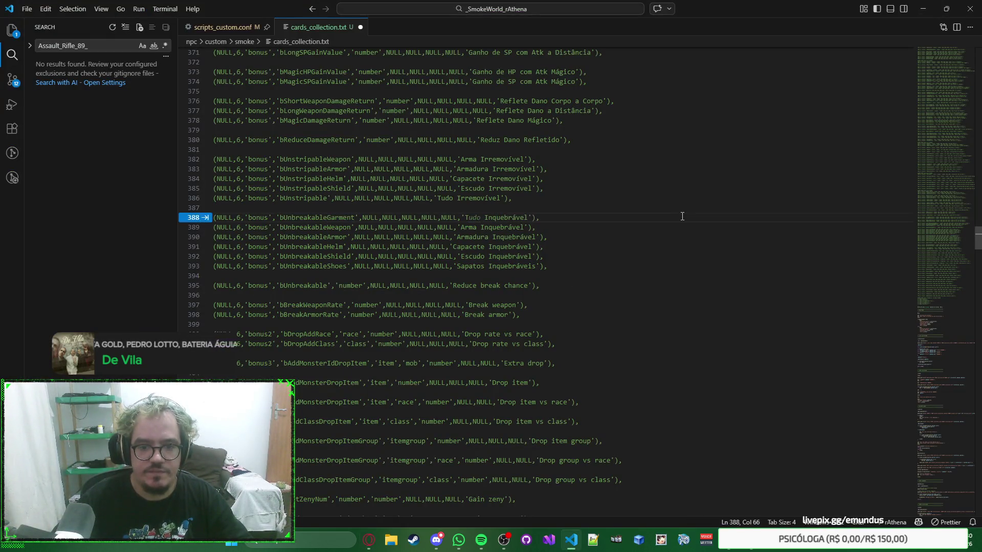
pyautogui.press('BackSpace')
pyautogui.write('Manto')
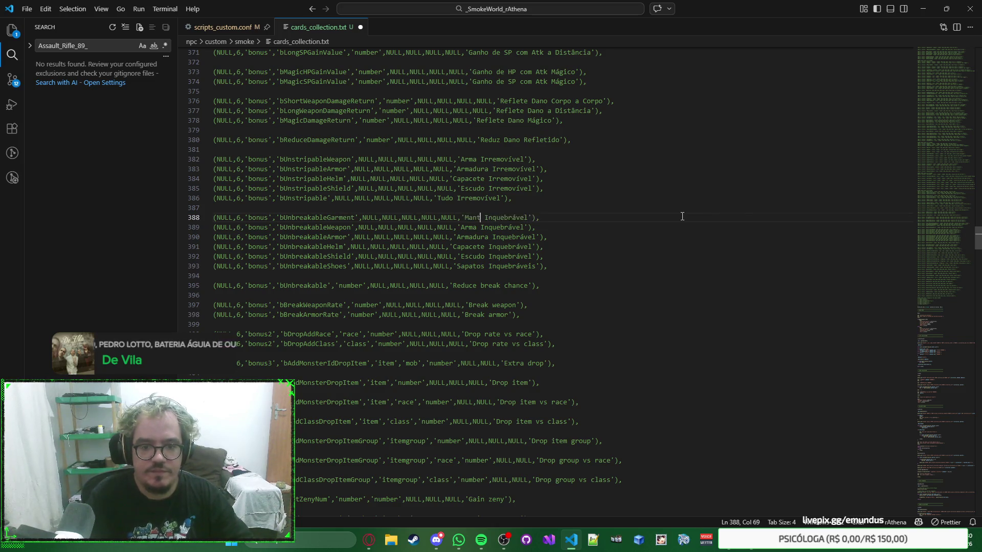
pyautogui.click(653, 223)
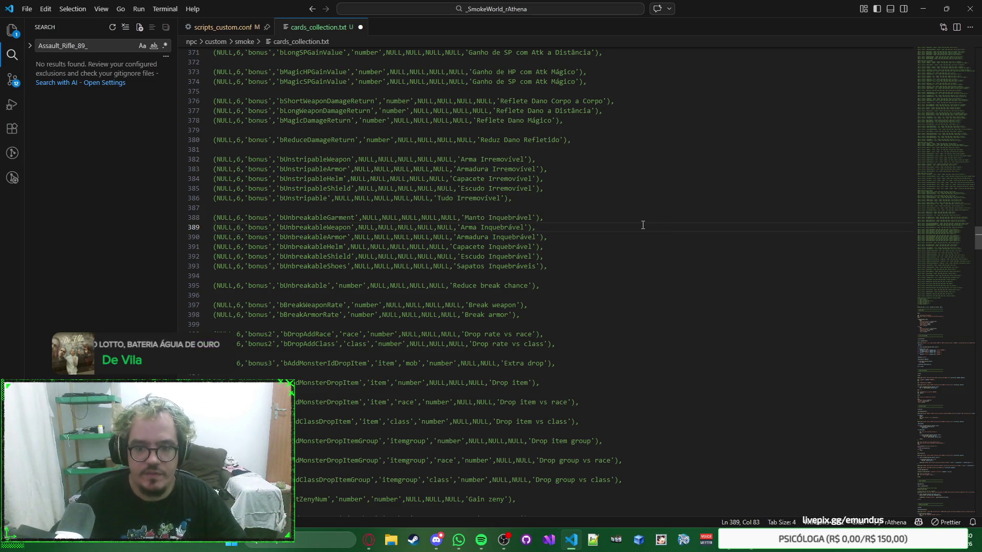
# Select the 'Reduce break chance' description and the bUnbreakable bonus name on line 395.
pyautogui.hotkey('alt', 'Tab')
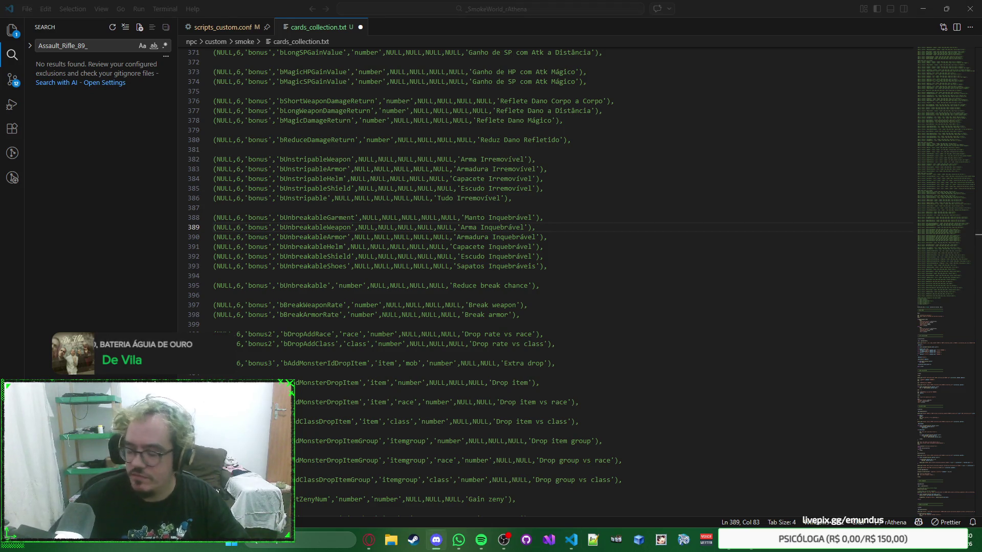
pyautogui.click(725, 226)
pyautogui.scroll(-2, 705, 223)
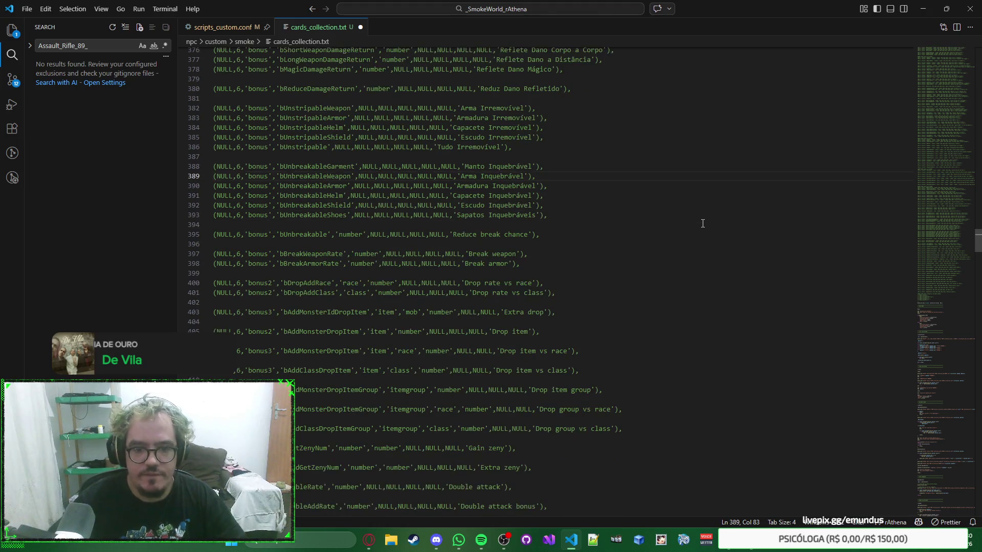
pyautogui.moveTo(528, 234); pyautogui.dragTo(454, 234)
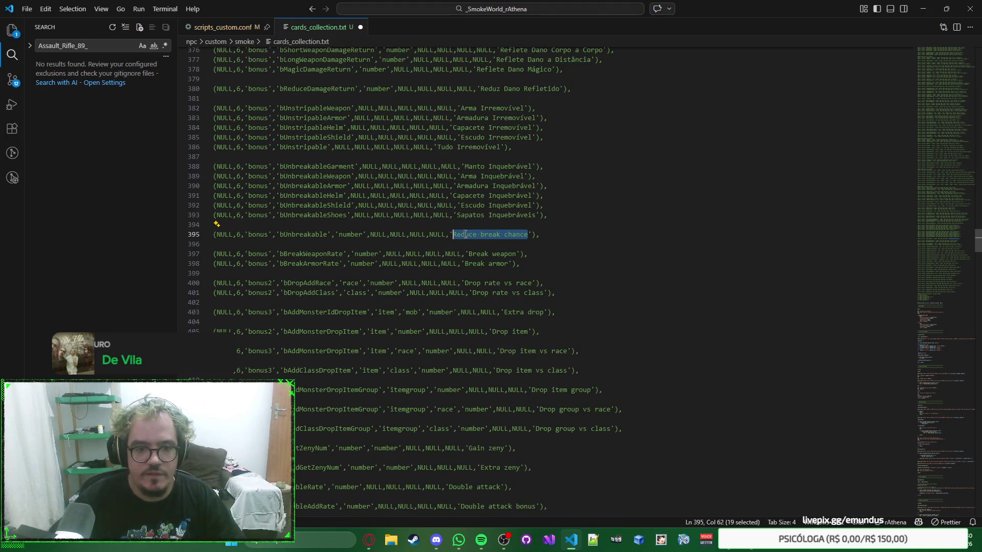
pyautogui.doubleClick(317, 234)
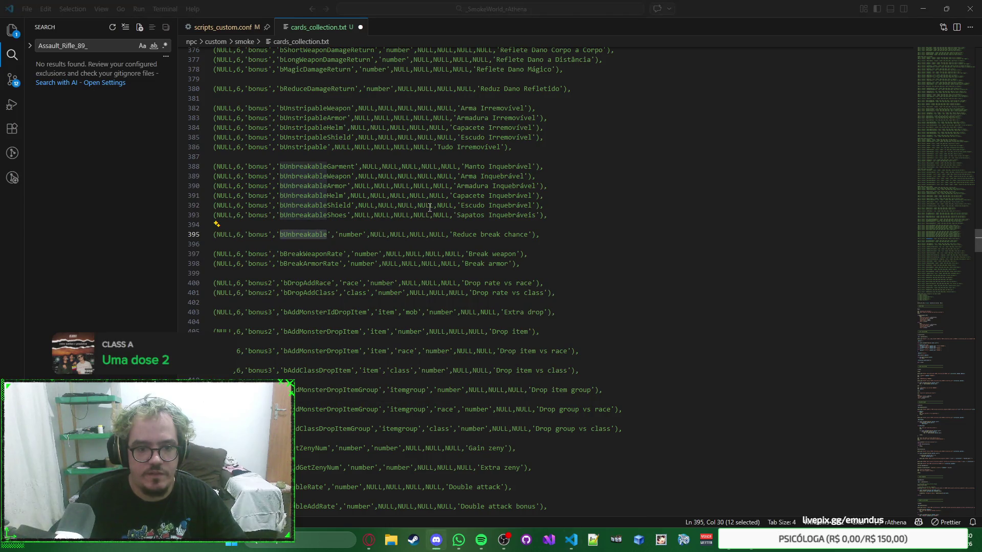
# Find bUnbreakable in the Item_Bonus spreadsheet and select its Portuguese description in F238.
pyautogui.hotkey('alt', 'Tab')
pyautogui.hotkey('ctrl', '2')
pyautogui.hotkey('ctrl', 'f')
pyautogui.hotkey('ctrl', 'v')
pyautogui.press('Return')
pyautogui.press('Return')
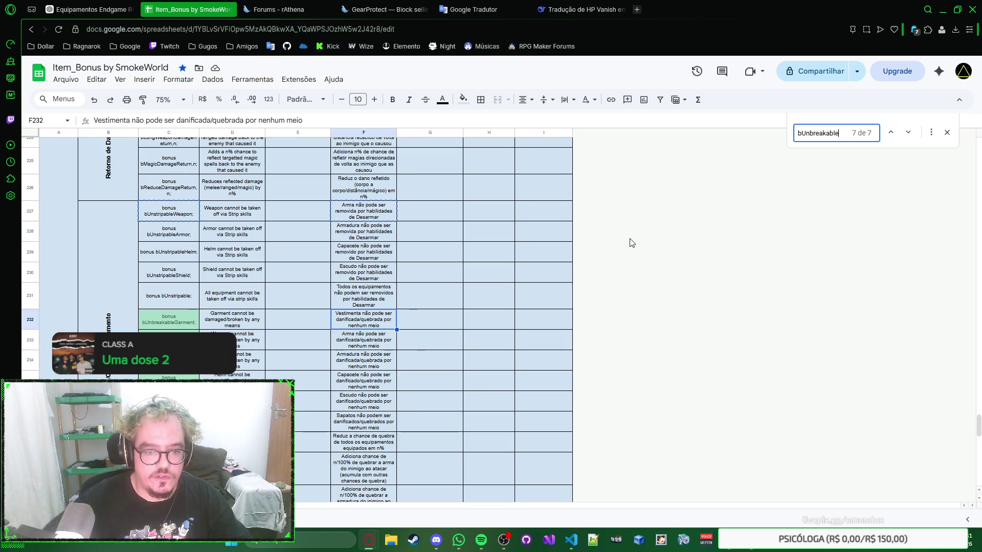
pyautogui.press('Escape')
pyautogui.click(363, 444)
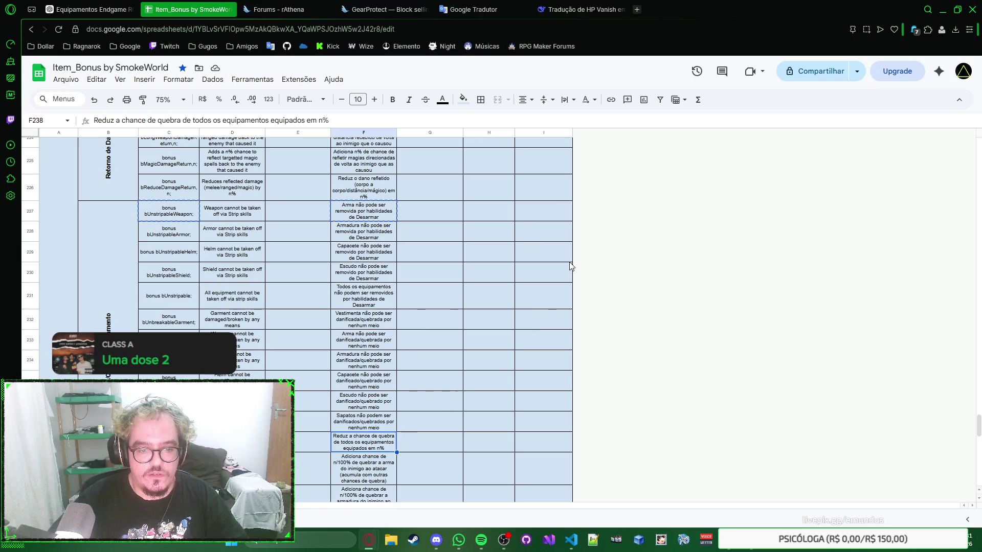
# Replace 'Reduce break chance' on line 395 with 'Reduz Chance de Quebra'.
pyautogui.hotkey('alt', 'Tab')
pyautogui.doubleClick(467, 234)
pyautogui.keyDown('shift'); pyautogui.click(528, 234); pyautogui.keyUp('shift')
pyautogui.write('Reduz')
pyautogui.write(" Chance de Quebra'),")
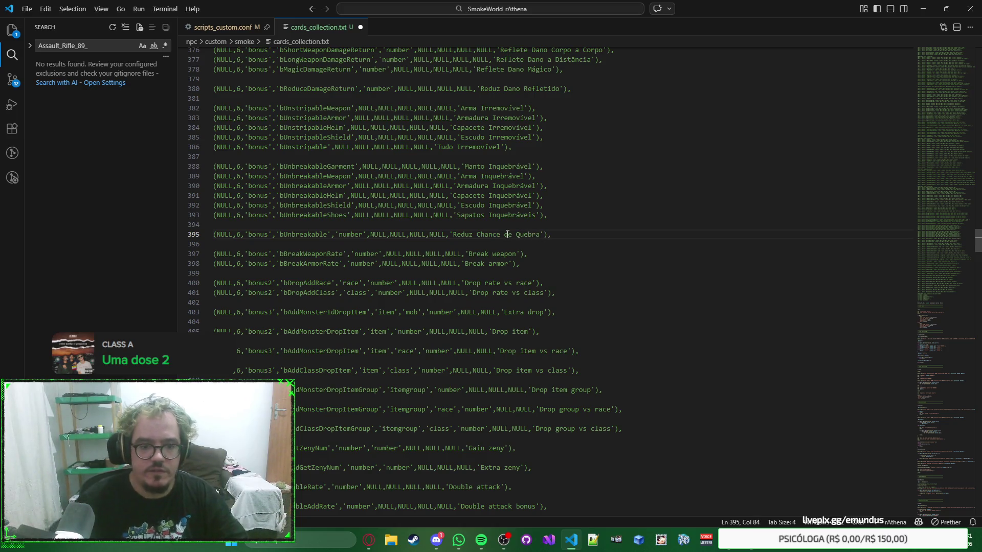
# Check the bUnbreakable translation in the spreadsheet and copy the bBreakWeaponRate name from line 397.
pyautogui.hotkey('alt', 'Tab')
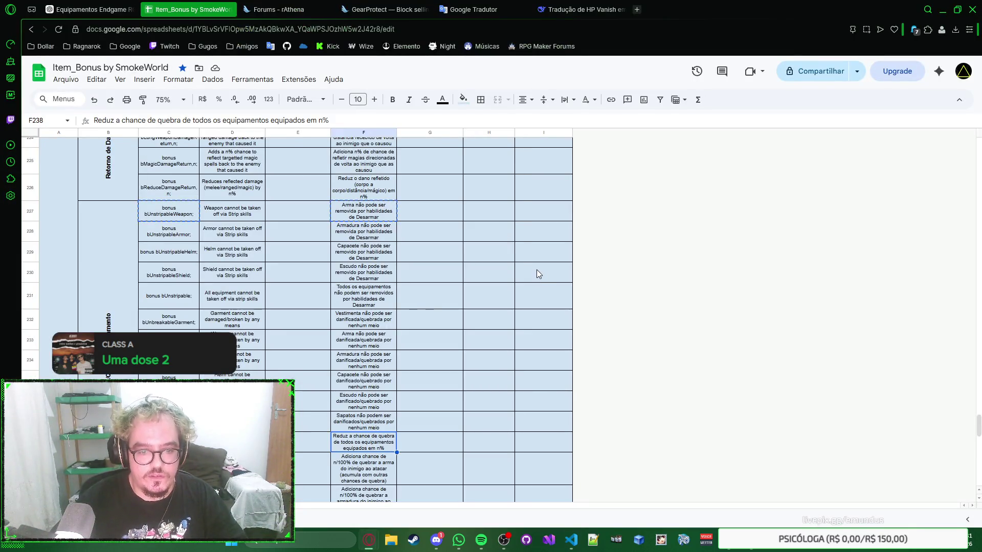
pyautogui.hotkey('alt', 'Tab')
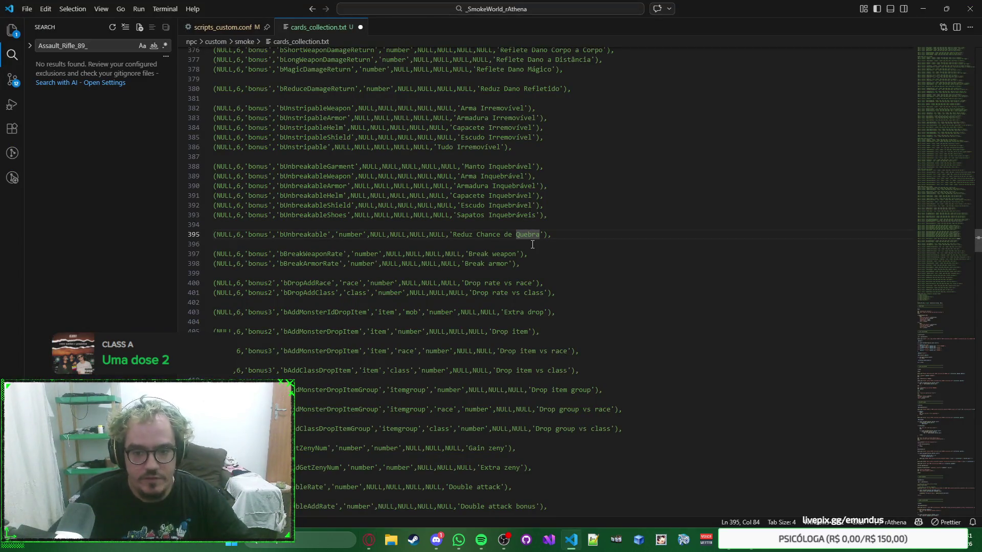
pyautogui.doubleClick(504, 254)
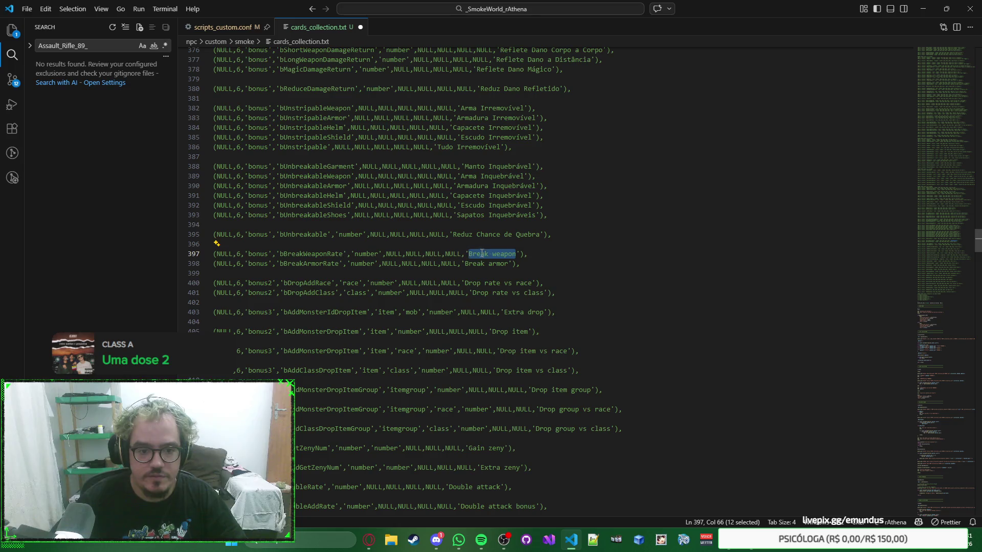
pyautogui.doubleClick(336, 254)
pyautogui.hotkey('ctrl', 'c')
# Search the Item_Bonus spreadsheet for bBreakWeaponRate and select its Portuguese description in F239.
pyautogui.hotkey('alt', 'Tab')
pyautogui.hotkey('ctrl', 'f')
pyautogui.hotkey('ctrl', 'v')
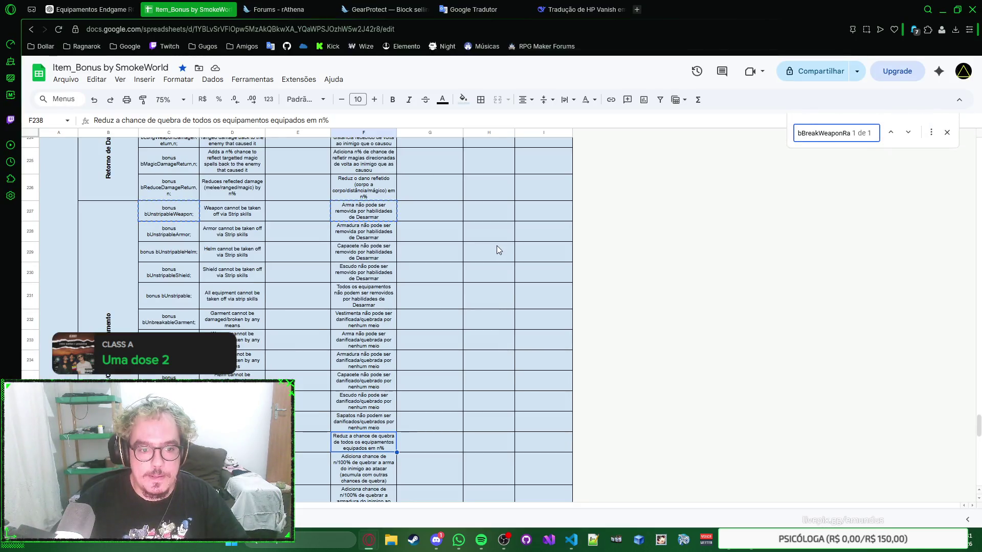
pyautogui.scroll(-4, 496, 246)
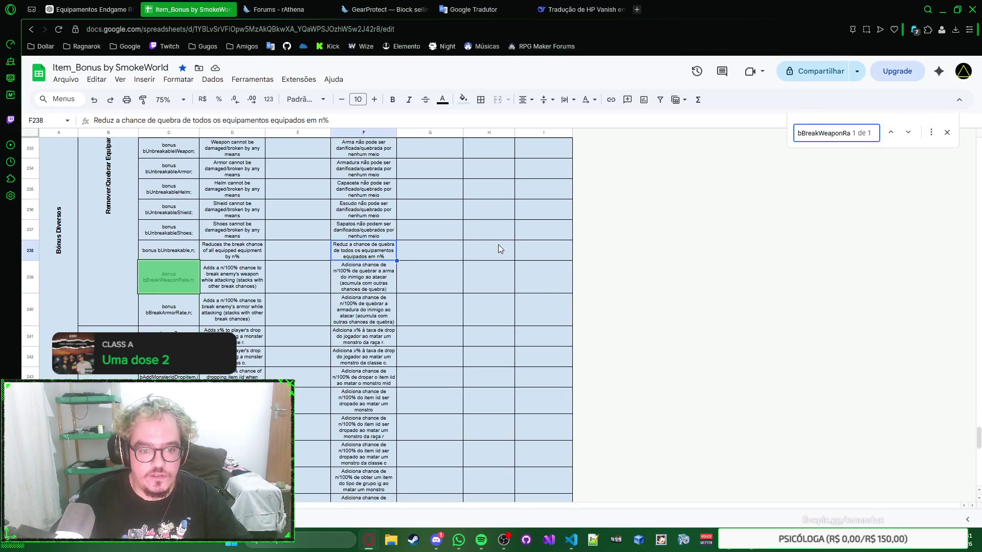
pyautogui.press('Escape')
pyautogui.click(392, 276)
pyautogui.hotkey('alt', 'Tab')
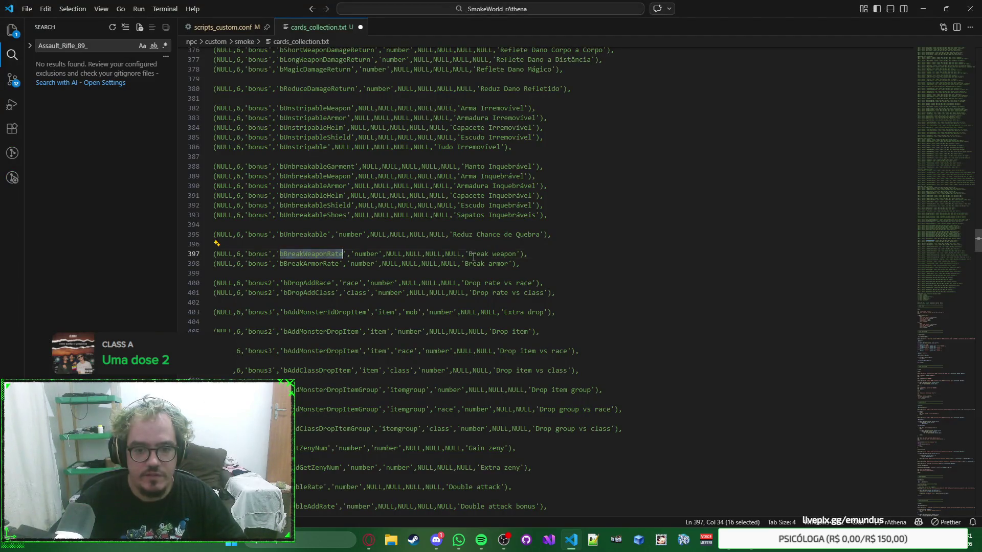
# Set line 397 to 'Chance de Quebrar a Arma' and accept 'Chance de Quebrar a Armadura' for line 398.
pyautogui.moveTo(469, 255); pyautogui.dragTo(516, 255)
pyautogui.write('Chance de Quebr')
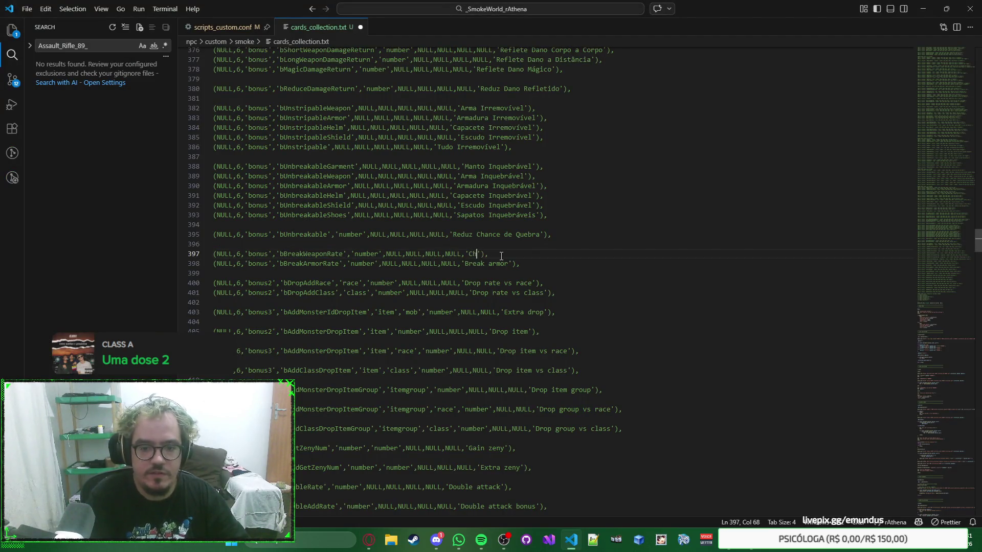
pyautogui.write('ar a Arma do In')
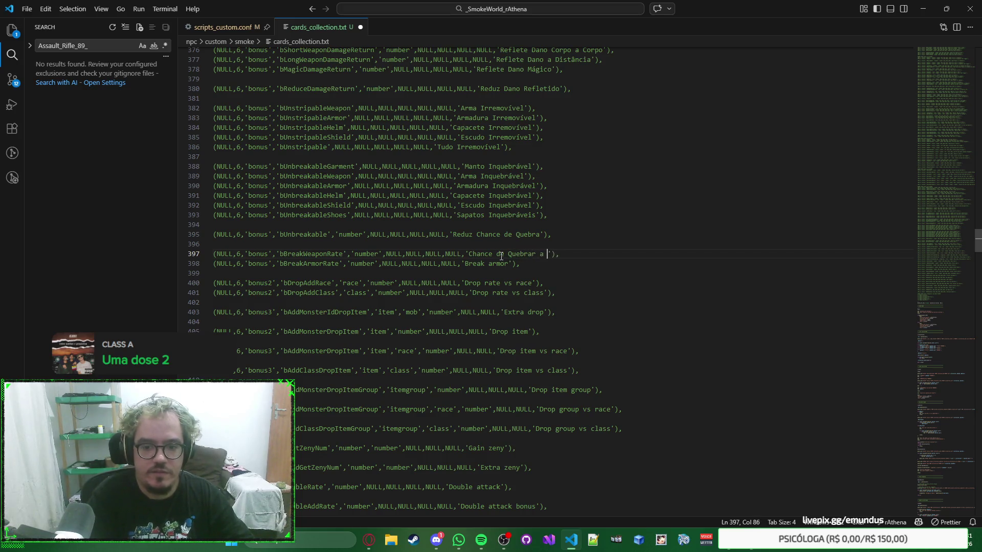
pyautogui.write('imigo')
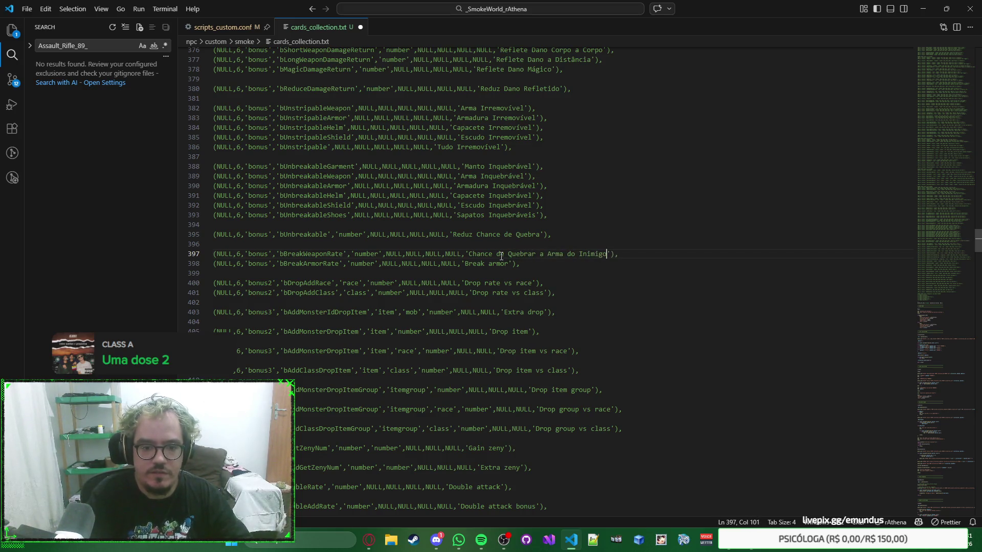
pyautogui.hotkey('ctrl', 'shift', 'Left')
pyautogui.hotkey('ctrl', 'shift', 'Left')
pyautogui.press('BackSpace')
pyautogui.press('BackSpace')
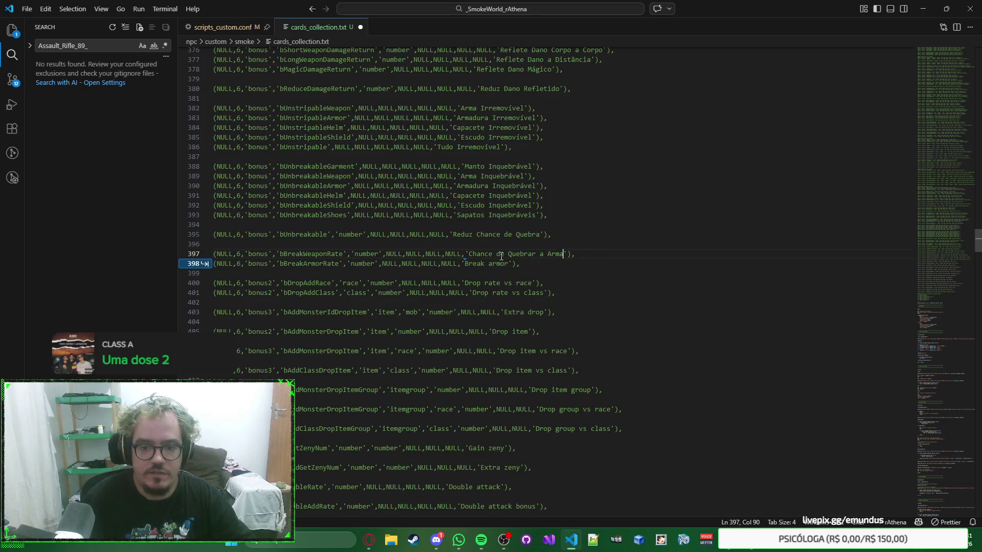
pyautogui.press('Tab')
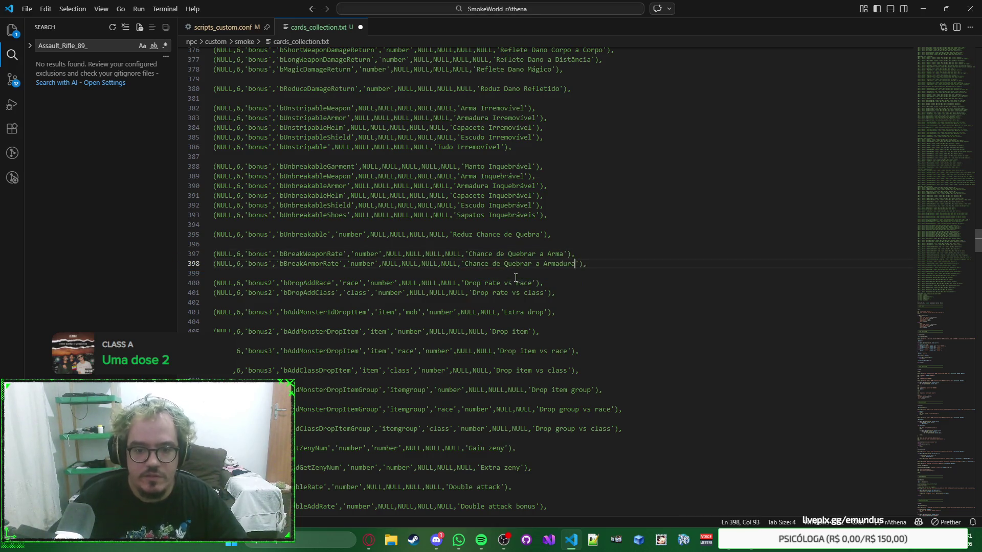
pyautogui.hotkey('alt', 'Tab')
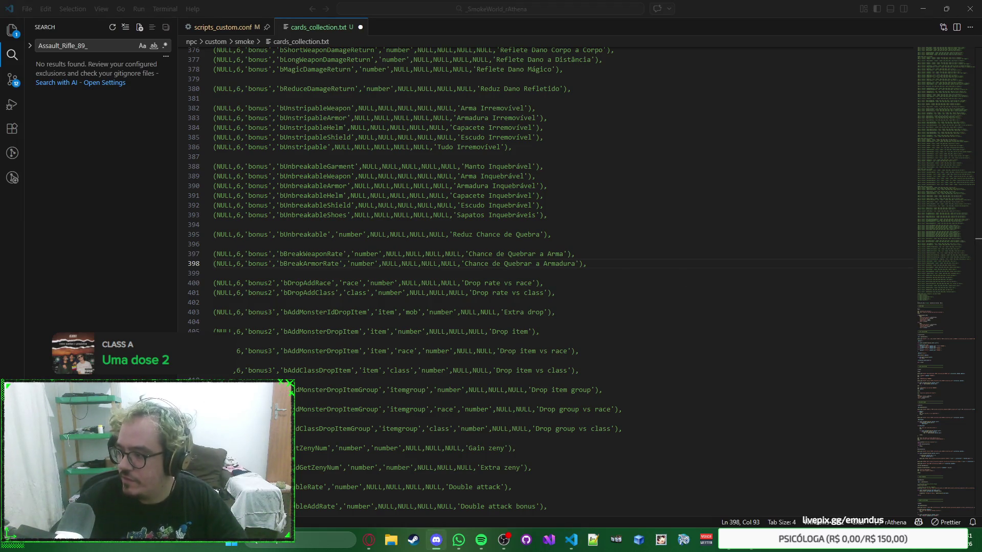